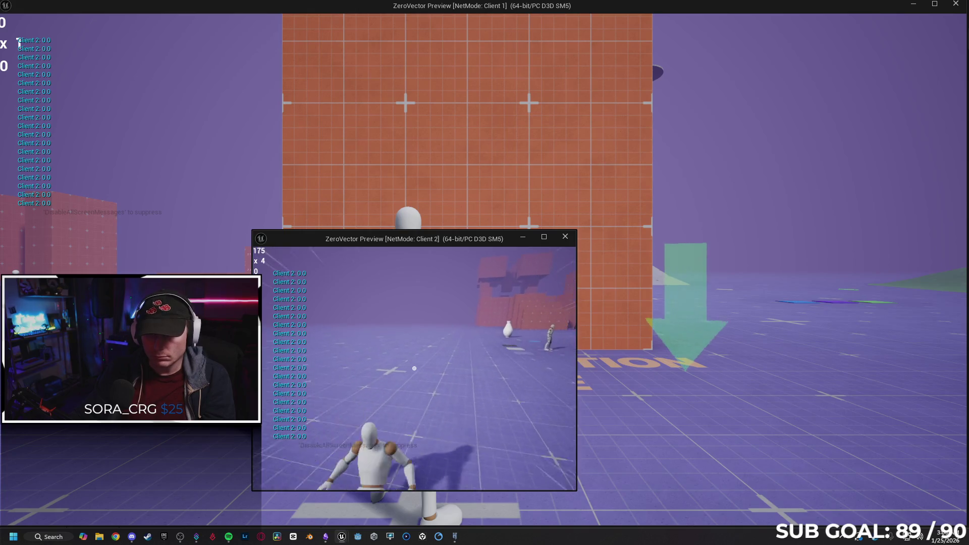
# Step: Stop the two-client session and restart play-in-editor as a listen server
pyautogui.press('Escape')
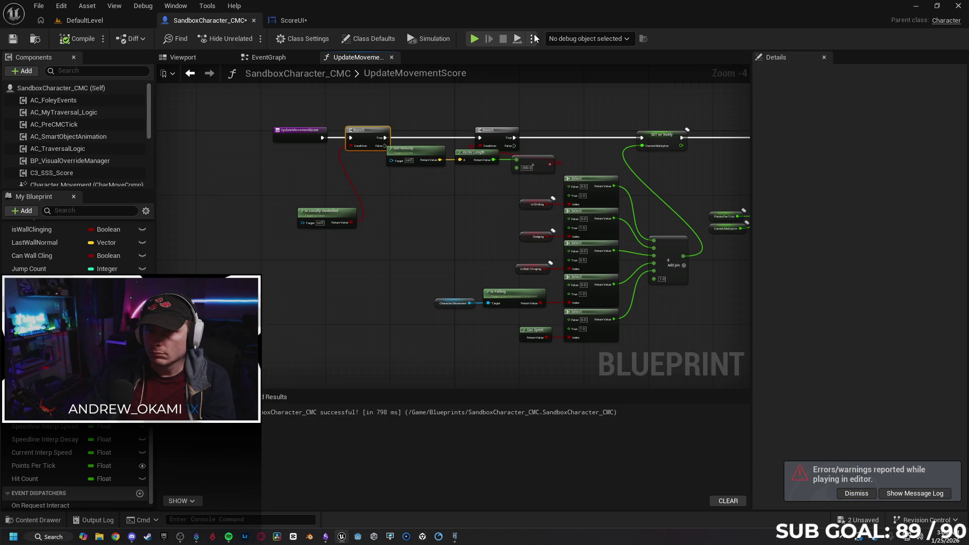
pyautogui.click(531, 39)
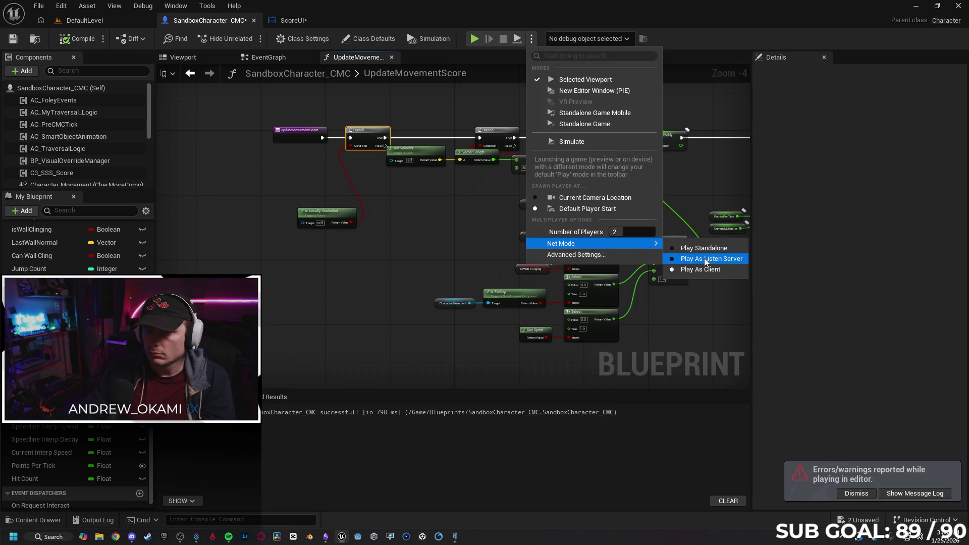
pyautogui.click(676, 255)
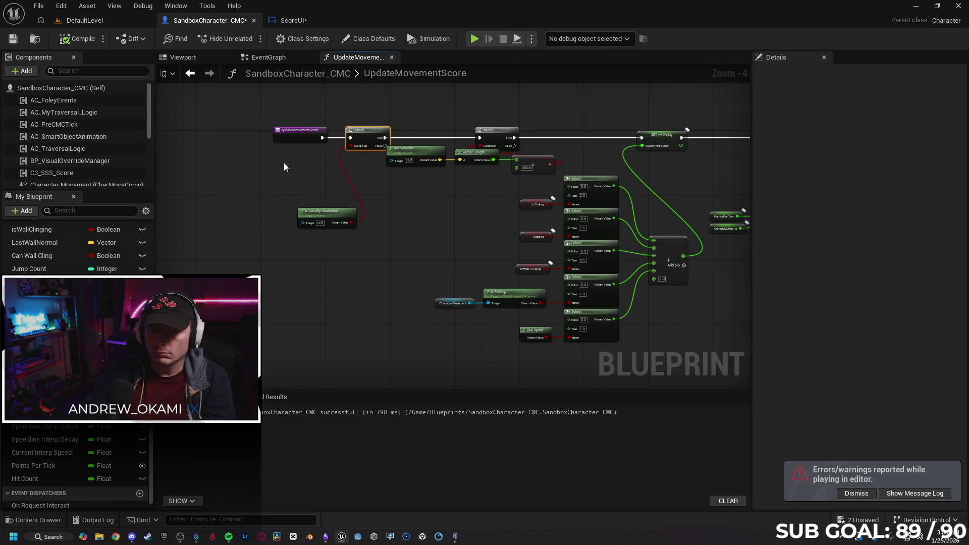
pyautogui.click(474, 39)
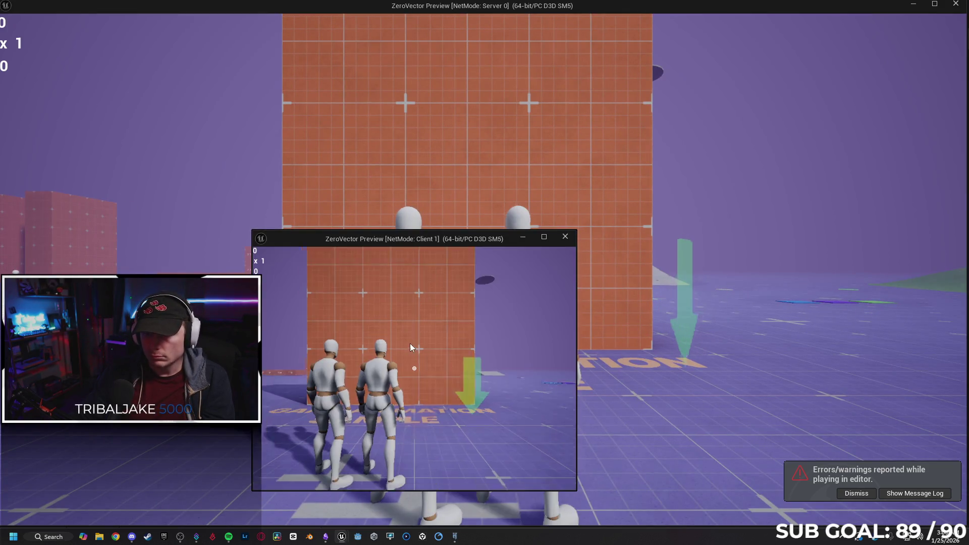
# Step: Run the client character, then the server character to a score of 23, and stop
pyautogui.press('w')
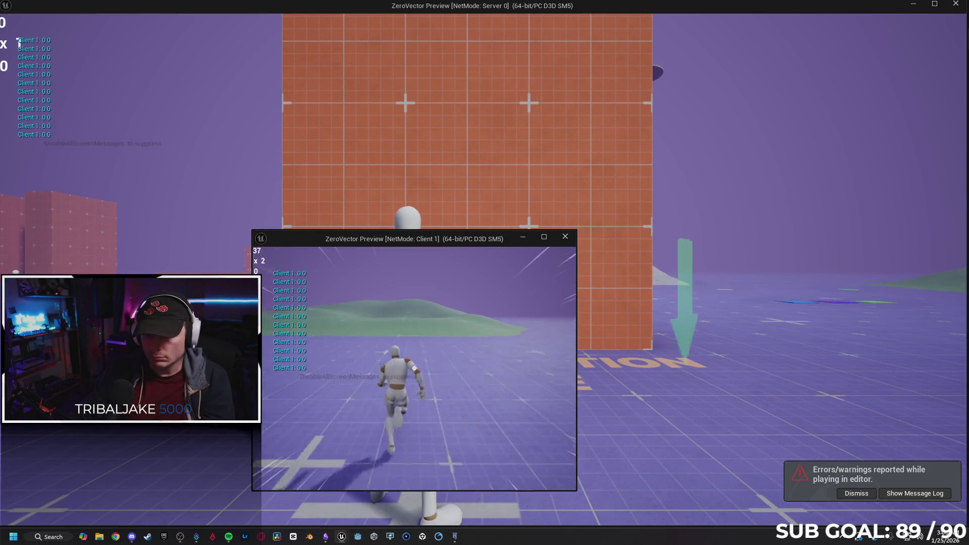
pyautogui.press('w')
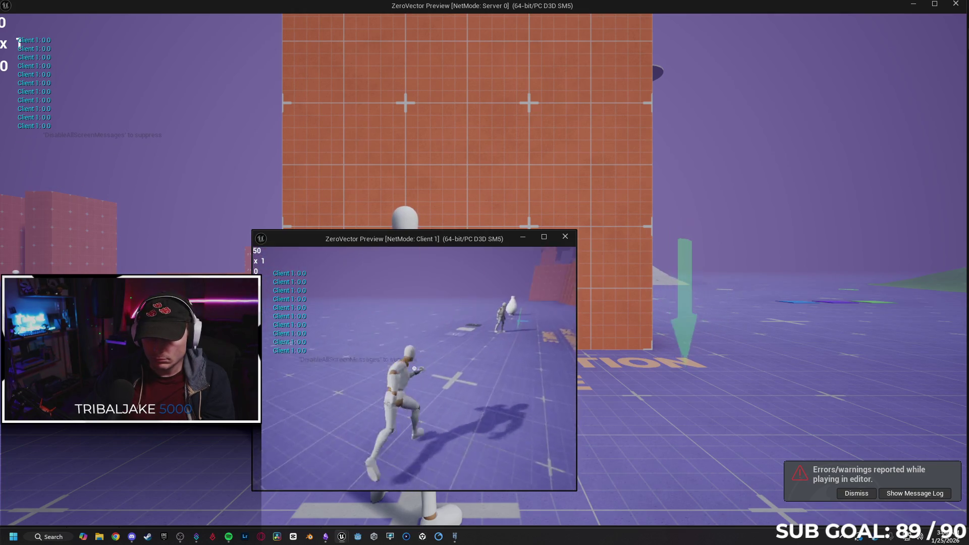
pyautogui.press('w')
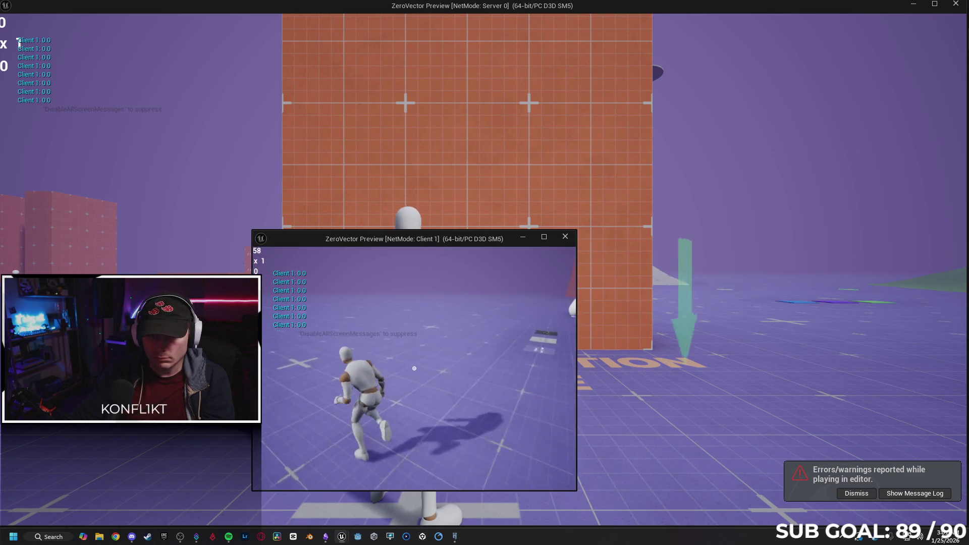
pyautogui.press('s')
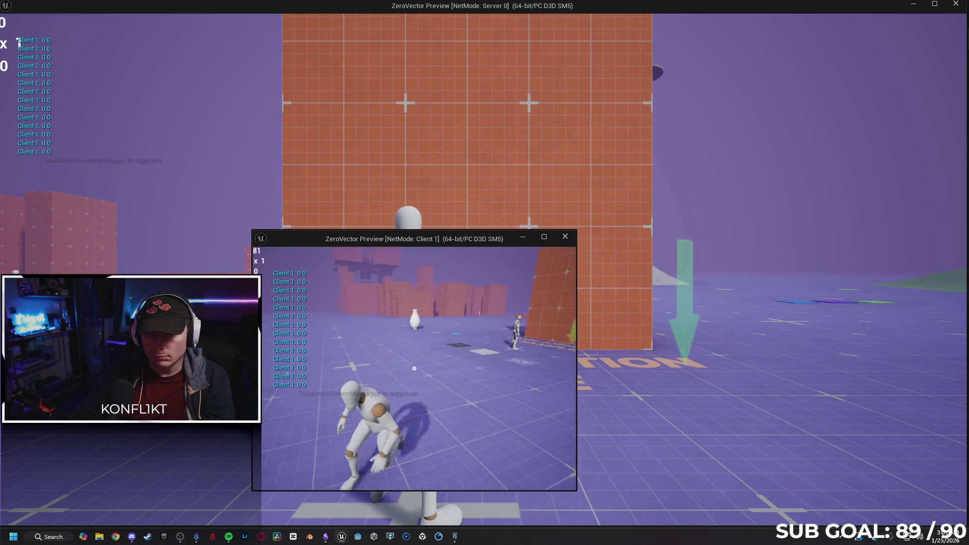
pyautogui.press('super')
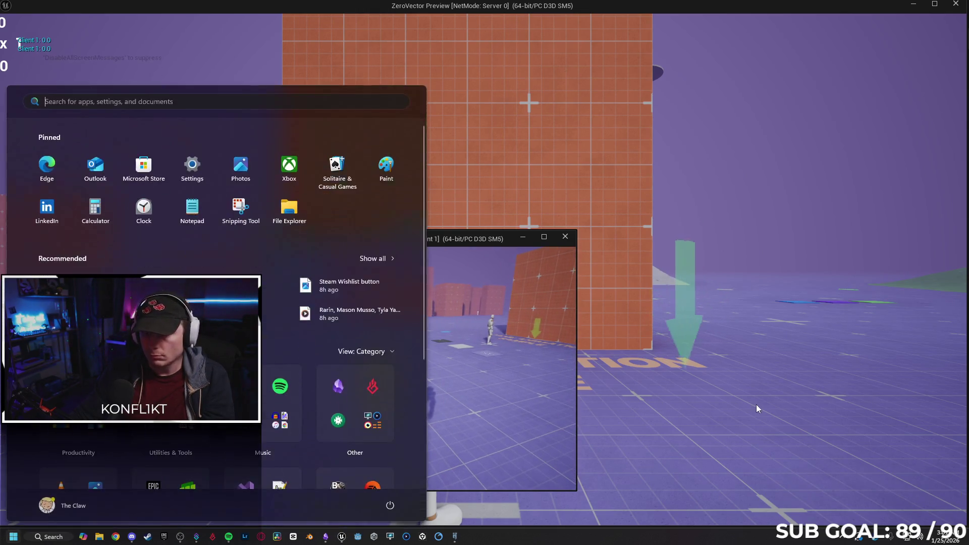
pyautogui.click(757, 407)
pyautogui.press('w')
pyautogui.press('w')
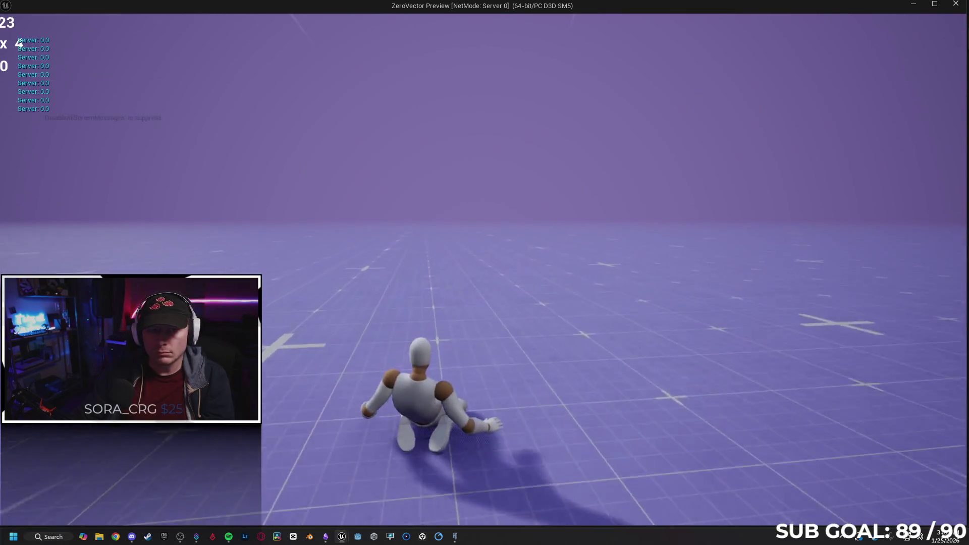
pyautogui.press('Escape')
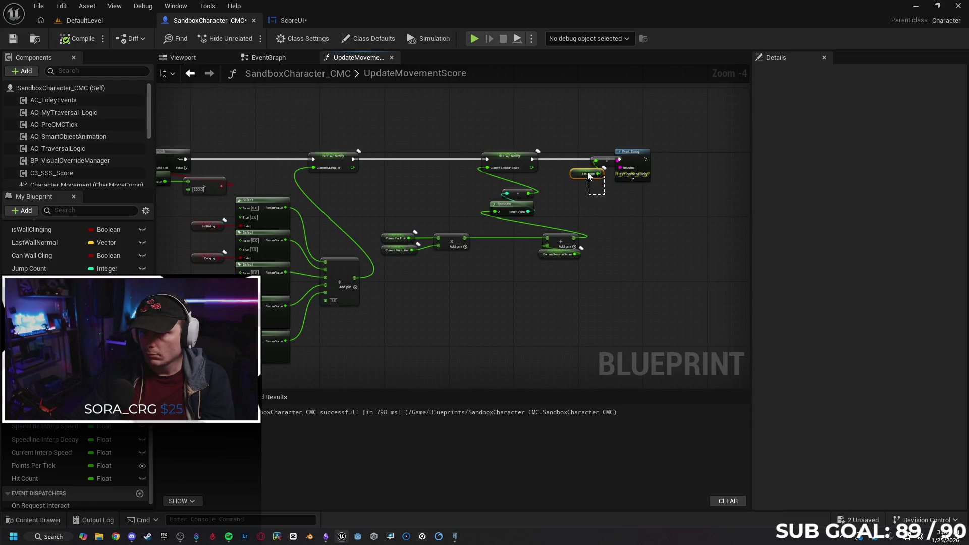
# Step: Print Current Session Score instead of Hit Count, then test-run the client to raise its score
pyautogui.press('Delete')
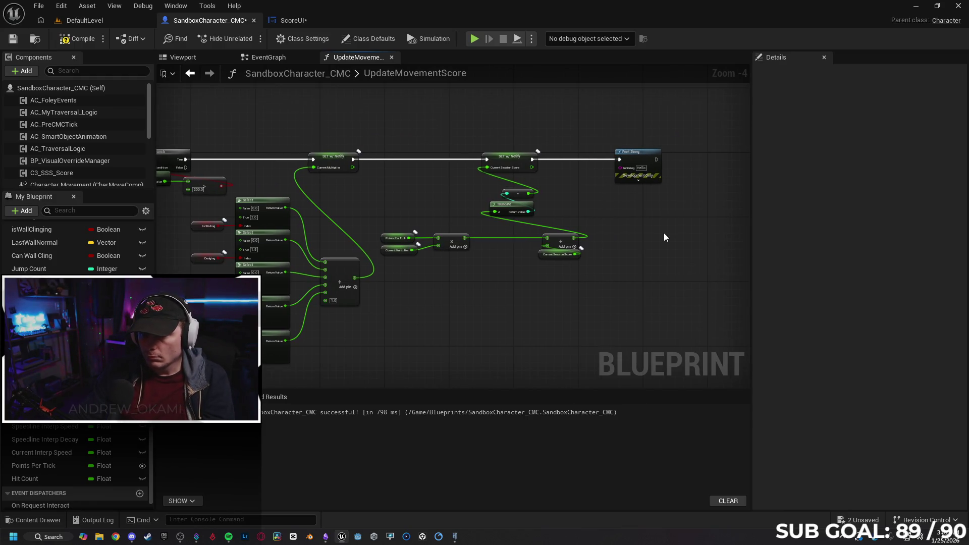
pyautogui.moveTo(623, 169); pyautogui.dragTo(624, 169)
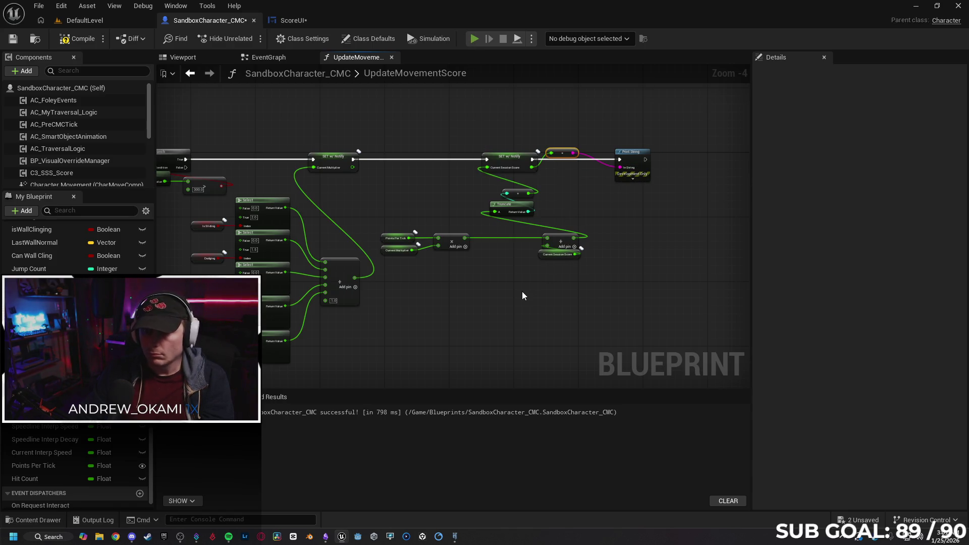
pyautogui.hotkey('alt', 'p')
pyautogui.press('w')
pyautogui.press('w')
pyautogui.press('w')
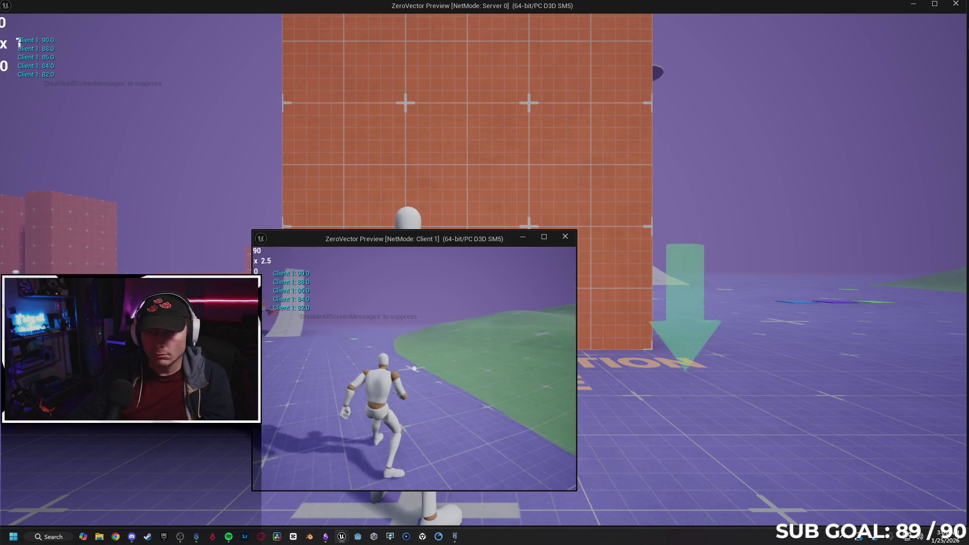
# Step: Run and flip the server character up to a score of 52, then stop the session
pyautogui.press('super')
pyautogui.click(697, 424)
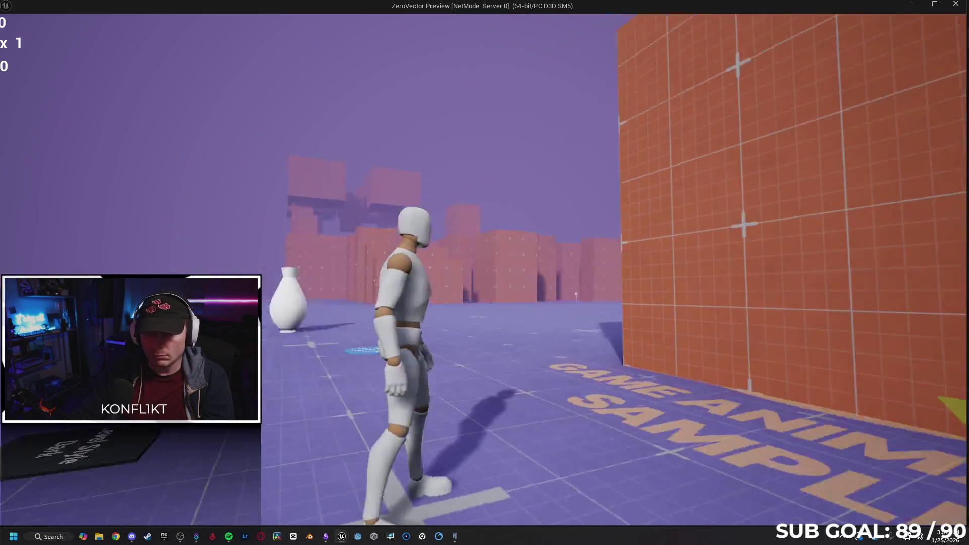
pyautogui.press('w')
pyautogui.press('space')
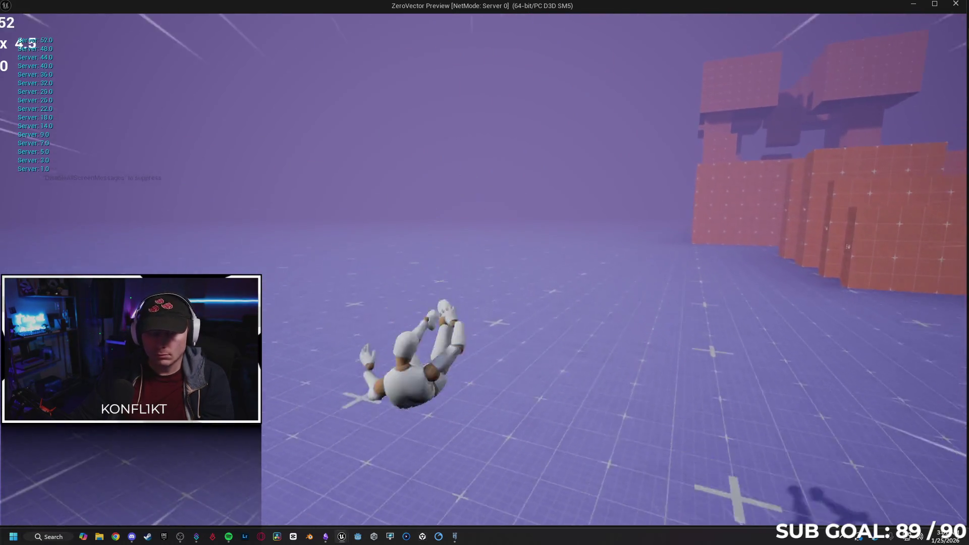
pyautogui.press('Escape')
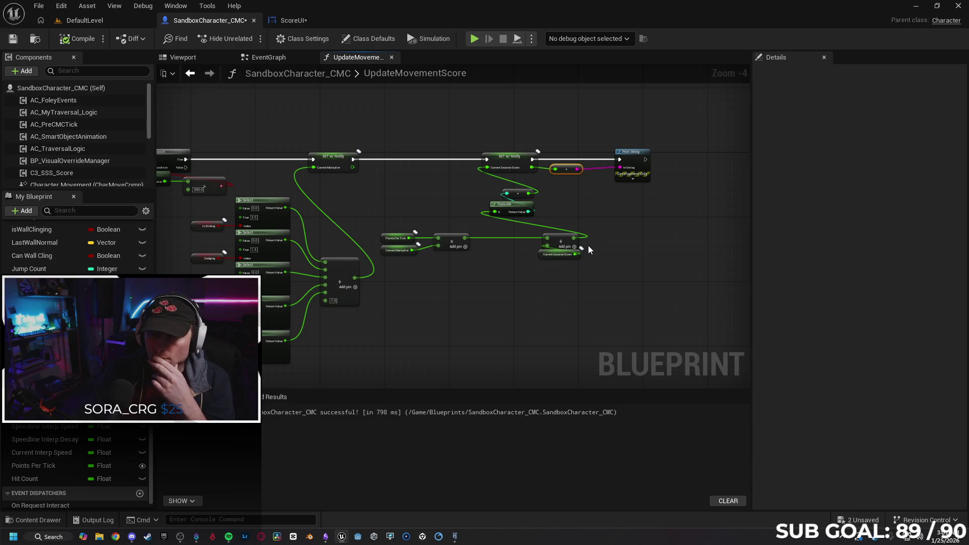
# Step: Set the Net Mode to Play As Client
pyautogui.click(533, 41)
pyautogui.moveTo(617, 243)
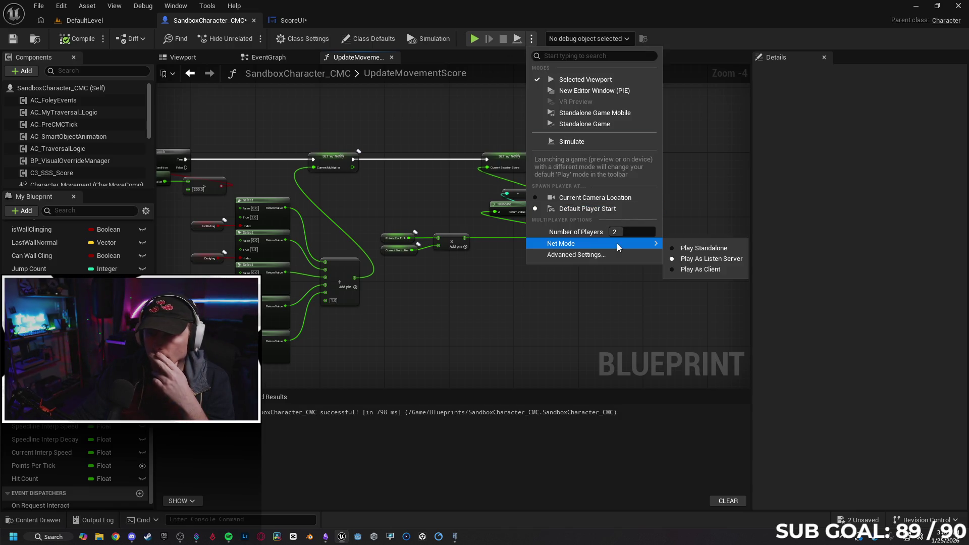
pyautogui.click(695, 269)
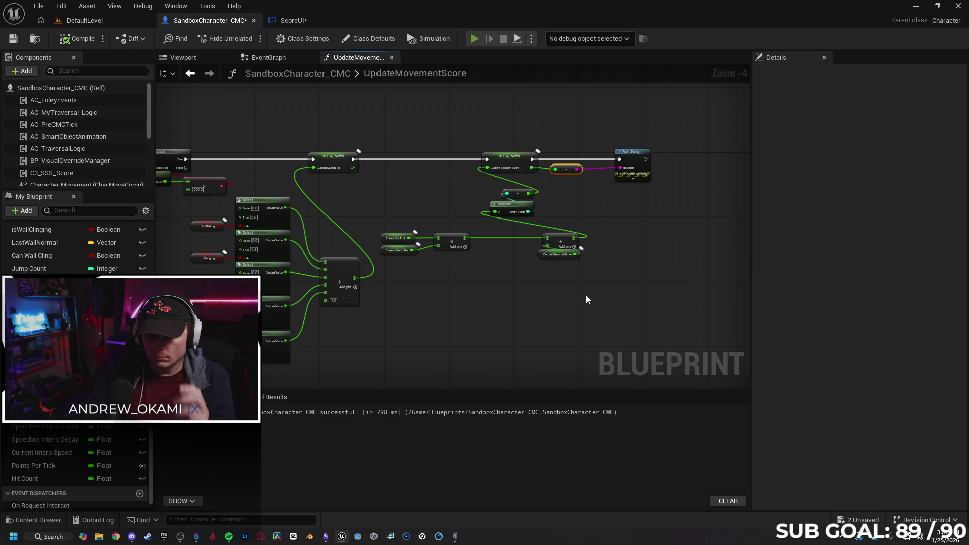
# Step: Run a two-client test from the Client 1 window, then stop it
pyautogui.hotkey('alt', 'p')
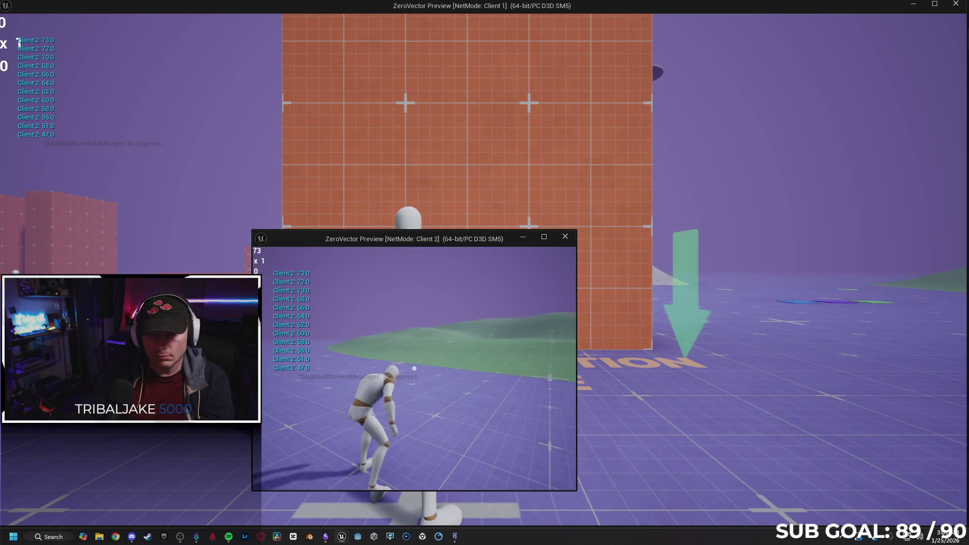
pyautogui.press('super')
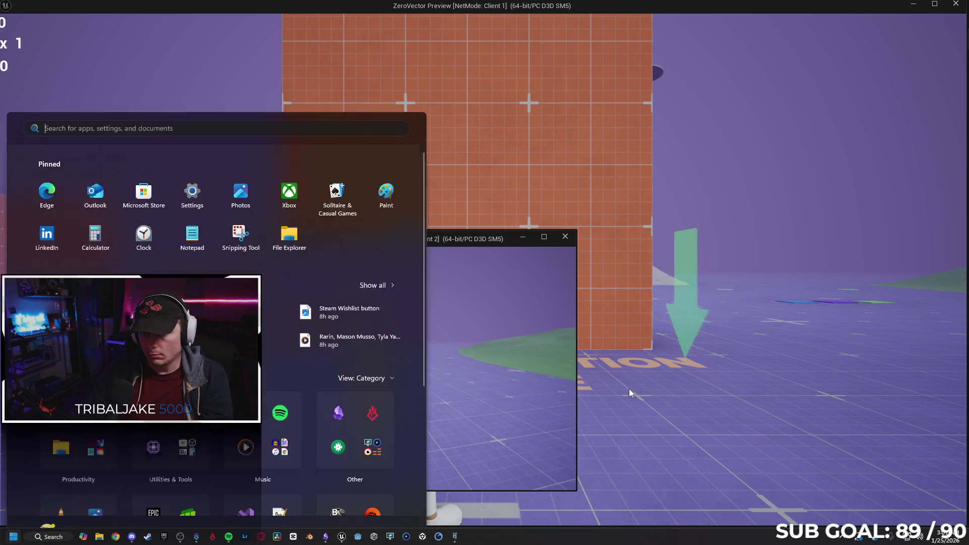
pyautogui.click(629, 388)
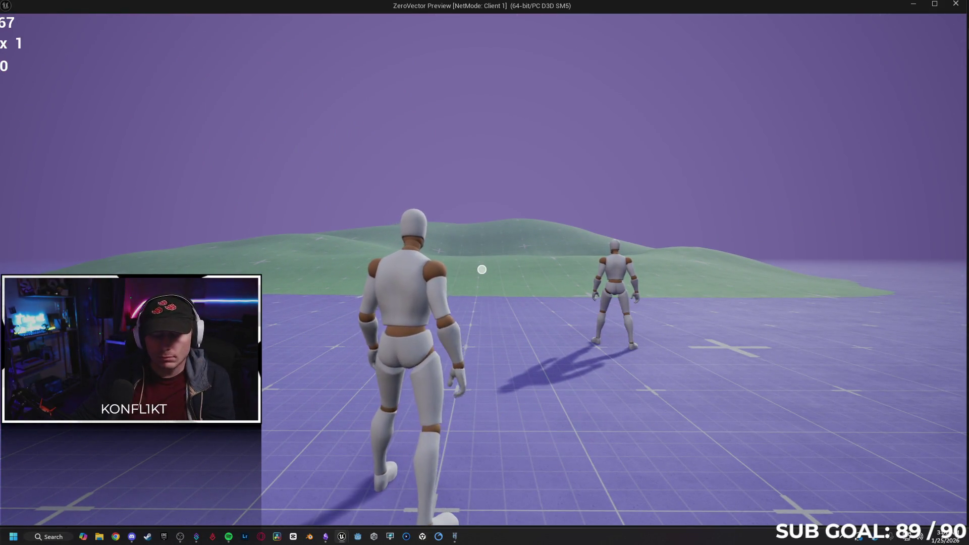
pyautogui.press('Escape')
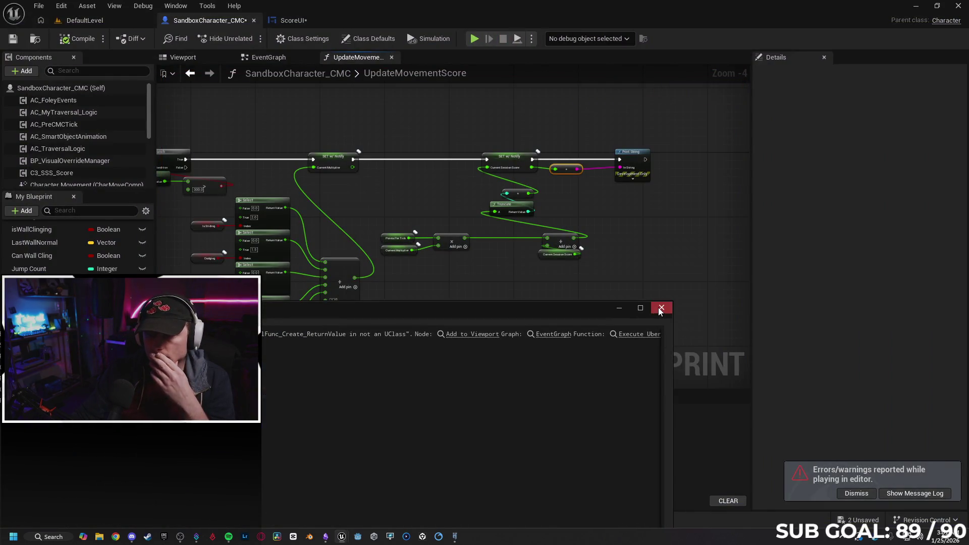
# Step: Close the Message Log, dismiss the errors notice, and inspect the Hit Other Player event in EventGraph
pyautogui.click(660, 308)
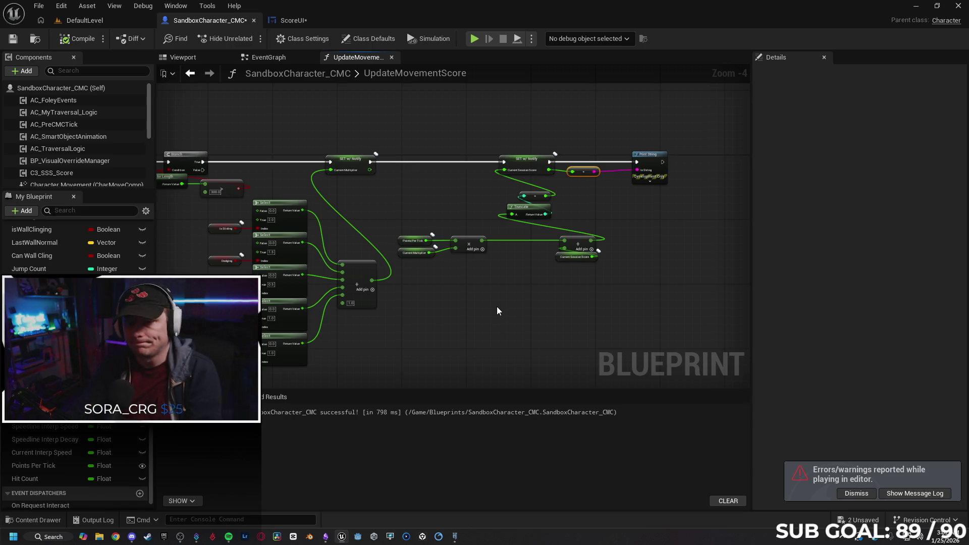
pyautogui.scroll(1, 492, 300)
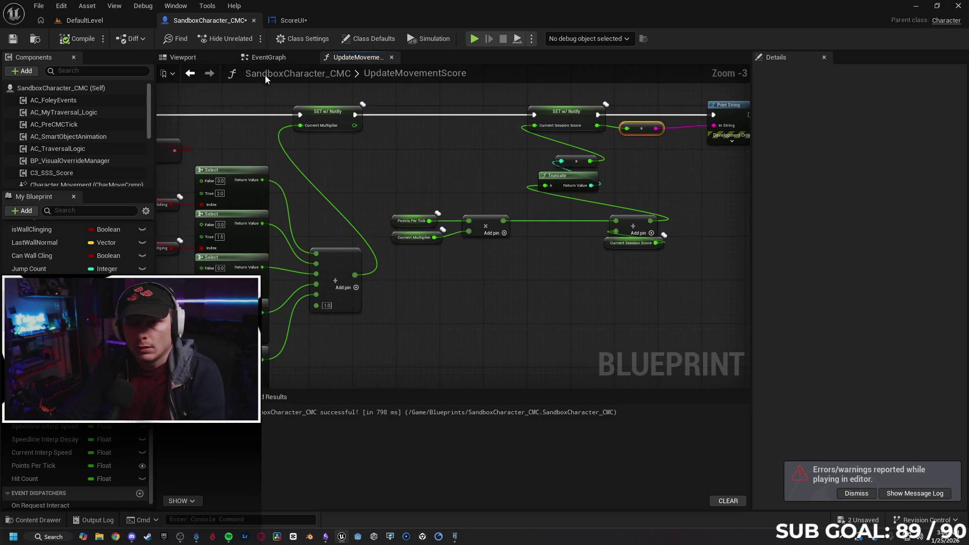
pyautogui.click(265, 58)
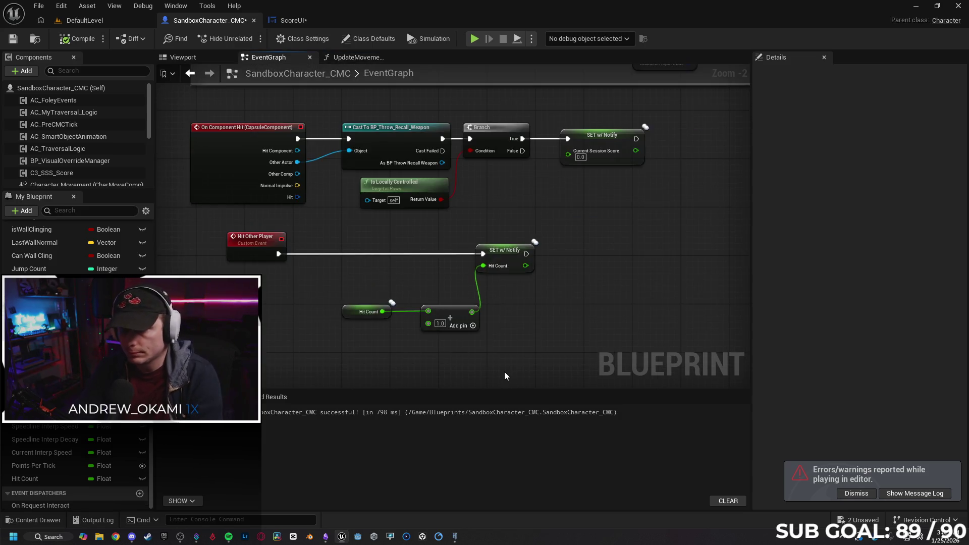
pyautogui.click(853, 494)
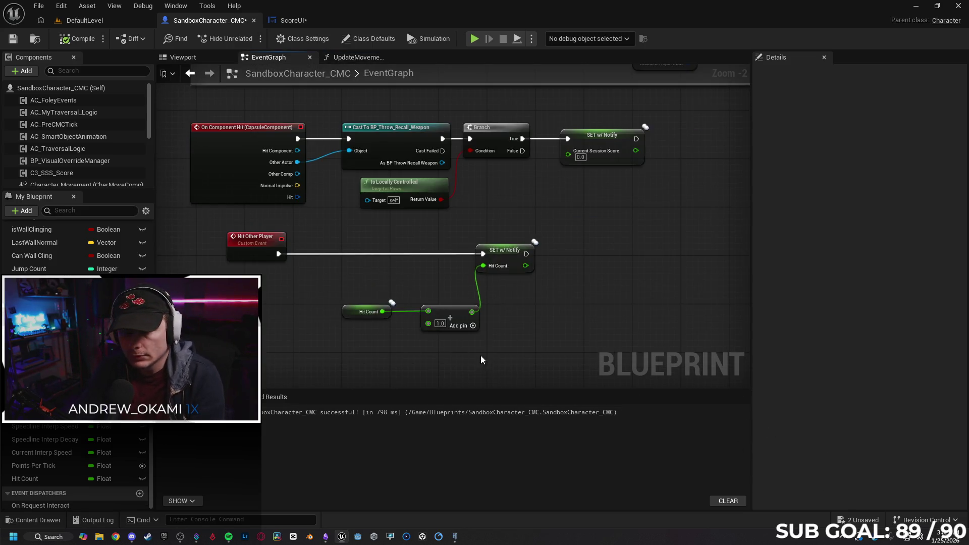
pyautogui.moveTo(573, 300); pyautogui.dragTo(522, 301)
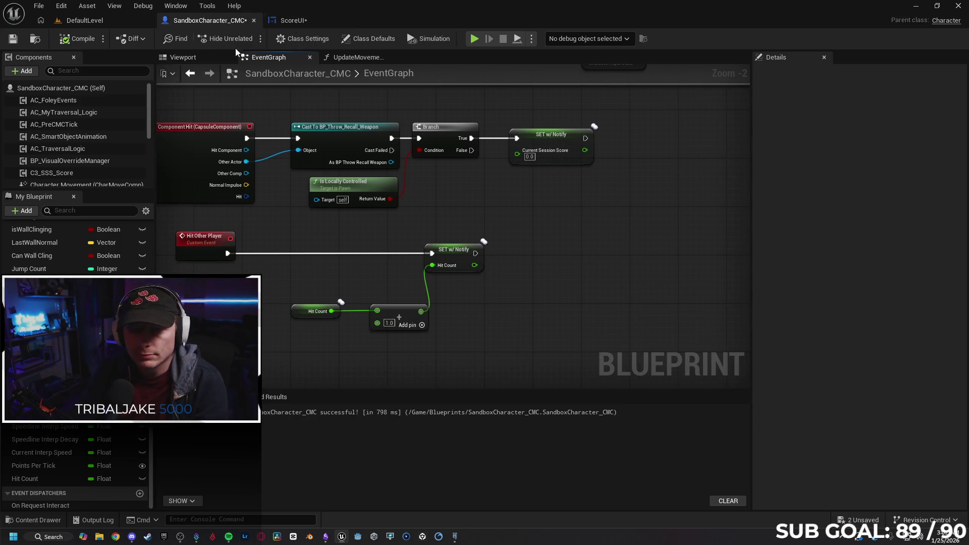
pyautogui.click(349, 57)
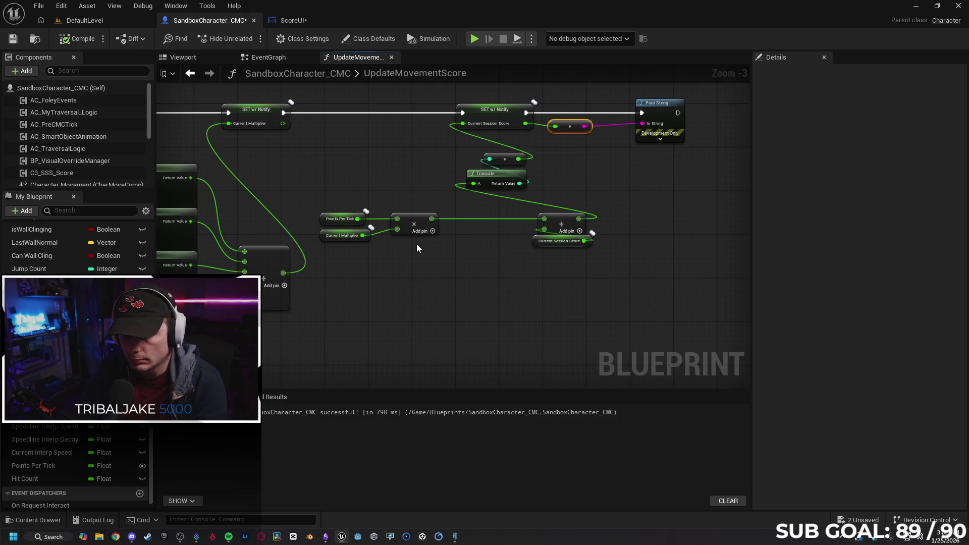
# Step: Add a Multiply node after the summed points and disconnect the old wire into the score Add
pyautogui.moveTo(431, 218); pyautogui.dragTo(471, 259)
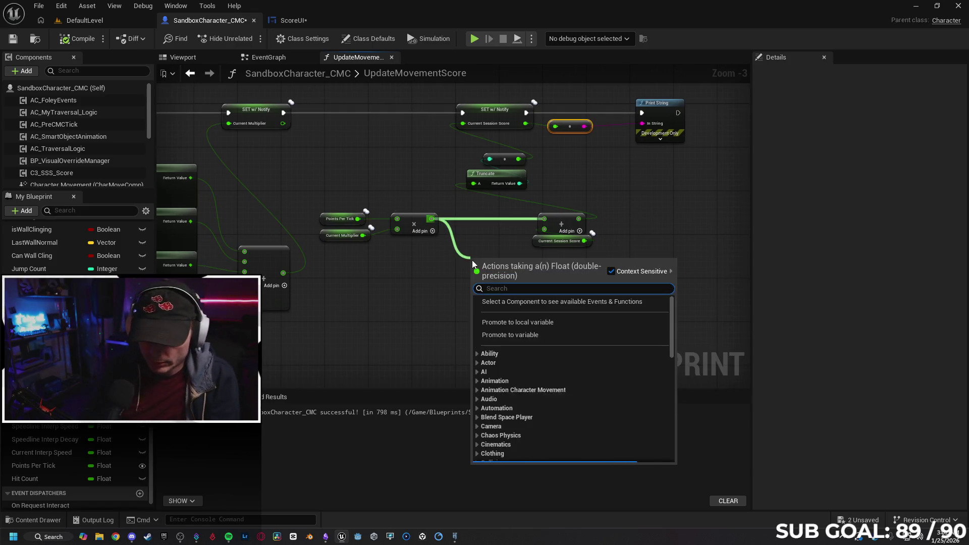
pyautogui.write('multipl')
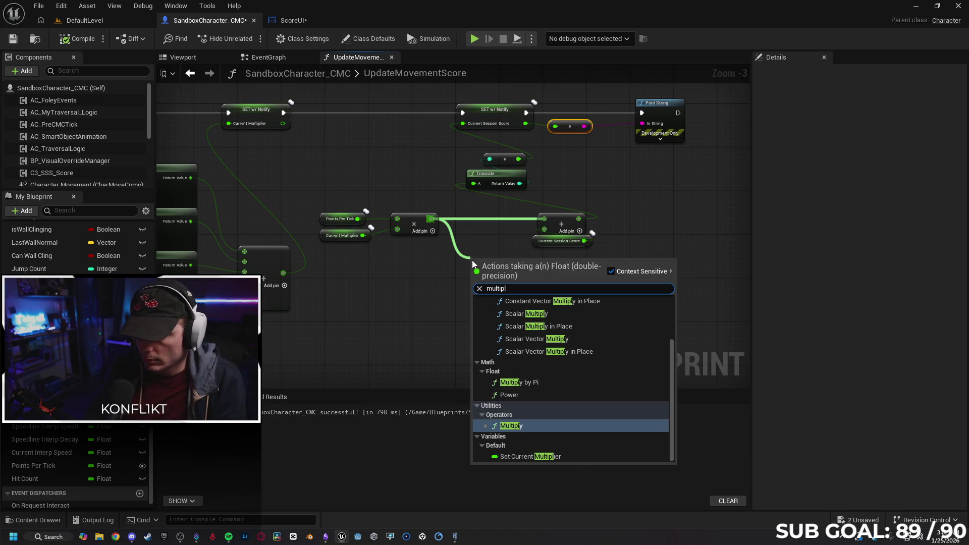
pyautogui.press('Return')
pyautogui.click(479, 219)
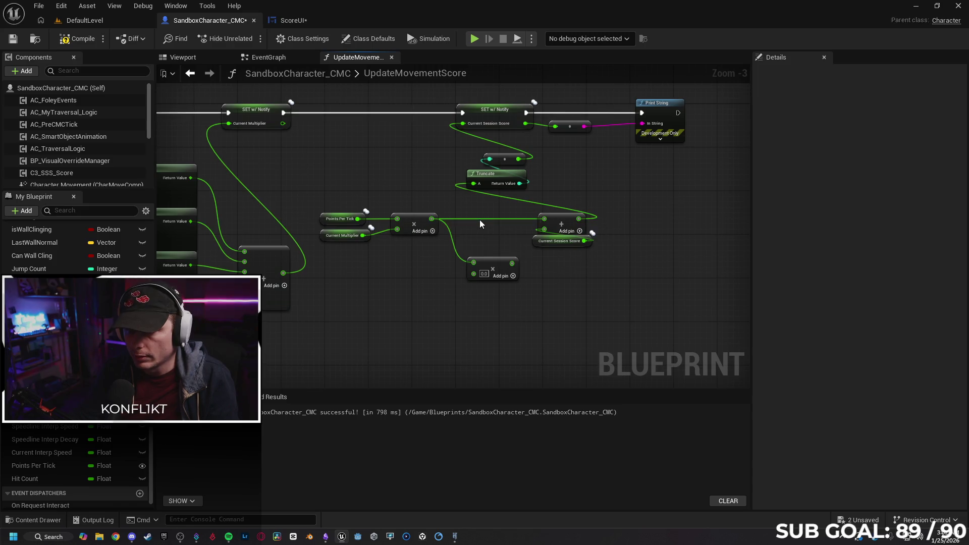
pyautogui.keyDown('alt'); pyautogui.click(479, 220); pyautogui.keyUp('alt')
pyautogui.click(497, 261)
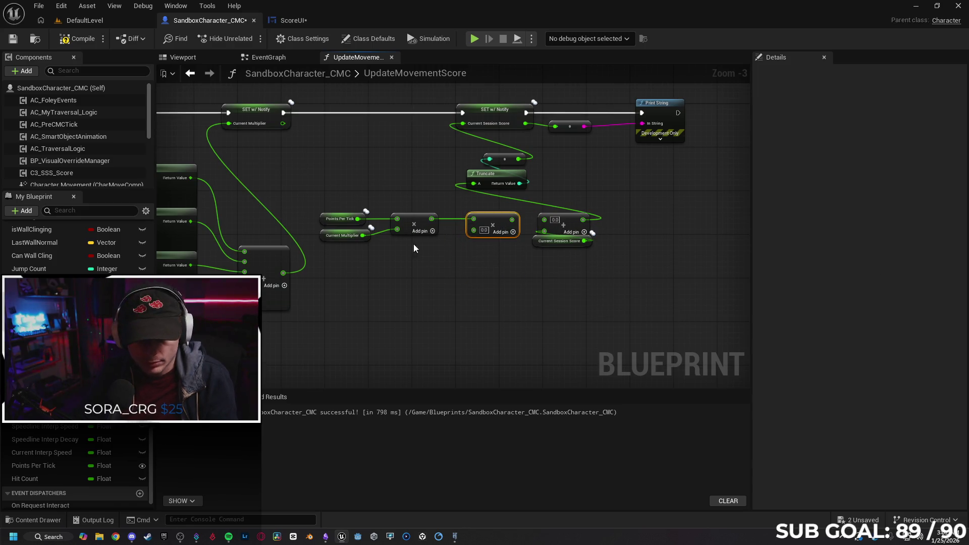
# Step: Feed a Hit Count getter into Multiply and Print String, routing Multiply into the score Add
pyautogui.moveTo(46, 477); pyautogui.dragTo(407, 274)
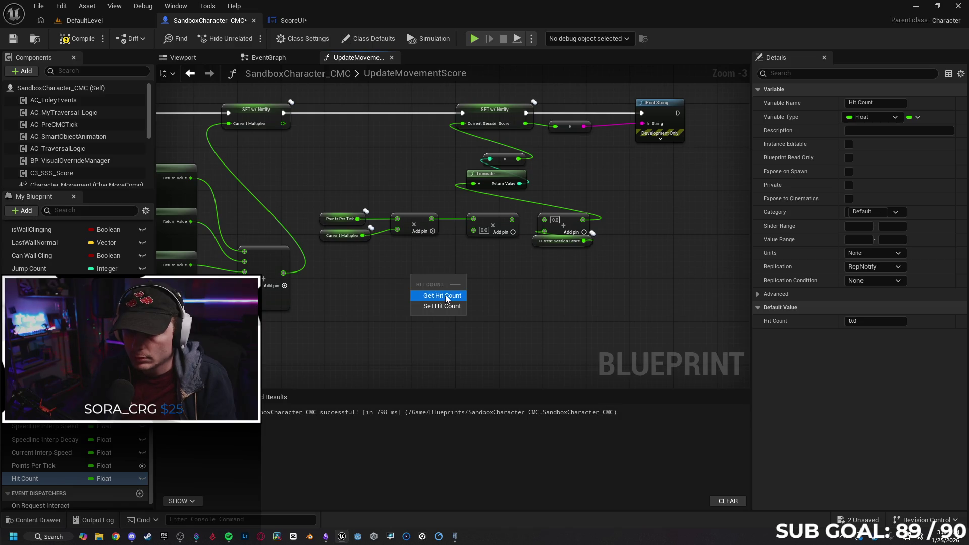
pyautogui.click(442, 296)
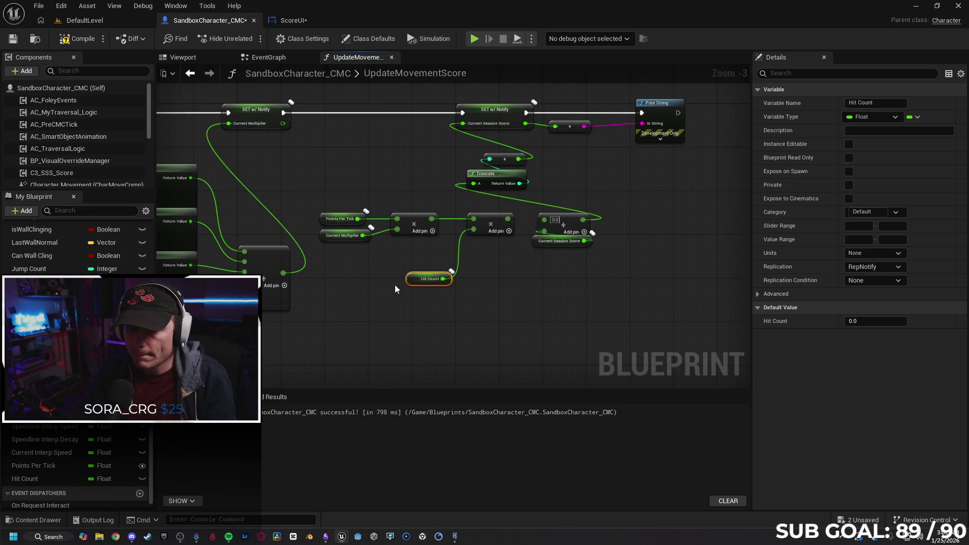
pyautogui.moveTo(507, 218); pyautogui.dragTo(547, 222)
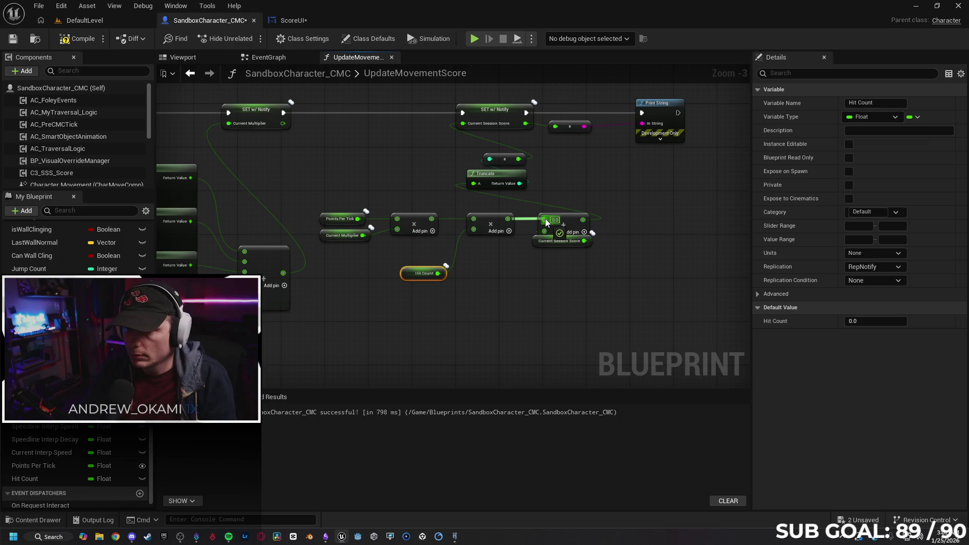
pyautogui.moveTo(442, 274); pyautogui.dragTo(642, 123)
pyautogui.click(574, 132)
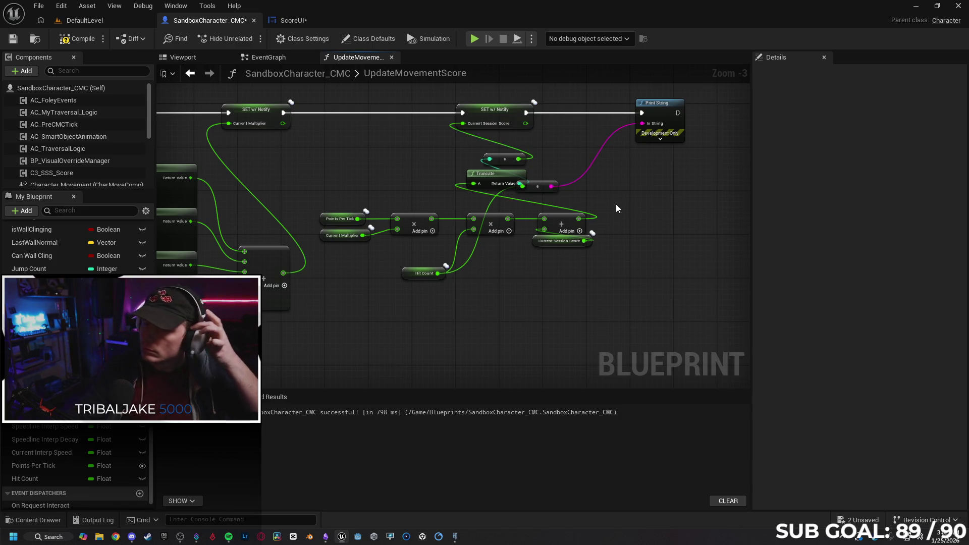
pyautogui.moveTo(545, 195); pyautogui.dragTo(617, 186)
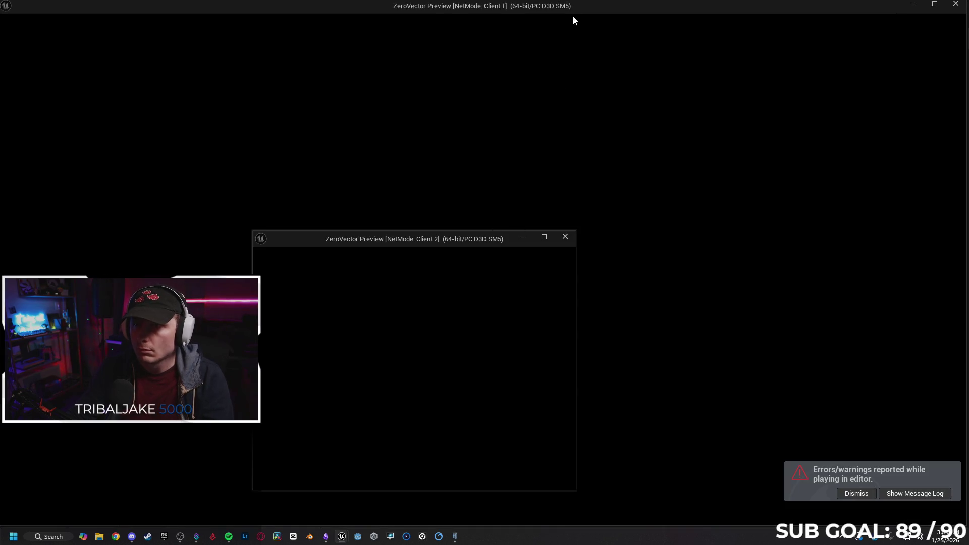
# Step: Tile the two client windows side by side and run Client 1's character for points
pyautogui.moveTo(573, 7)
pyautogui.mouseDown()
pyautogui.moveTo(649, 153)
pyautogui.moveTo(671, 166)
pyautogui.moveTo(961, 177)
pyautogui.mouseUp()
pyautogui.click(149, 103)
pyautogui.press('w')
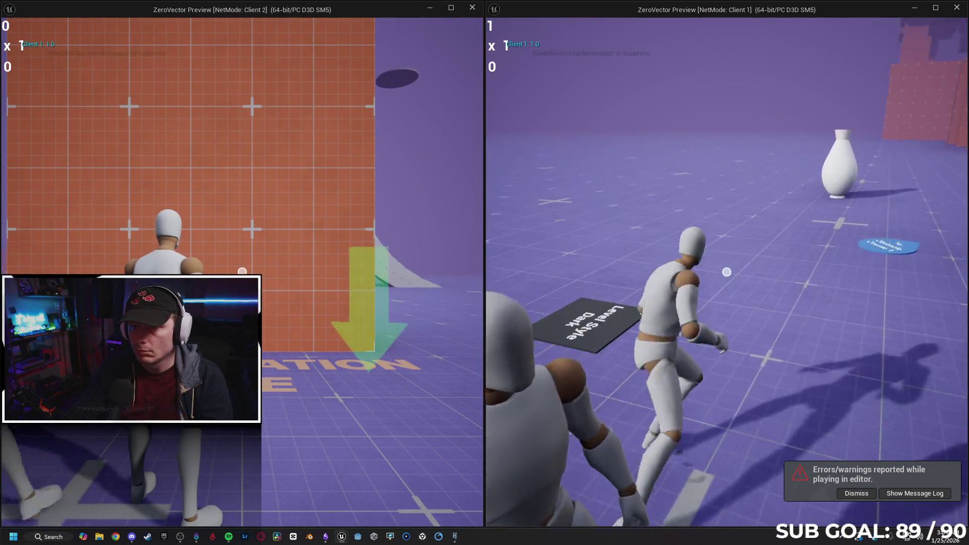
pyautogui.press('w')
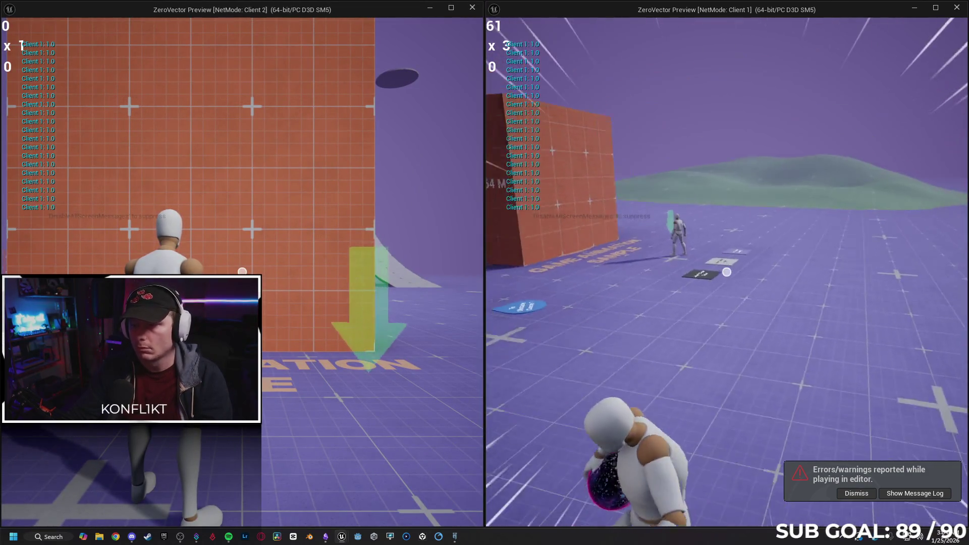
pyautogui.press('w')
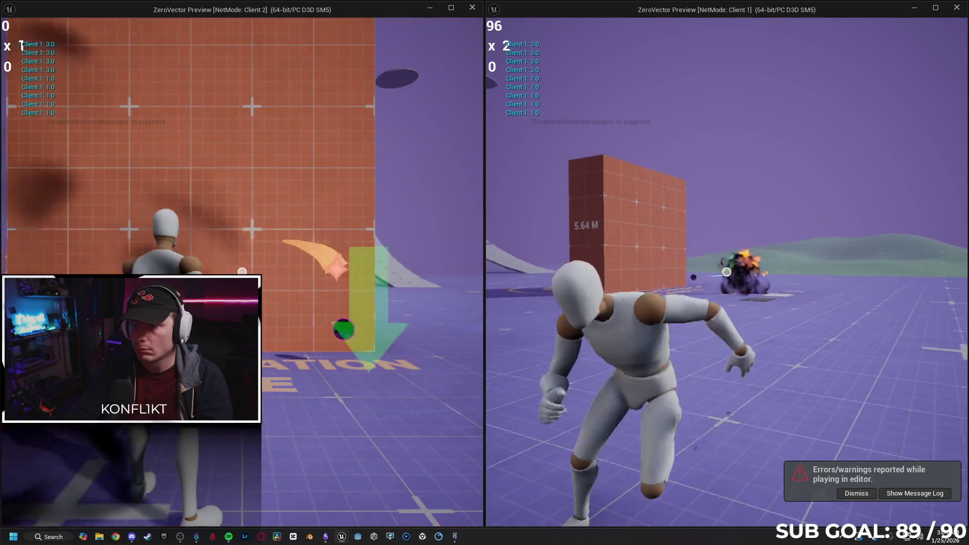
pyautogui.press('w')
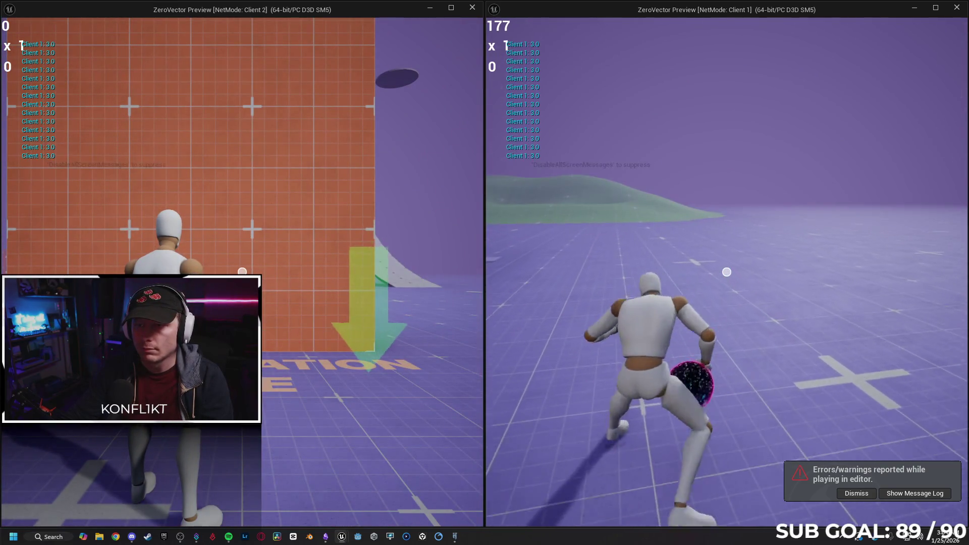
# Step: Run Client 2's character, burst-attack Client 1, then stop the test
pyautogui.press('super')
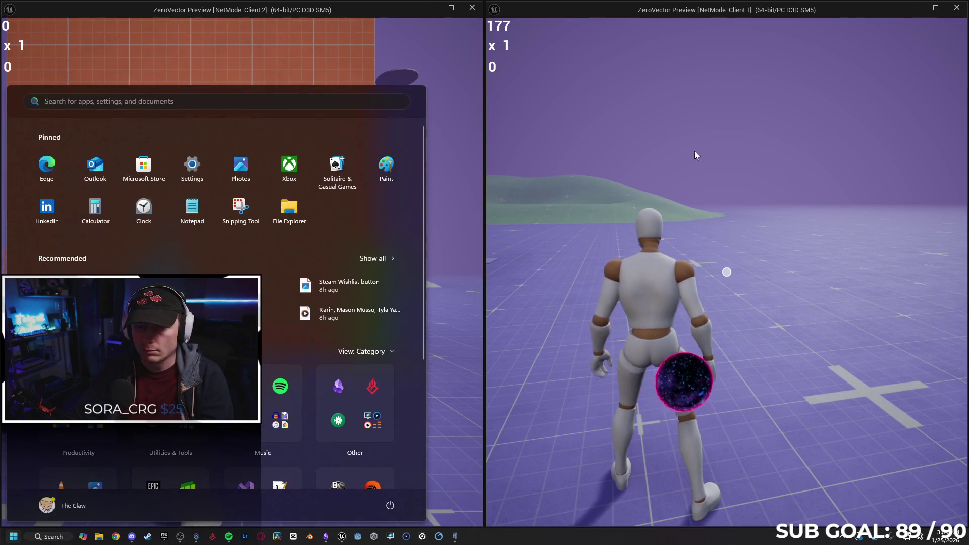
pyautogui.click(465, 167)
pyautogui.press('w')
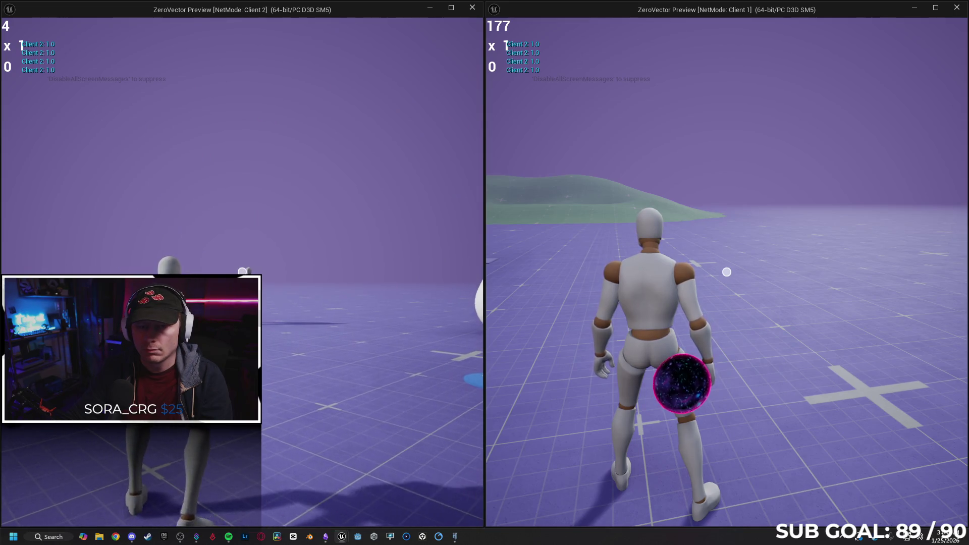
pyautogui.press('e')
pyautogui.press('w')
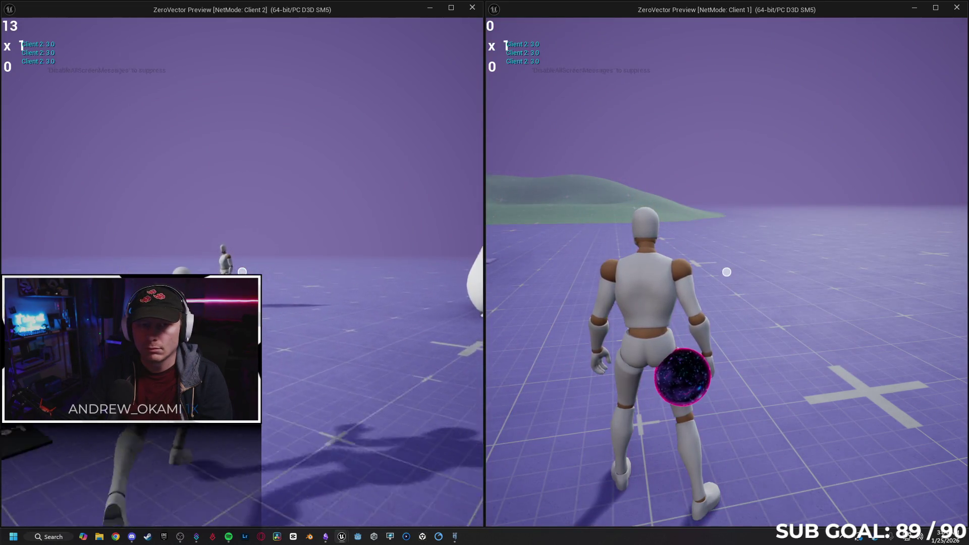
pyautogui.press('w')
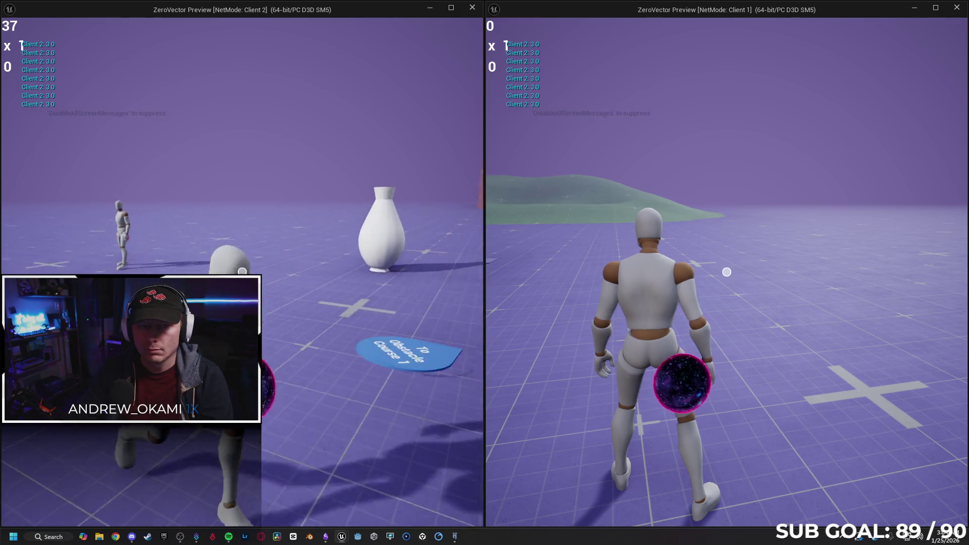
pyautogui.press('Escape')
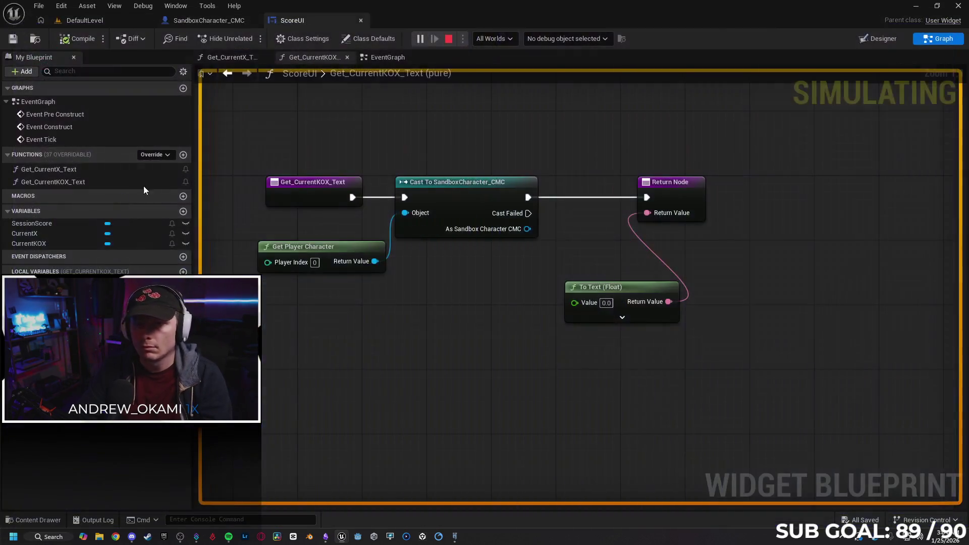
# Step: Close the message log, return to SandboxCharacter_CMC, and set Hit Count's default to 1.0
pyautogui.click(661, 308)
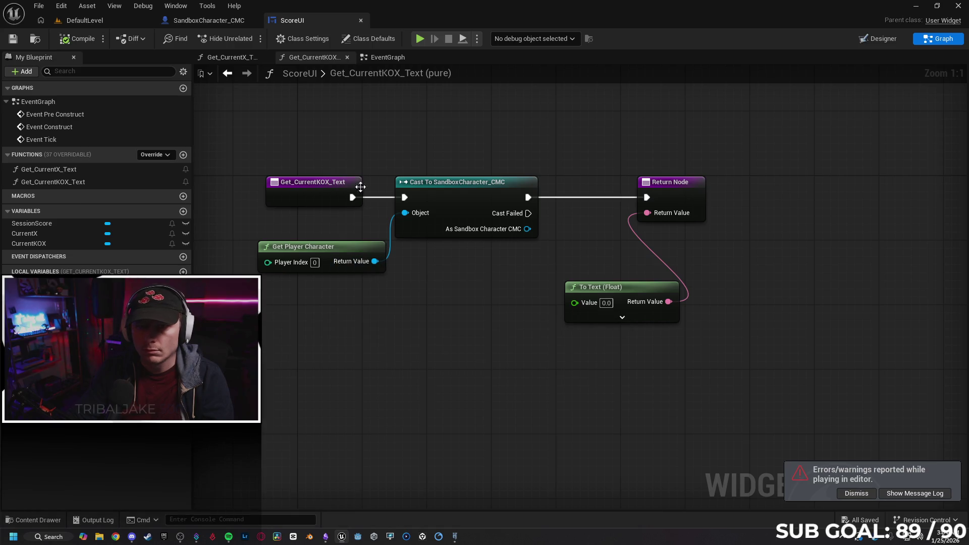
pyautogui.click(222, 58)
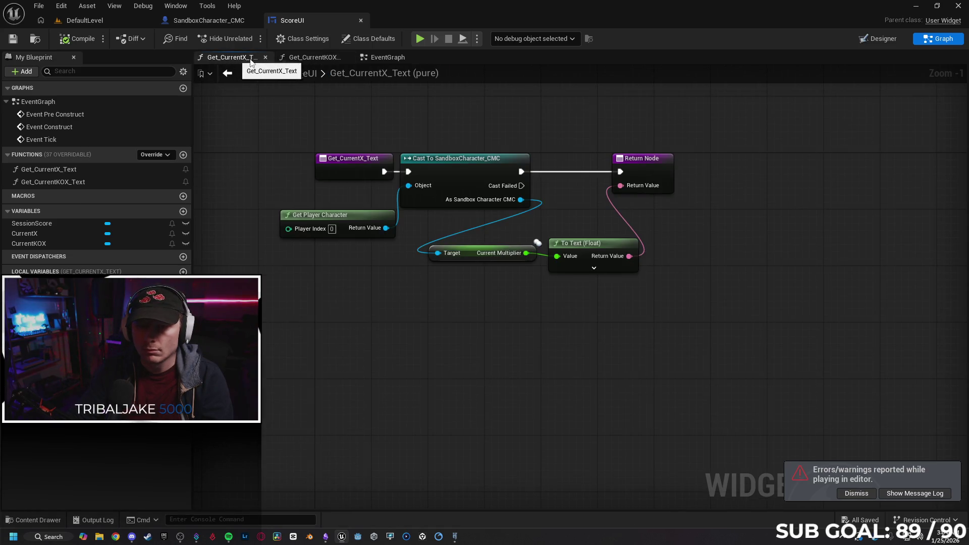
pyautogui.click(222, 24)
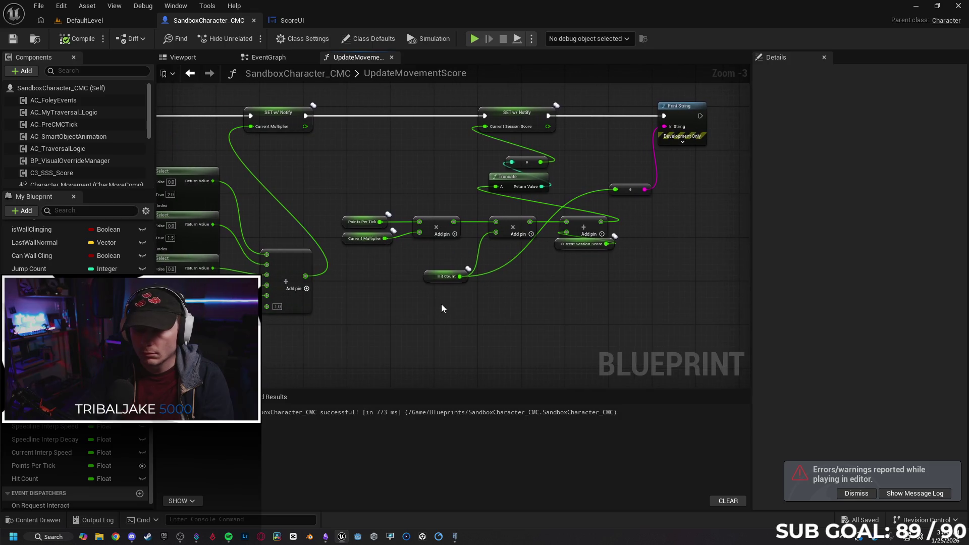
pyautogui.click(428, 277)
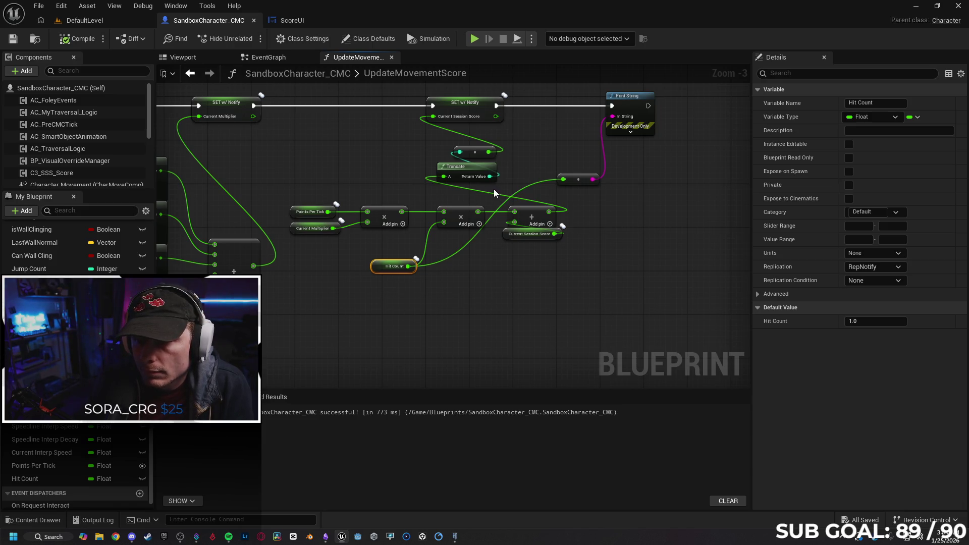
# Step: Remove Truncate and reroute nodes, wire the summed score into SET Current Session Score, and launch a test
pyautogui.moveTo(474, 176); pyautogui.dragTo(449, 153)
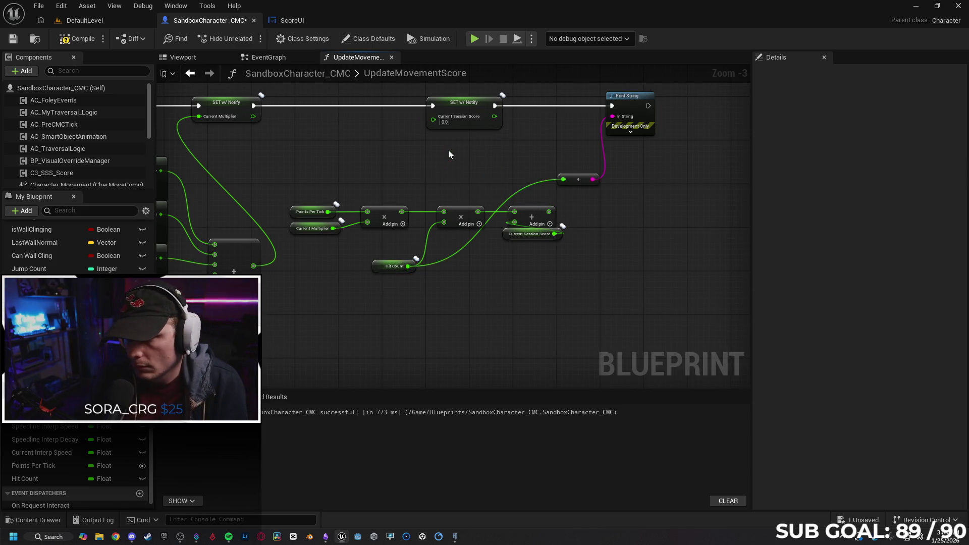
pyautogui.moveTo(547, 212)
pyautogui.mouseDown()
pyautogui.moveTo(423, 138)
pyautogui.moveTo(431, 119)
pyautogui.mouseUp()
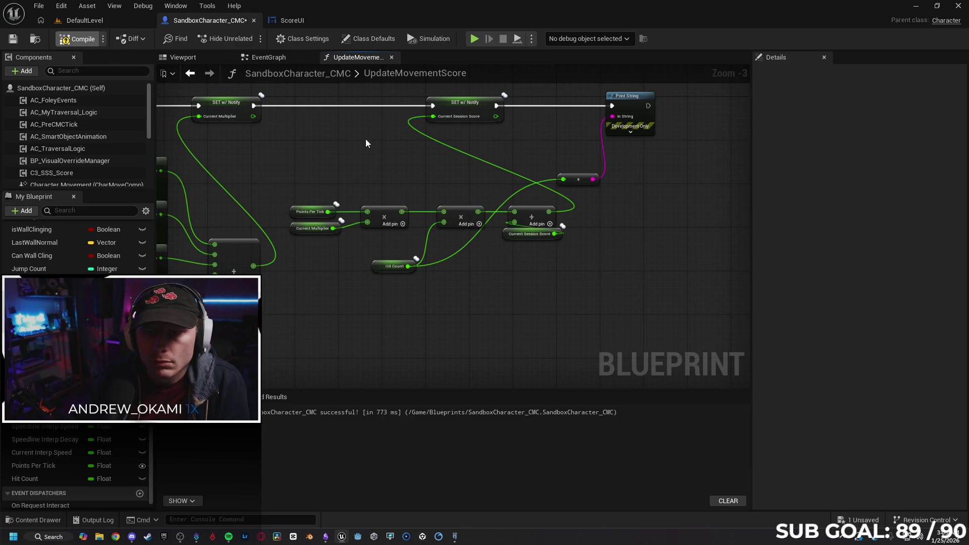
pyautogui.click(473, 38)
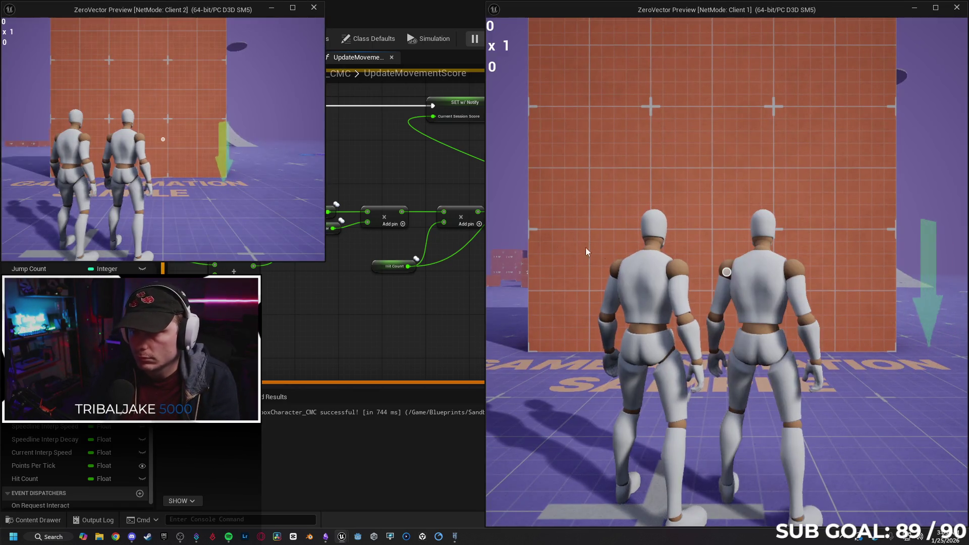
# Step: Run, flip, roll and throw orbs as Client 1, scoring 1,863 at x3, then stop the test
pyautogui.click(585, 248)
pyautogui.press('w')
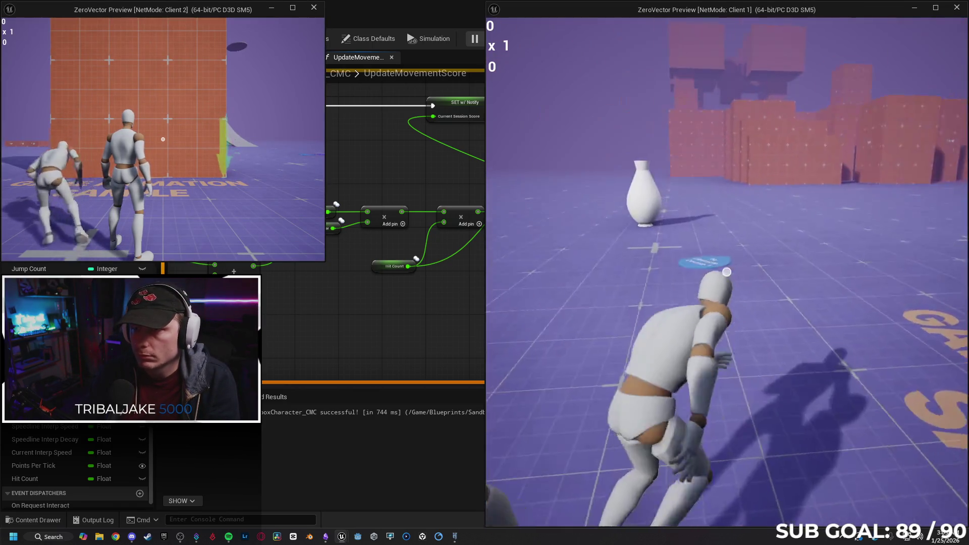
pyautogui.press('space')
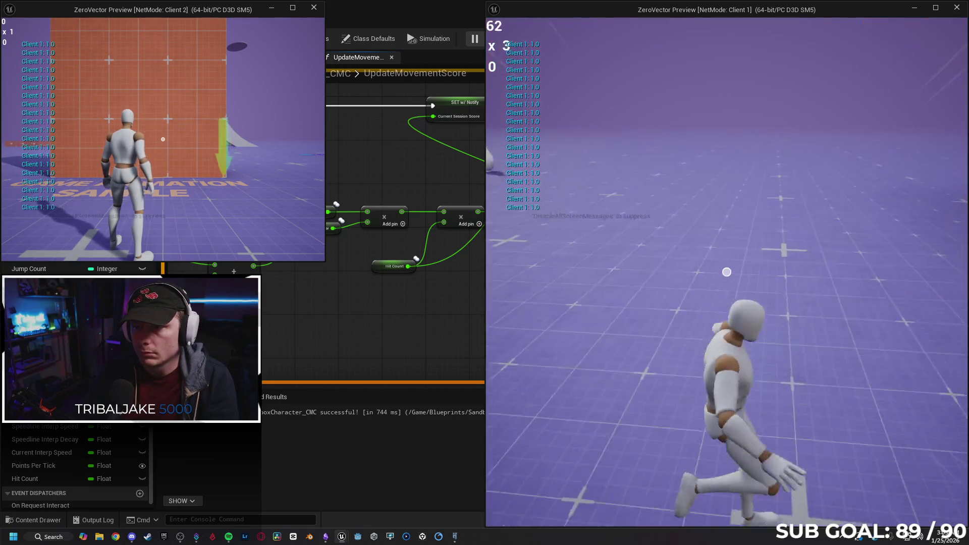
pyautogui.press('e')
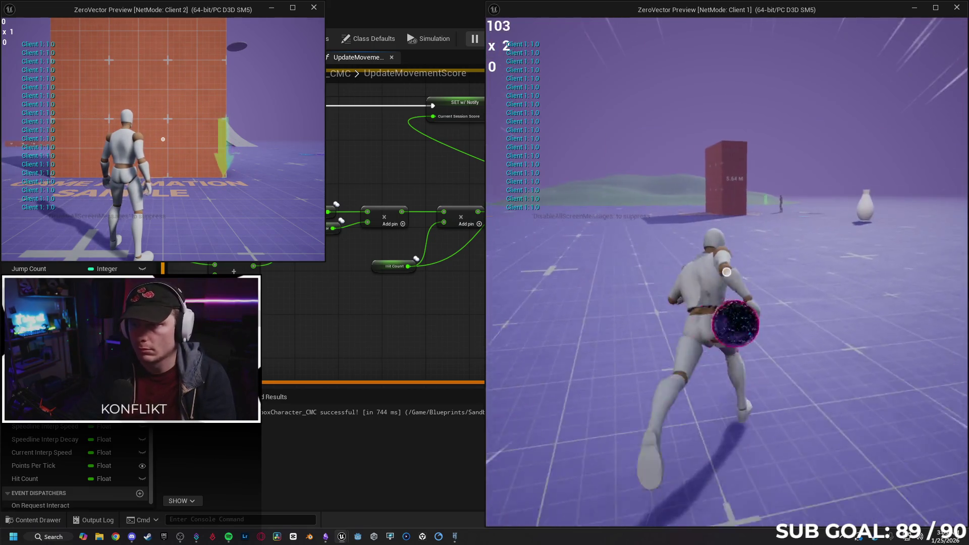
pyautogui.press('c')
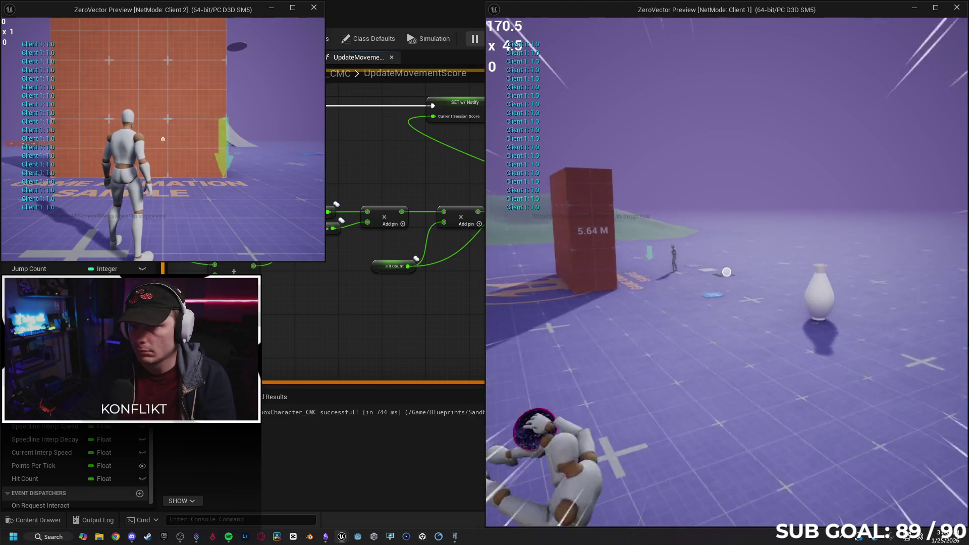
pyautogui.click(726, 272)
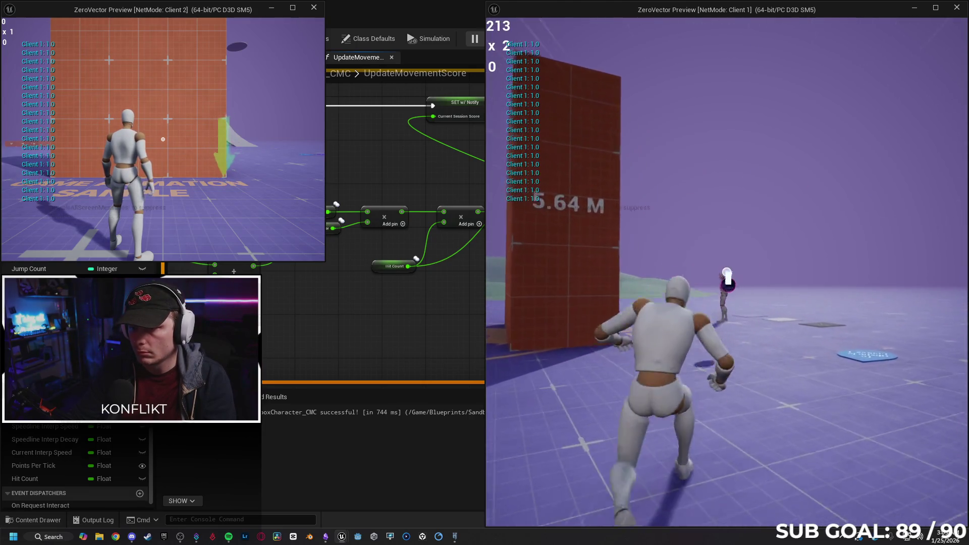
pyautogui.press('e')
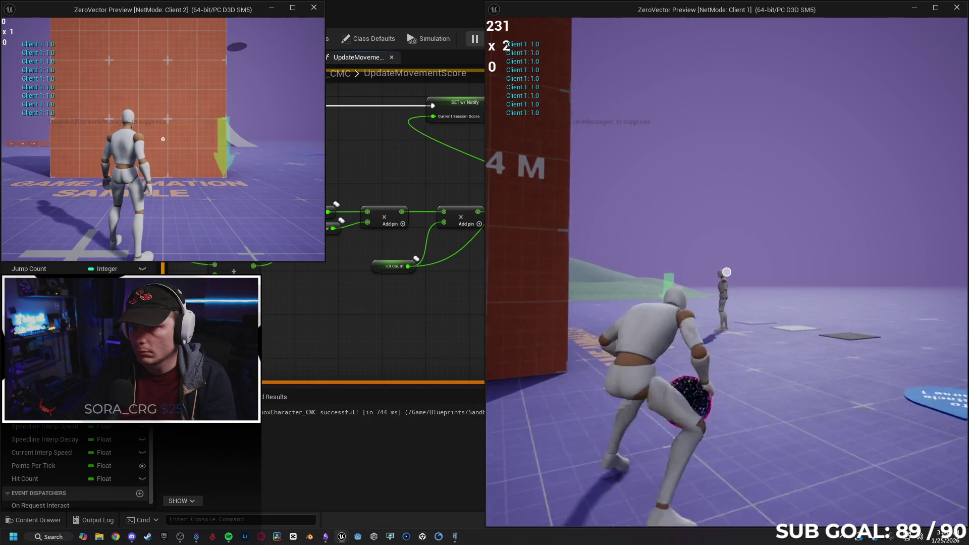
pyautogui.click(726, 272)
pyautogui.press('c')
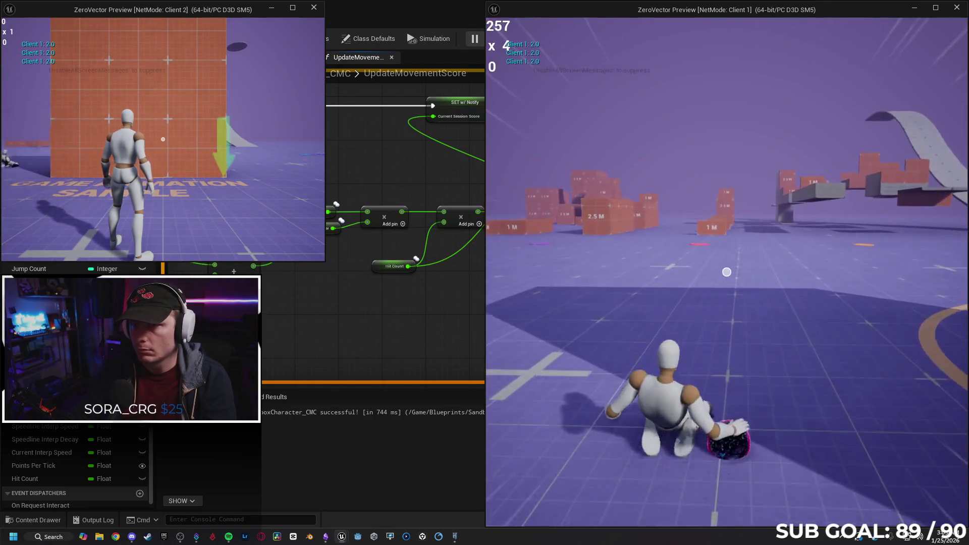
pyautogui.press('c')
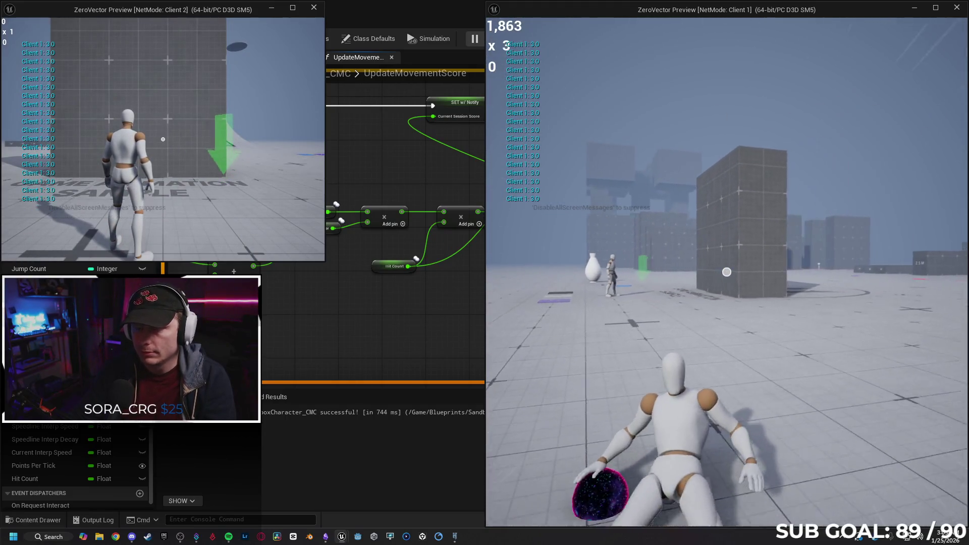
pyautogui.press('Escape')
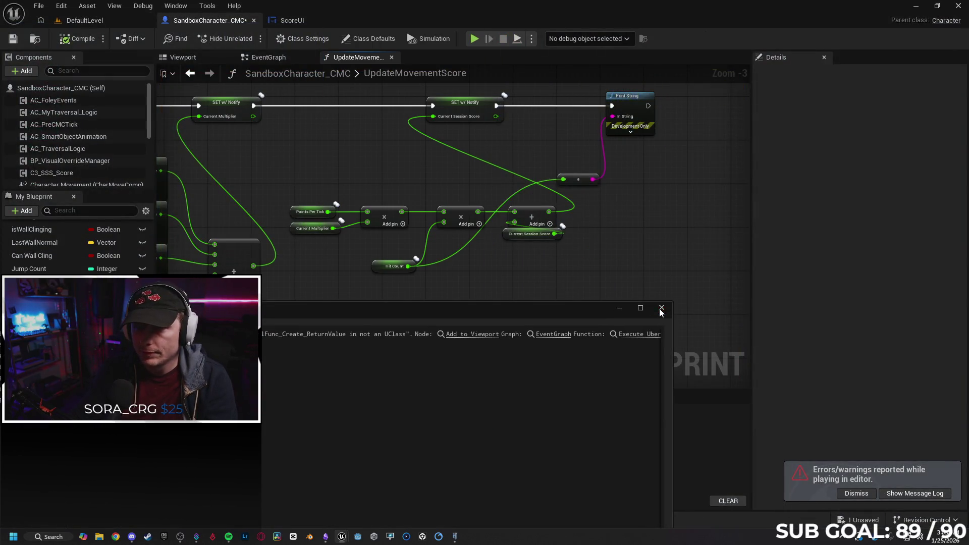
pyautogui.click(661, 308)
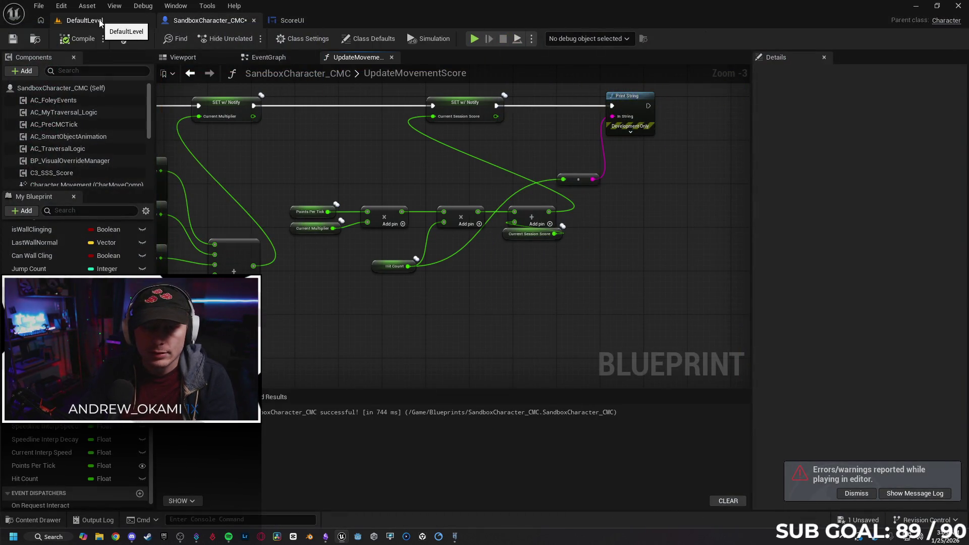
pyautogui.click(472, 40)
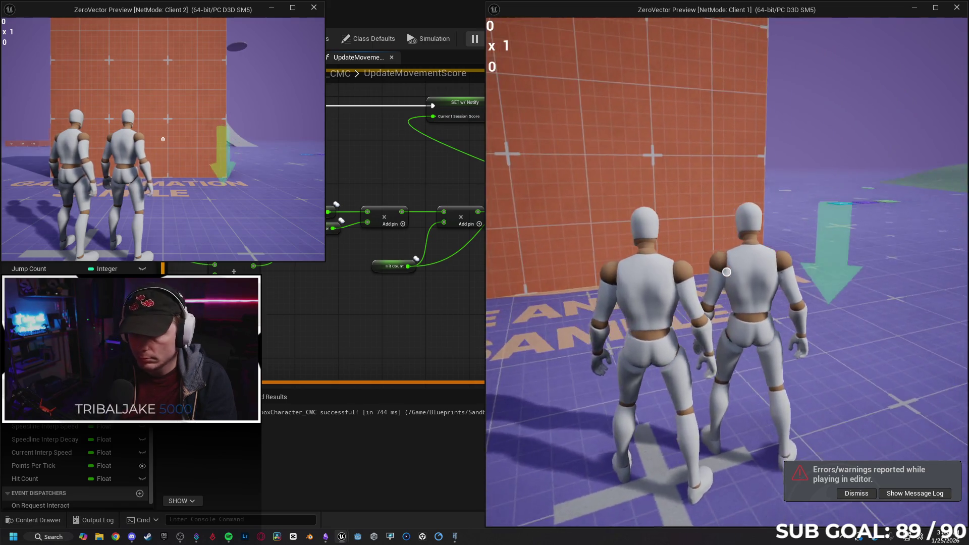
pyautogui.click(726, 272)
pyautogui.click(726, 272)
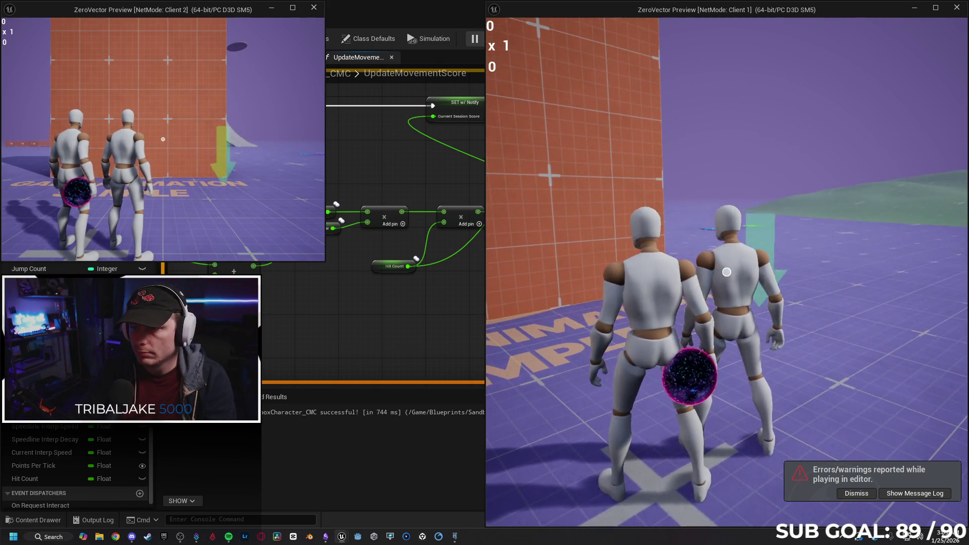
pyautogui.press('w')
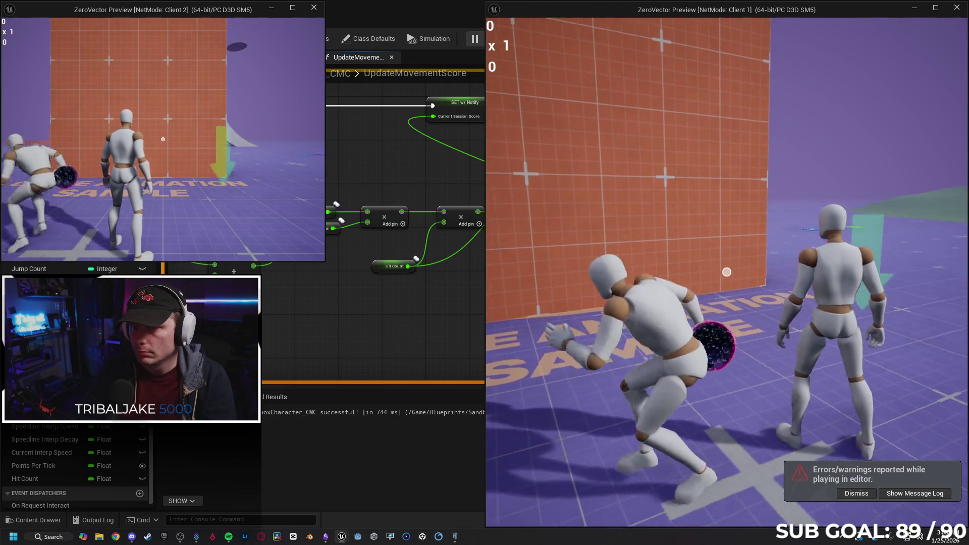
pyautogui.click(726, 272)
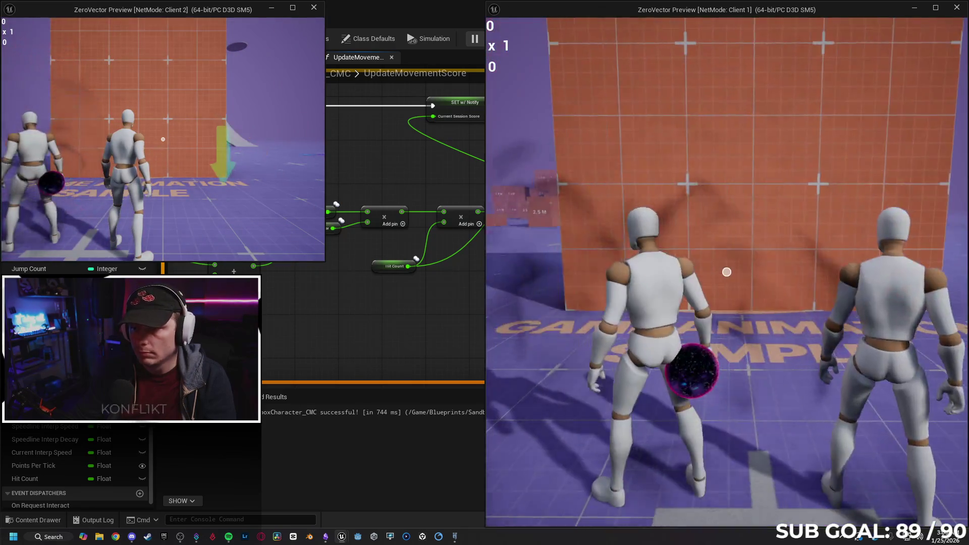
pyautogui.press('w')
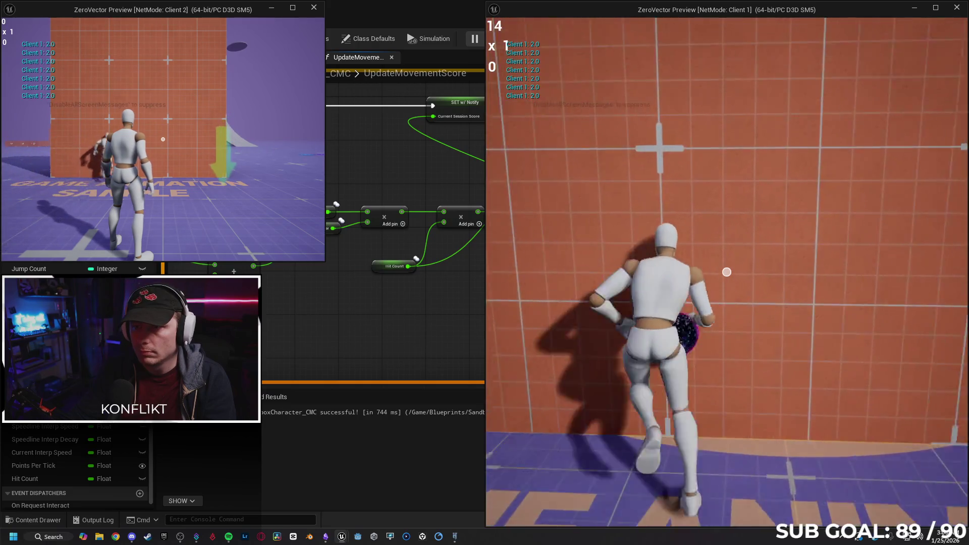
pyautogui.press('Escape')
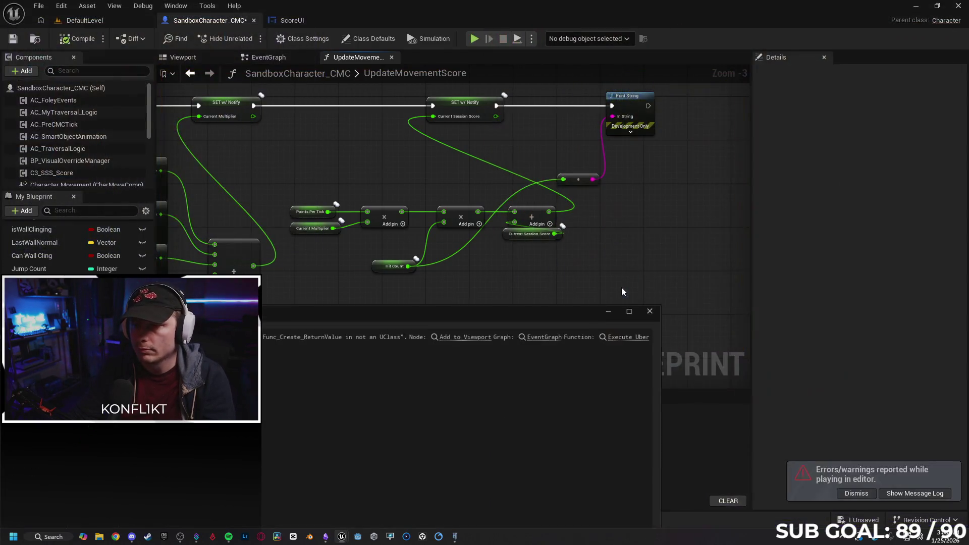
pyautogui.click(661, 308)
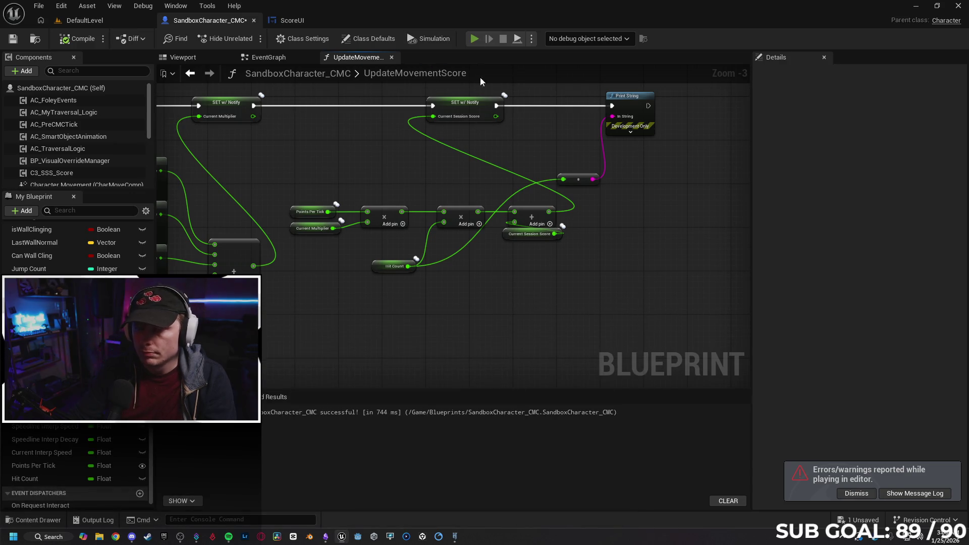
pyautogui.click(474, 39)
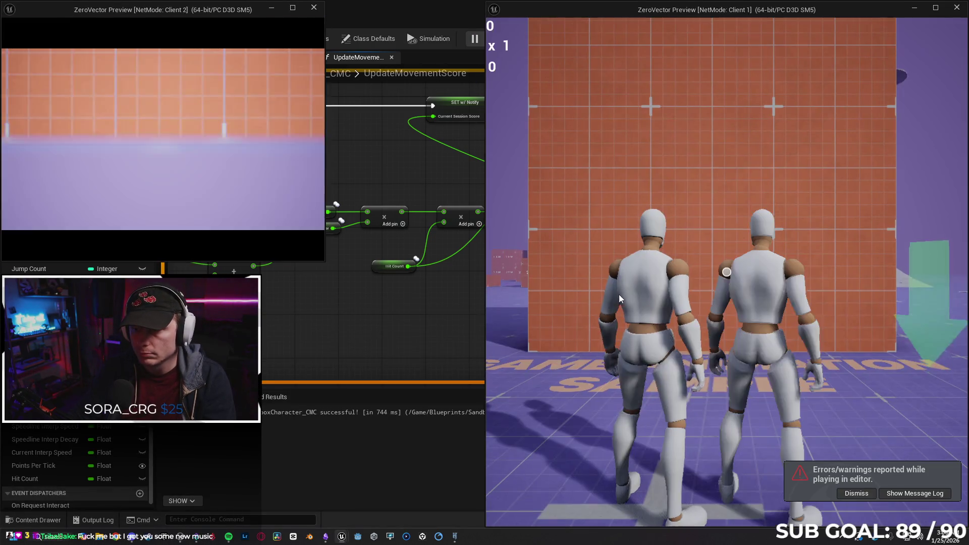
pyautogui.press('w')
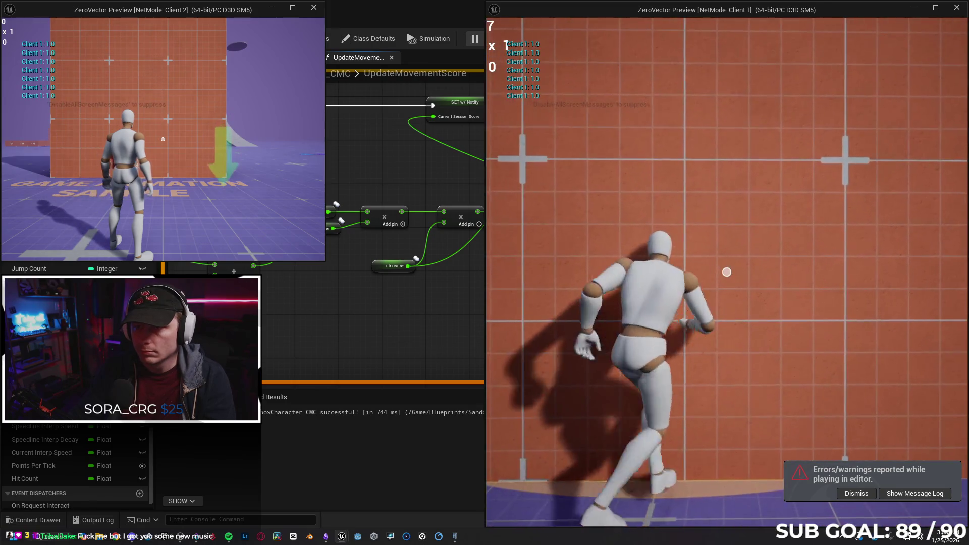
pyautogui.press('Escape')
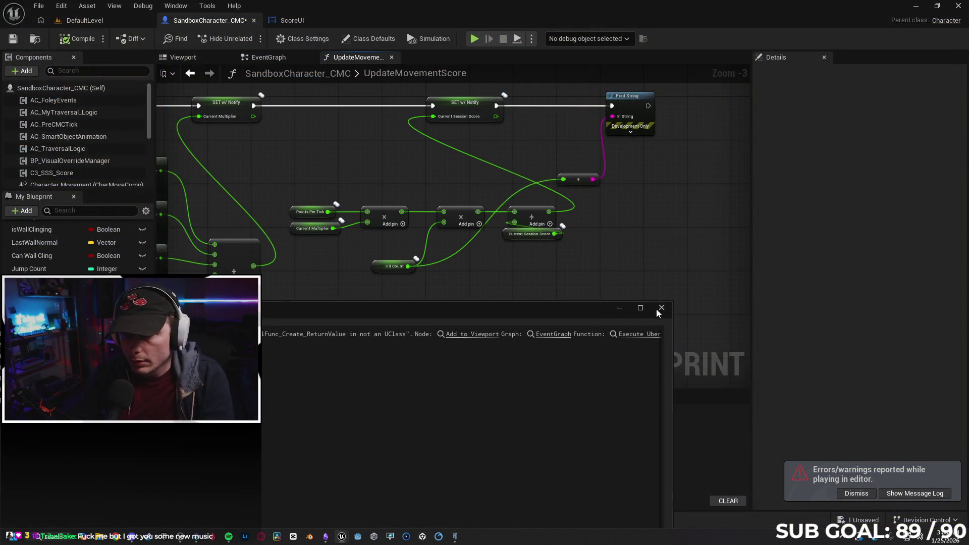
pyautogui.click(651, 309)
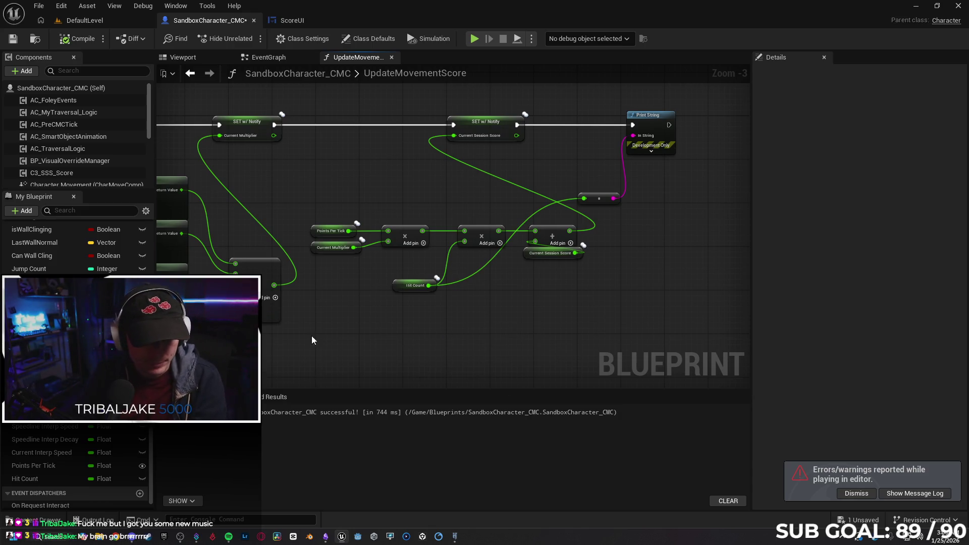
# Step: Align the Hit Count node and save the character blueprint
pyautogui.moveTo(462, 334); pyautogui.dragTo(457, 317)
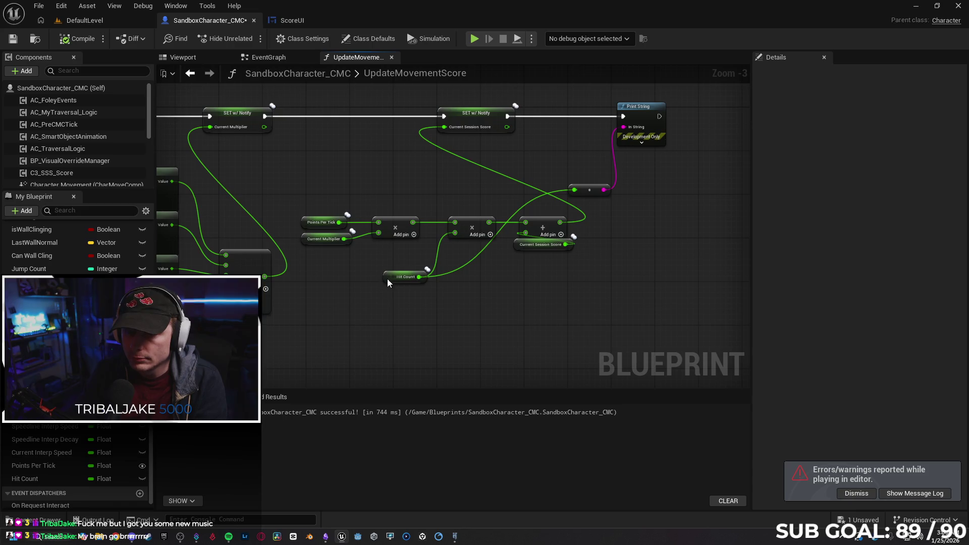
pyautogui.moveTo(387, 278); pyautogui.dragTo(386, 263)
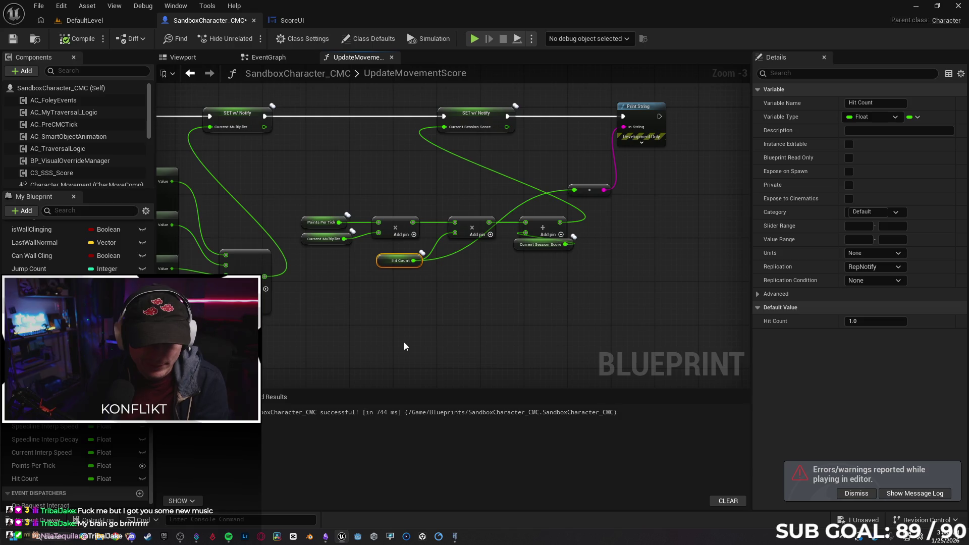
pyautogui.click(13, 40)
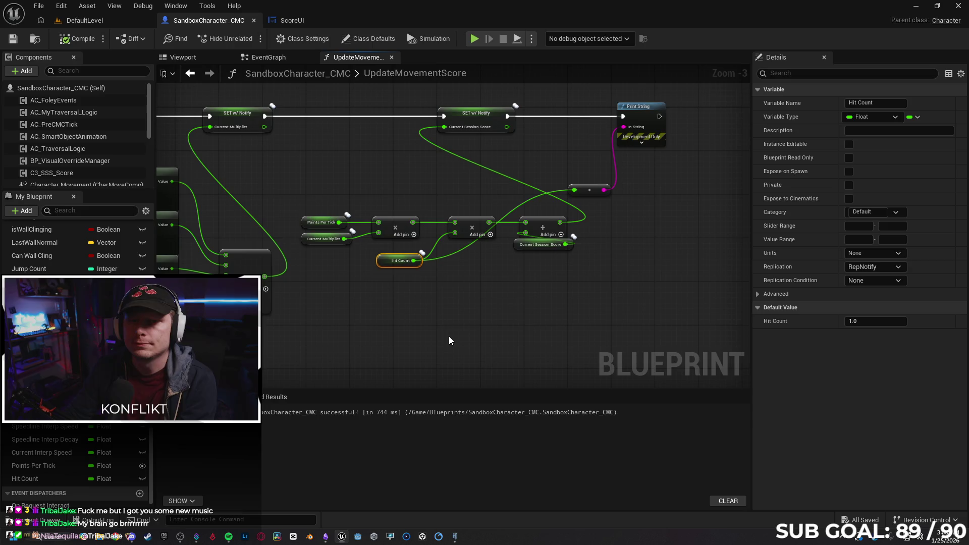
# Step: Tidy the earlier nodes, moving Is Locally Controlled beside the first Branch and nudging the Add node
pyautogui.scroll(-2, 449, 336)
pyautogui.scroll(1, 506, 275)
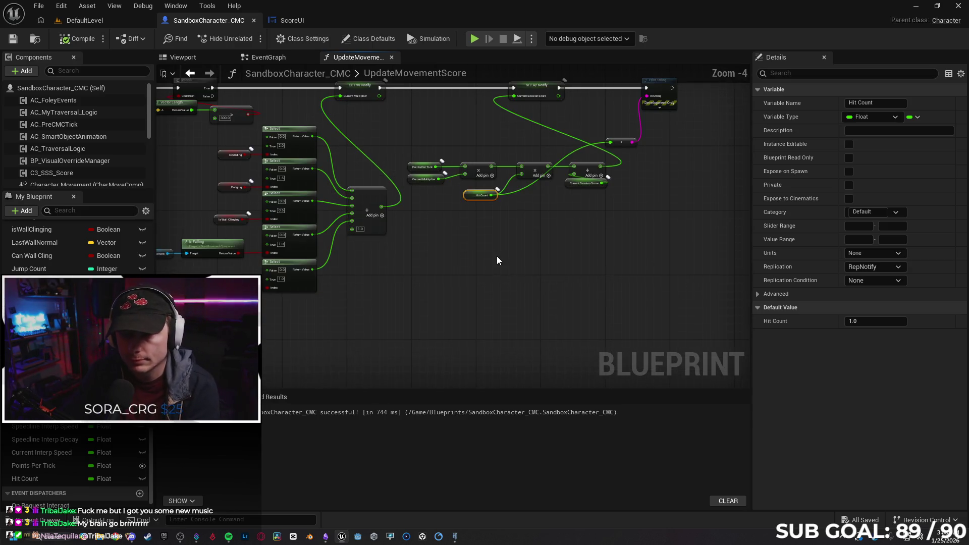
pyautogui.moveTo(256, 245); pyautogui.dragTo(508, 308)
pyautogui.moveTo(289, 228); pyautogui.dragTo(264, 168)
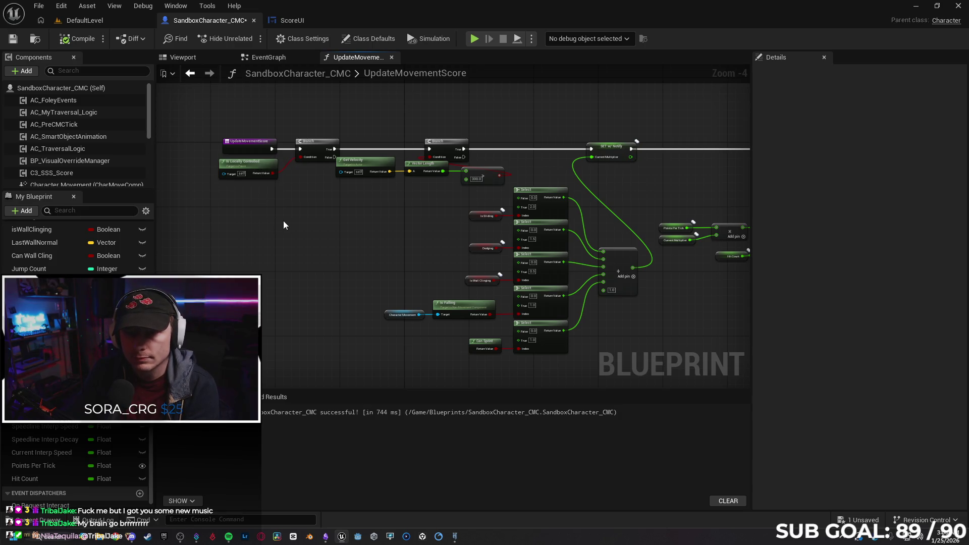
pyautogui.scroll(1, 283, 220)
pyautogui.moveTo(309, 226); pyautogui.dragTo(472, 304)
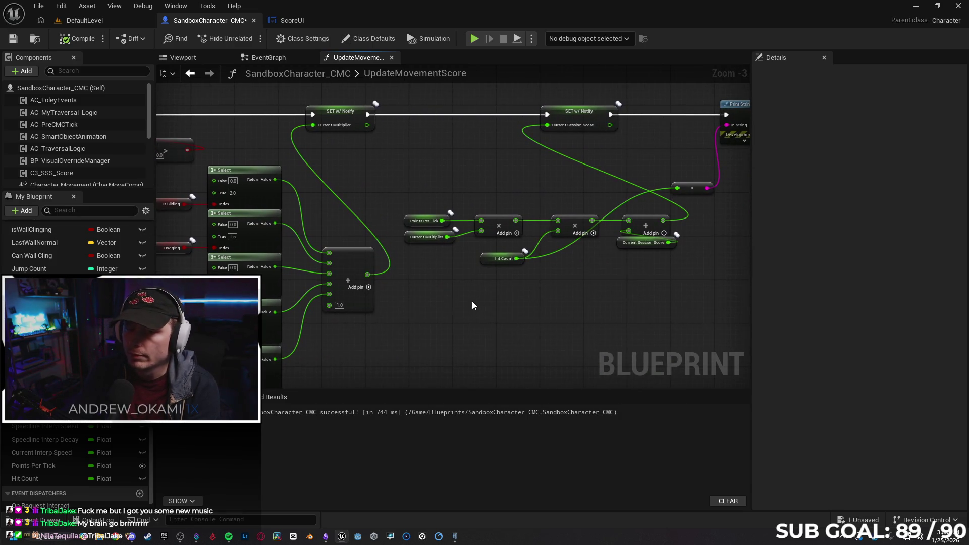
pyautogui.moveTo(350, 247); pyautogui.dragTo(350, 242)
pyautogui.click(414, 312)
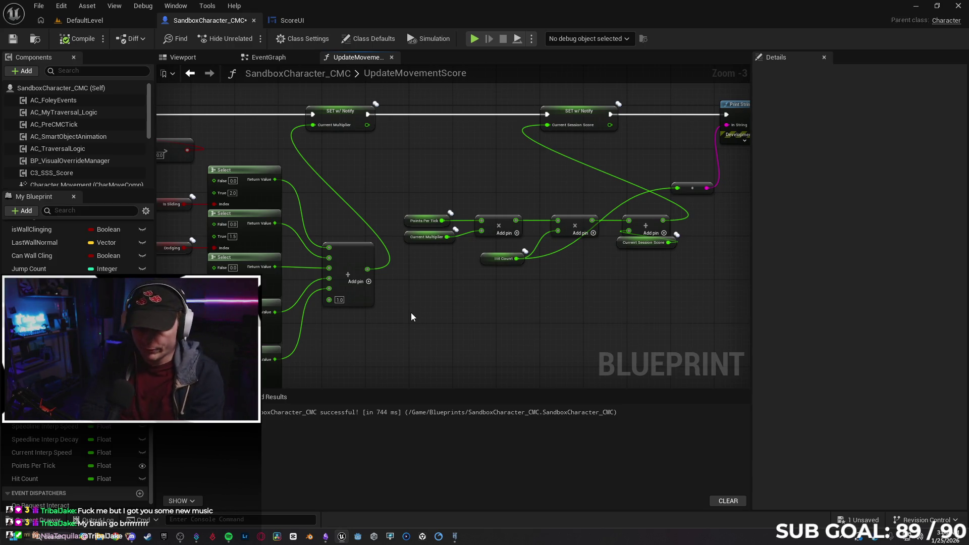
# Step: Delete the Print String debug node and its reroute
pyautogui.moveTo(519, 310); pyautogui.dragTo(450, 292)
pyautogui.moveTo(663, 251); pyautogui.dragTo(616, 303)
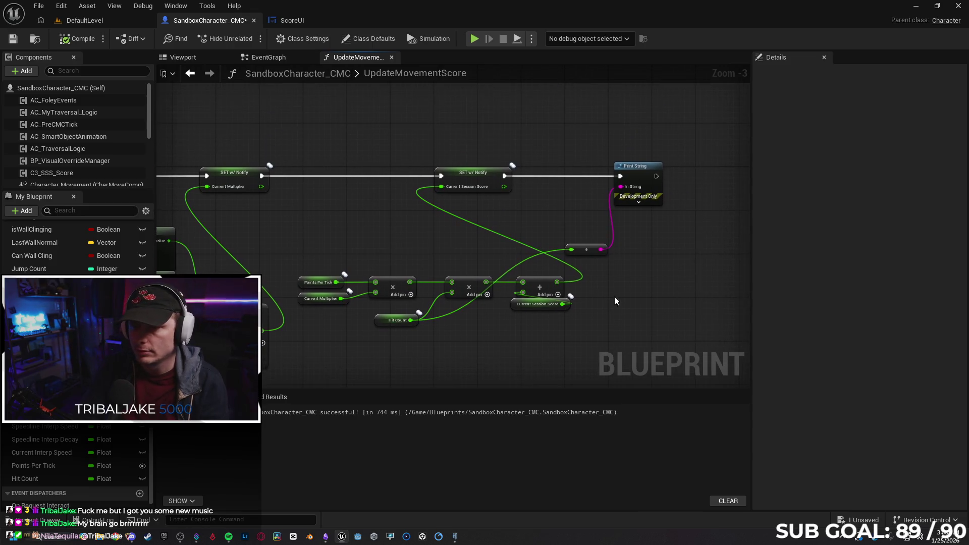
pyautogui.moveTo(622, 260); pyautogui.dragTo(595, 176)
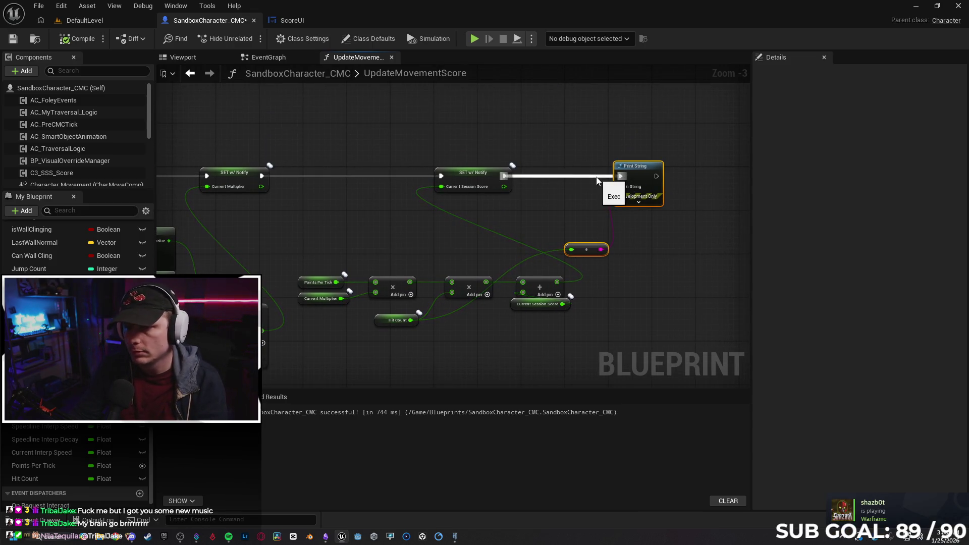
pyautogui.press('Delete')
pyautogui.click(291, 23)
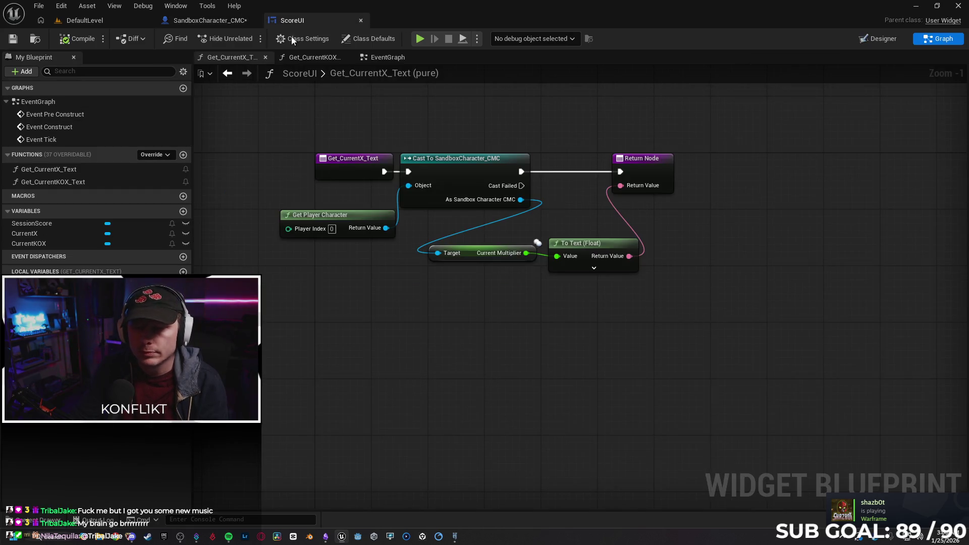
# Step: Replace the Current Multiplier getter with Get Hit Count from the character cast, wired into To Text
pyautogui.click(407, 279)
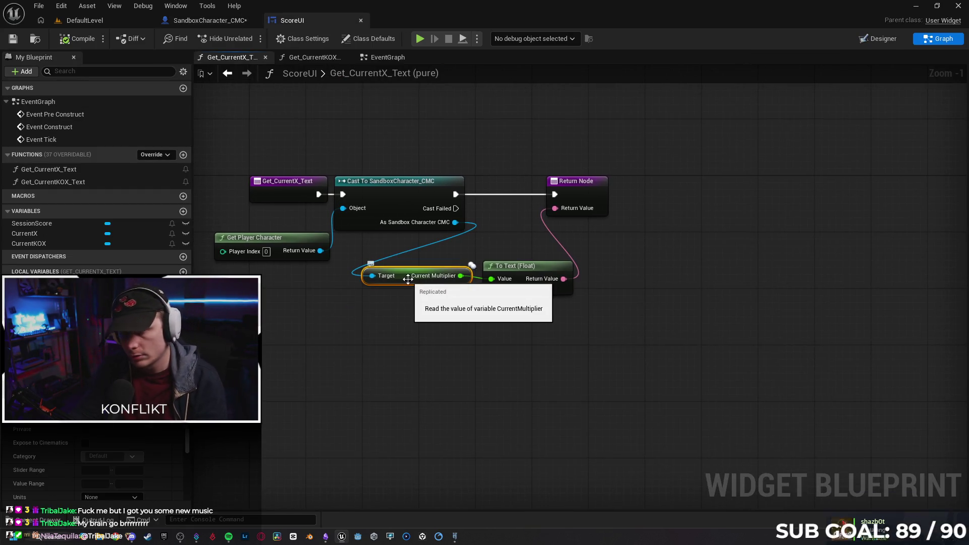
pyautogui.press('Delete')
pyautogui.moveTo(455, 222)
pyautogui.mouseDown()
pyautogui.moveTo(492, 279)
pyautogui.moveTo(361, 302)
pyautogui.mouseUp()
pyautogui.write('hit count')
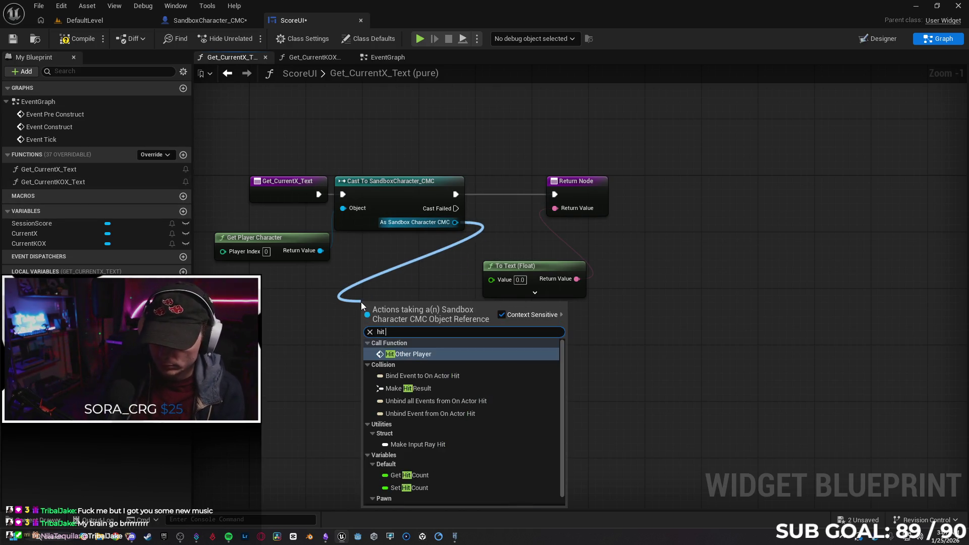
pyautogui.press('Return')
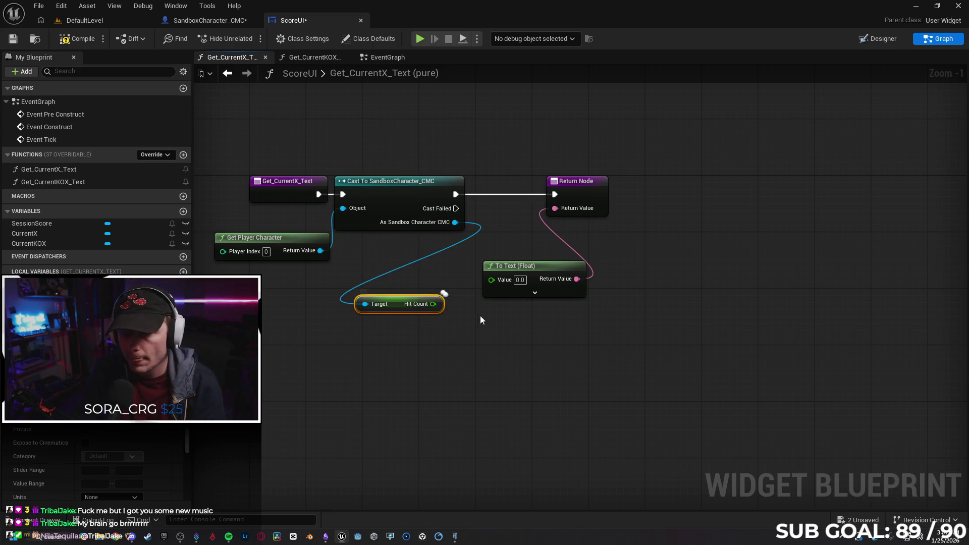
pyautogui.moveTo(432, 304); pyautogui.dragTo(491, 279)
pyautogui.moveTo(403, 310); pyautogui.dragTo(402, 296)
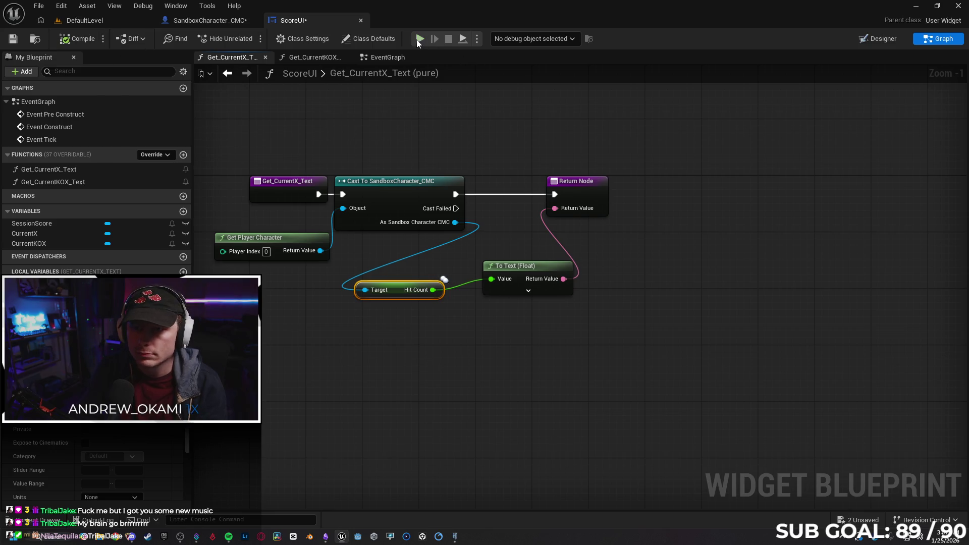
# Step: Run a quick two-client play test, then dismiss the error message log
pyautogui.click(419, 40)
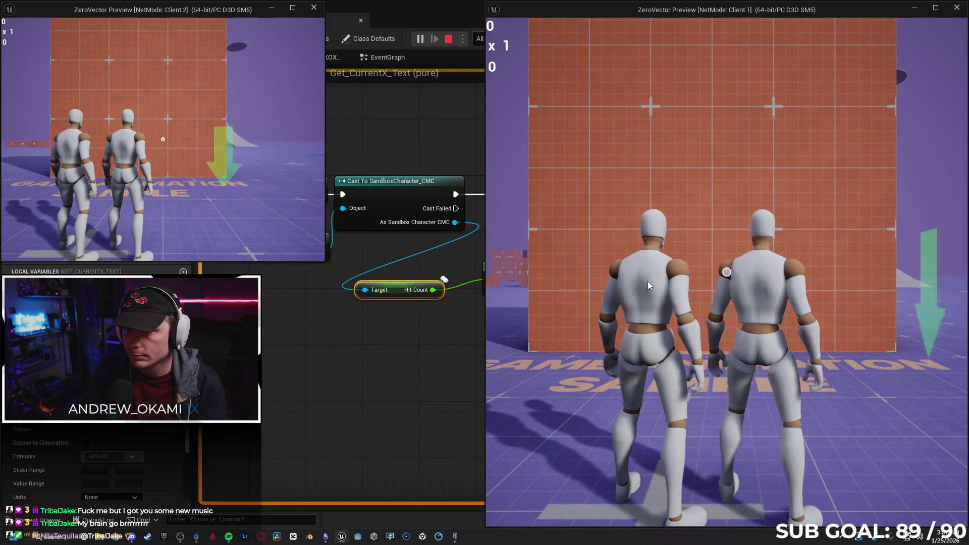
pyautogui.click(647, 280)
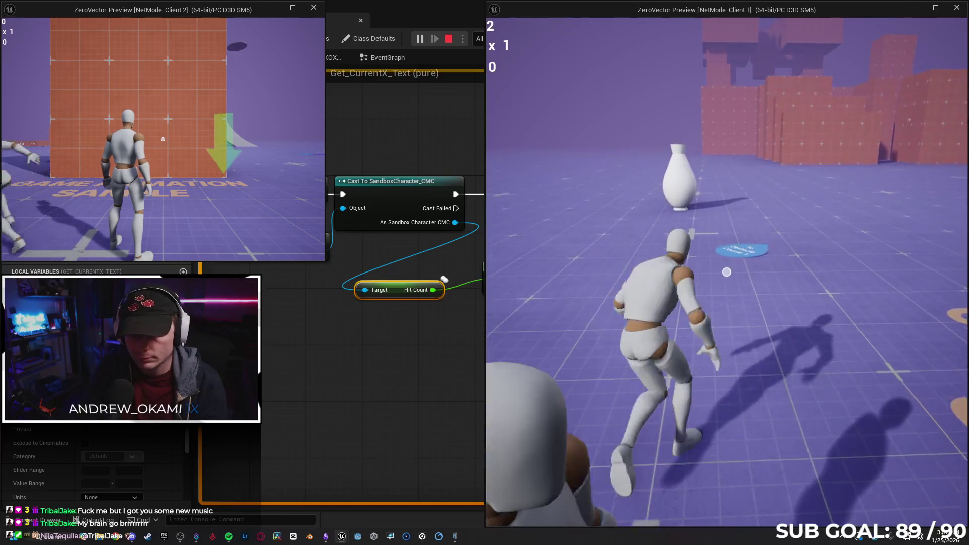
pyautogui.press('Escape')
pyautogui.click(662, 307)
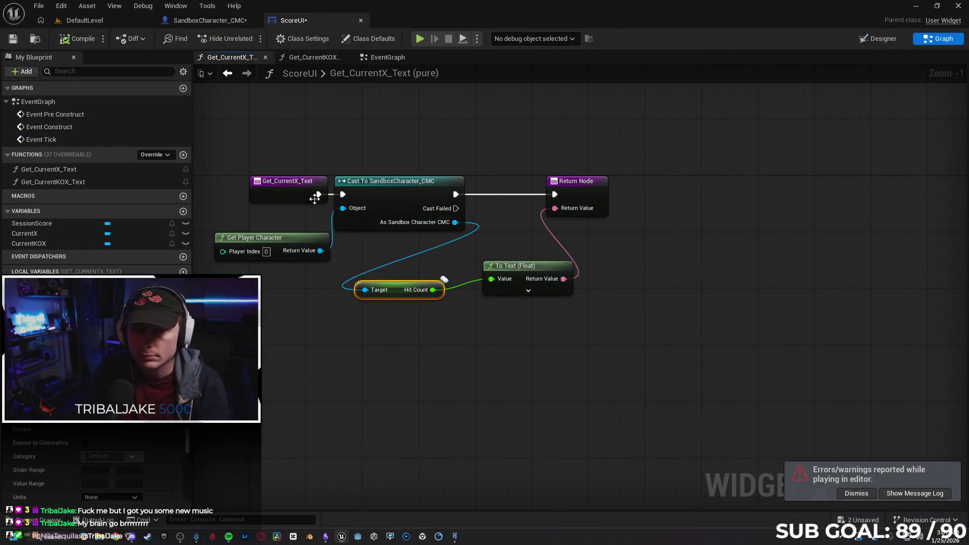
# Step: Trace the Get Current KOX Text call in the EventGraph and open the Get_CurrentKOX_Text function
pyautogui.click(386, 57)
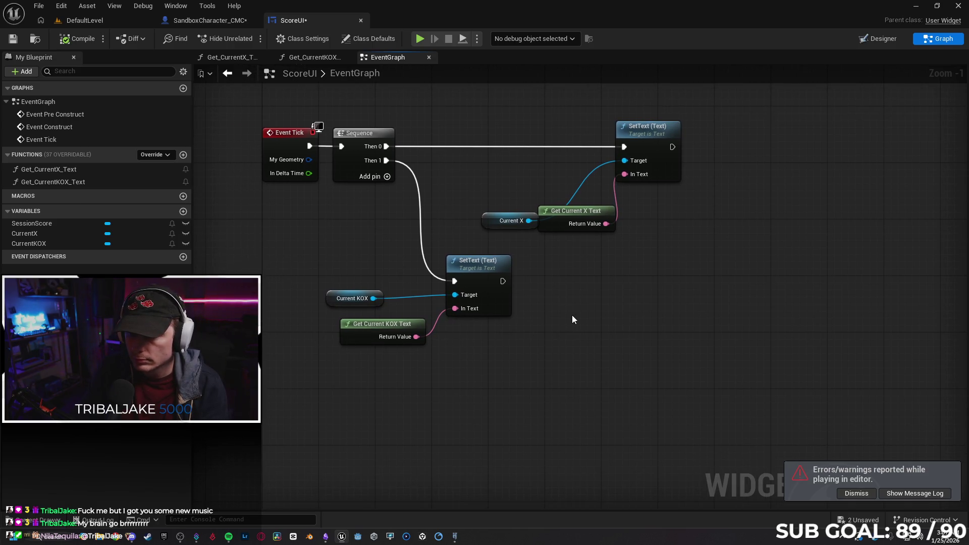
pyautogui.click(416, 325)
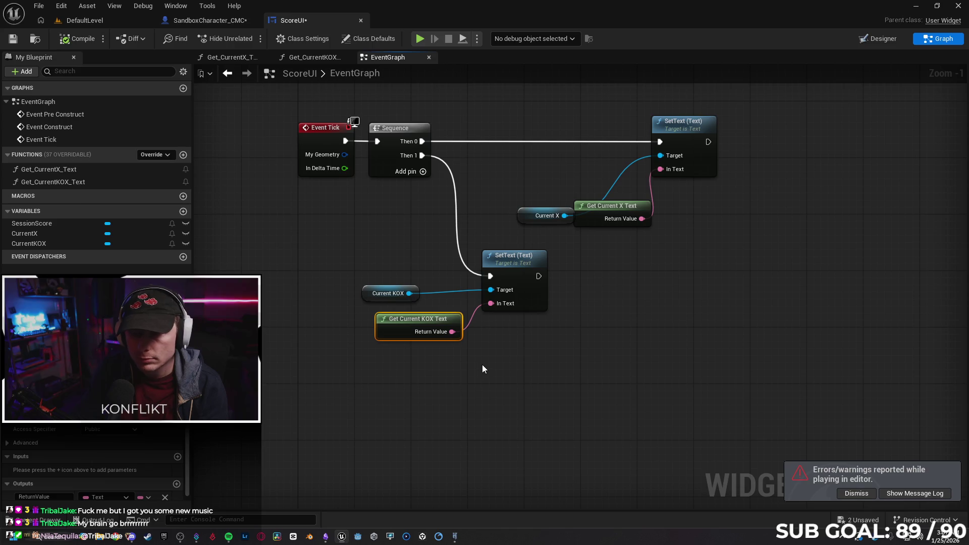
pyautogui.click(205, 20)
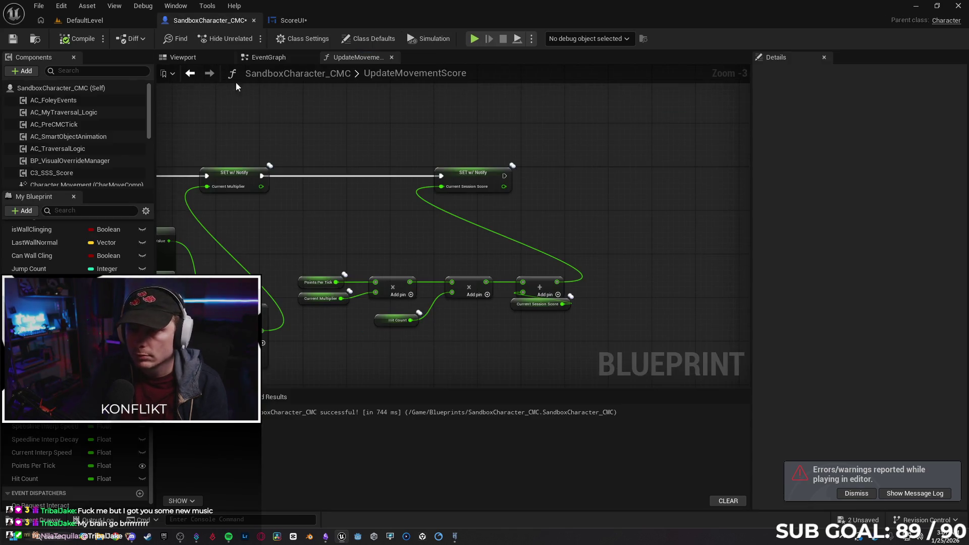
pyautogui.click(293, 23)
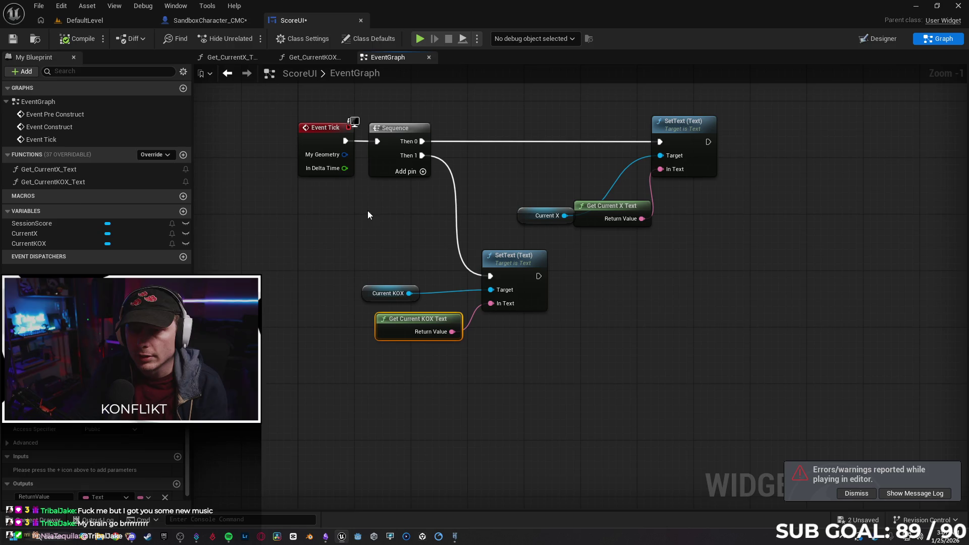
pyautogui.click(304, 57)
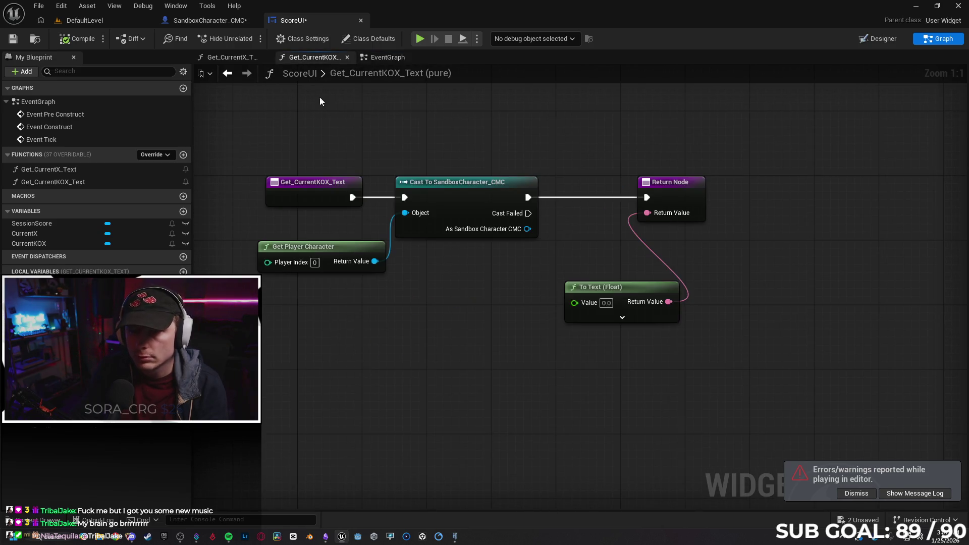
pyautogui.moveTo(457, 292); pyautogui.dragTo(451, 292)
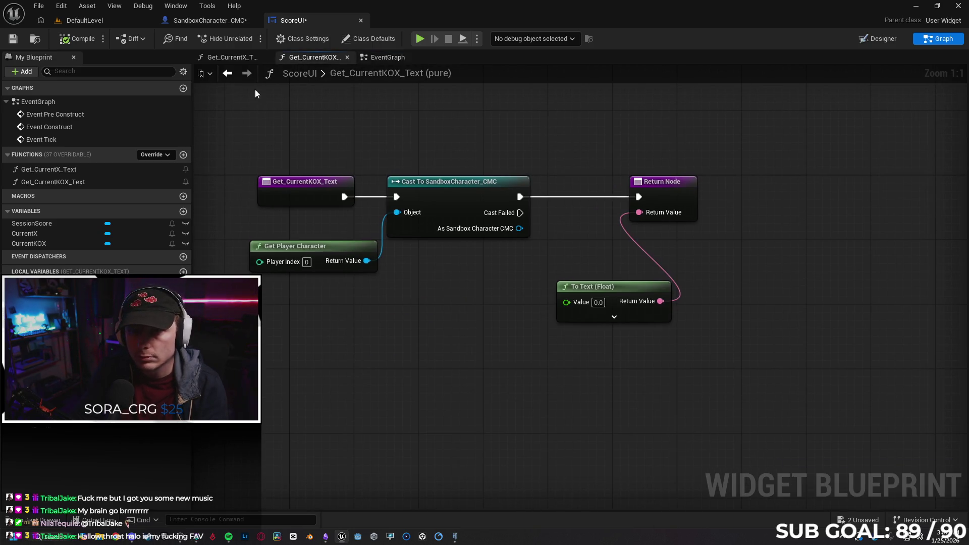
# Step: Check Get_CurrentX_Text's Hit Count node, save ScoreUI, and return to Get_CurrentKOX_Text
pyautogui.click(235, 58)
pyautogui.hotkey('ctrl', 'z')
pyautogui.hotkey('ctrl', 'z')
pyautogui.hotkey('ctrl', 'z')
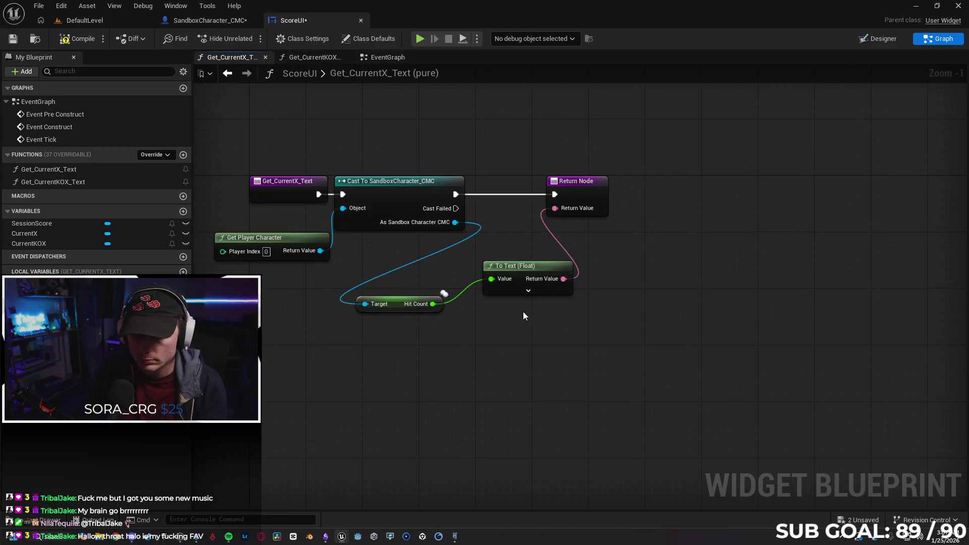
pyautogui.hotkey('ctrl', 'z')
pyautogui.hotkey('ctrl', 's')
pyautogui.click(313, 57)
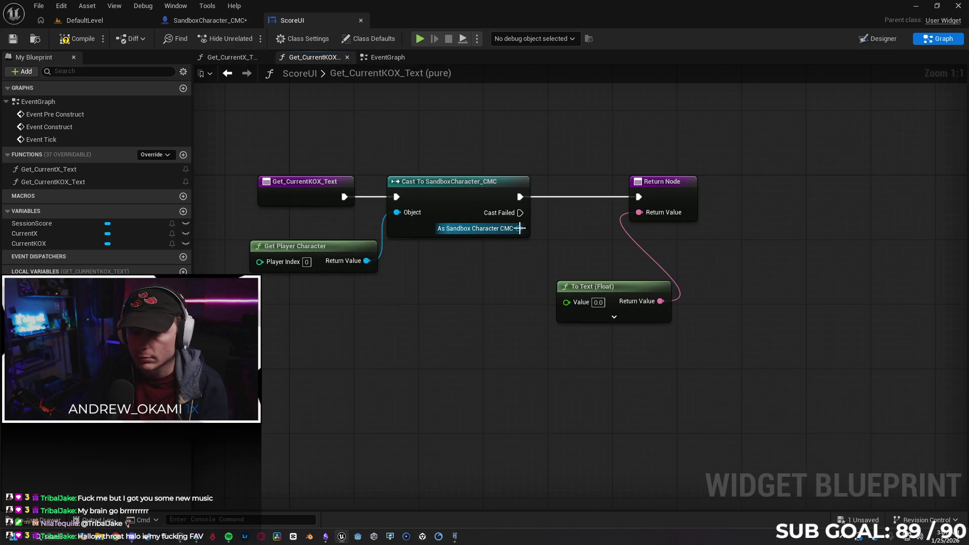
# Step: Add Get Hit Count from the character cast, wire it into To Text, and launch a two-client test
pyautogui.moveTo(519, 228); pyautogui.dragTo(437, 306)
pyautogui.write('current hit')
pyautogui.press('BackSpace')
pyautogui.press('BackSpace')
pyautogui.press('BackSpace')
pyautogui.write('hit')
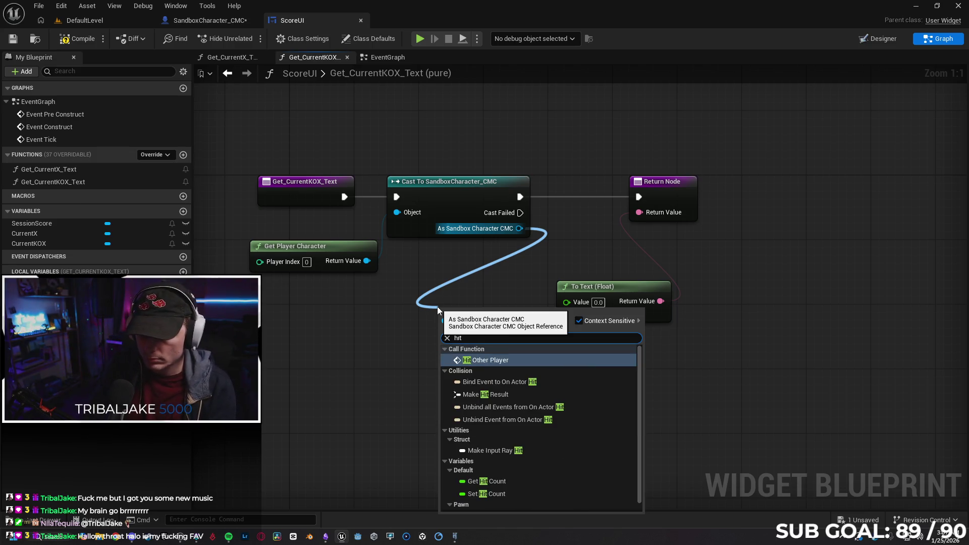
pyautogui.press('Down')
pyautogui.press('Down')
pyautogui.press('Down')
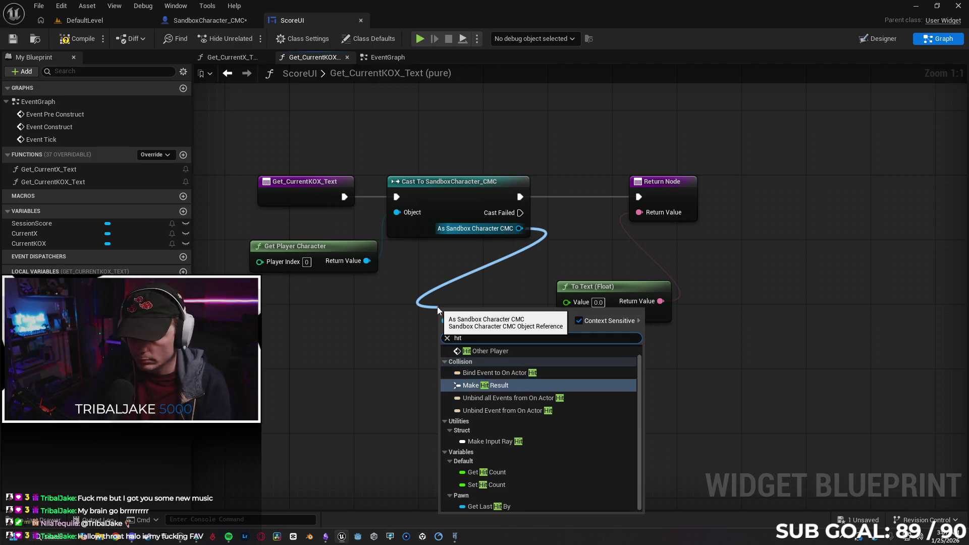
pyautogui.press('Return')
pyautogui.moveTo(521, 314); pyautogui.dragTo(566, 301)
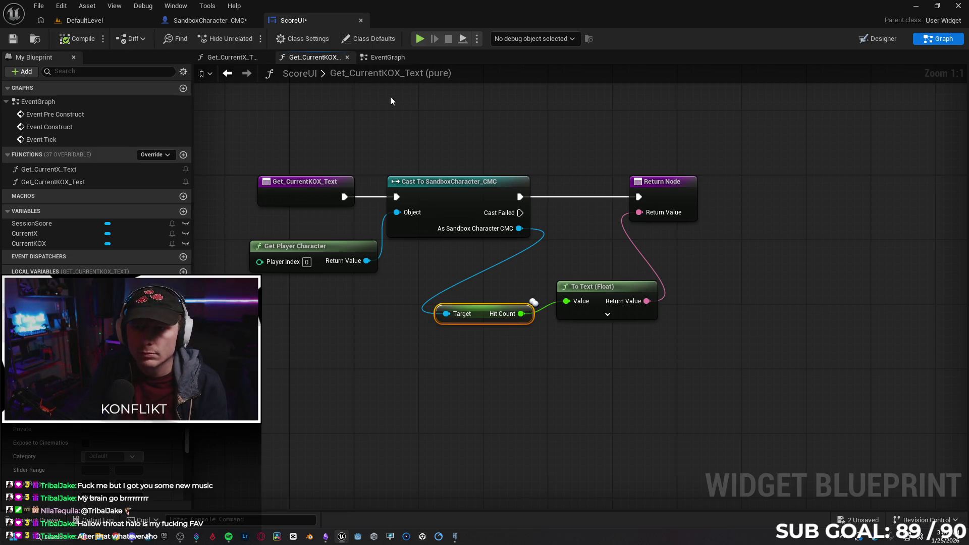
pyautogui.hotkey('alt', 'p')
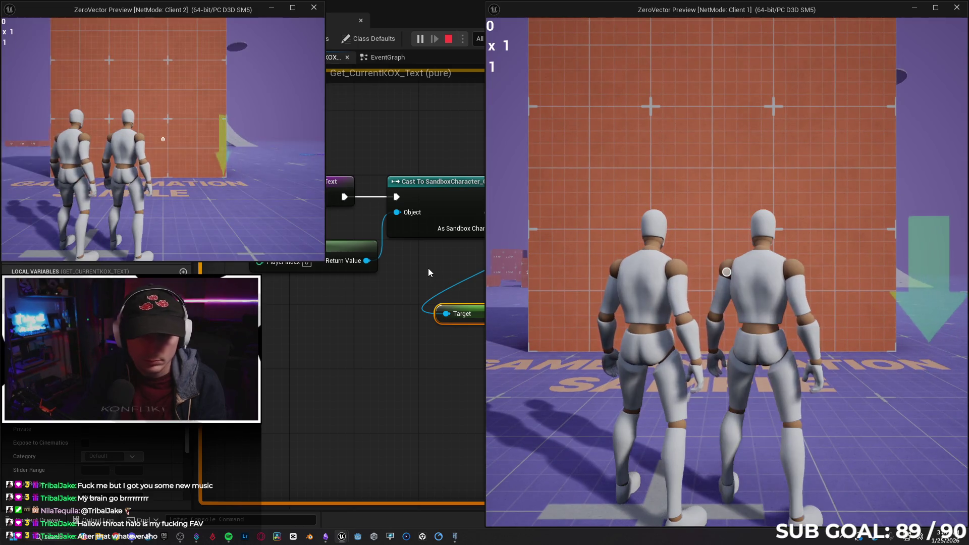
pyautogui.click(622, 273)
pyautogui.press('w')
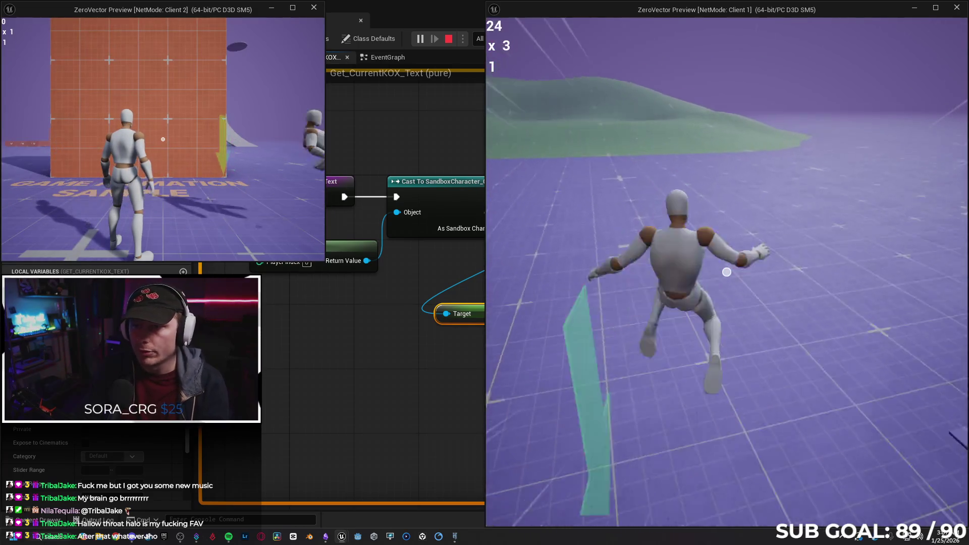
pyautogui.press('space')
pyautogui.click(727, 272)
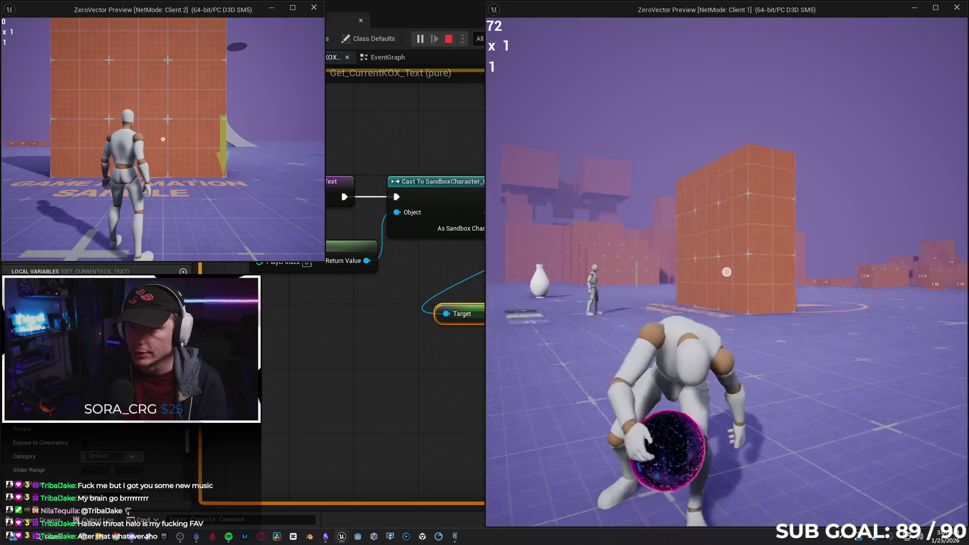
pyautogui.press('space')
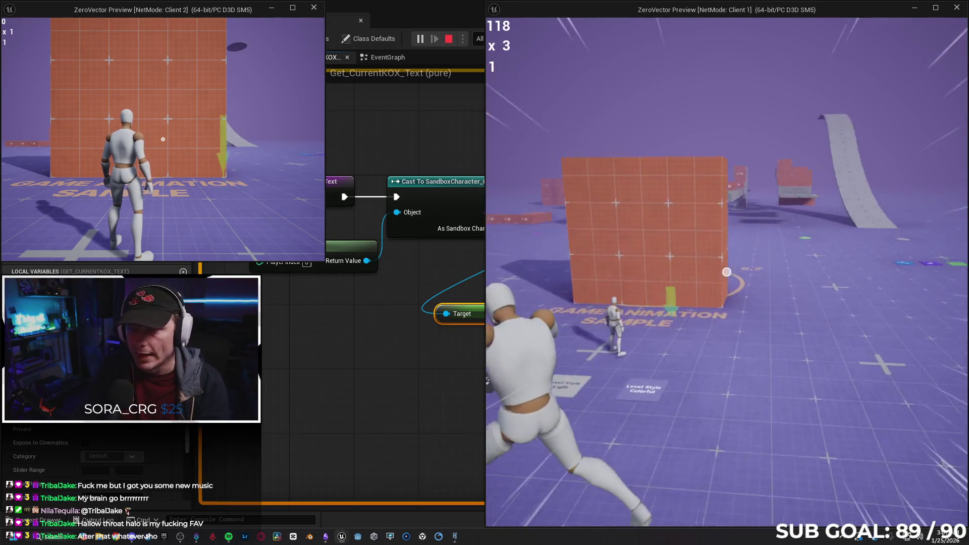
pyautogui.click(727, 272)
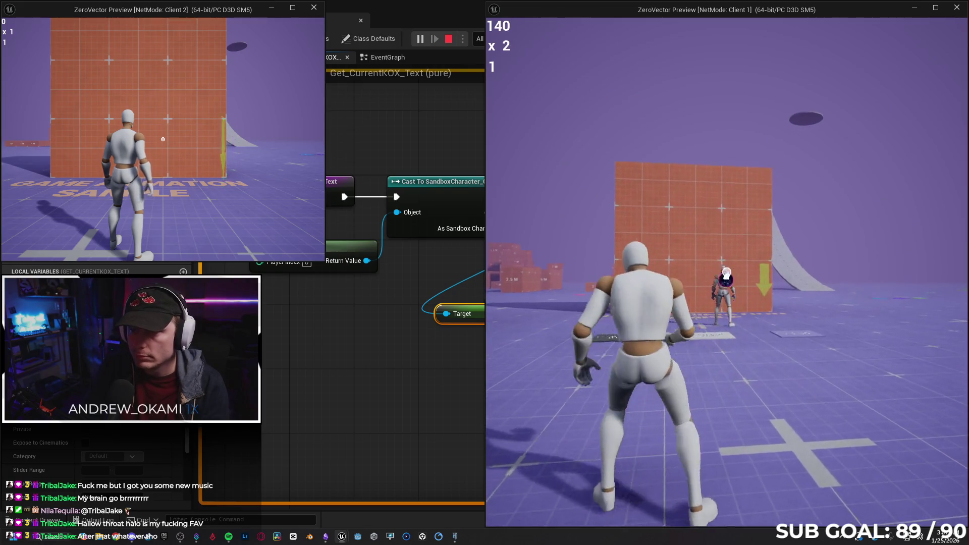
pyautogui.click(726, 272)
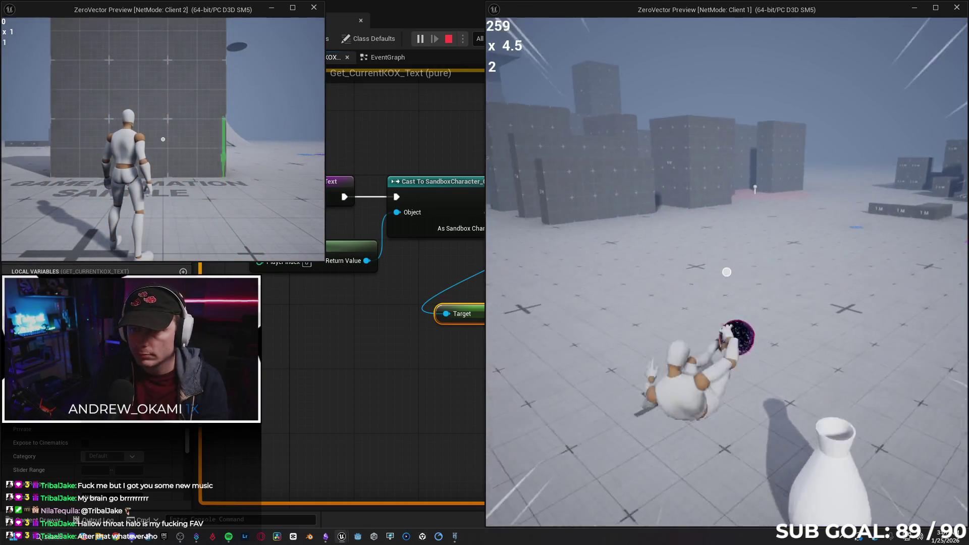
pyautogui.press('space')
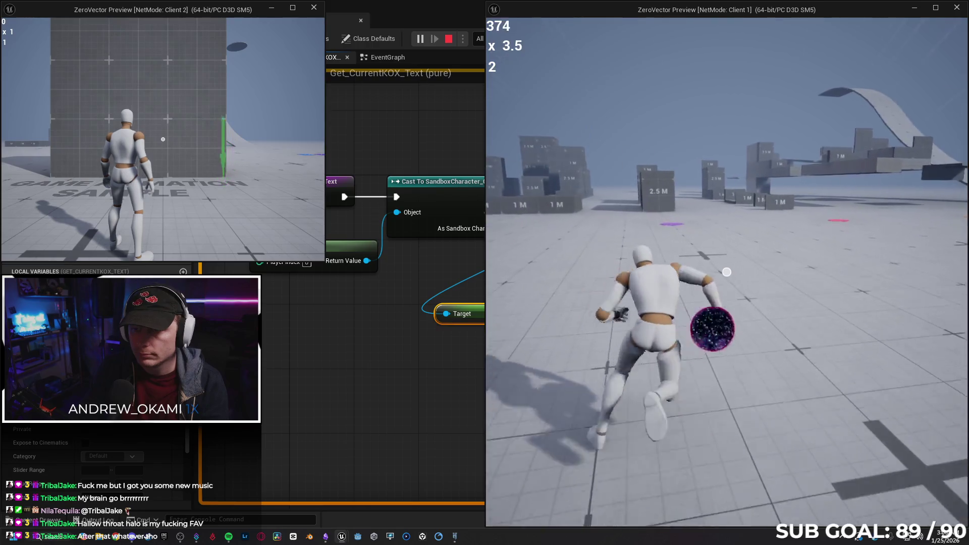
pyautogui.press('Escape')
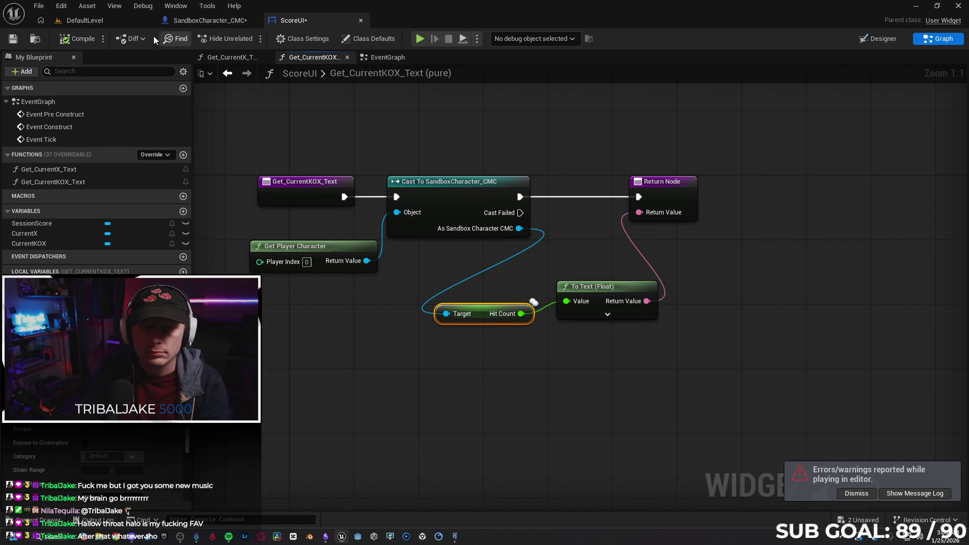
pyautogui.click(128, 23)
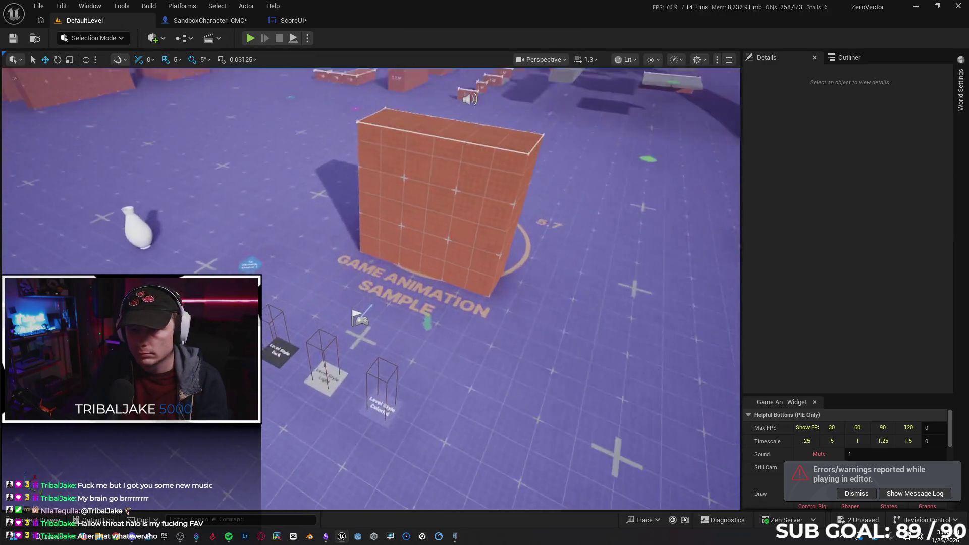
# Step: Move the orange block to X 603.115 and play-test walking Client 2 toward it
pyautogui.click(520, 237)
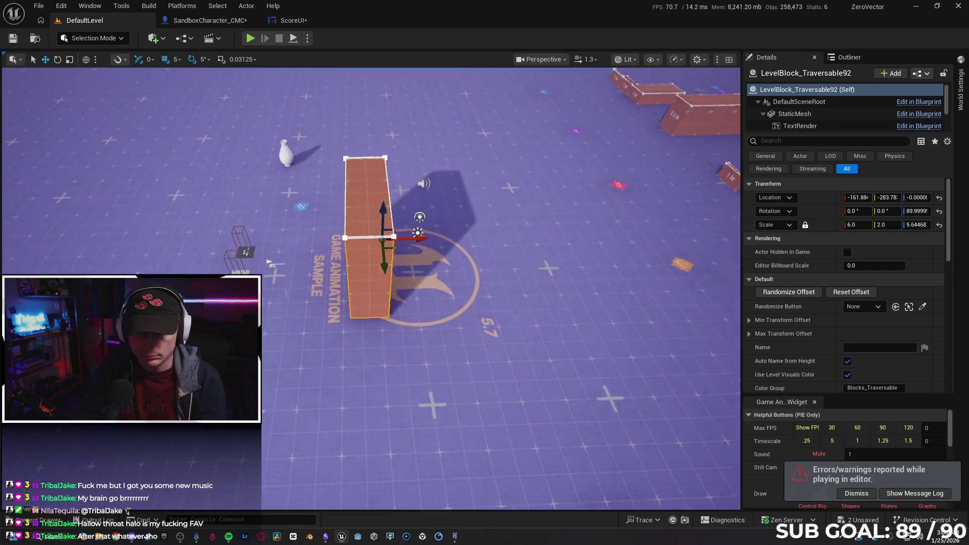
pyautogui.moveTo(353, 243)
pyautogui.mouseDown()
pyautogui.moveTo(497, 246)
pyautogui.moveTo(488, 245)
pyautogui.mouseUp()
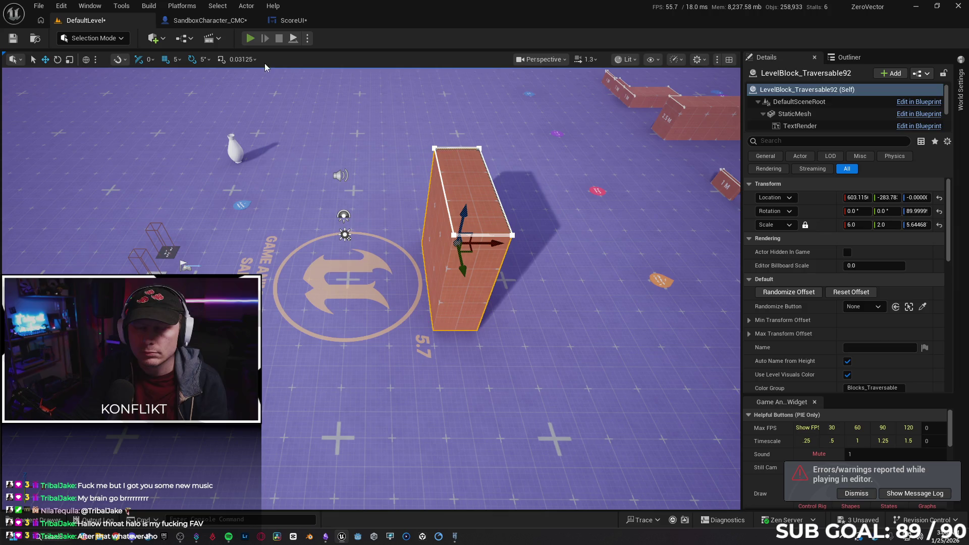
pyautogui.click(250, 38)
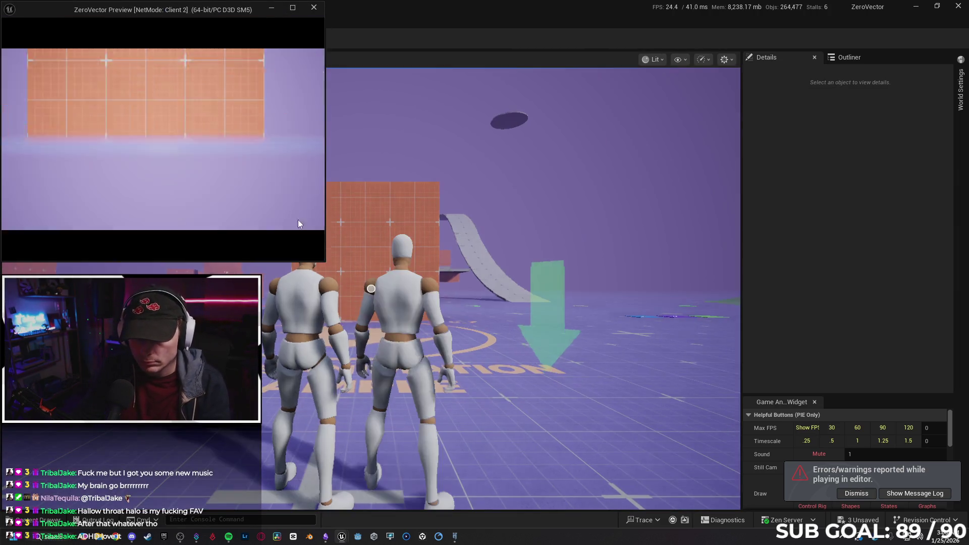
pyautogui.press('w')
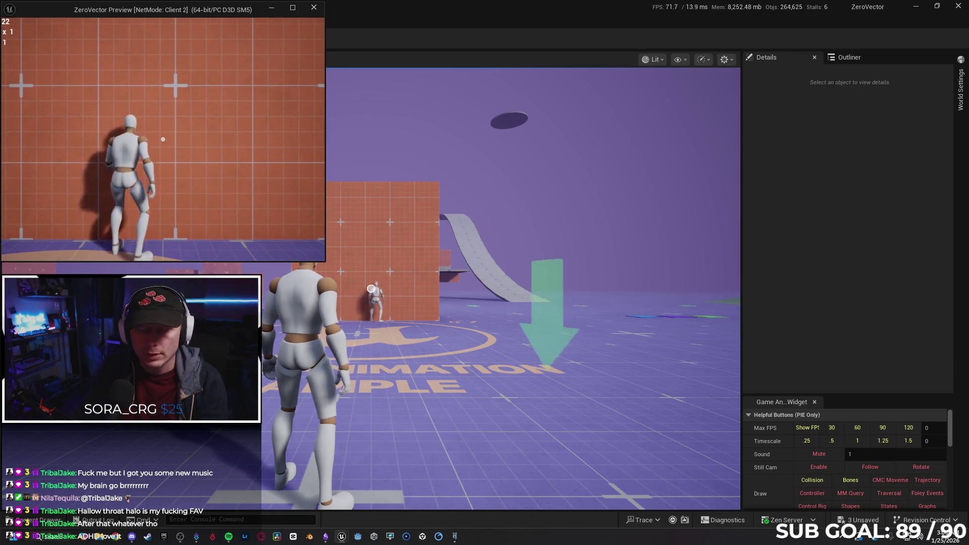
pyautogui.press('Escape')
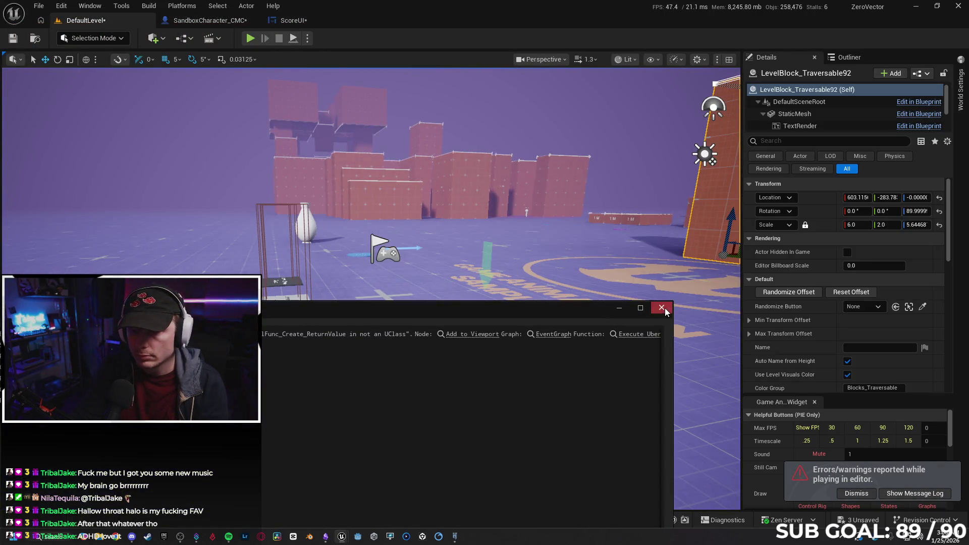
pyautogui.click(661, 308)
# Step: Duplicate the player start 315 units along Y as PlayerStart2 and play again
pyautogui.click(389, 253)
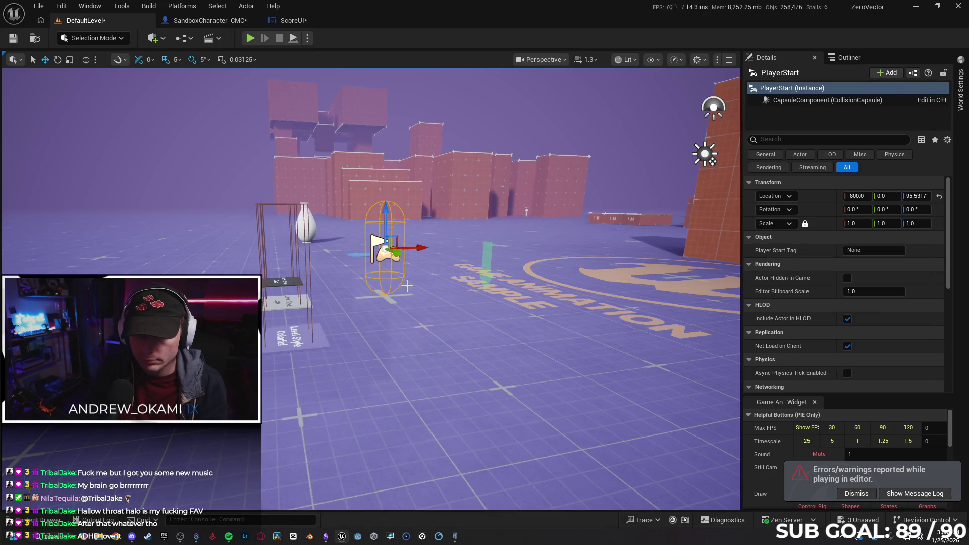
pyautogui.moveTo(395, 252); pyautogui.dragTo(458, 303)
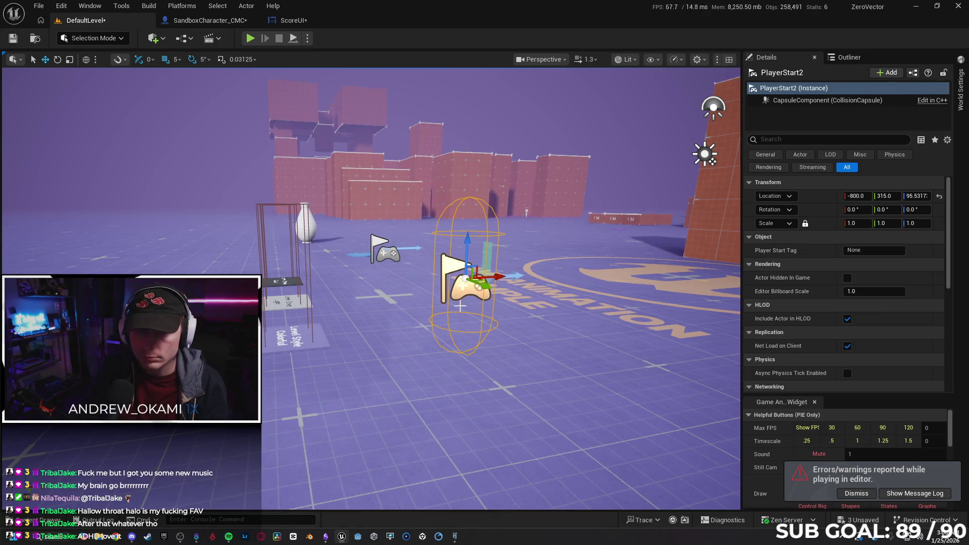
pyautogui.click(250, 39)
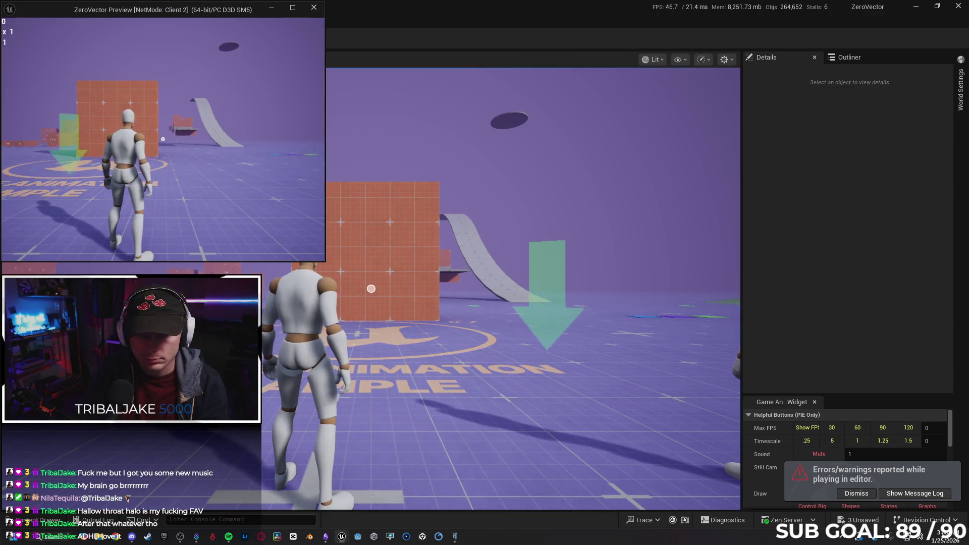
# Step: As Client 2, throw the orb at the other character and run to the grey wall before stopping
pyautogui.click(163, 139)
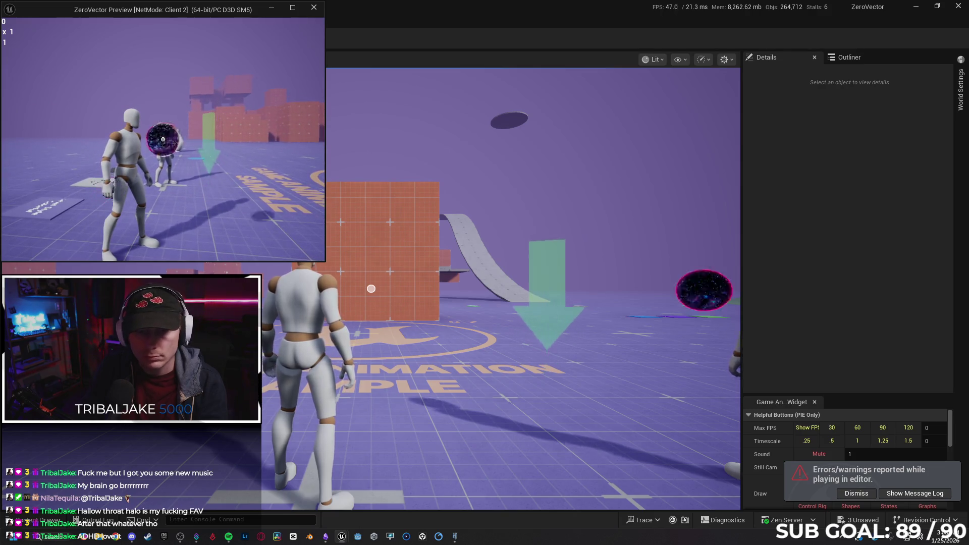
pyautogui.click(163, 139)
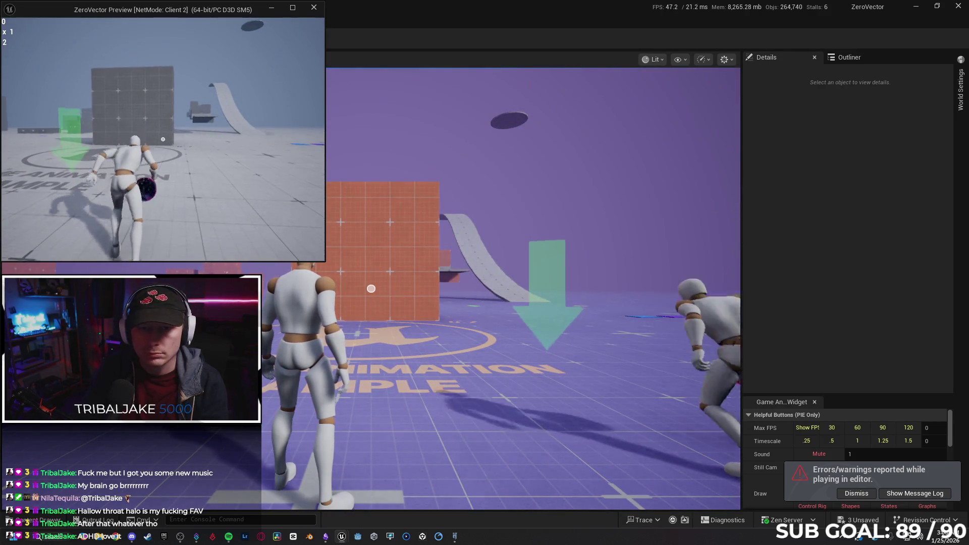
pyautogui.press('w')
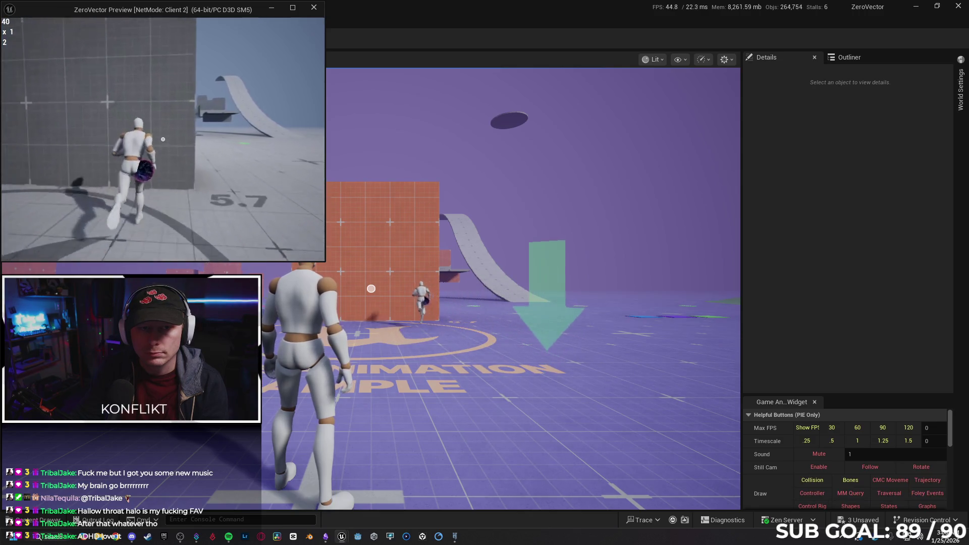
pyautogui.press('w')
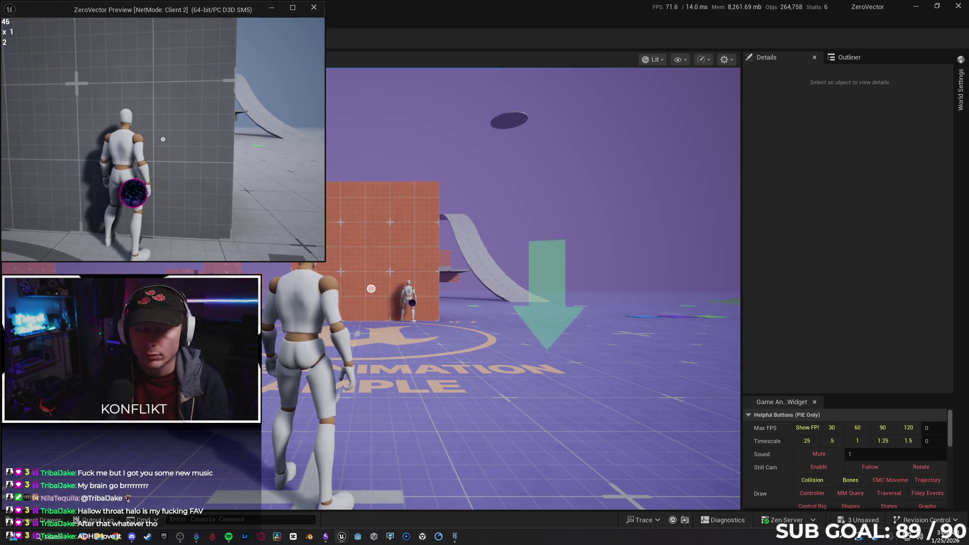
pyautogui.press('w')
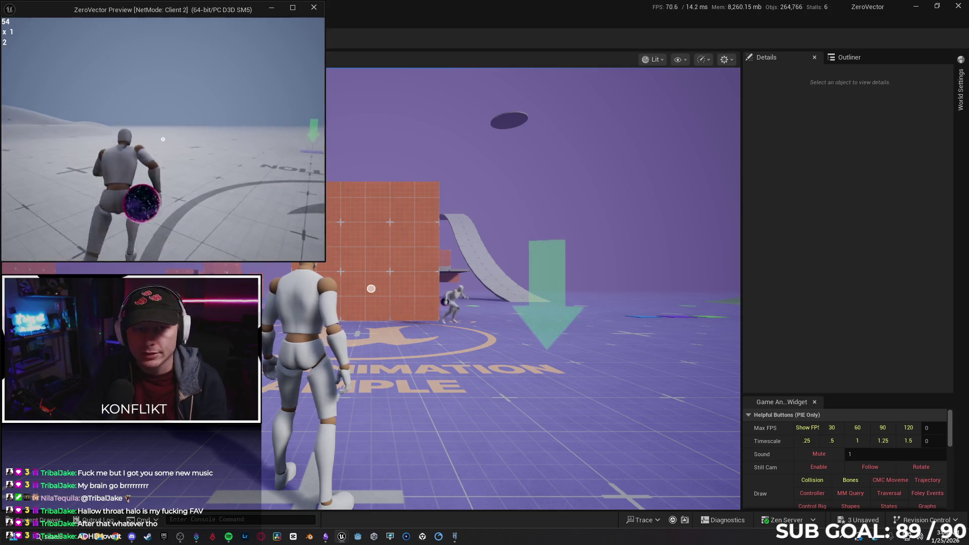
pyautogui.press('Escape')
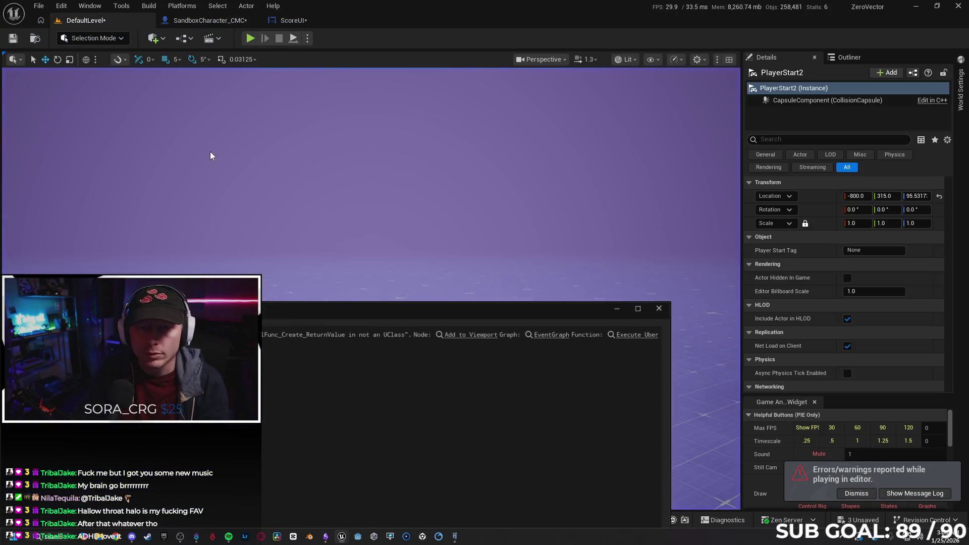
# Step: Play as Client 2, running into the orange wall, then stop the session
pyautogui.click(661, 309)
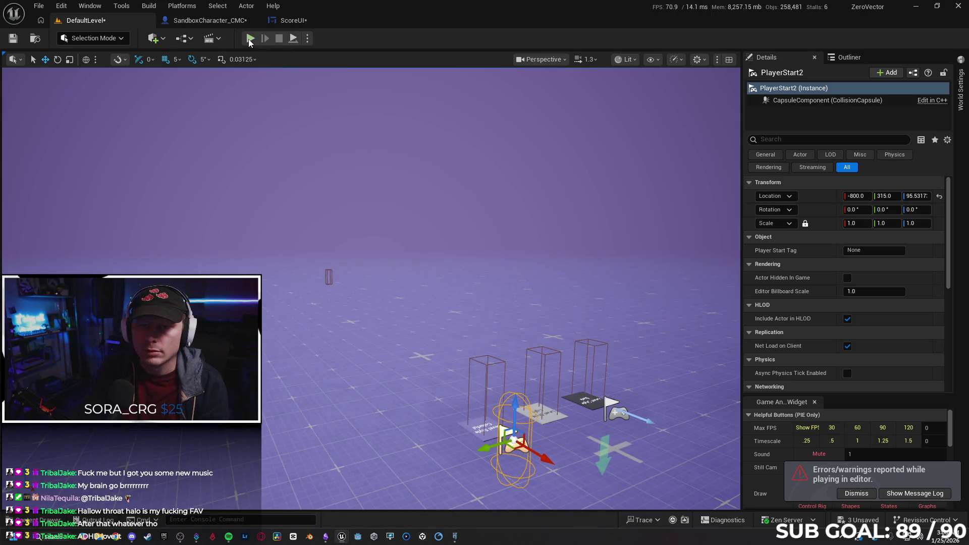
pyautogui.hotkey('alt', 'p')
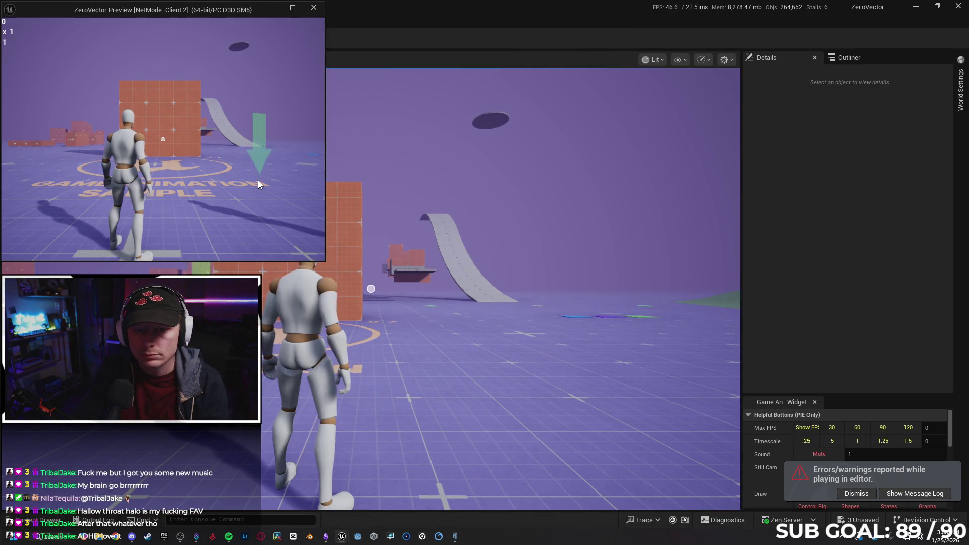
pyautogui.click(258, 180)
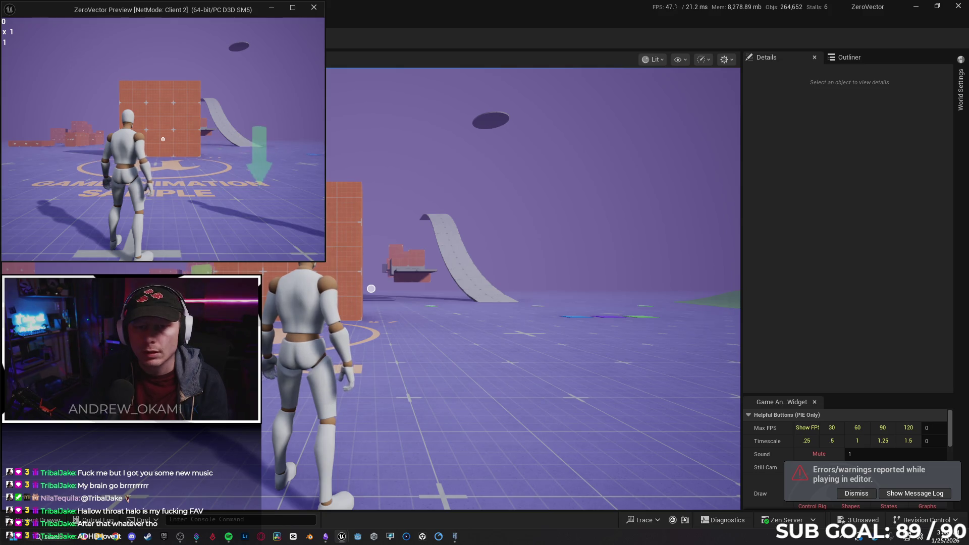
pyautogui.press('w')
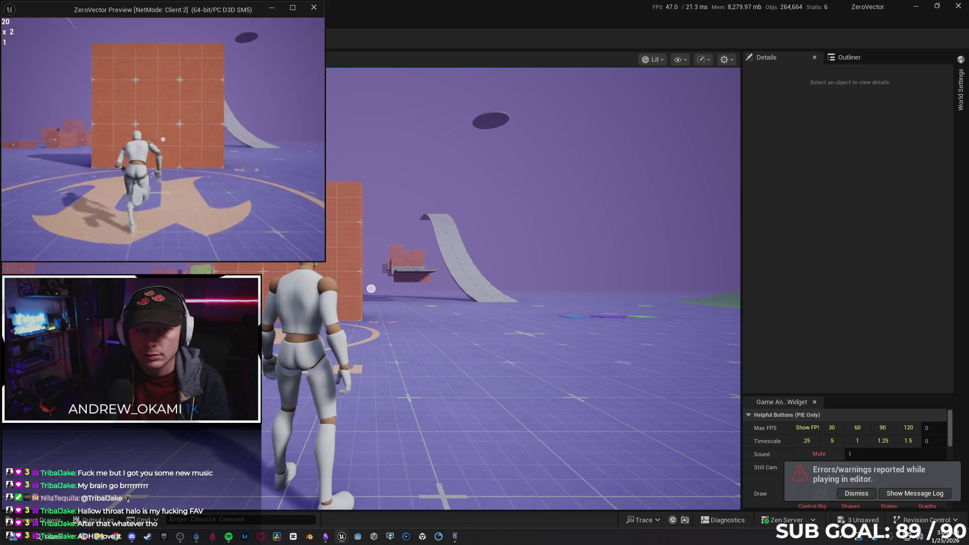
pyautogui.press('w')
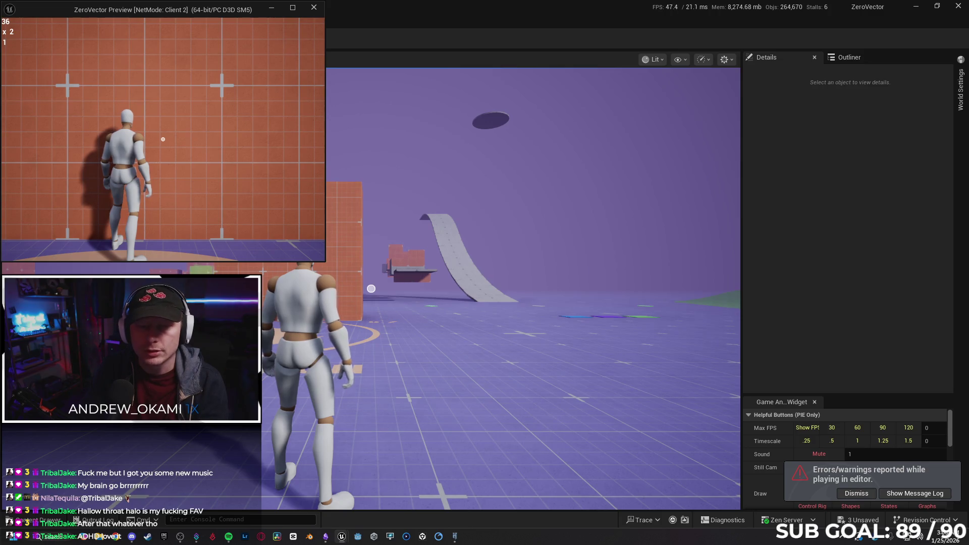
pyautogui.press('Escape')
# Step: Replay as Client 2, landing a hit to raise the count to 2, then stop
pyautogui.click(249, 39)
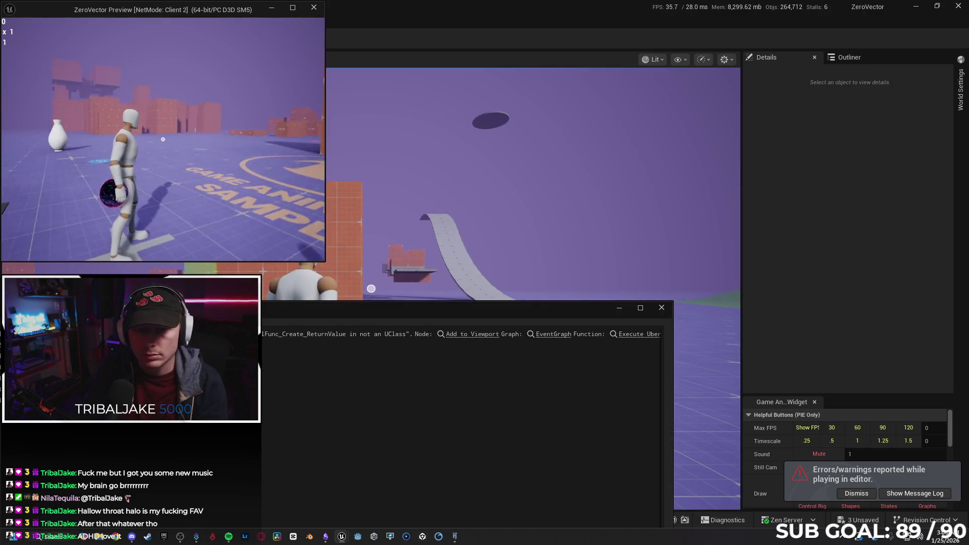
pyautogui.press('w')
pyautogui.click(163, 139)
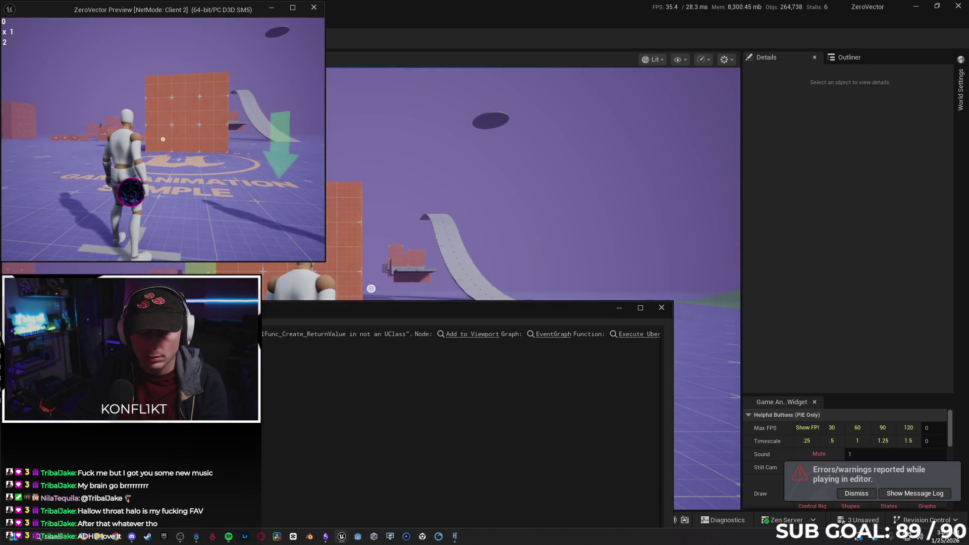
pyautogui.press('w')
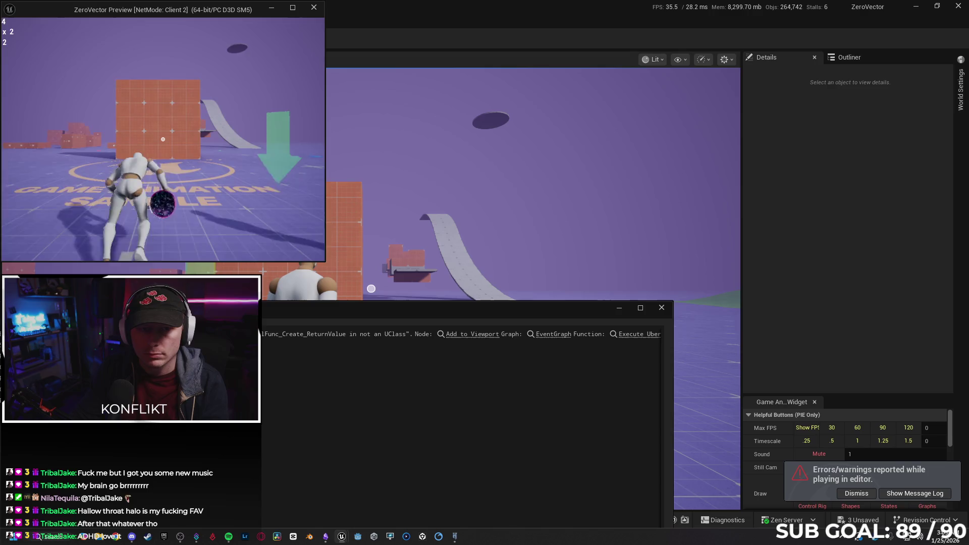
pyautogui.press('w')
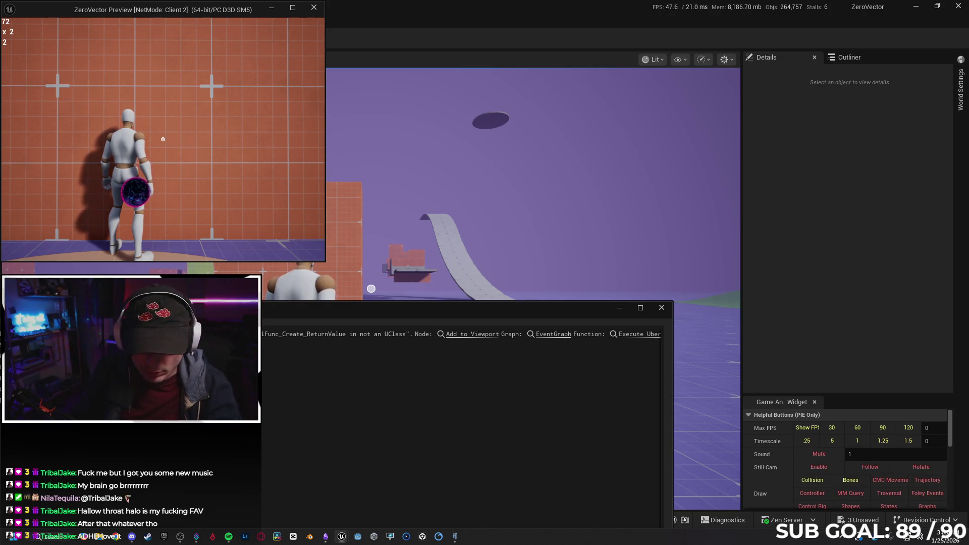
pyautogui.press('Escape')
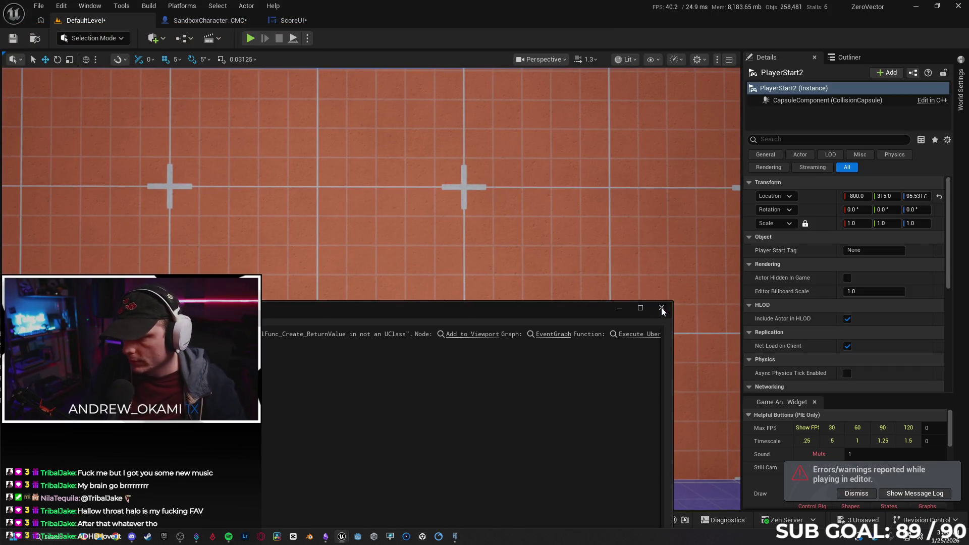
# Step: Save the level and bring up SandboxCharacter_CMC's UpdateMovementScore graph
pyautogui.click(662, 308)
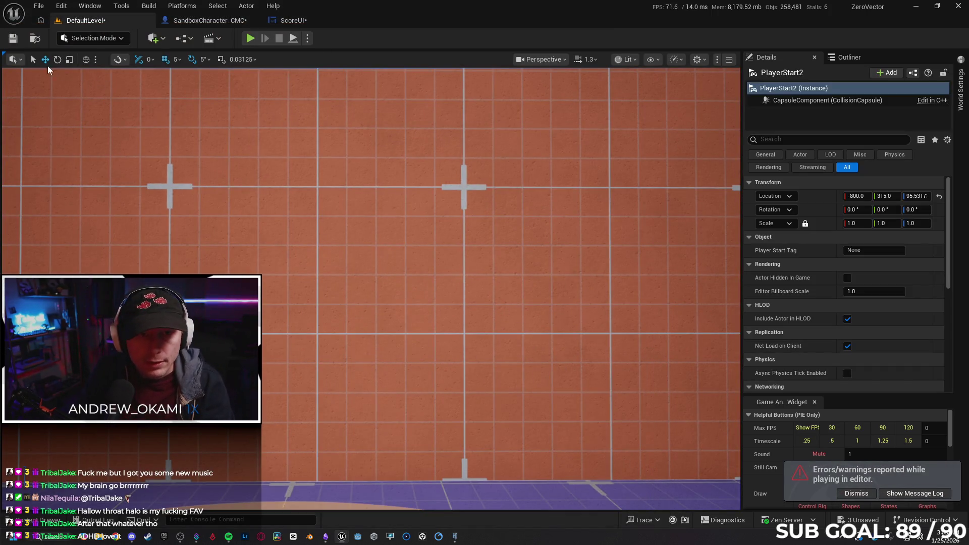
pyautogui.click(12, 39)
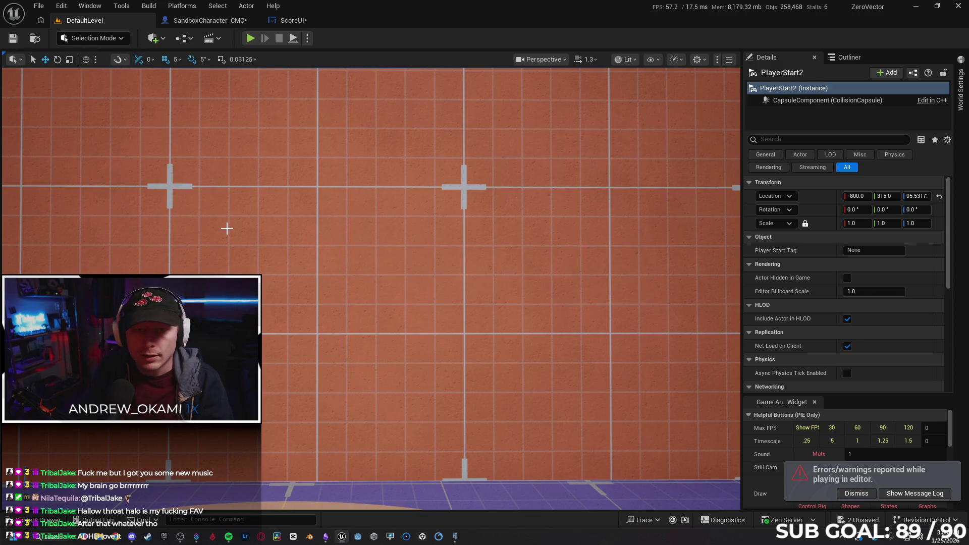
pyautogui.click(210, 20)
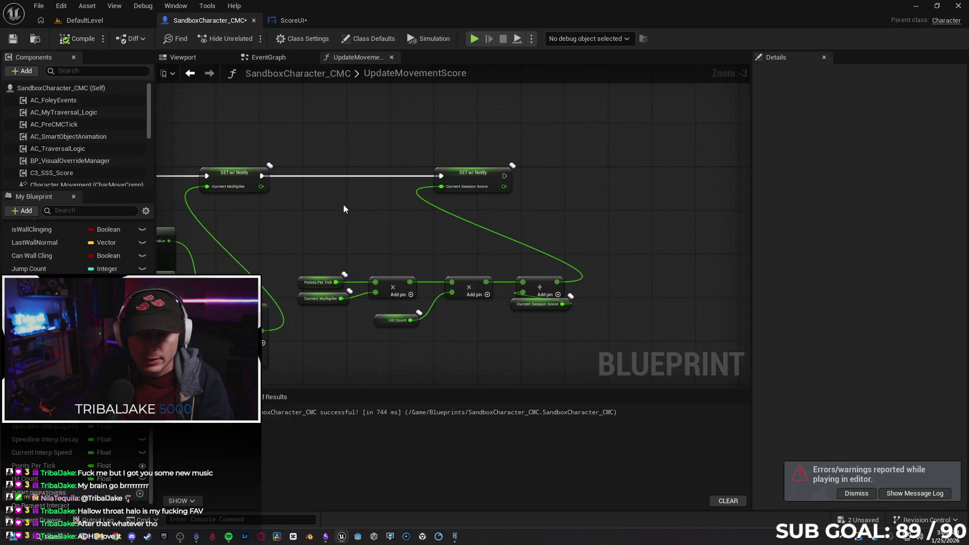
pyautogui.scroll(-1, 459, 199)
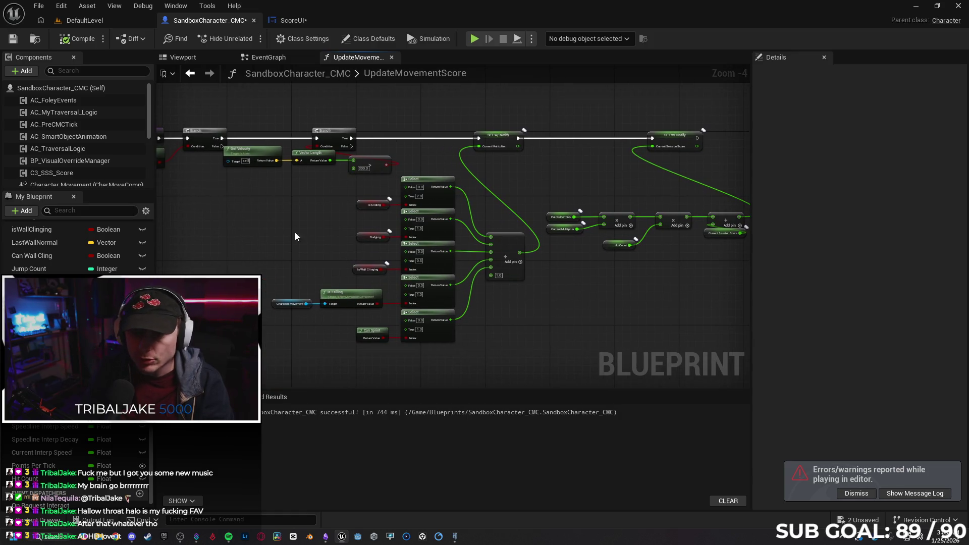
pyautogui.scroll(2, 313, 218)
# Step: Nudge the Get Velocity node into place beside Vector Length
pyautogui.rightClick(380, 213)
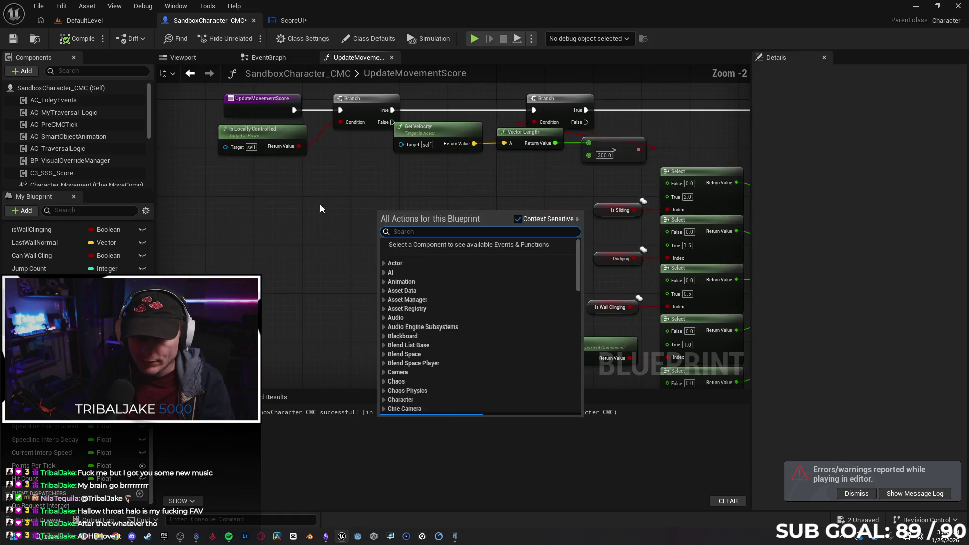
pyautogui.click(290, 204)
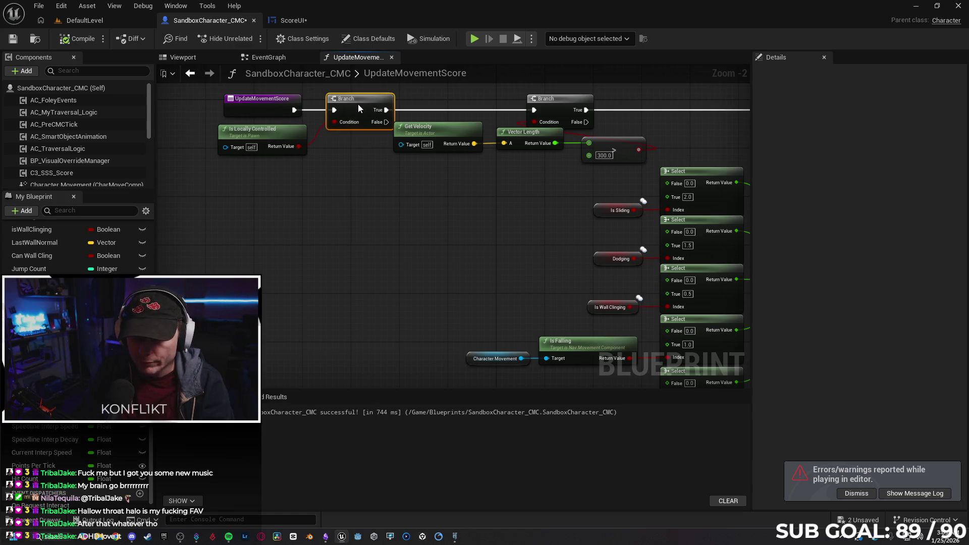
pyautogui.moveTo(450, 130); pyautogui.dragTo(457, 127)
pyautogui.moveTo(525, 163); pyautogui.dragTo(473, 139)
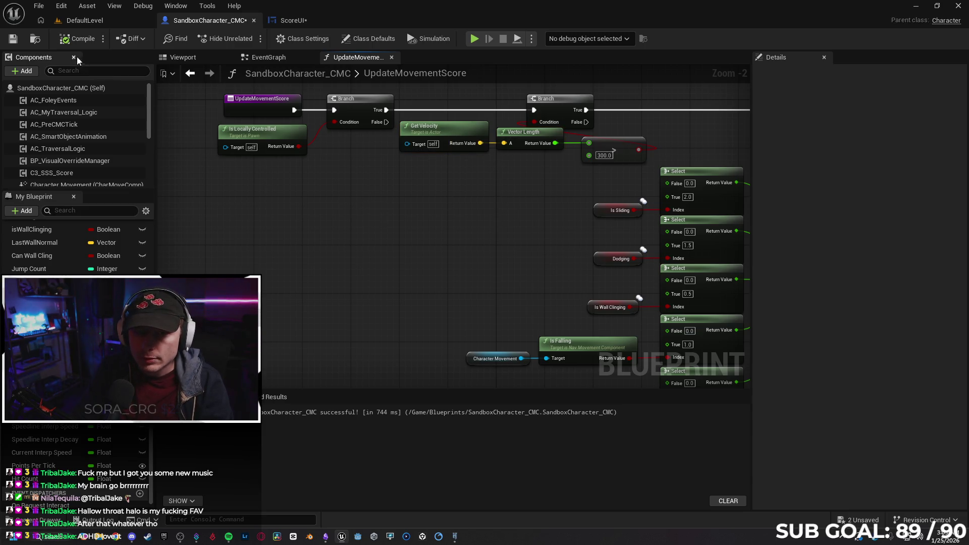
pyautogui.click(296, 24)
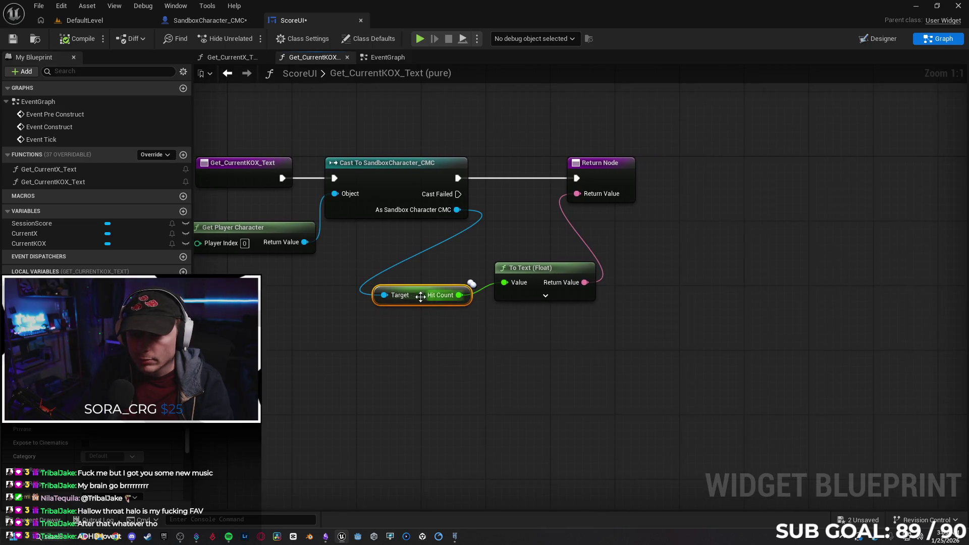
# Step: Line up Hit Count with To Text, save all blueprints, and return to DefaultLevel
pyautogui.moveTo(418, 294); pyautogui.dragTo(416, 271)
pyautogui.press('q')
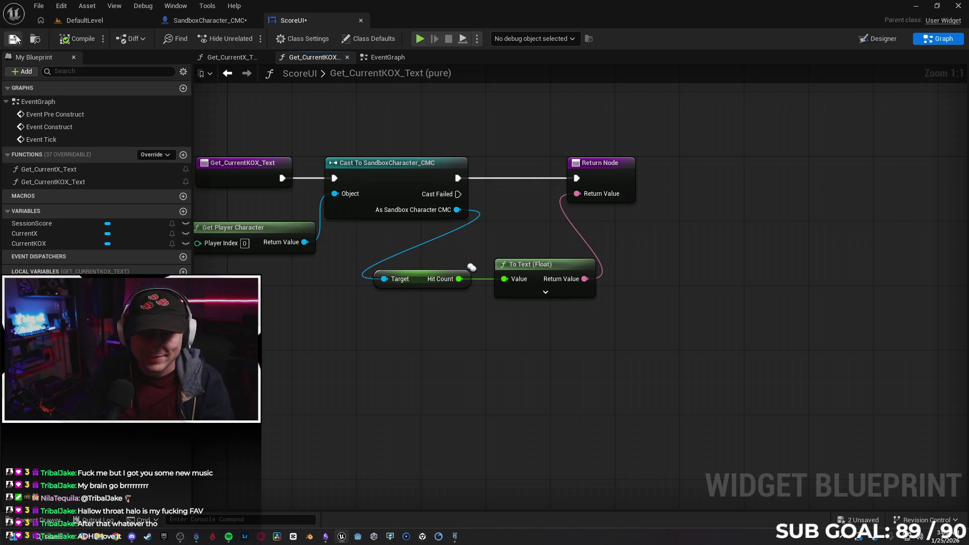
pyautogui.click(235, 20)
pyautogui.click(14, 43)
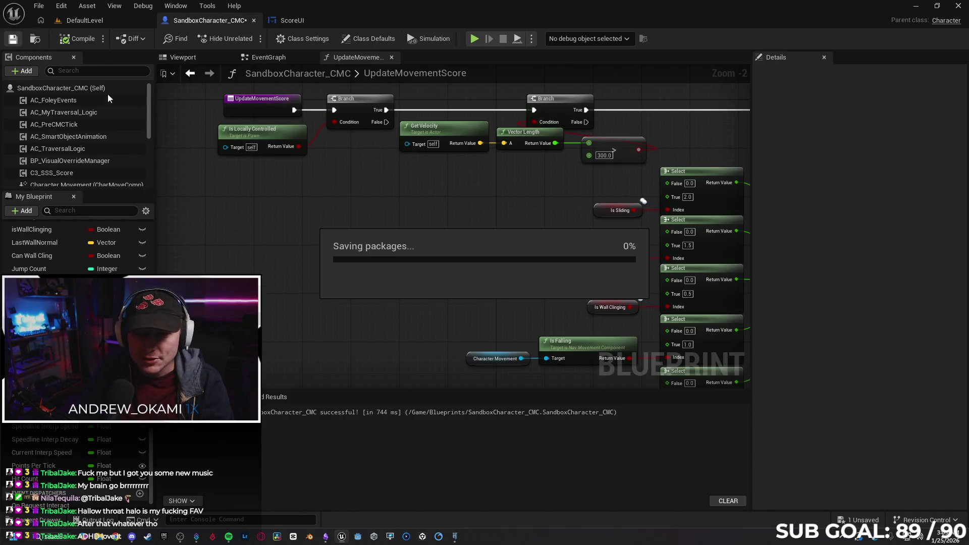
pyautogui.moveTo(391, 190); pyautogui.dragTo(343, 205)
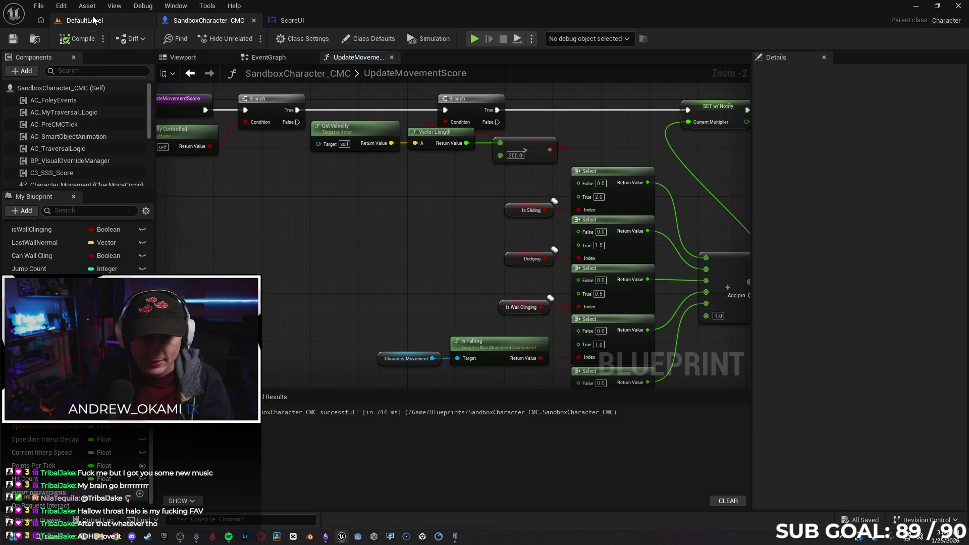
pyautogui.click(93, 20)
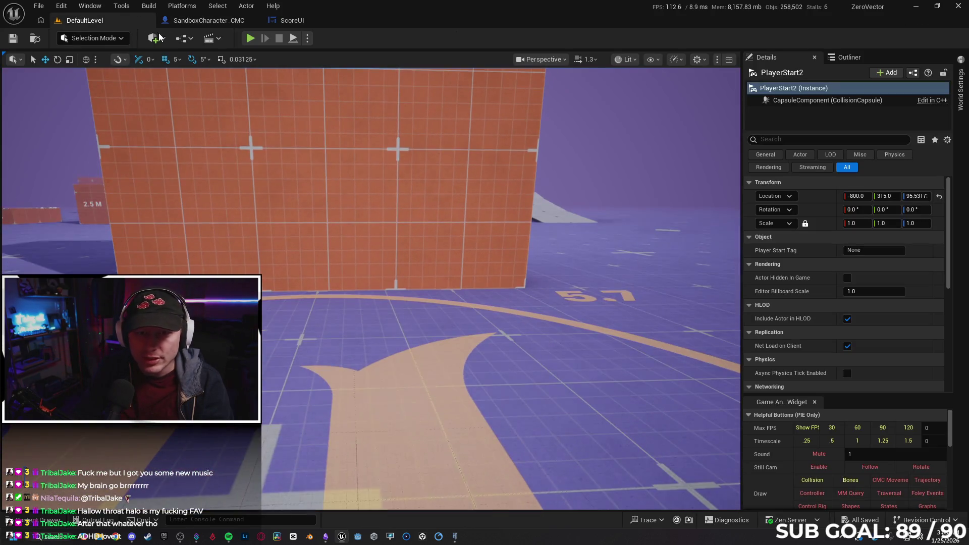
# Step: Open the TestArena level from Recent Levels and pull the view back over the city
pyautogui.click(38, 5)
pyautogui.click(39, 5)
pyautogui.click(39, 5)
pyautogui.moveTo(90, 79)
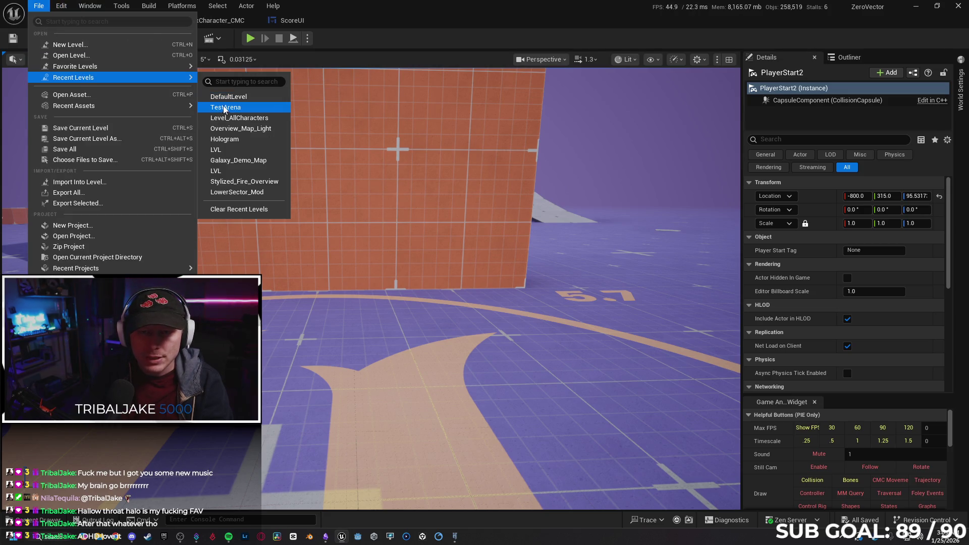
pyautogui.click(224, 107)
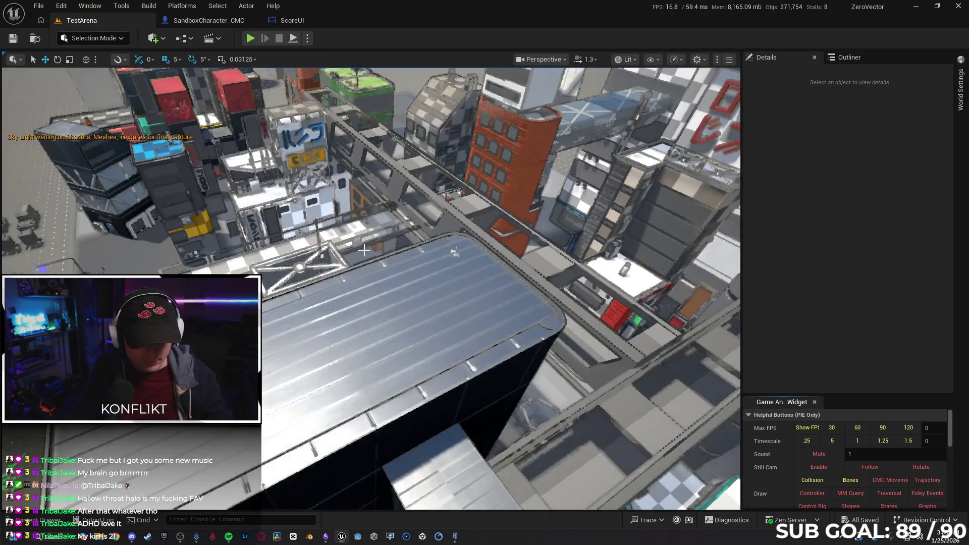
pyautogui.moveTo(446, 275)
pyautogui.mouseDown()
pyautogui.moveTo(438, 335)
pyautogui.moveTo(348, 274)
pyautogui.mouseUp()
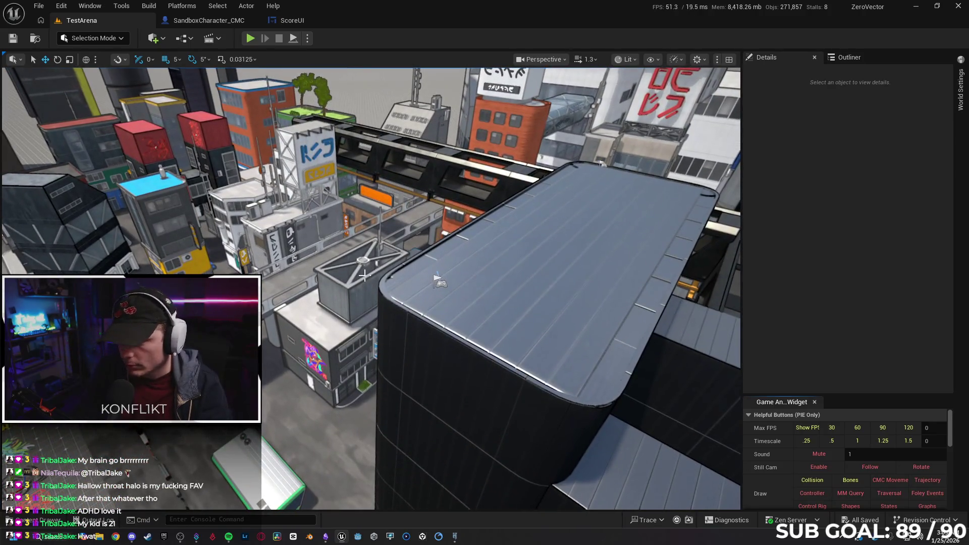
# Step: Confirm two-player play options, briefly play TestArena, then stop and close the log
pyautogui.click(307, 39)
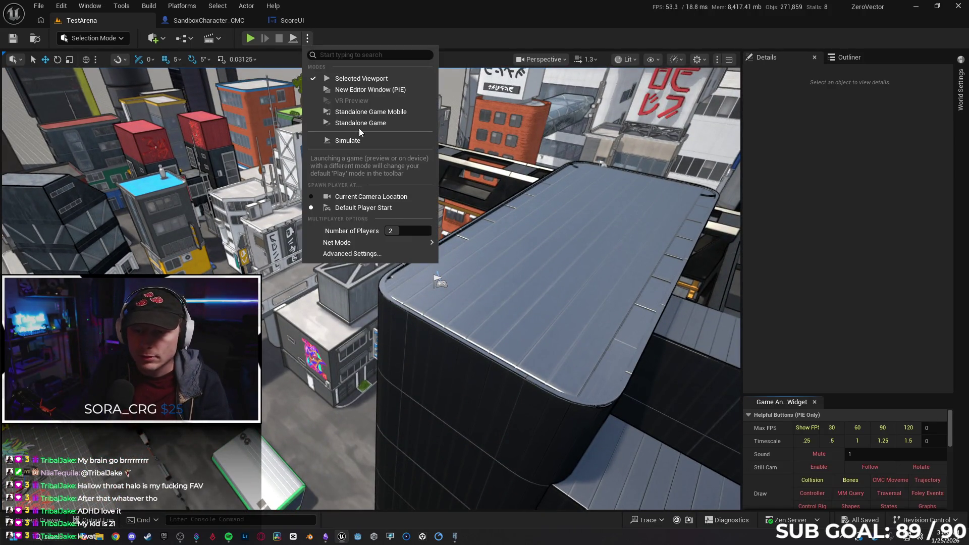
pyautogui.click(250, 40)
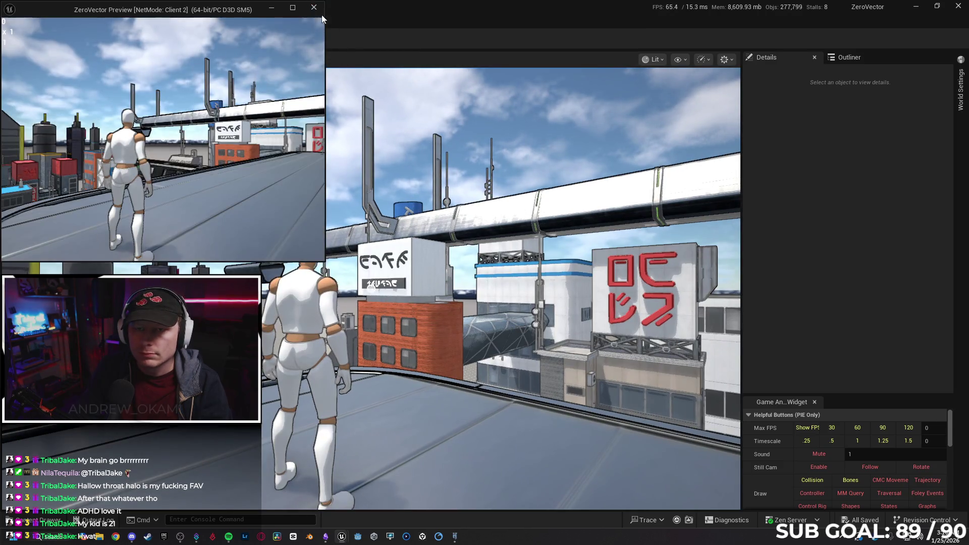
pyautogui.click(314, 7)
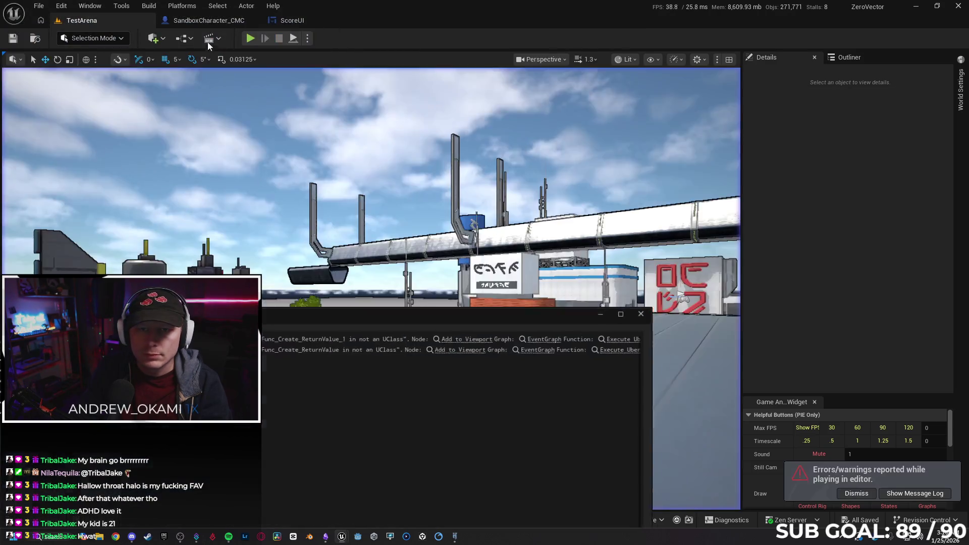
pyautogui.click(209, 20)
pyautogui.click(660, 309)
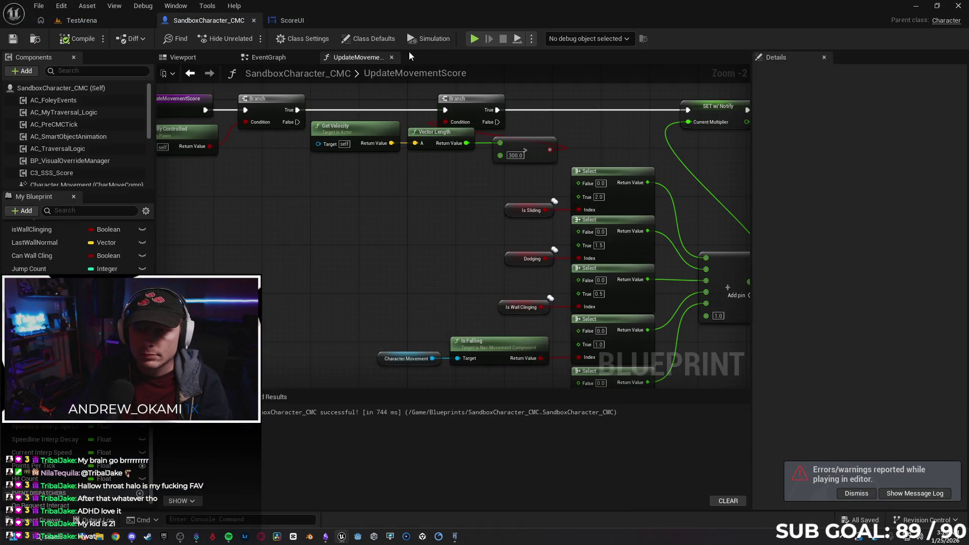
# Step: Start a two-client test and dock the Client 2 window on the left half
pyautogui.hotkey('alt', 'p')
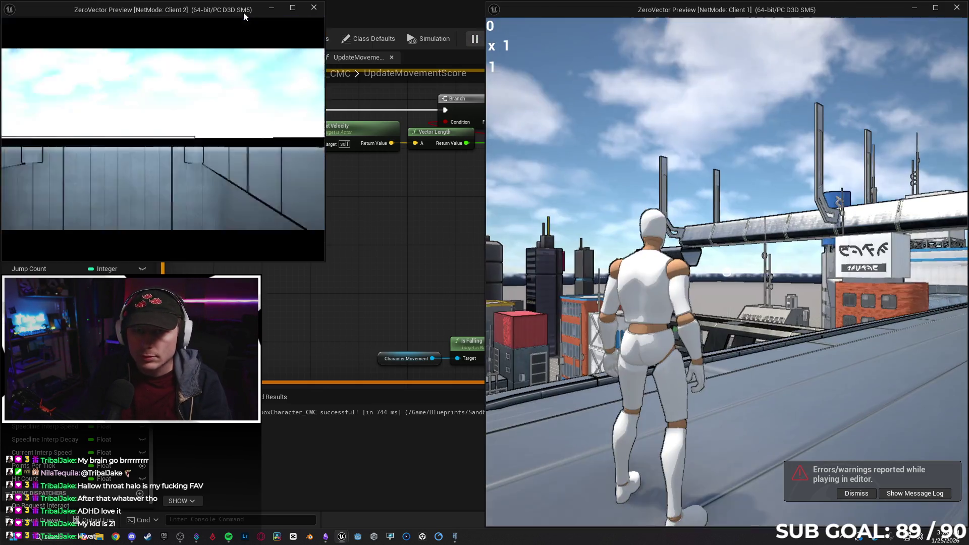
pyautogui.moveTo(244, 12)
pyautogui.mouseDown()
pyautogui.moveTo(258, 80)
pyautogui.moveTo(1, 191)
pyautogui.mouseUp()
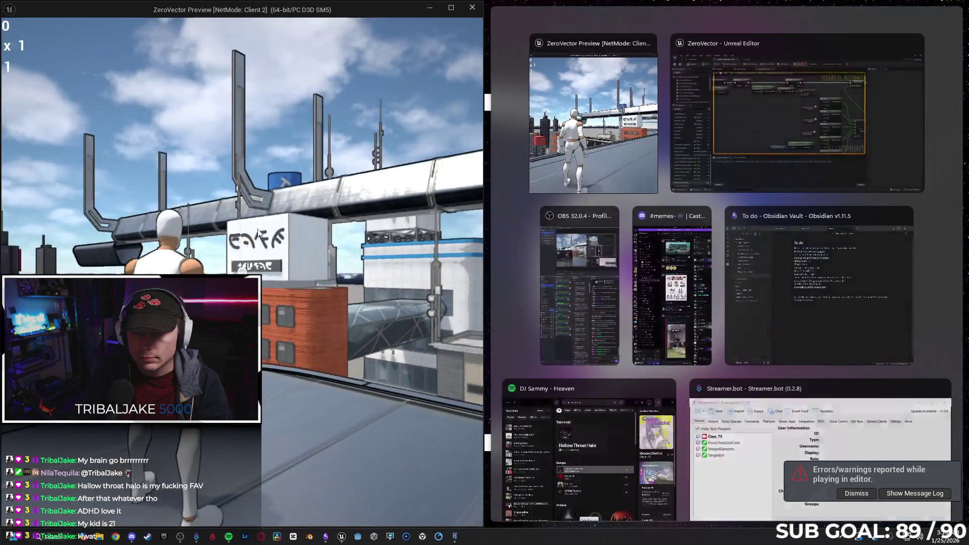
pyautogui.click(330, 232)
# Step: Run Client 2 across rooftops and rails until the score passes 1,100, then stop
pyautogui.press('w')
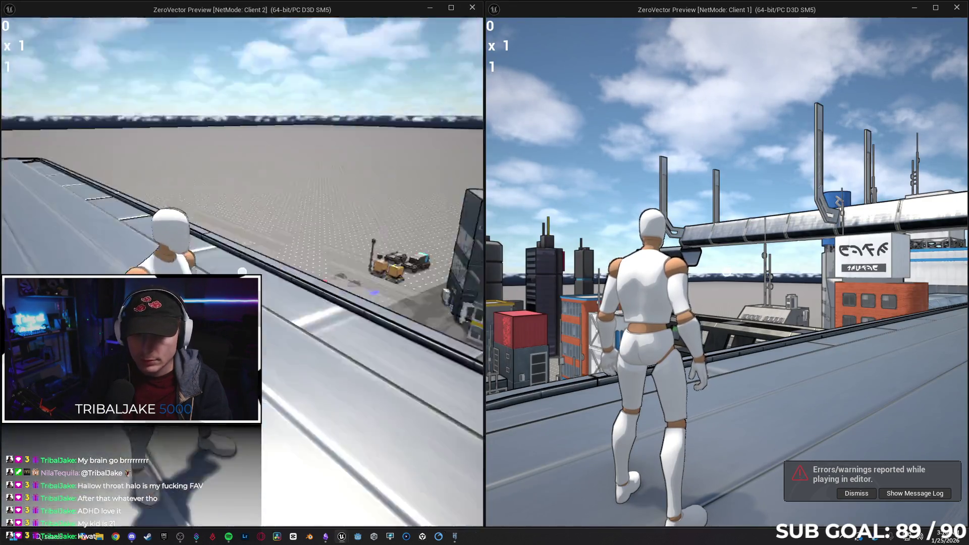
pyautogui.press('w')
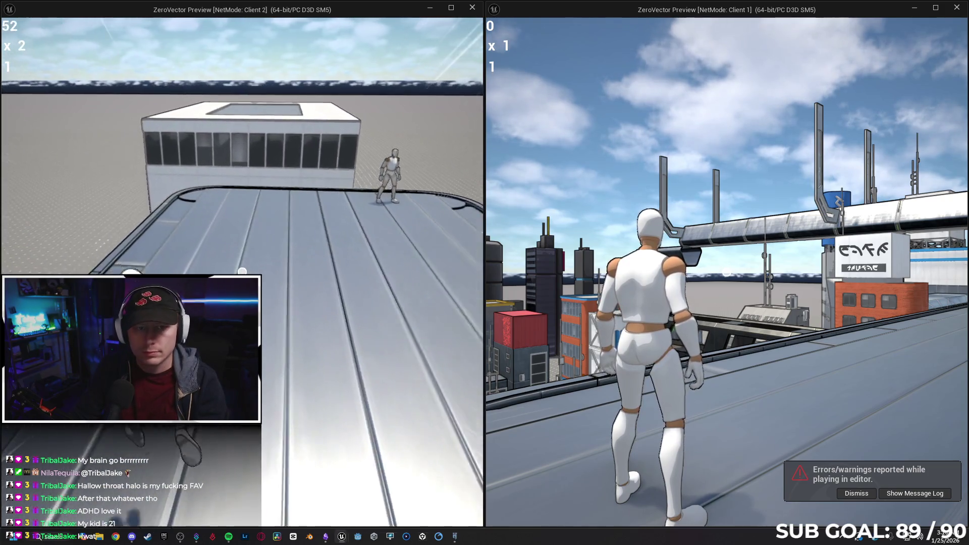
pyautogui.press('w')
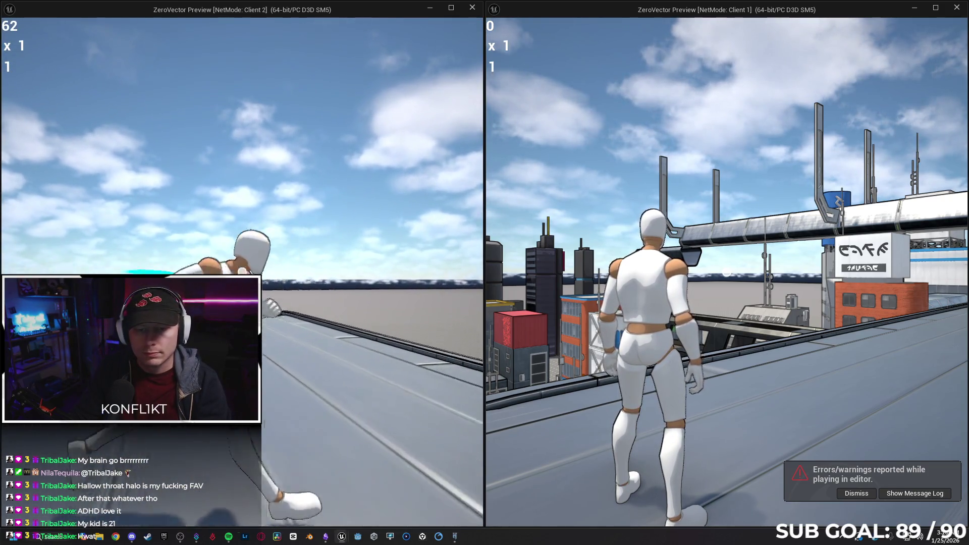
pyautogui.press('w')
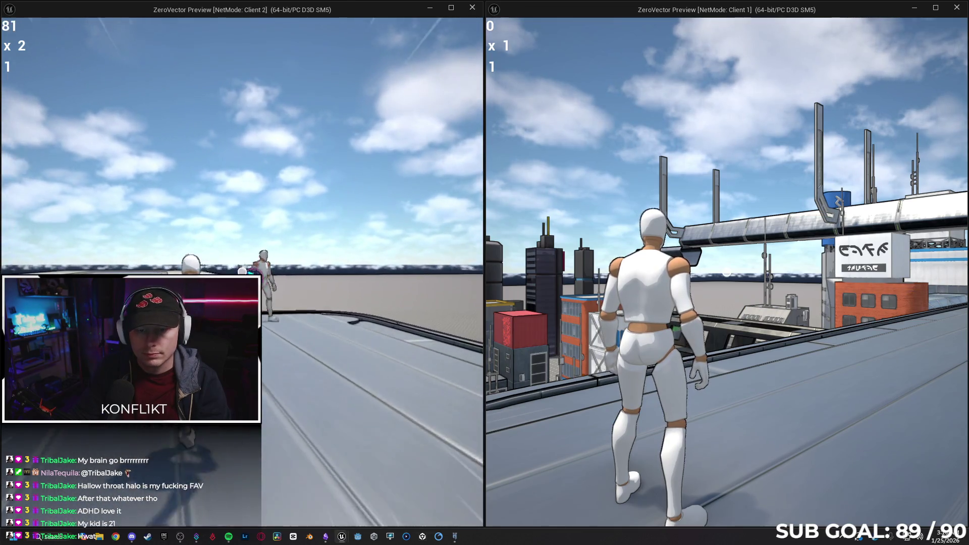
pyautogui.press('w')
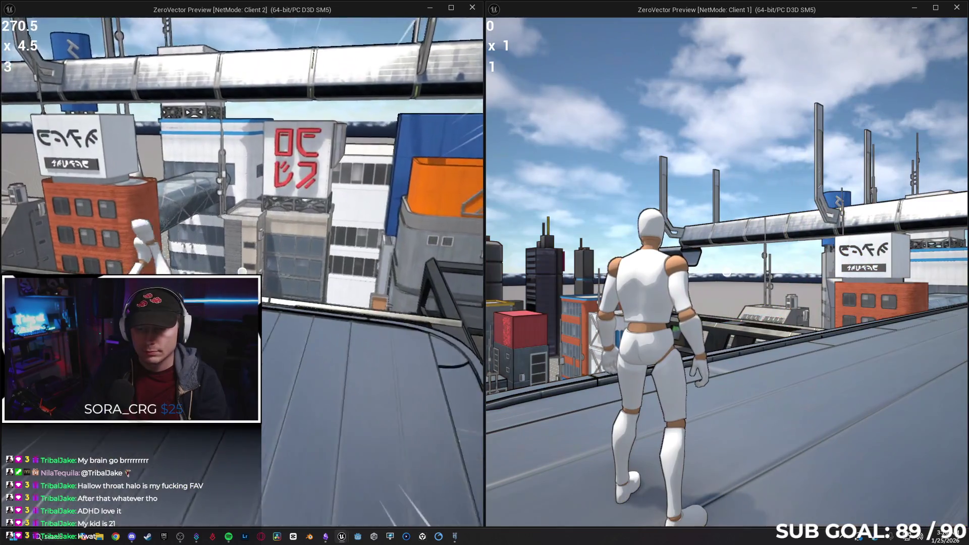
pyautogui.press('w')
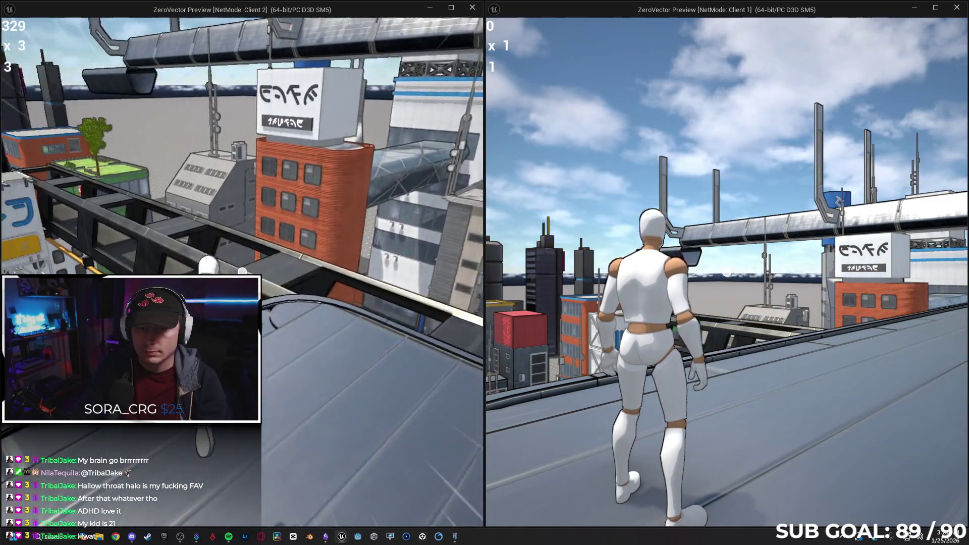
pyautogui.press('w')
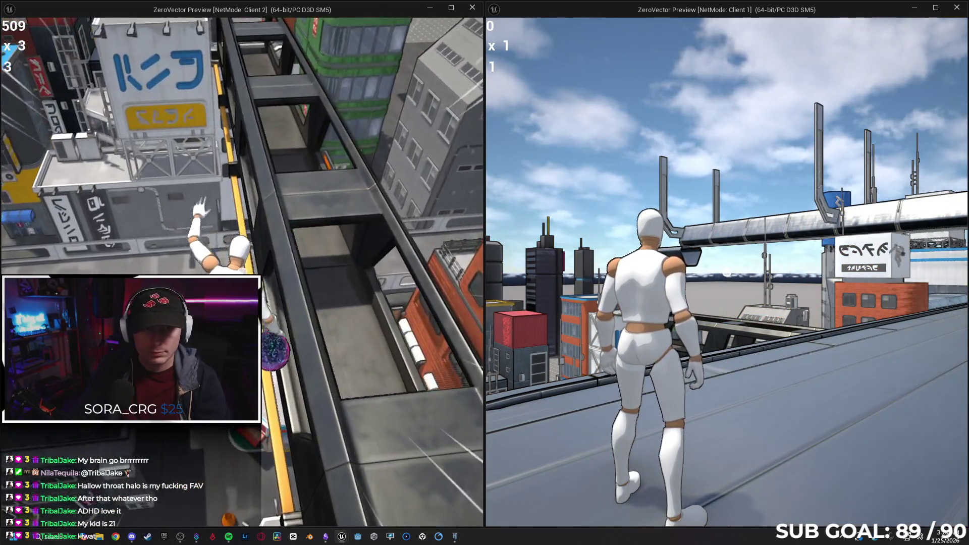
pyautogui.press('w')
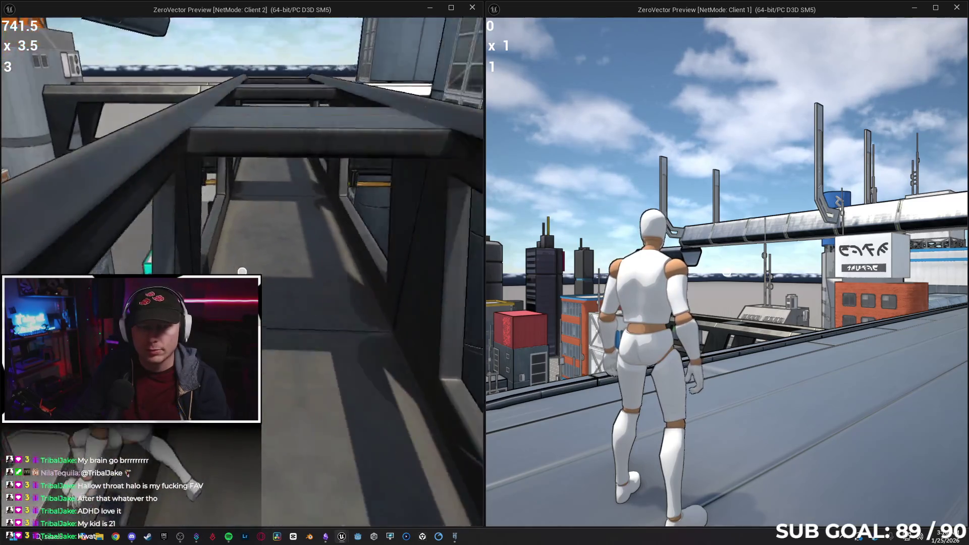
pyautogui.press('w')
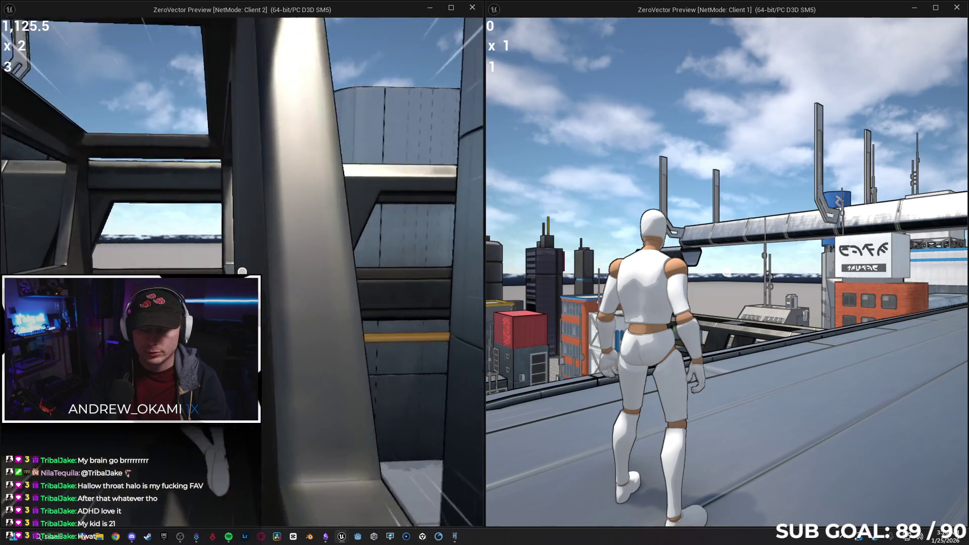
pyautogui.press('Escape')
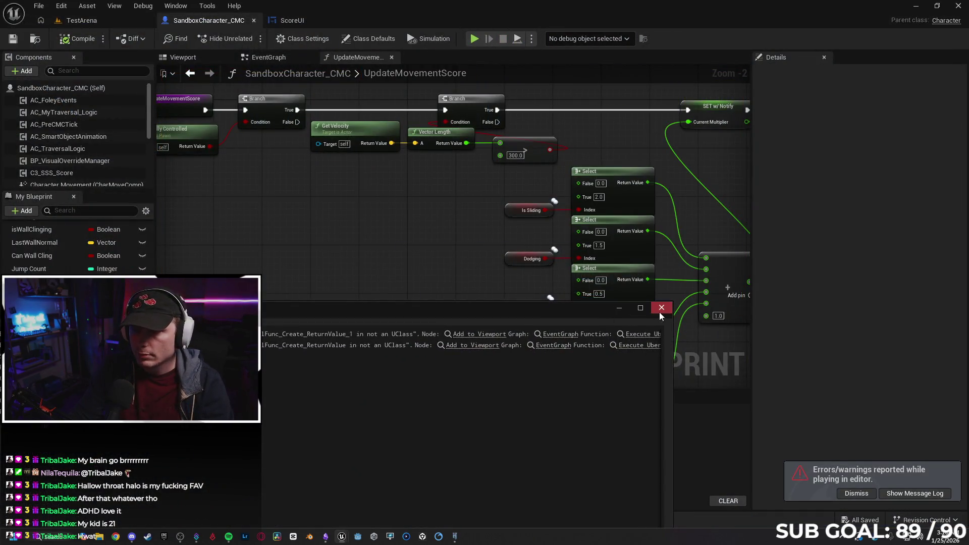
# Step: Run another brief two-client test as Client 2 and close the resulting message log
pyautogui.click(660, 312)
pyautogui.hotkey('alt', 'p')
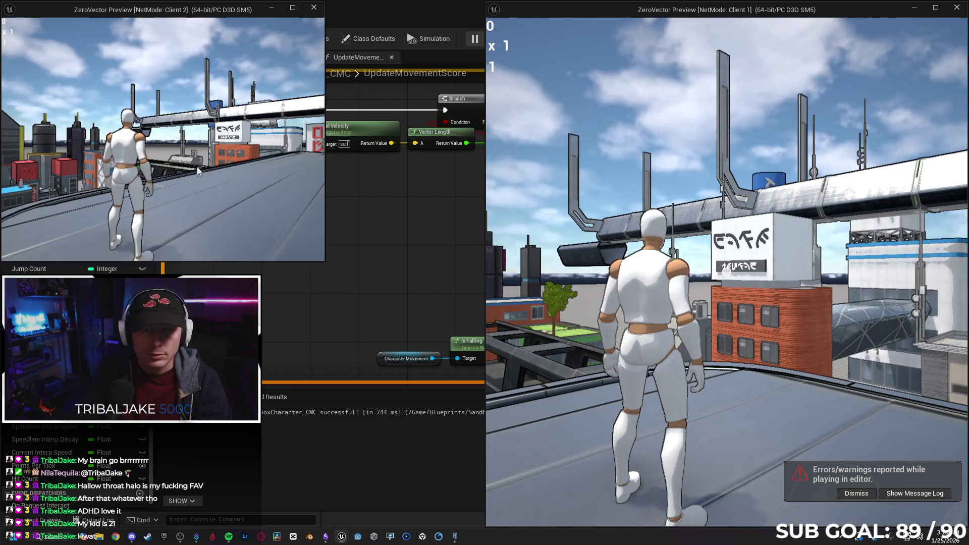
pyautogui.click(197, 167)
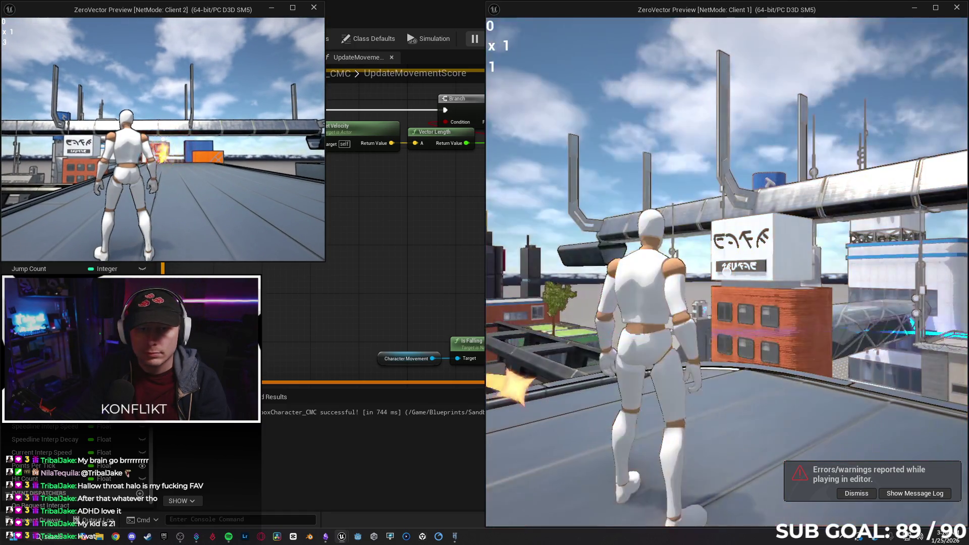
pyautogui.press('Escape')
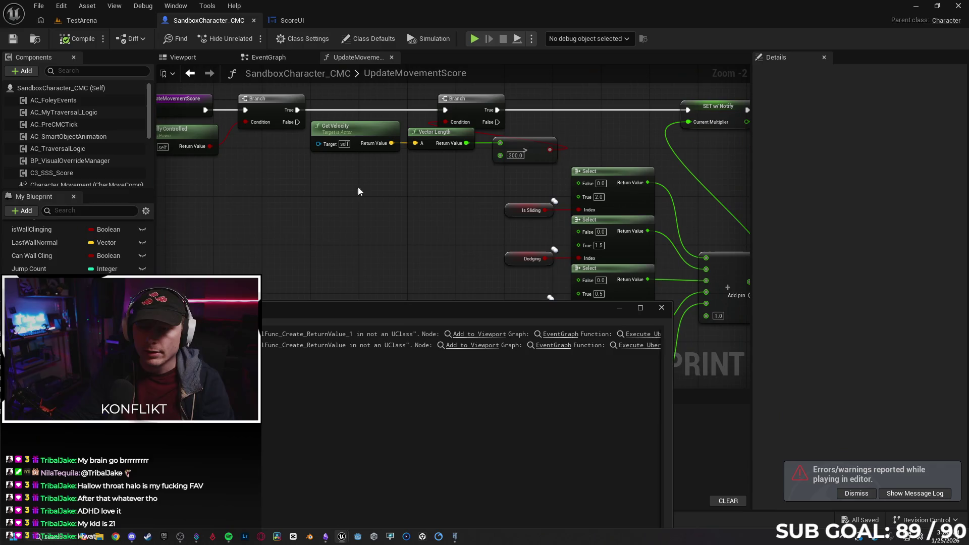
pyautogui.click(662, 308)
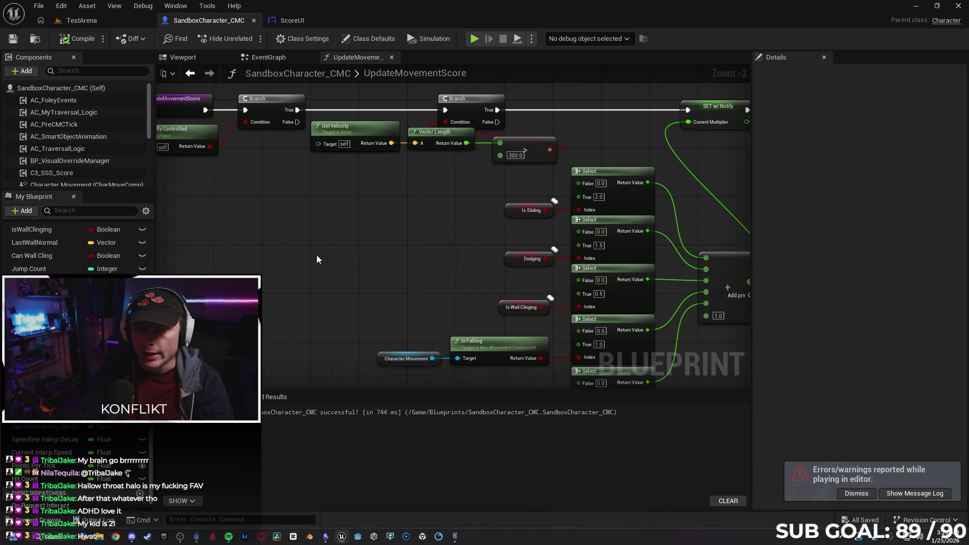
# Step: Inspect To Text (Float)'s advanced options in ScoreUI, then return to UpdateMovementScore
pyautogui.click(295, 26)
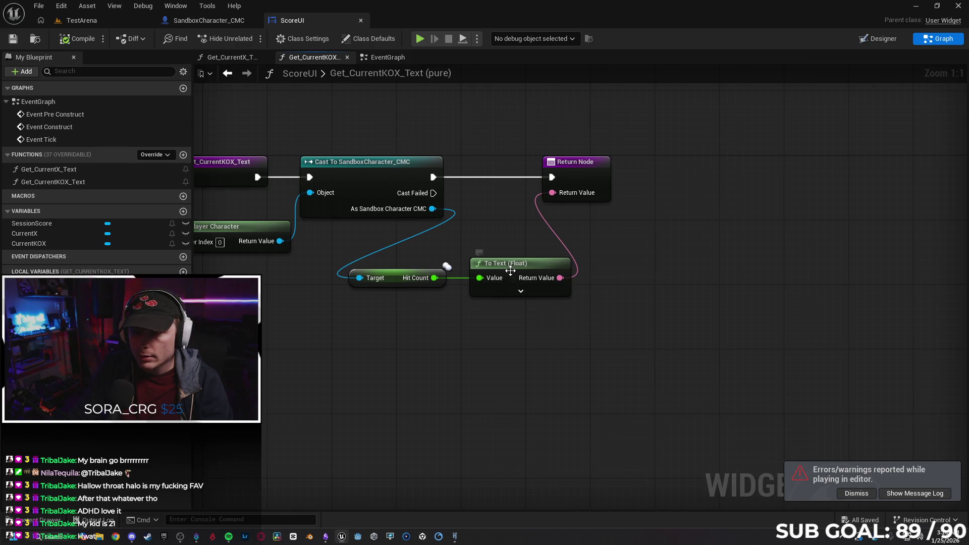
pyautogui.click(521, 291)
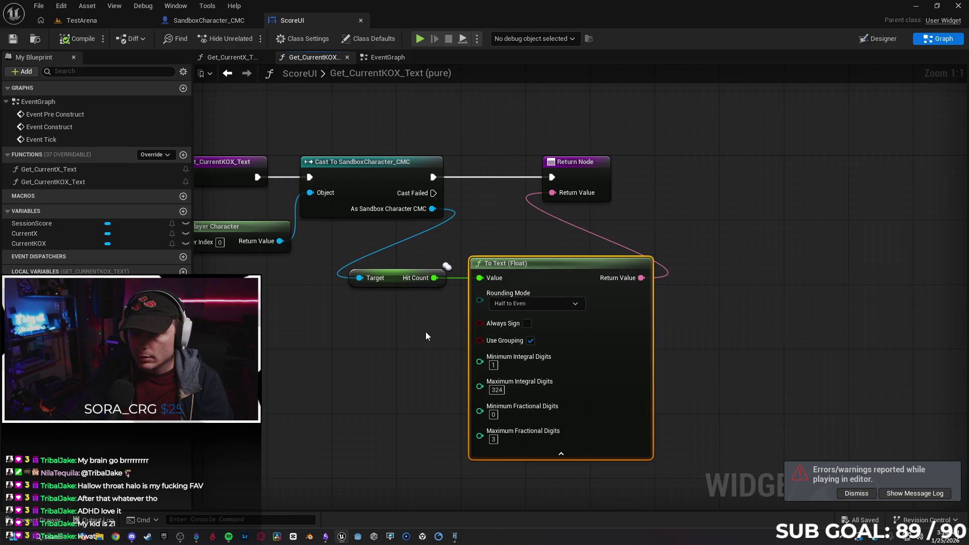
pyautogui.click(561, 453)
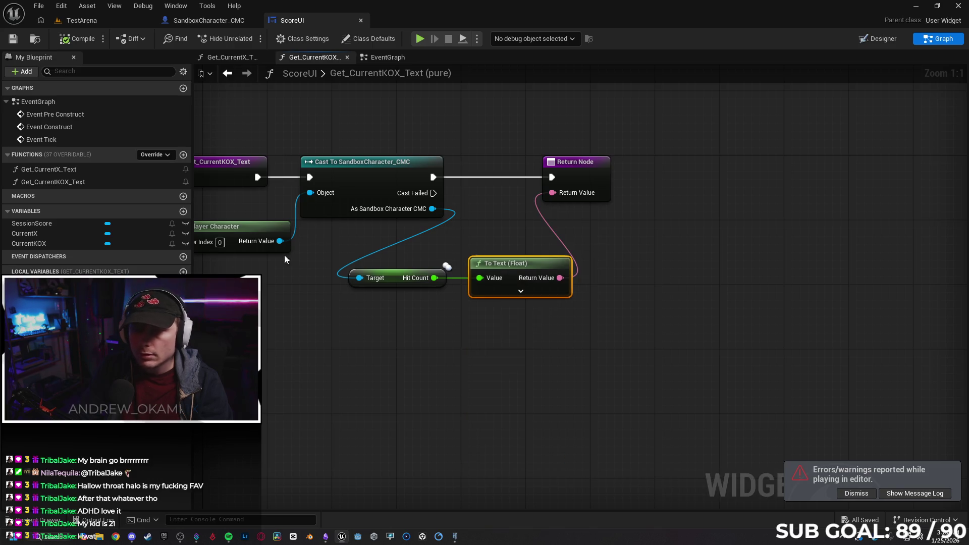
pyautogui.click(209, 20)
pyautogui.scroll(3, 465, 205)
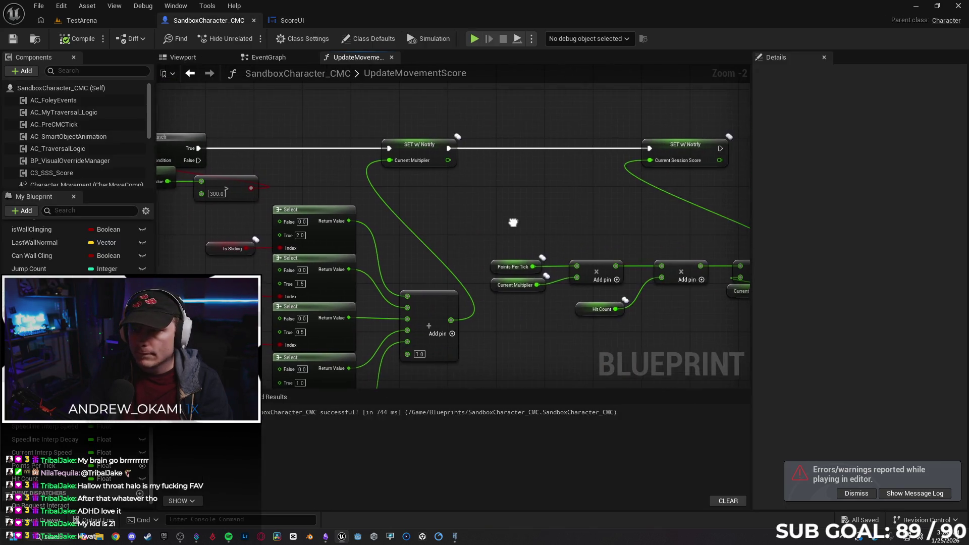
# Step: Add a Print String node after the SET Current Session Score node
pyautogui.moveTo(437, 180); pyautogui.dragTo(525, 188)
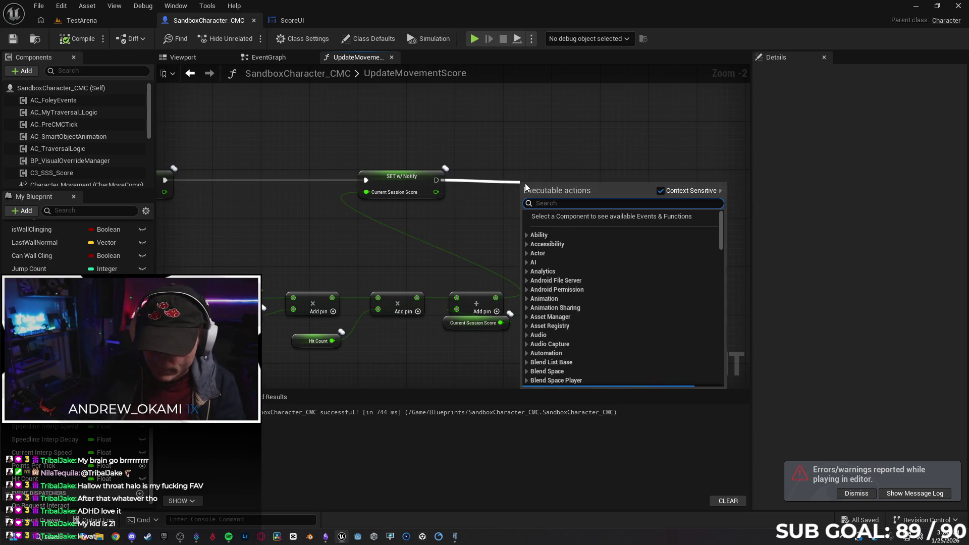
pyautogui.write('print')
pyautogui.click(560, 225)
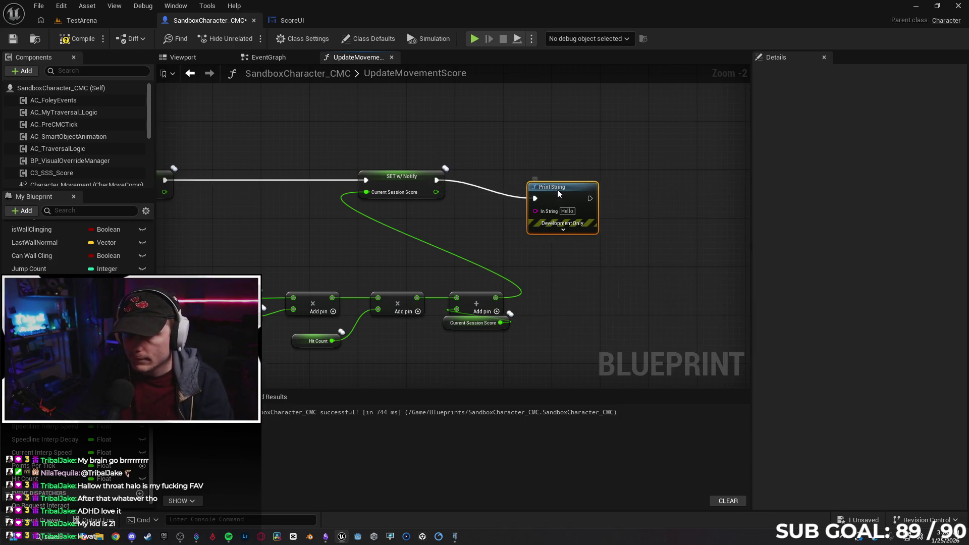
pyautogui.moveTo(547, 193); pyautogui.dragTo(570, 188)
# Step: Feed a Hit Count getter into Print String's In String, then return to the TestArena level
pyautogui.moveTo(26, 478)
pyautogui.mouseDown()
pyautogui.moveTo(557, 215)
pyautogui.moveTo(603, 173)
pyautogui.mouseUp()
pyautogui.click(489, 242)
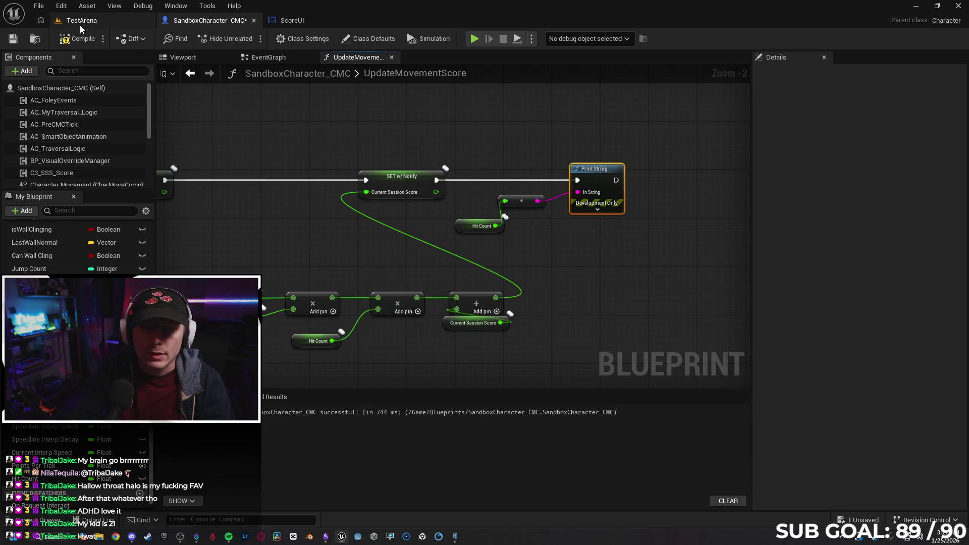
pyautogui.click(95, 21)
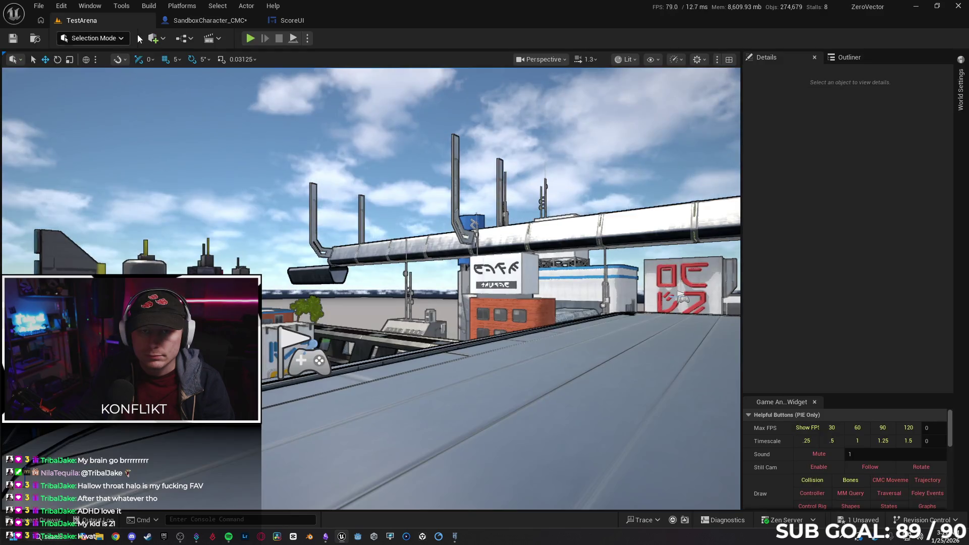
# Step: Play-test as Client 2, landing several hits while running forward, to check the Hit Count printout
pyautogui.hotkey('alt', 'p')
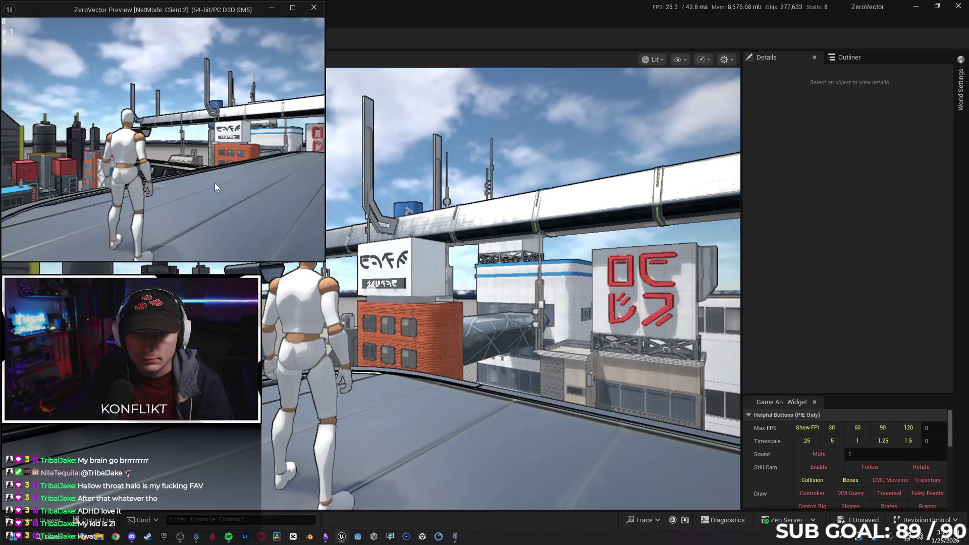
pyautogui.click(215, 187)
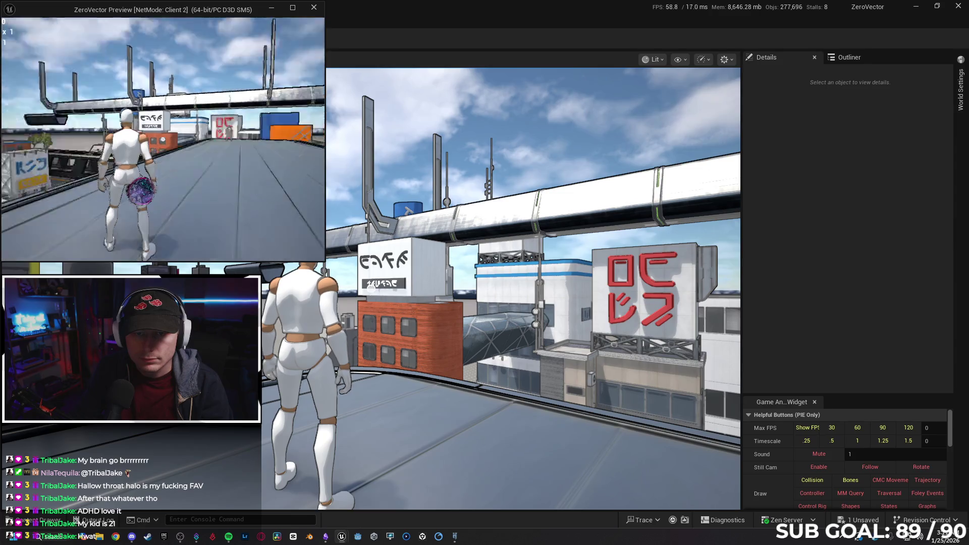
pyautogui.click(215, 187)
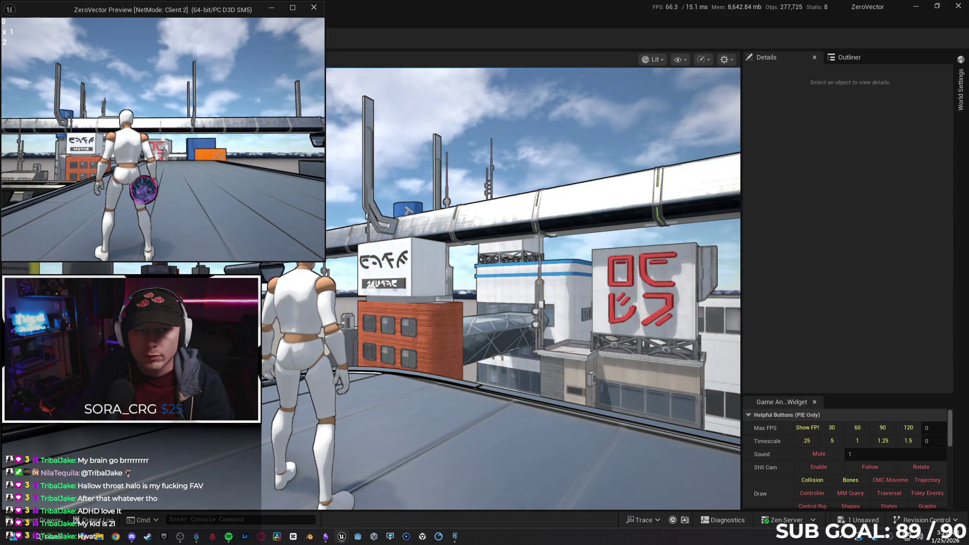
pyautogui.press('w')
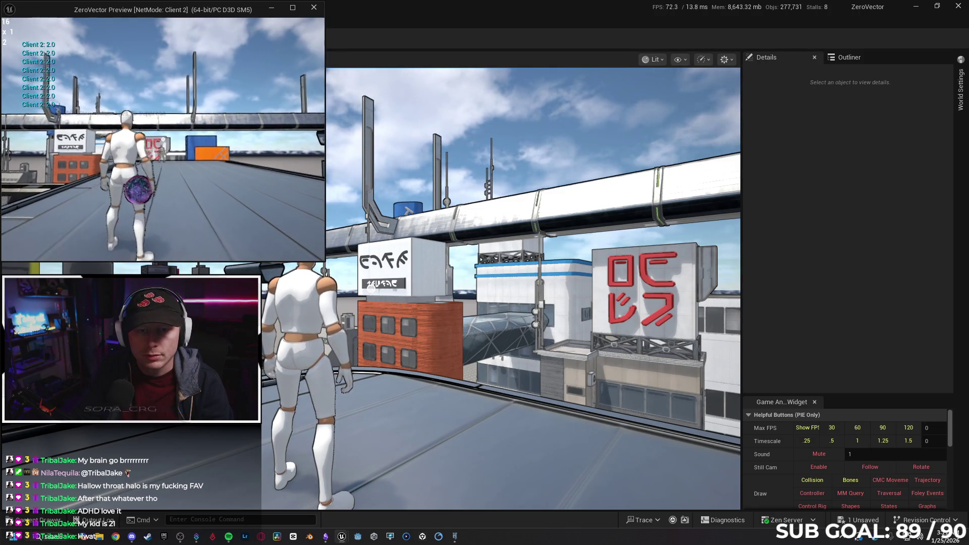
pyautogui.click(215, 187)
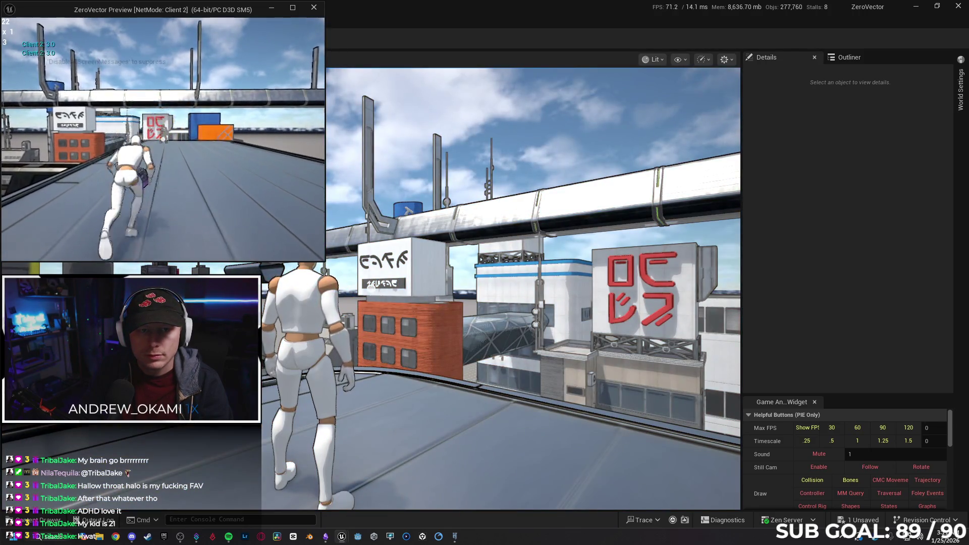
pyautogui.click(215, 187)
pyautogui.press('w')
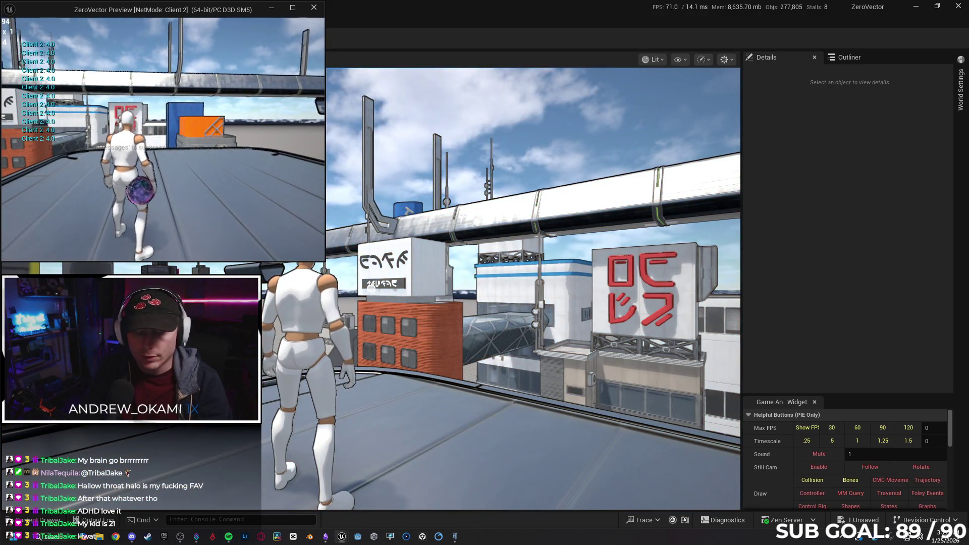
pyautogui.press('Escape')
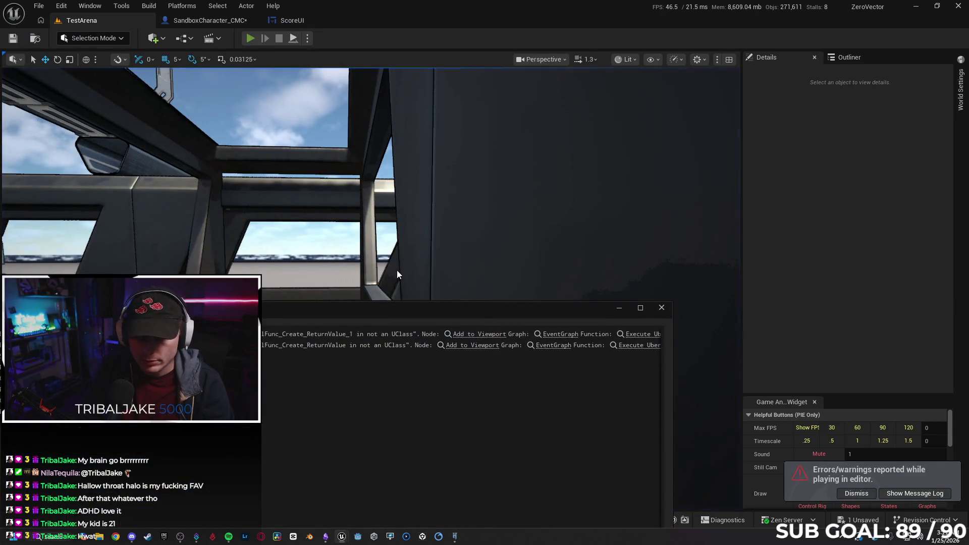
# Step: Run two more short Client 2 play tests moving around, then go back to SandboxCharacter_CMC
pyautogui.hotkey('alt', 'p')
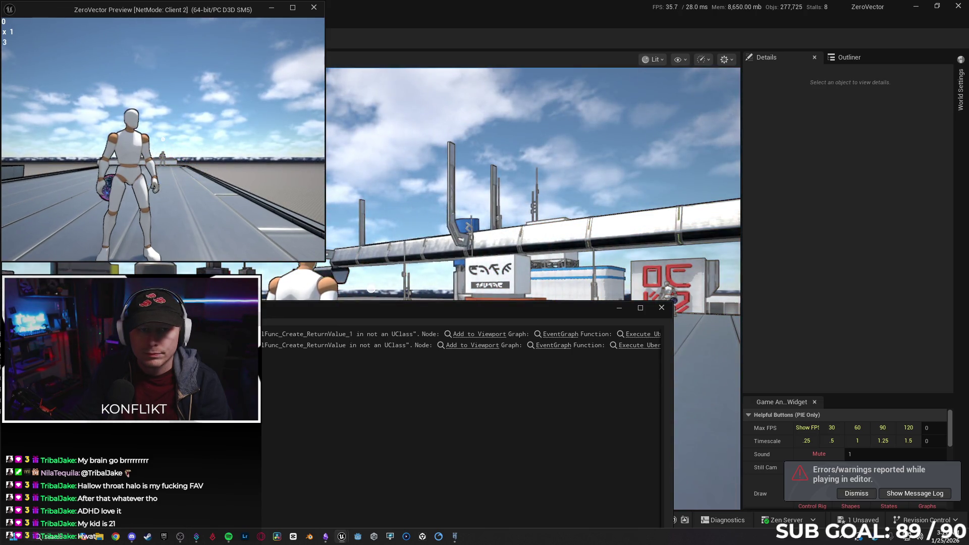
pyautogui.press('w')
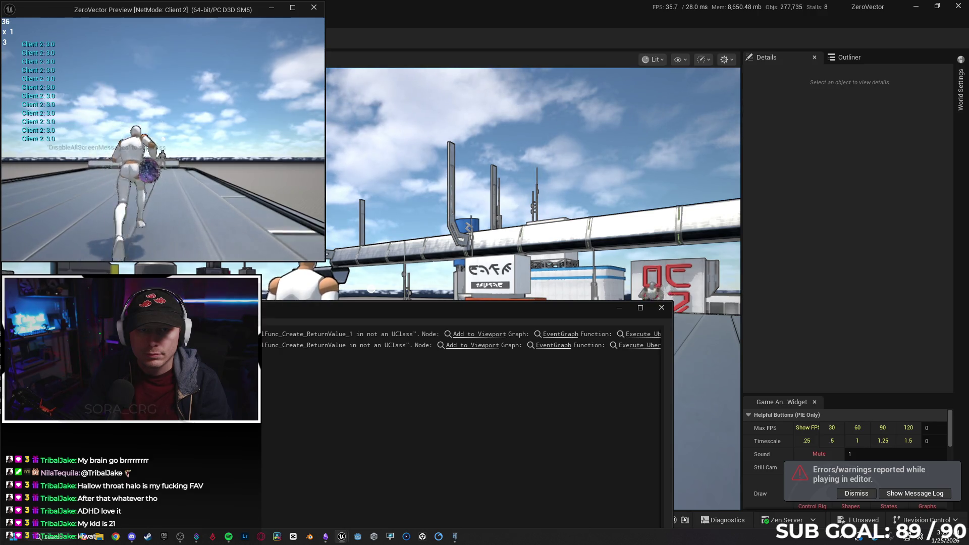
pyautogui.press('Escape')
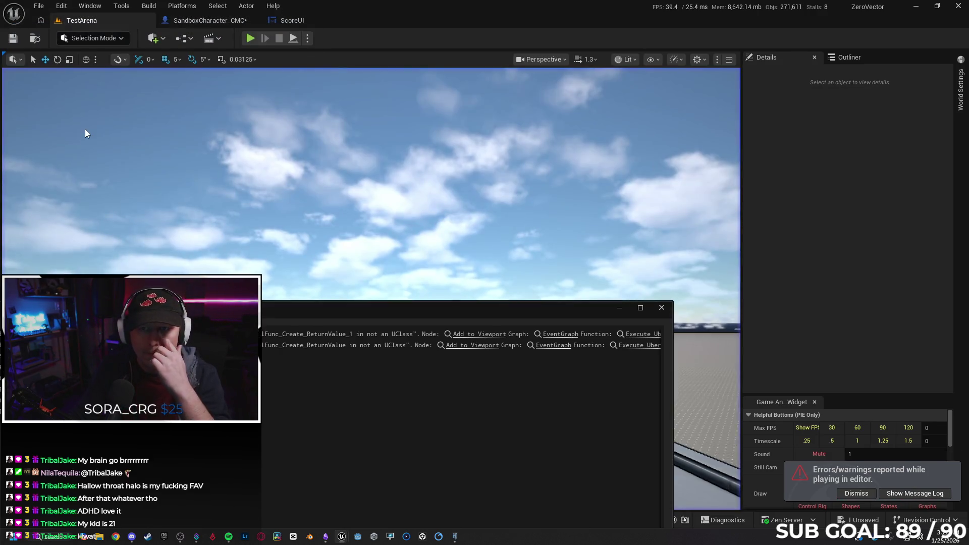
pyautogui.hotkey('alt', 'p')
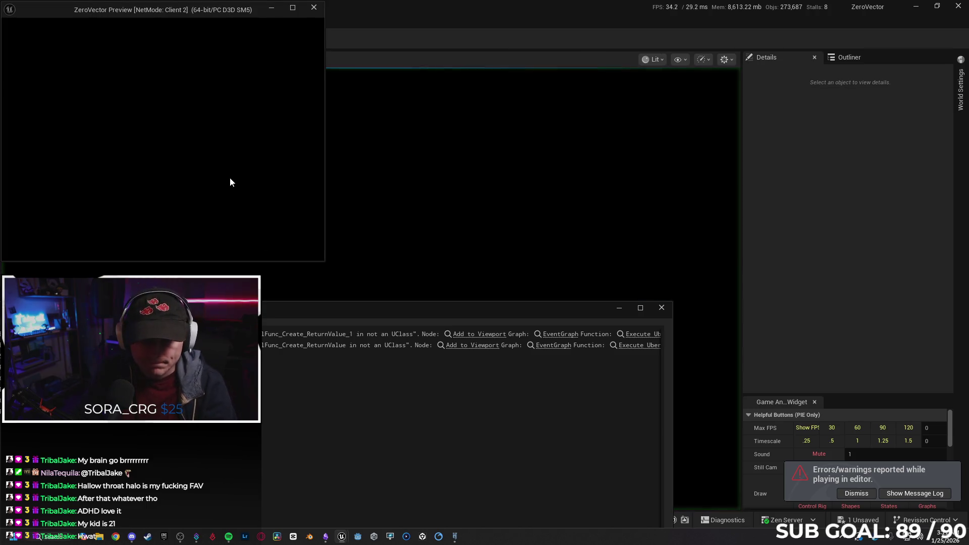
pyautogui.press('w')
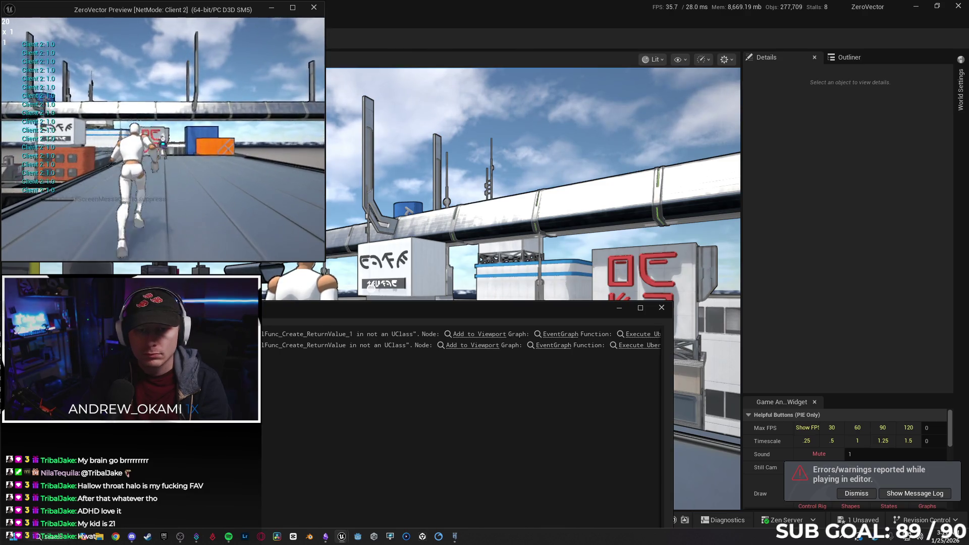
pyautogui.press('s')
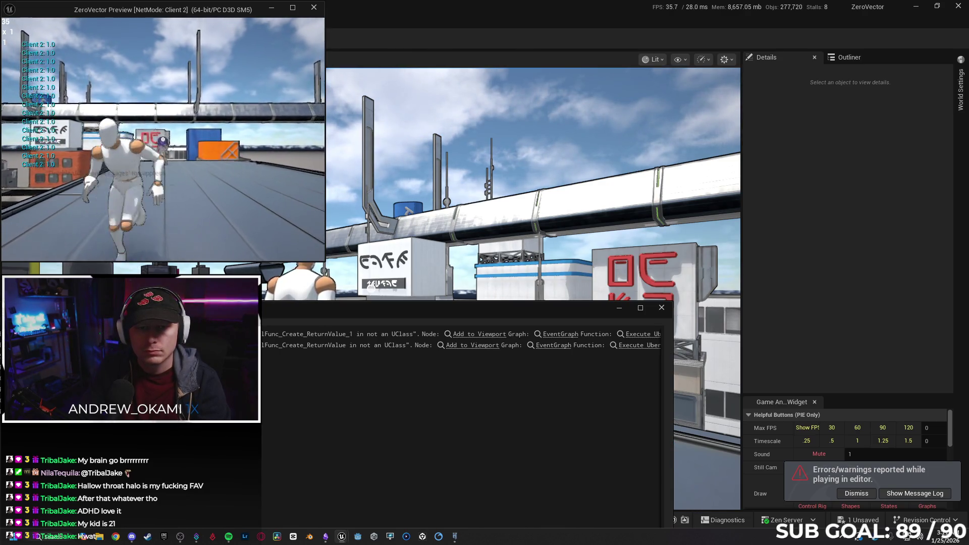
pyautogui.press('Escape')
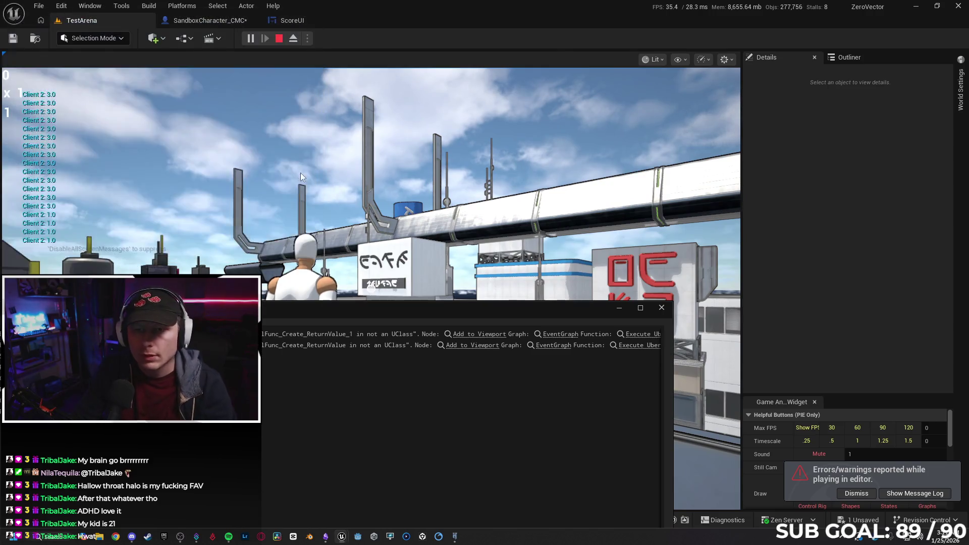
pyautogui.click(225, 24)
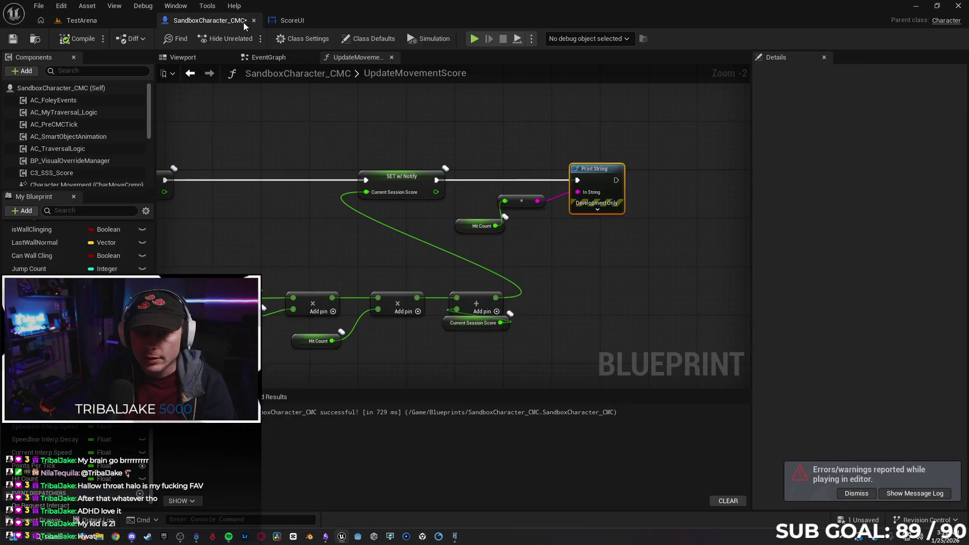
# Step: In the character EventGraph, insert a 0.2-second Delay between Hit Other Player and SET Hit Count
pyautogui.click(292, 20)
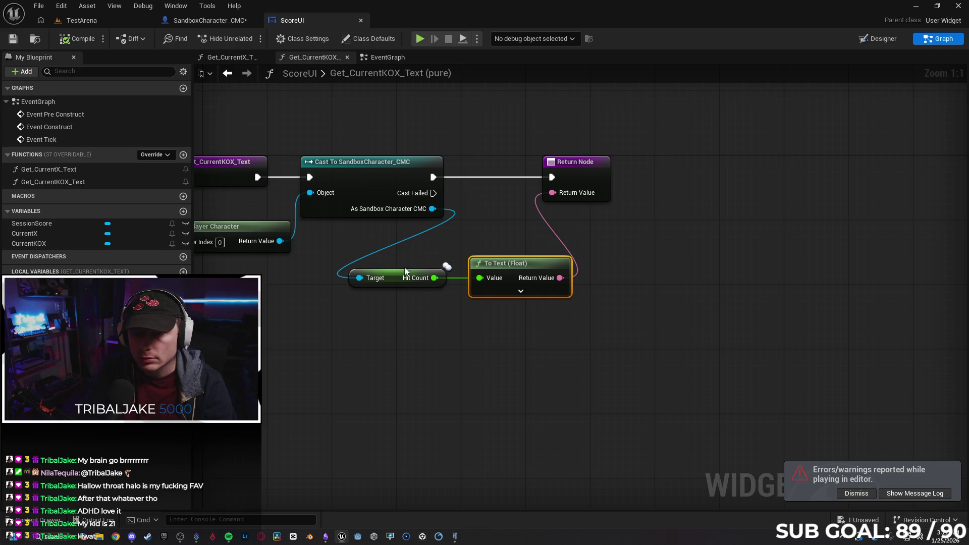
pyautogui.click(198, 23)
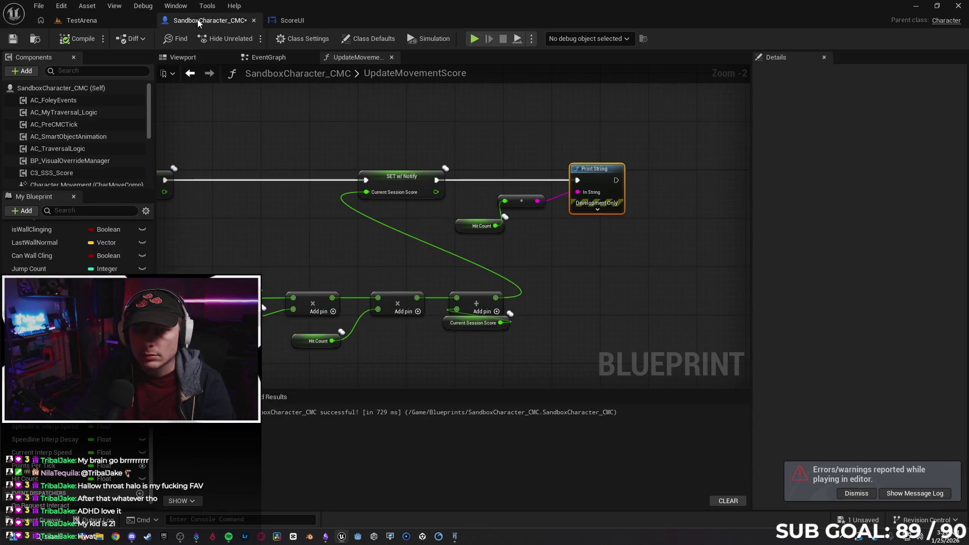
pyautogui.click(276, 59)
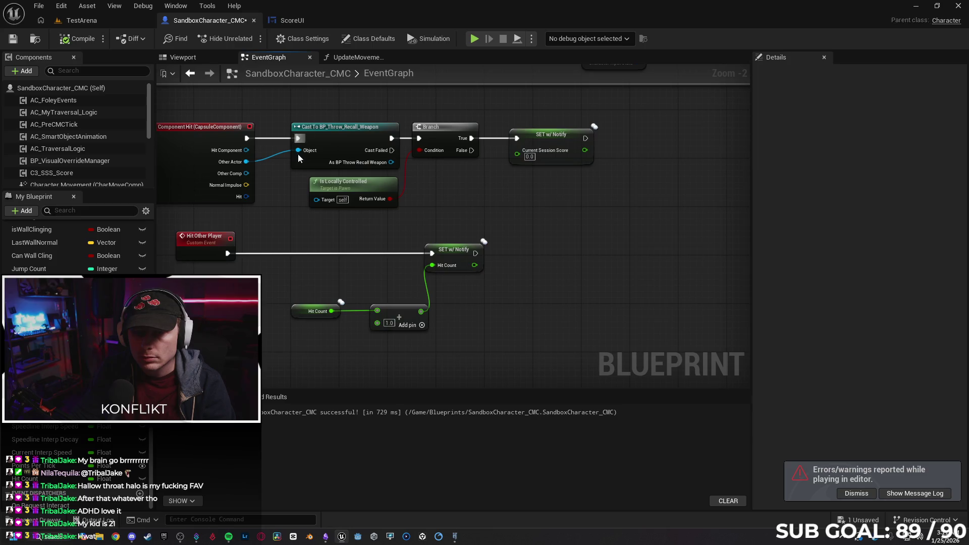
pyautogui.moveTo(264, 230); pyautogui.dragTo(320, 221)
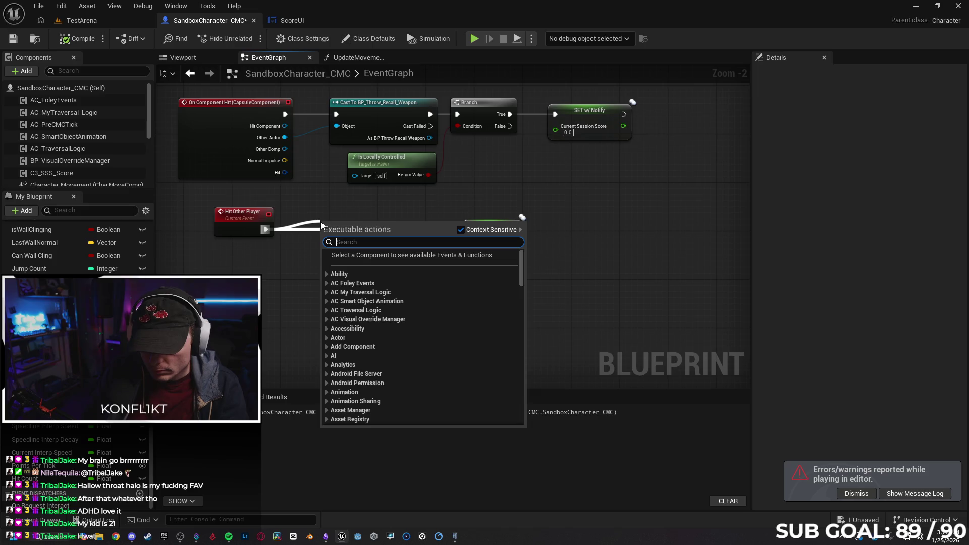
pyautogui.write('delay')
pyautogui.press('Return')
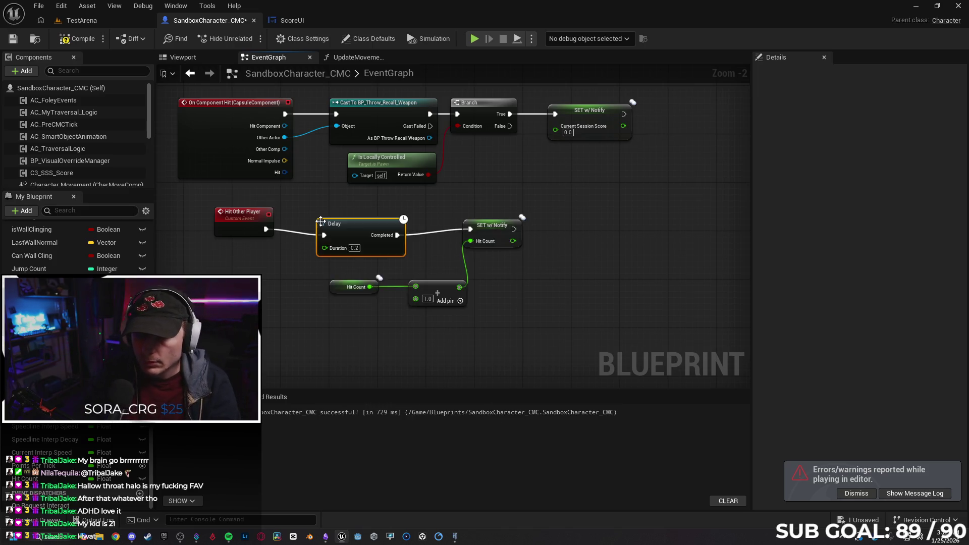
pyautogui.moveTo(368, 223); pyautogui.dragTo(365, 216)
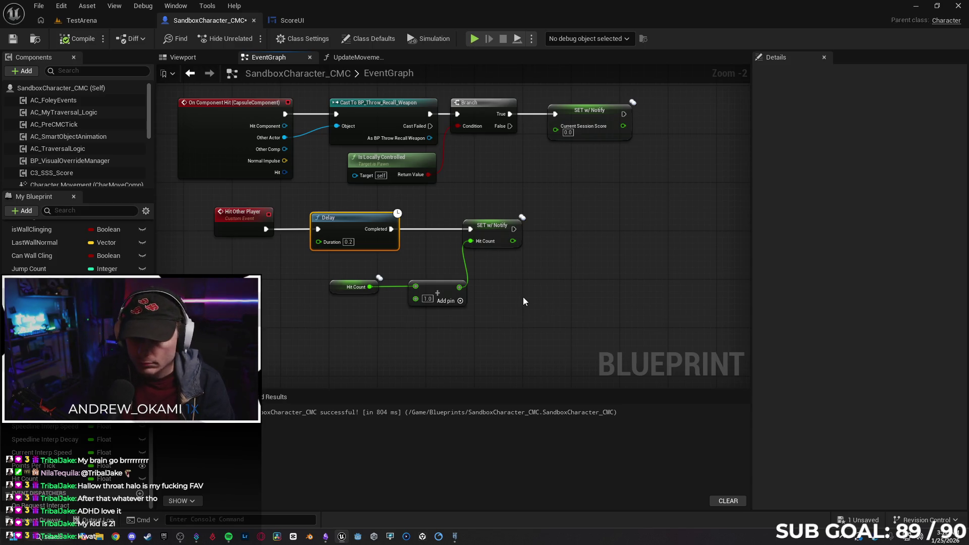
# Step: Run a two-client test, repeatedly throwing and recalling the orb at Client 1 until Hit Count reaches 8.0
pyautogui.click(474, 39)
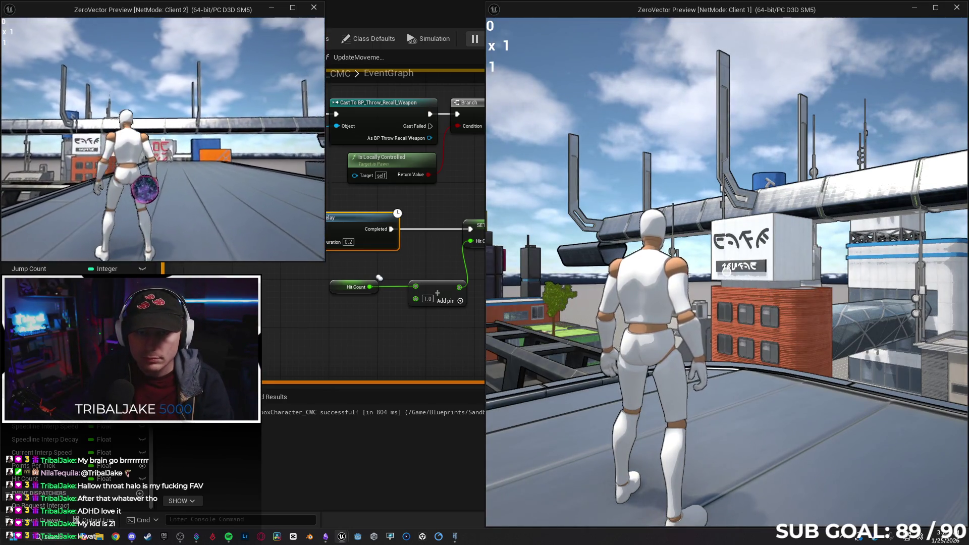
pyautogui.click(163, 139)
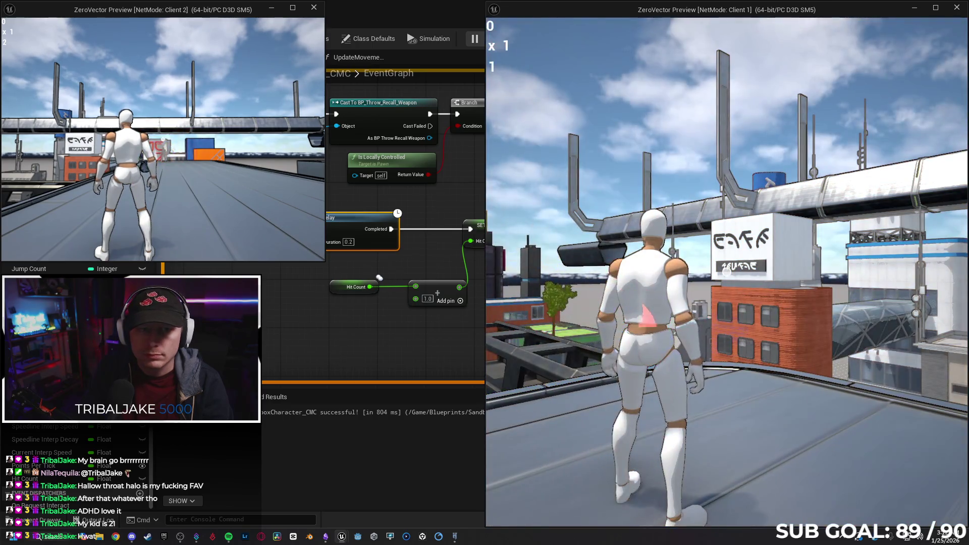
pyautogui.press('w')
pyautogui.click(162, 139)
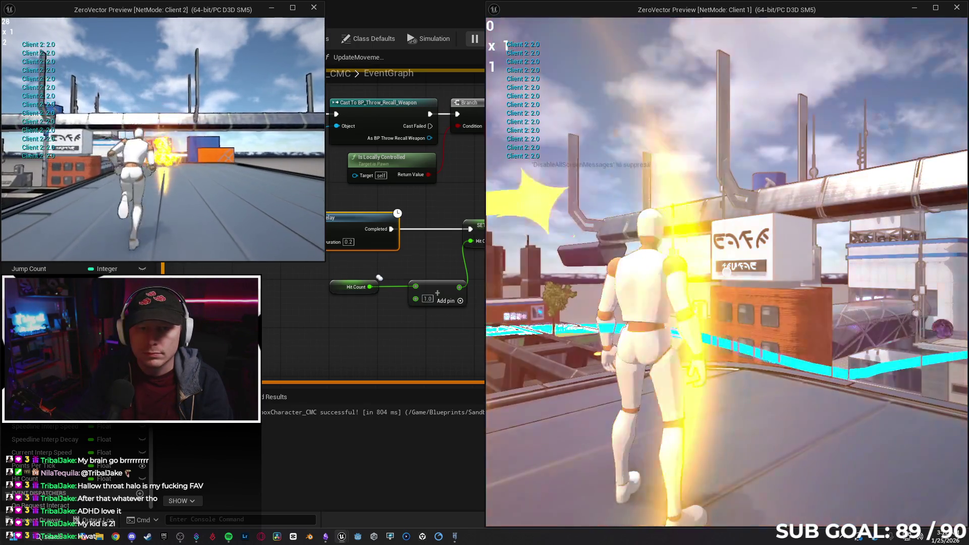
pyautogui.click(163, 139)
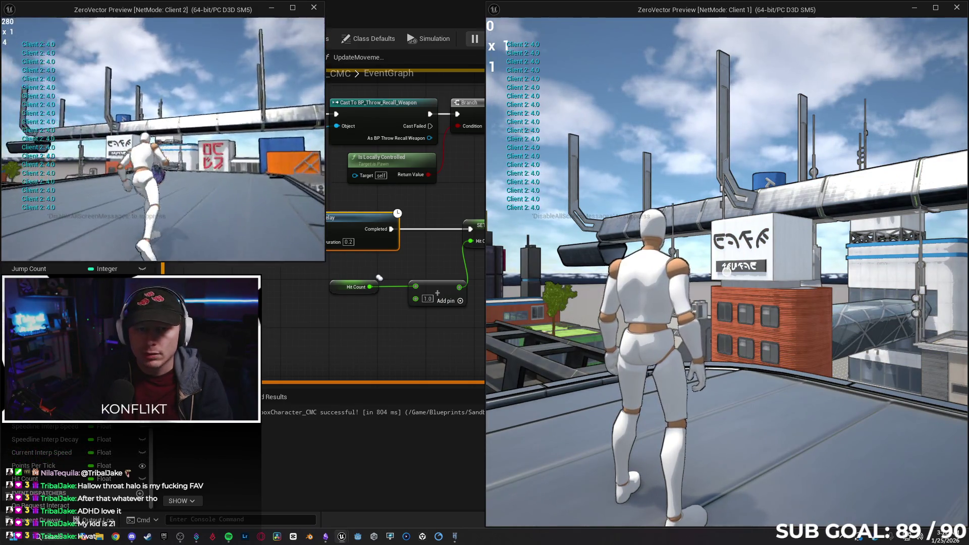
pyautogui.click(162, 139)
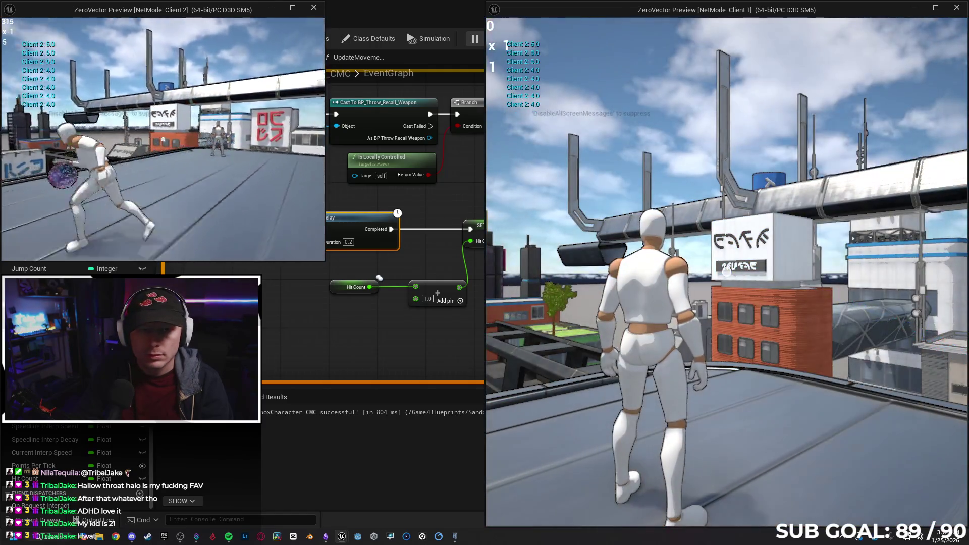
pyautogui.click(162, 140)
pyautogui.click(163, 139)
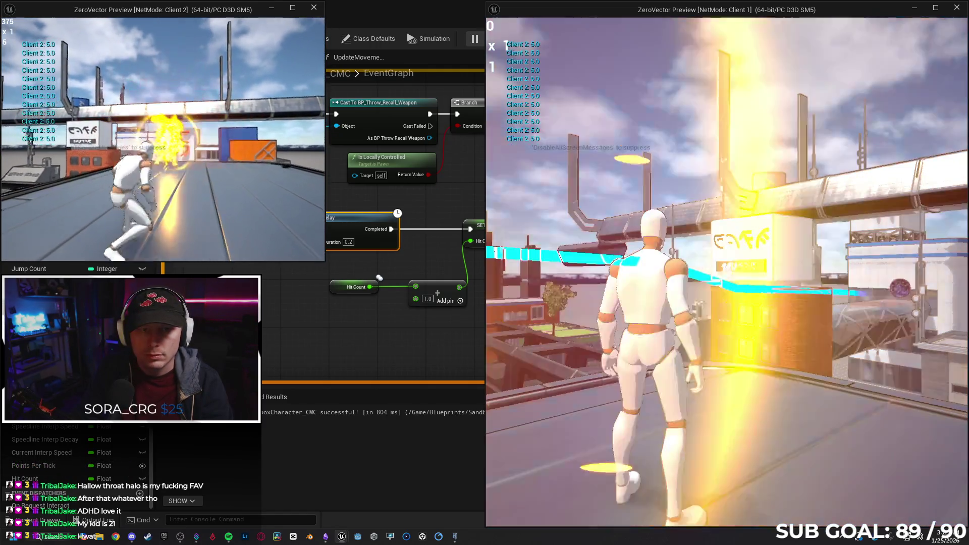
pyautogui.click(162, 139)
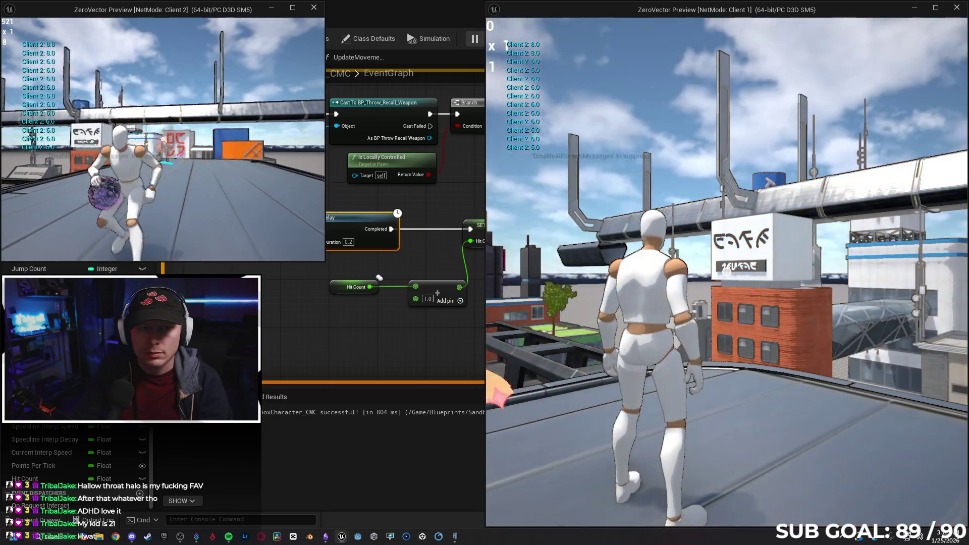
pyautogui.press('Escape')
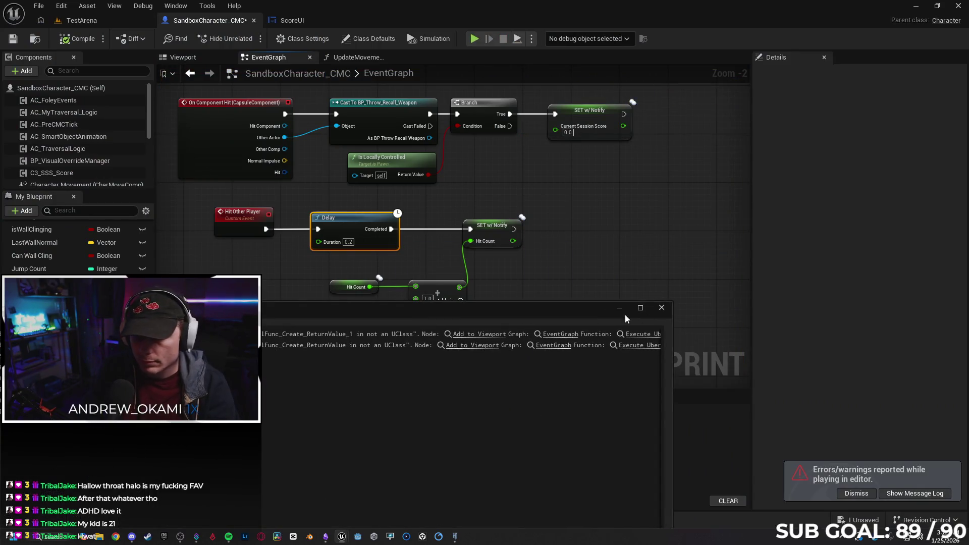
# Step: Replace the Delay node with a Do Once node off Hit Other Player
pyautogui.click(349, 226)
pyautogui.press('Delete')
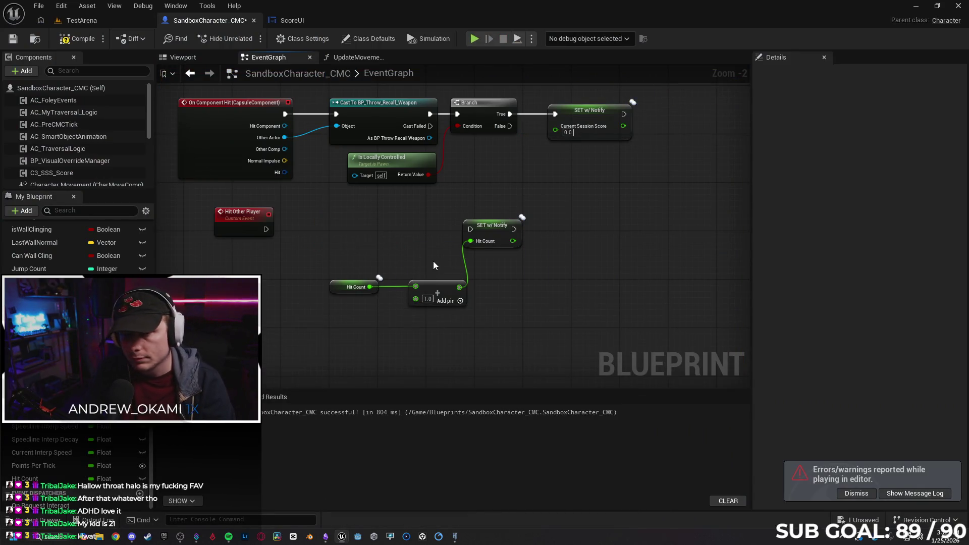
pyautogui.moveTo(265, 228); pyautogui.dragTo(340, 235)
pyautogui.write('one e')
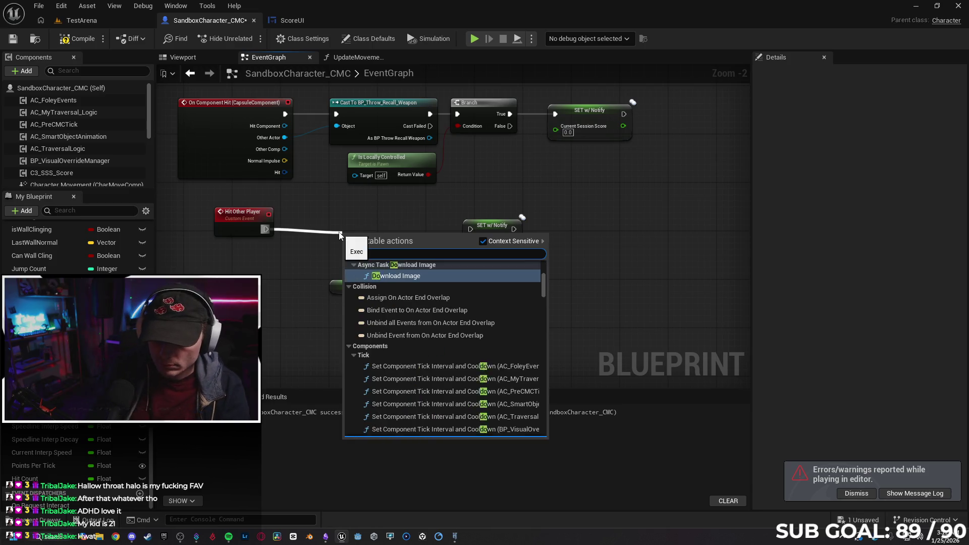
pyautogui.press('BackSpace')
pyautogui.press('BackSpace')
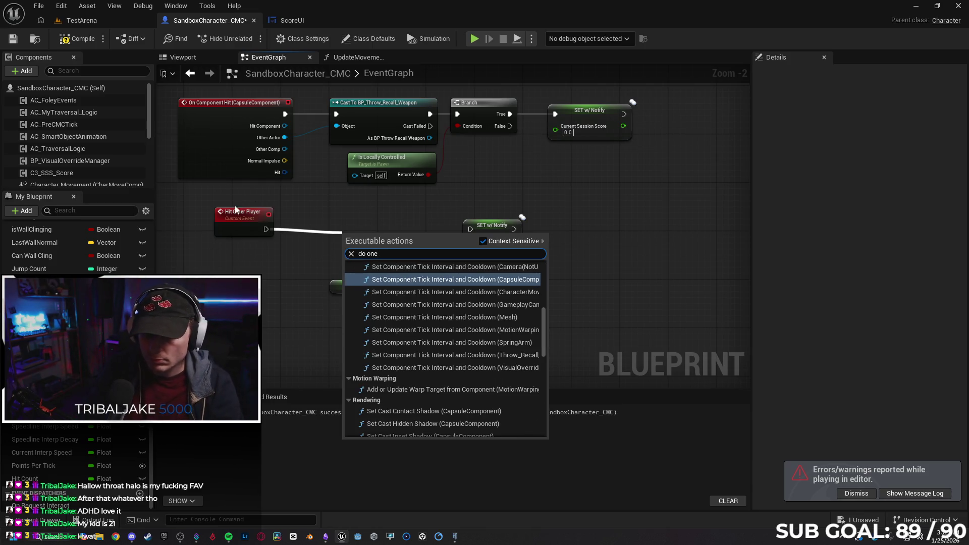
pyautogui.press('BackSpace')
pyautogui.write('ce')
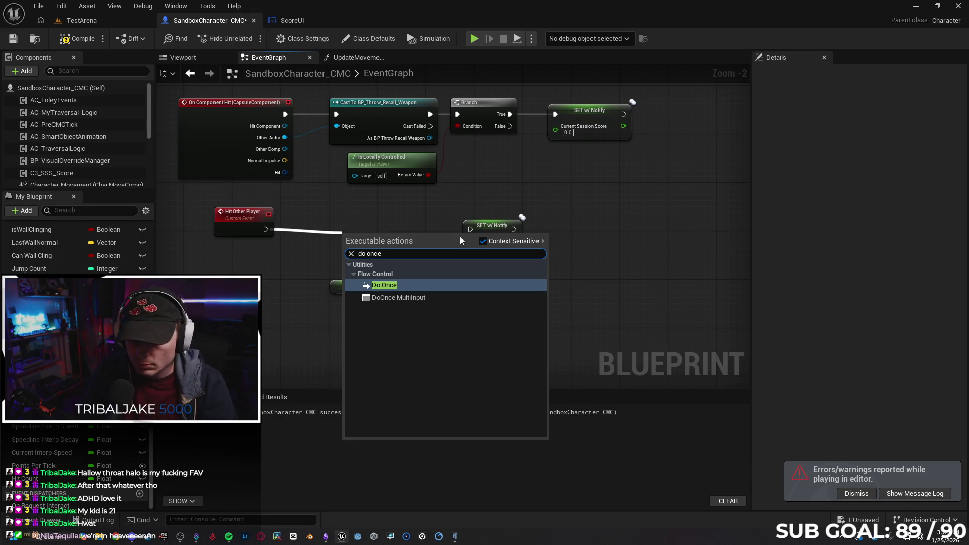
pyautogui.click(434, 284)
# Step: Wire Do Once's Completed into SET Hit Count and SET's output back into Reset, then play
pyautogui.moveTo(365, 239); pyautogui.dragTo(342, 223)
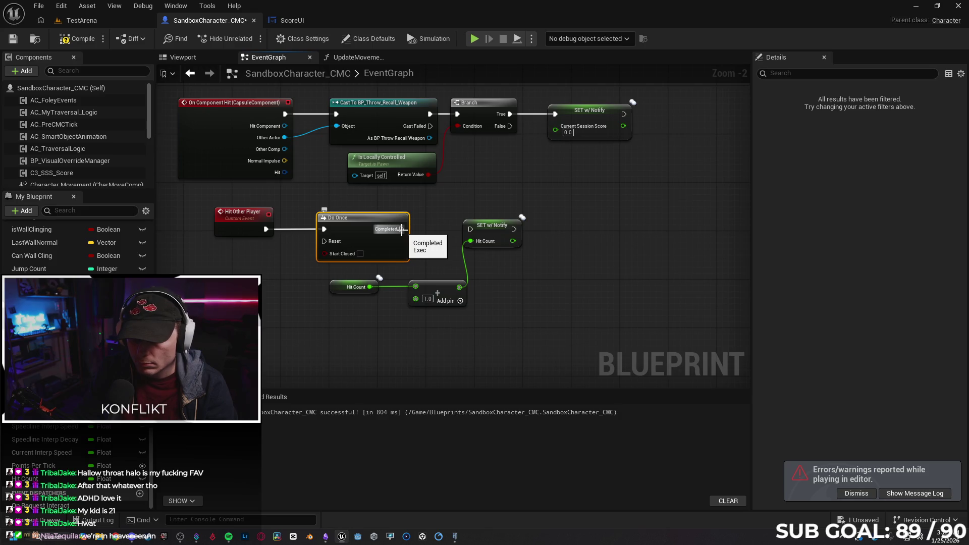
pyautogui.moveTo(402, 229); pyautogui.dragTo(471, 227)
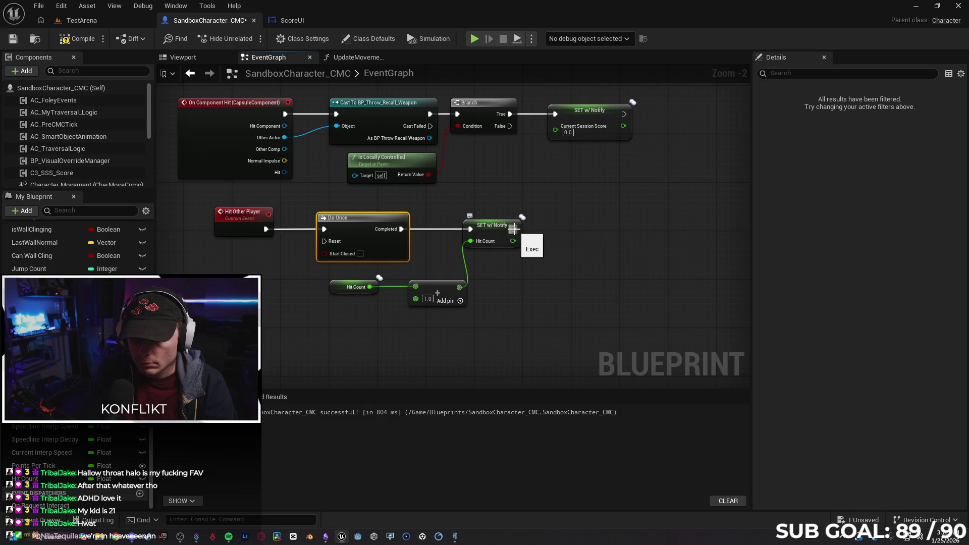
pyautogui.moveTo(513, 229)
pyautogui.mouseDown()
pyautogui.moveTo(389, 277)
pyautogui.moveTo(324, 242)
pyautogui.mouseUp()
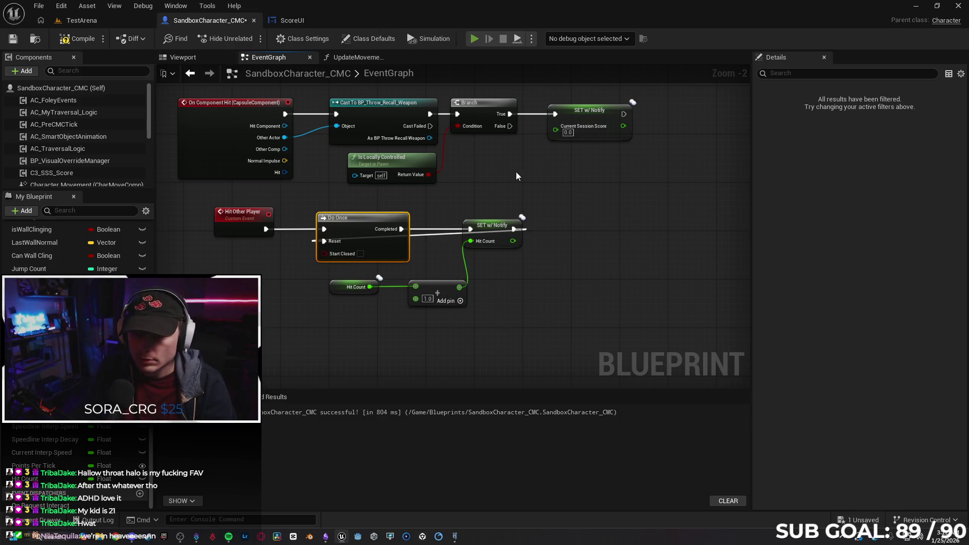
pyautogui.hotkey('alt', 'p')
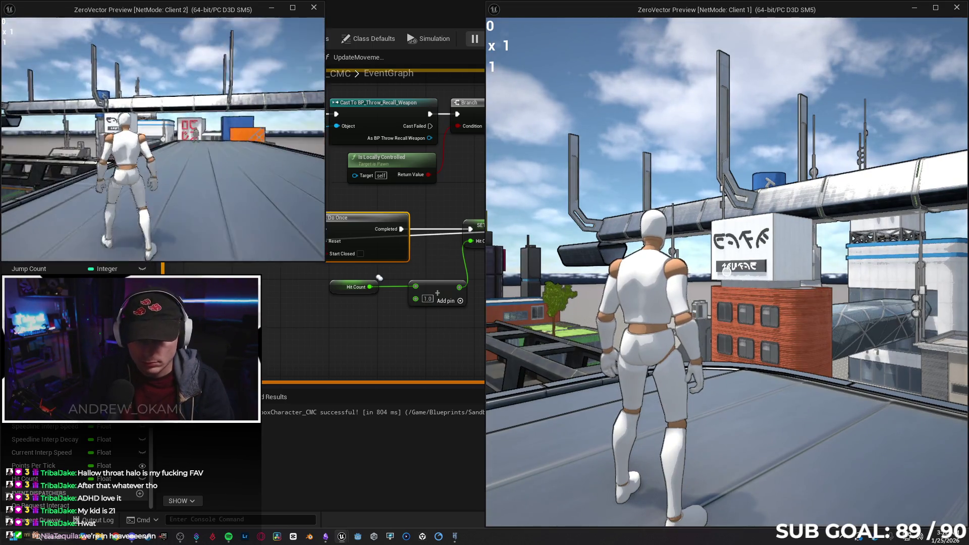
# Step: Test orb hits from Client 2, close the Message Log, and rerun a brief two-client play test
pyautogui.click(162, 139)
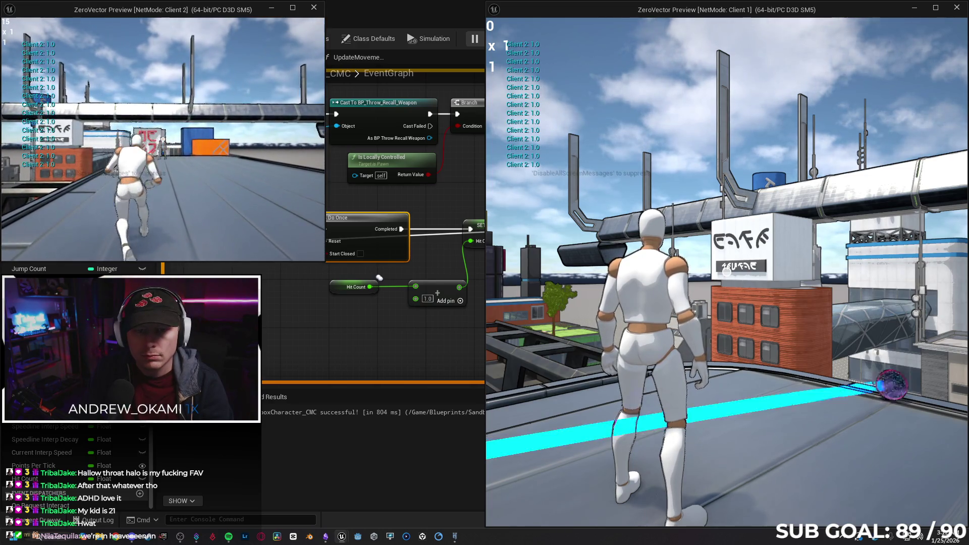
pyautogui.press('w')
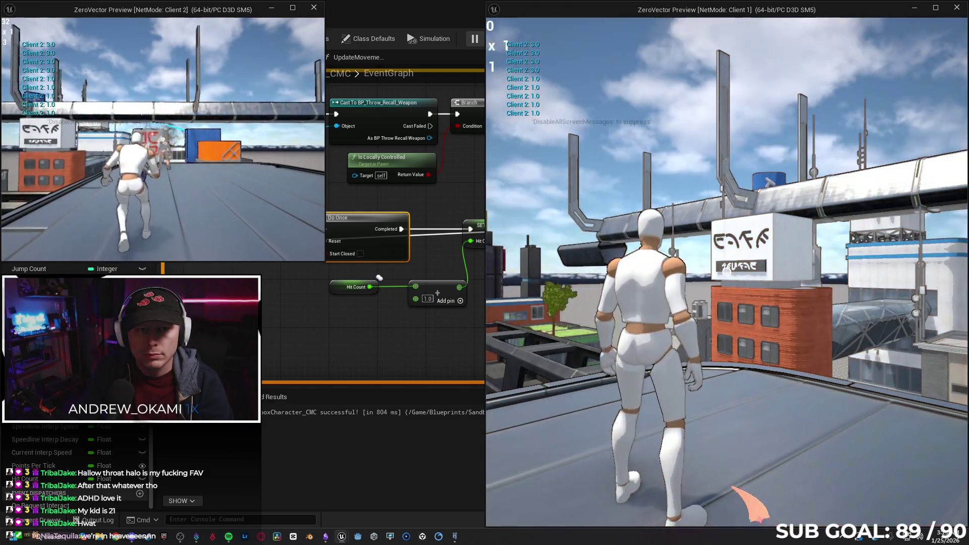
pyautogui.press('Escape')
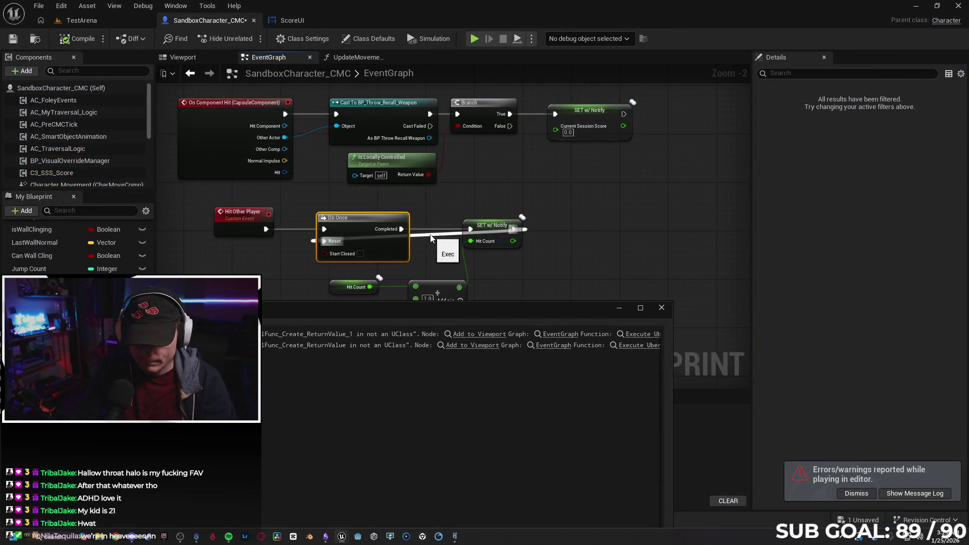
pyautogui.click(662, 308)
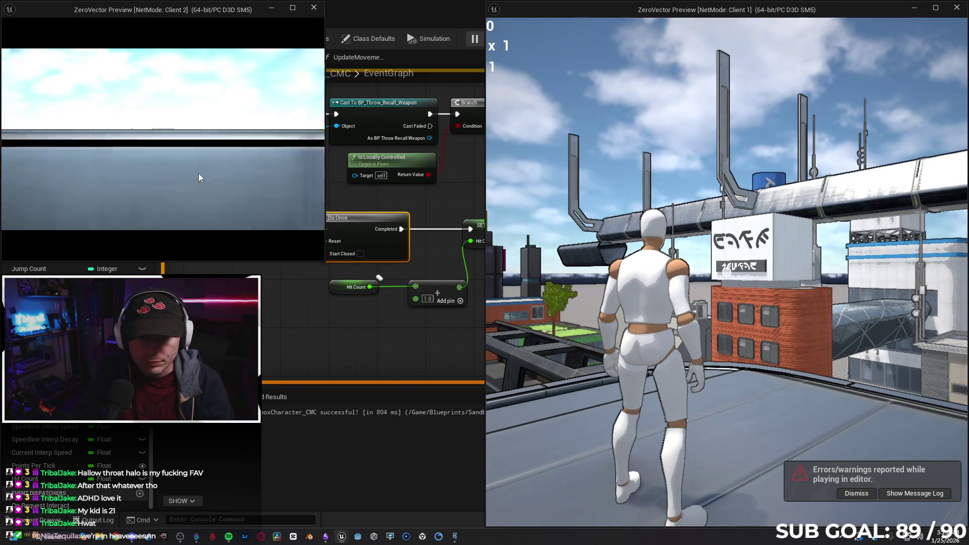
pyautogui.click(198, 177)
pyautogui.press('w')
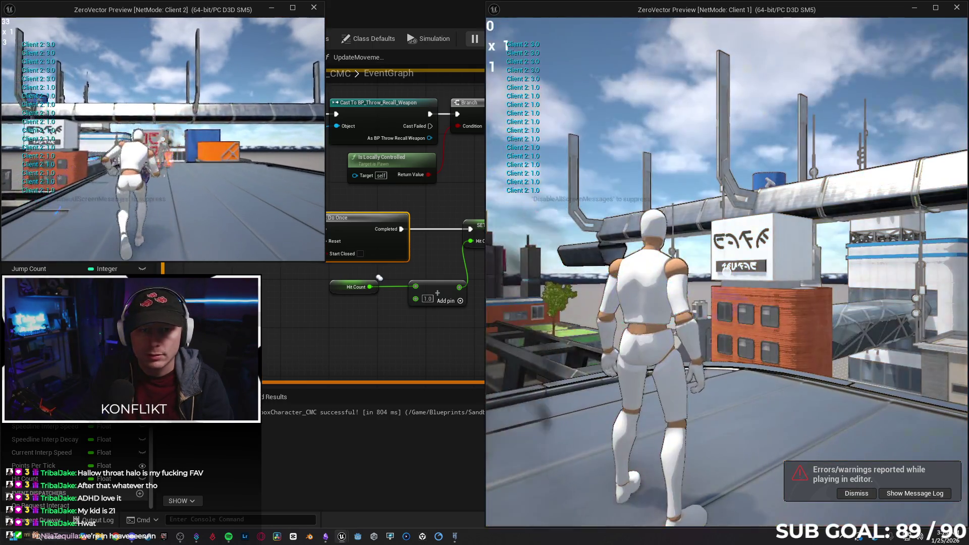
pyautogui.press('Escape')
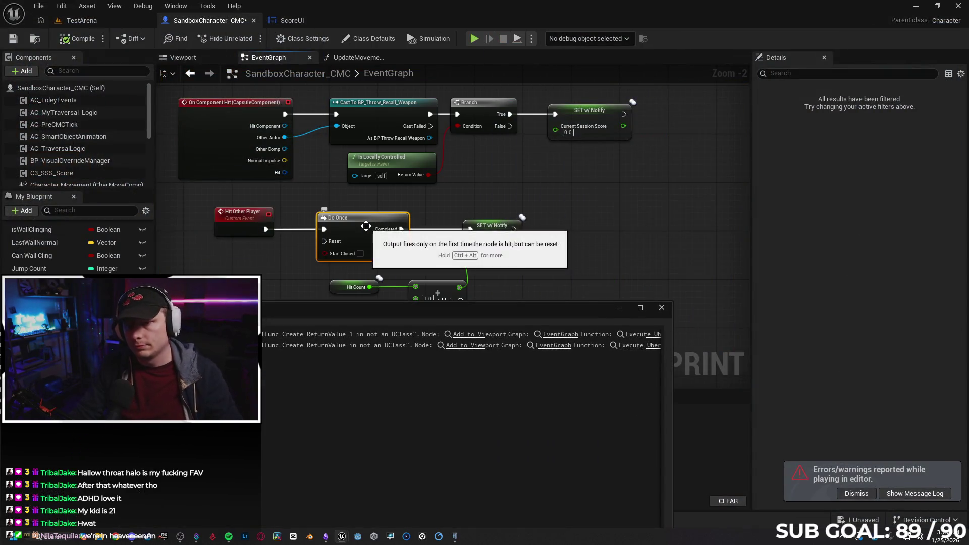
# Step: Delete the Do Once node and wire Hit Other Player straight into SET w/ Notify Hit Count
pyautogui.press('Delete')
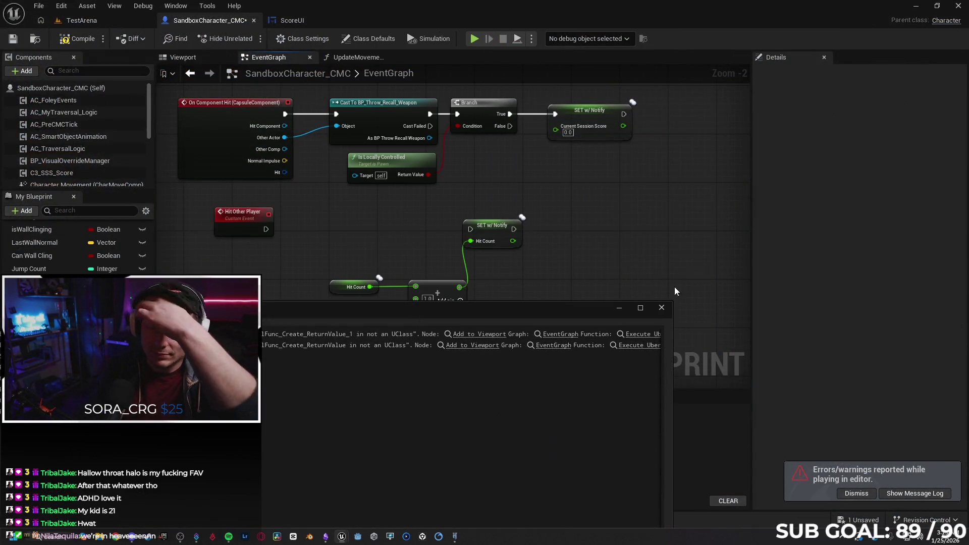
pyautogui.click(662, 309)
pyautogui.moveTo(266, 229); pyautogui.dragTo(471, 230)
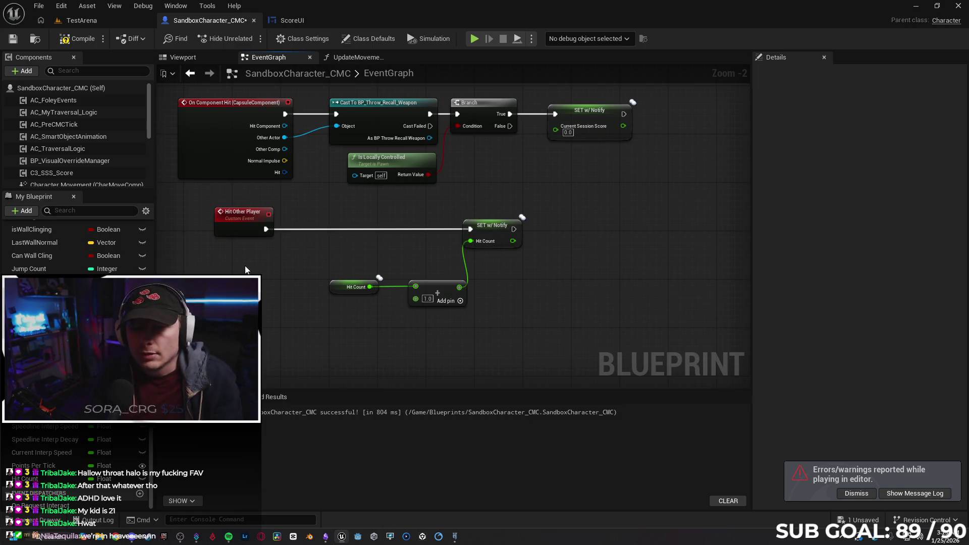
pyautogui.click(50, 520)
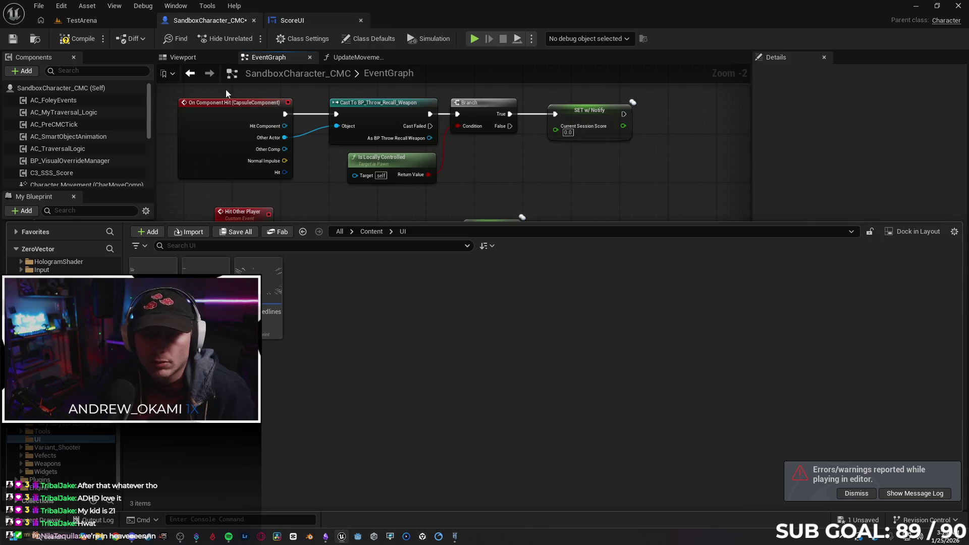
# Step: Browse Content > ThrowAndRecallWeapon > Blueprints and open BP_Throw_Recall_Weapon's Trace Hit Player graph
pyautogui.scroll(5, 60, 353)
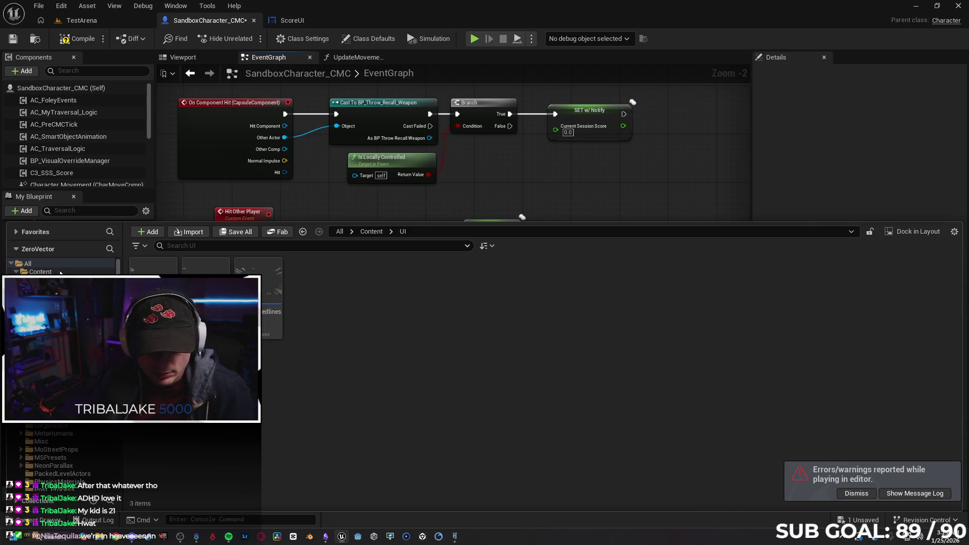
pyautogui.click(60, 272)
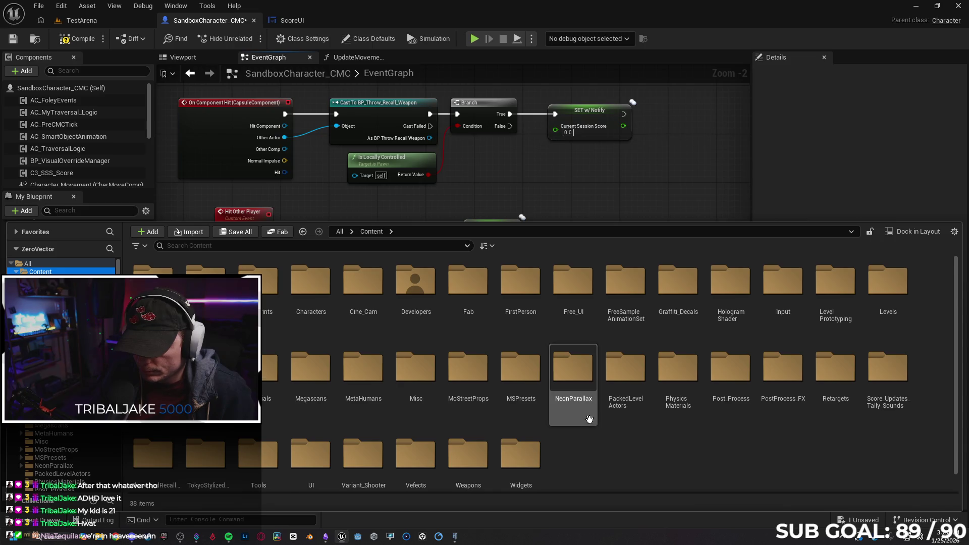
pyautogui.scroll(-1, 599, 441)
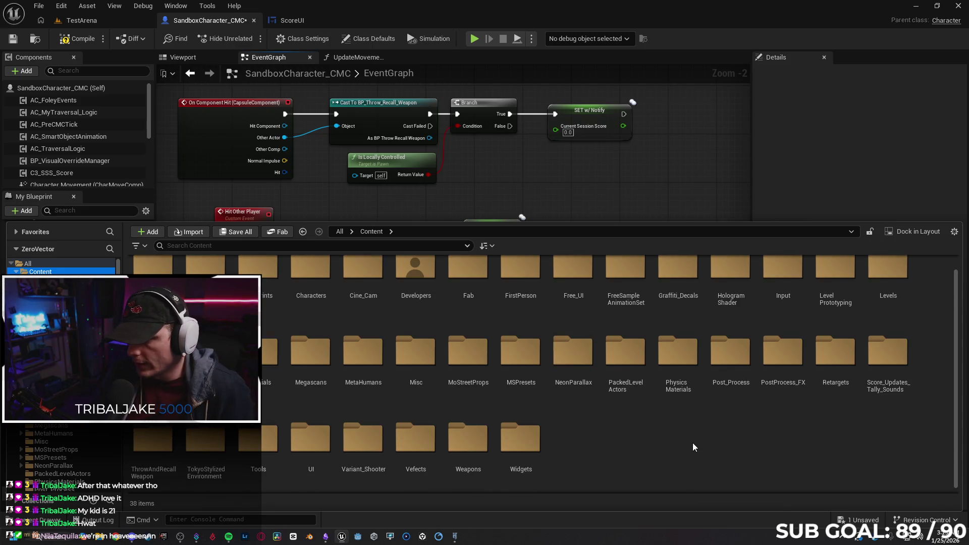
pyautogui.scroll(1, 608, 437)
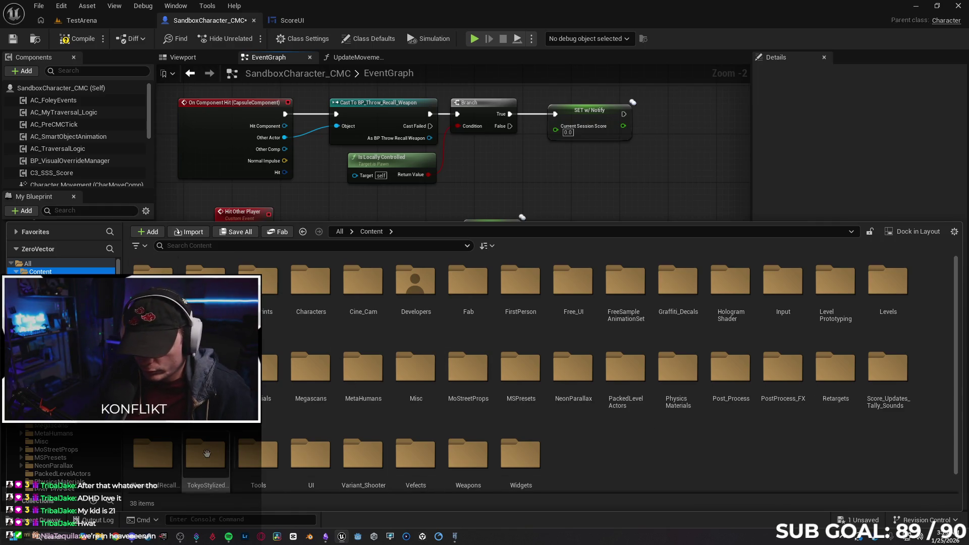
pyautogui.doubleClick(155, 448)
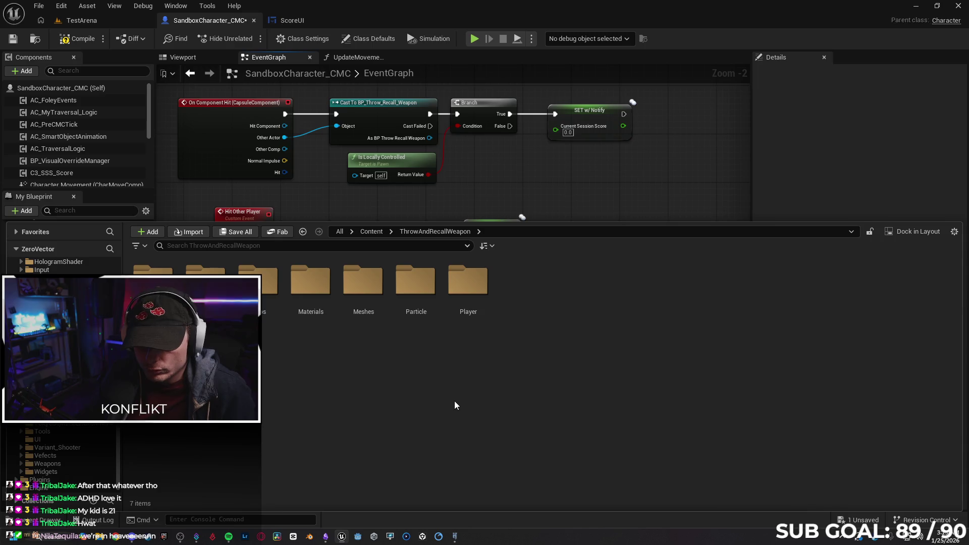
pyautogui.doubleClick(152, 284)
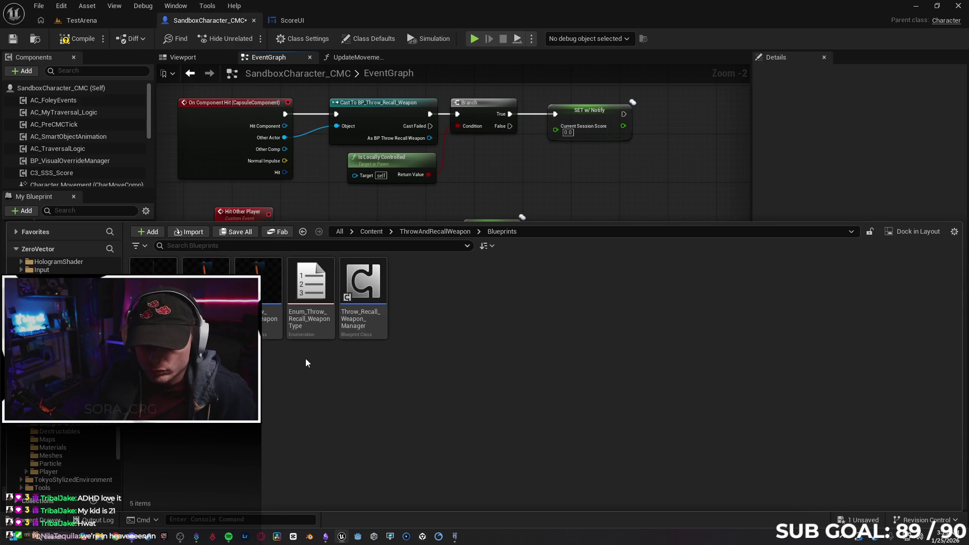
pyautogui.click(265, 320)
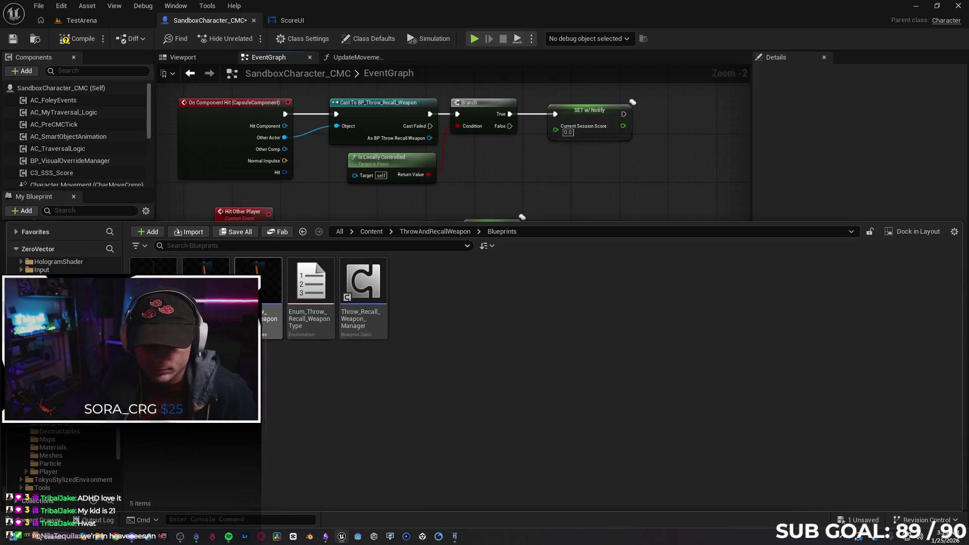
pyautogui.moveTo(331, 325); pyautogui.dragTo(388, 327)
pyautogui.moveTo(506, 318); pyautogui.dragTo(434, 324)
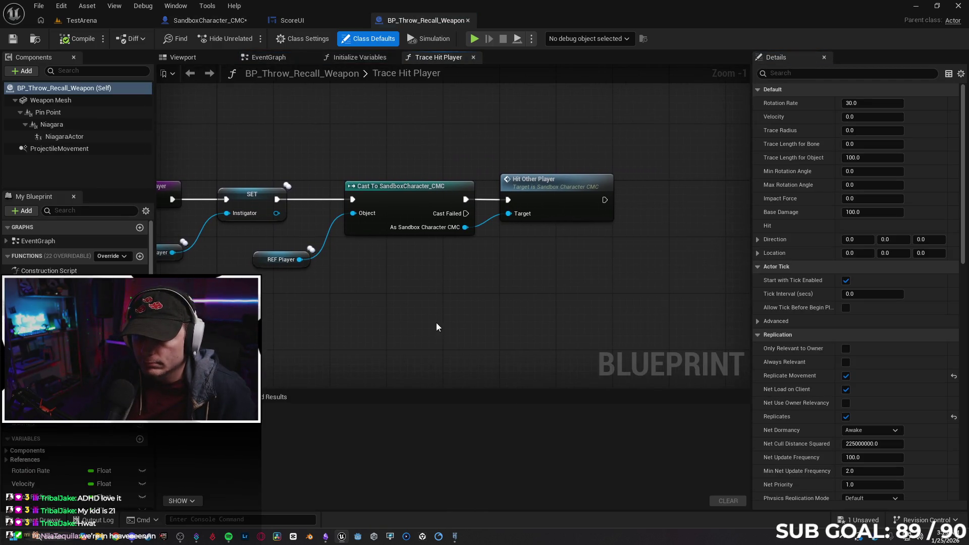
# Step: Insert a Do Once node after the Cast in Trace Hit Player
pyautogui.click(586, 182)
pyautogui.moveTo(585, 186); pyautogui.dragTo(593, 192)
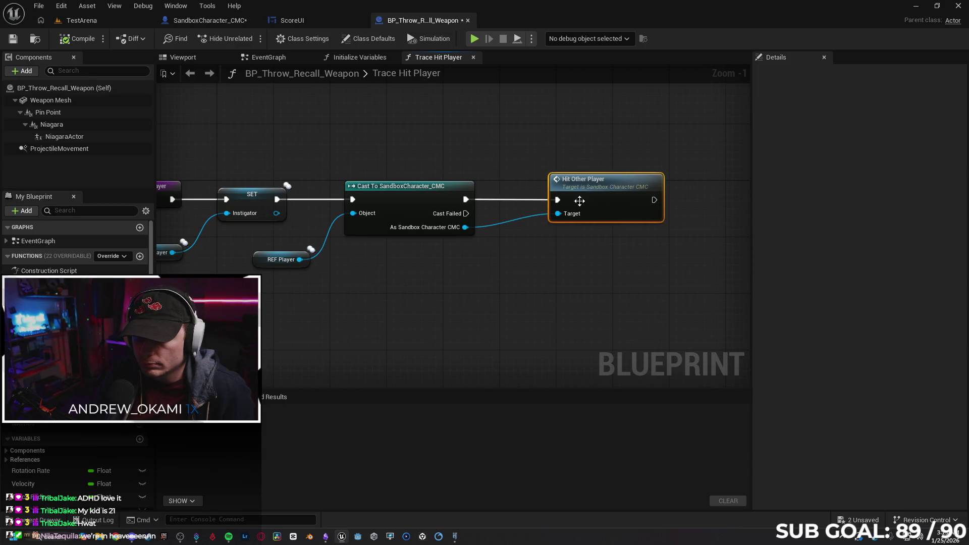
pyautogui.moveTo(563, 300); pyautogui.dragTo(442, 298)
pyautogui.moveTo(371, 213); pyautogui.dragTo(419, 201)
pyautogui.write('do once')
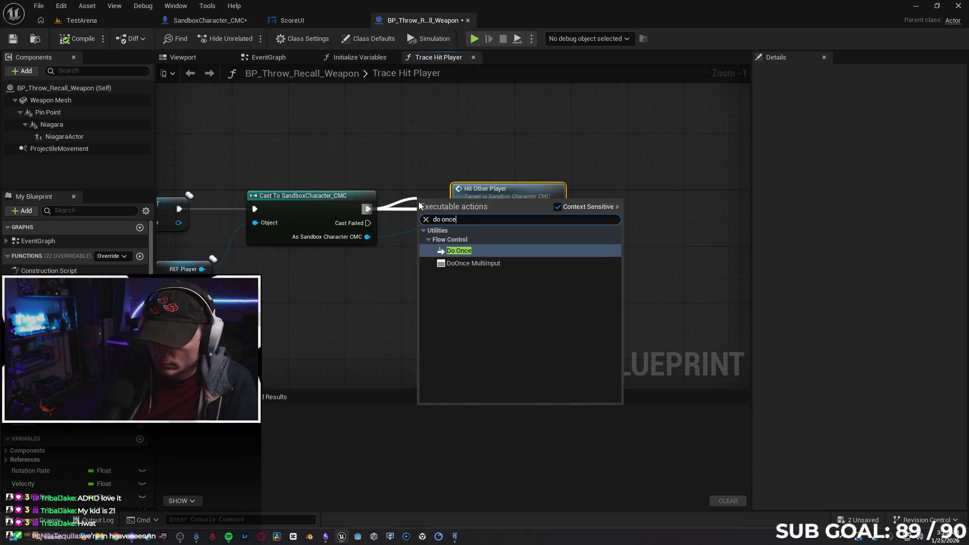
pyautogui.press('Return')
# Step: Route Do Once's Completed into Hit Other Player, loop its output back to Reset, and compile
pyautogui.moveTo(549, 199)
pyautogui.mouseDown()
pyautogui.moveTo(636, 215)
pyautogui.moveTo(637, 199)
pyautogui.mouseUp()
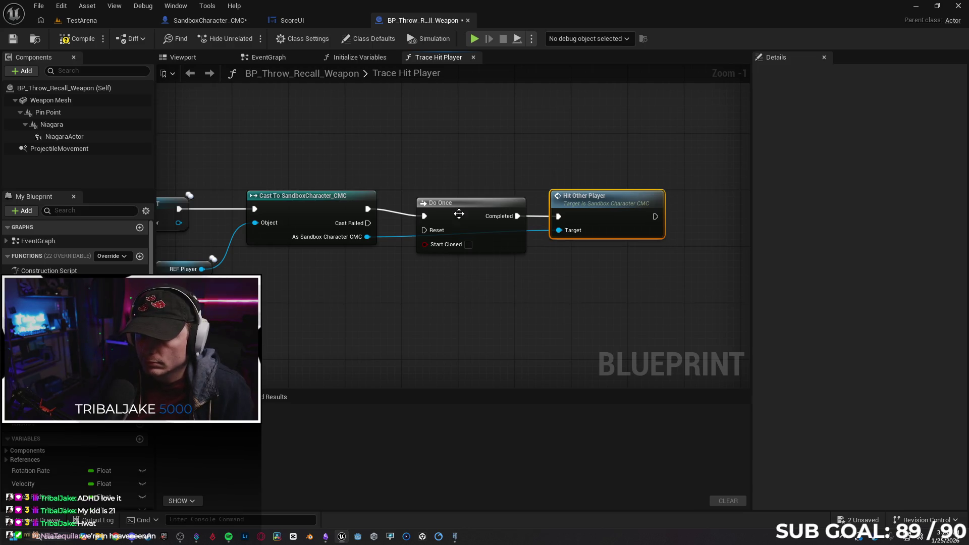
pyautogui.moveTo(458, 210); pyautogui.dragTo(458, 208)
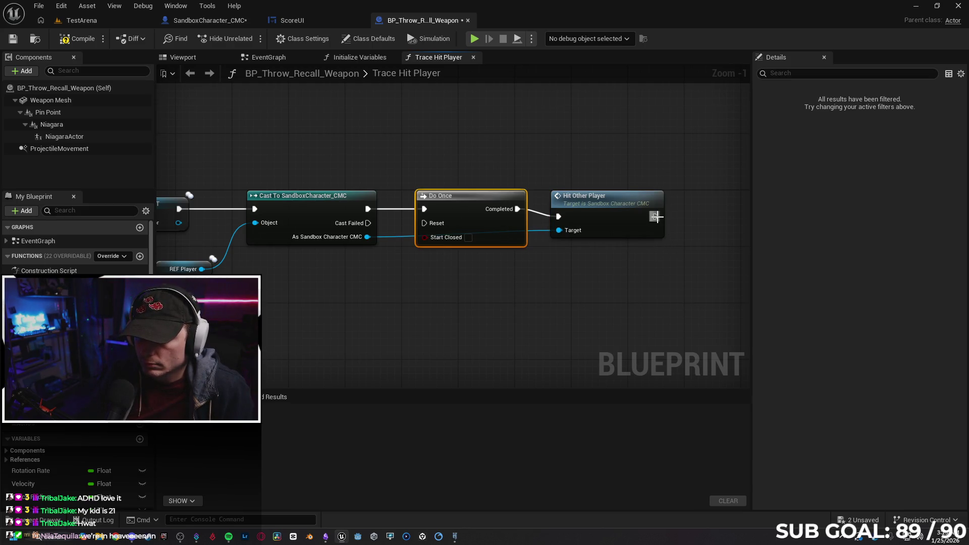
pyautogui.moveTo(654, 217)
pyautogui.mouseDown()
pyautogui.moveTo(430, 265)
pyautogui.moveTo(424, 223)
pyautogui.mouseUp()
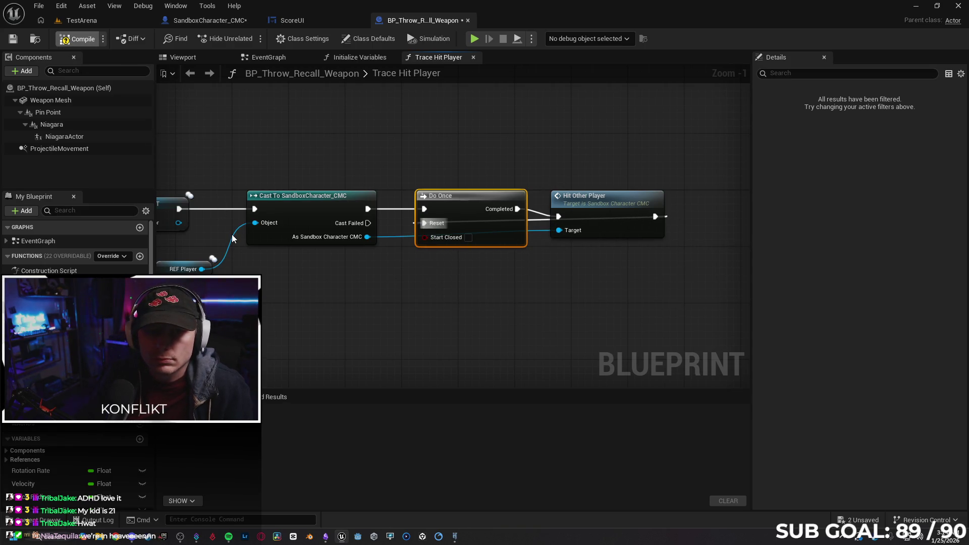
pyautogui.press('F7')
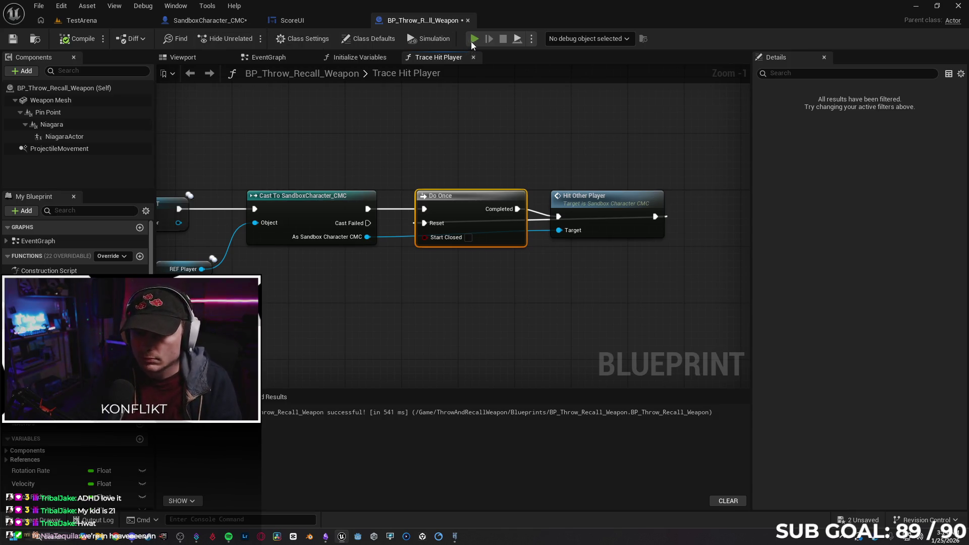
pyautogui.hotkey('alt', 'p')
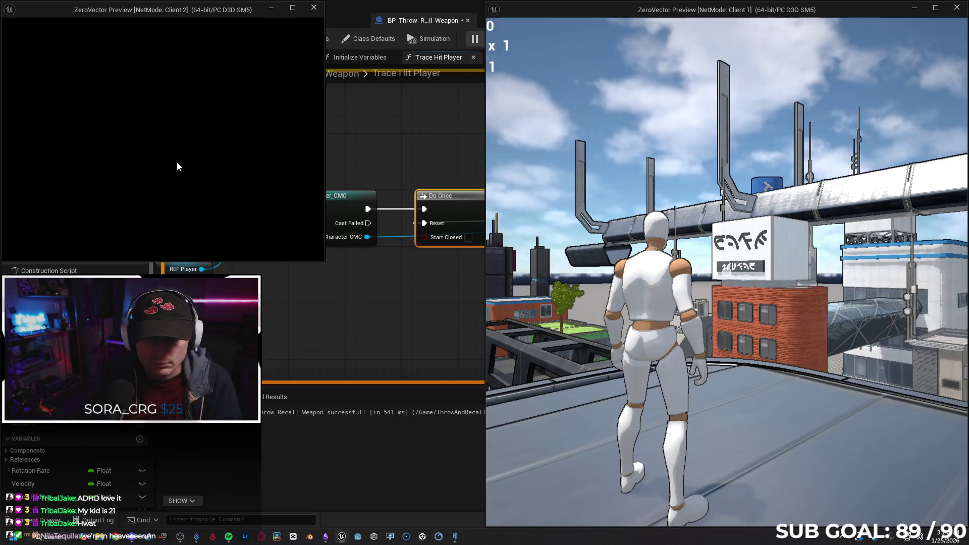
# Step: After a brief two-client test, close the Message Log and break Hit Other Player's link to Do Once's Reset
pyautogui.click(177, 162)
pyautogui.press('w')
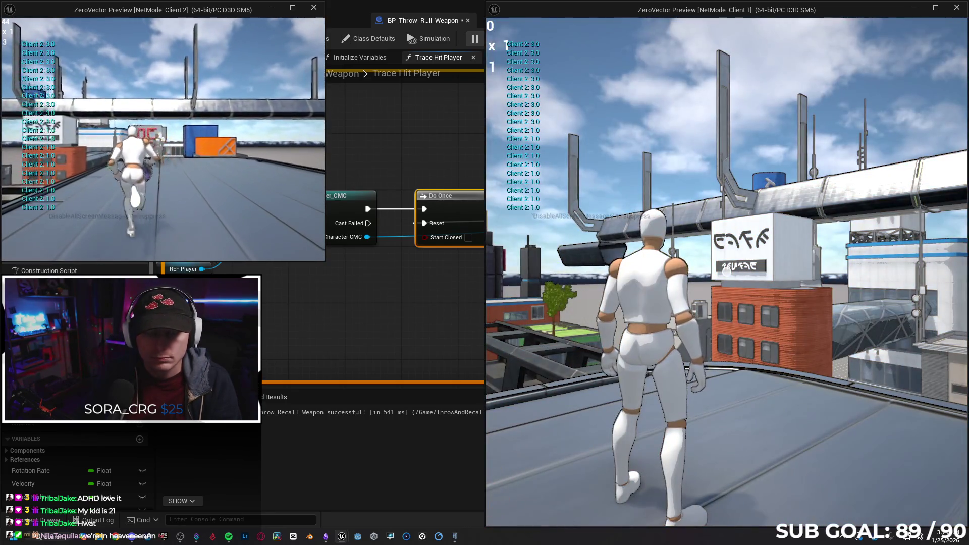
pyautogui.press('Escape')
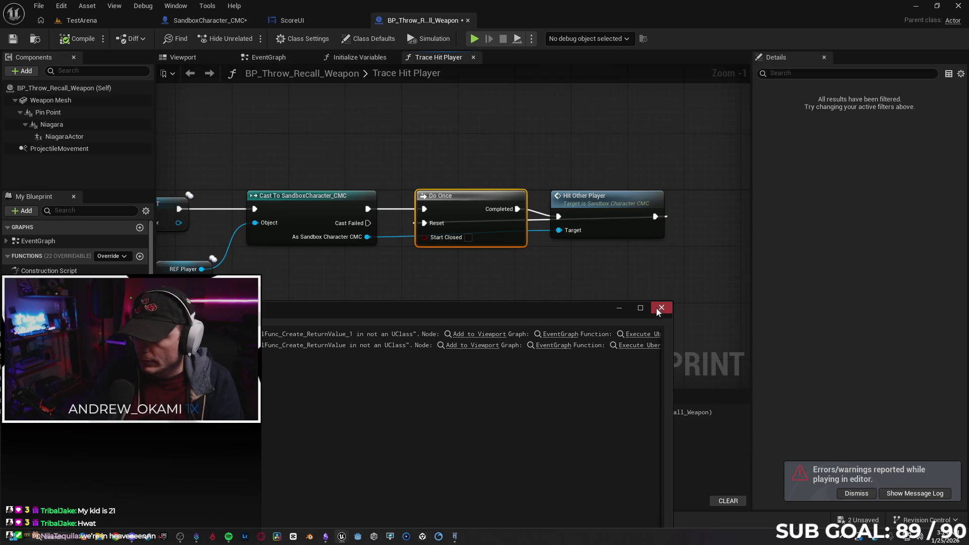
pyautogui.click(660, 309)
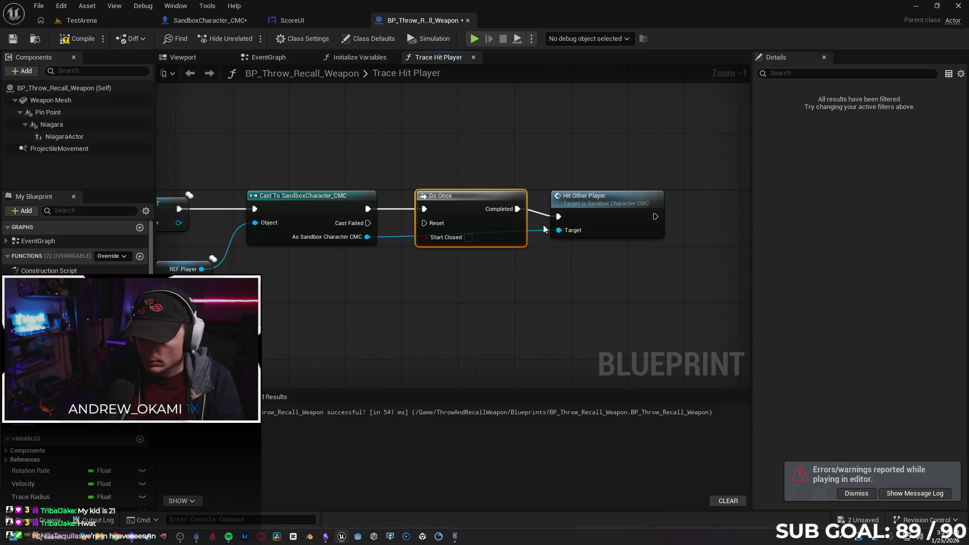
pyautogui.click(592, 201)
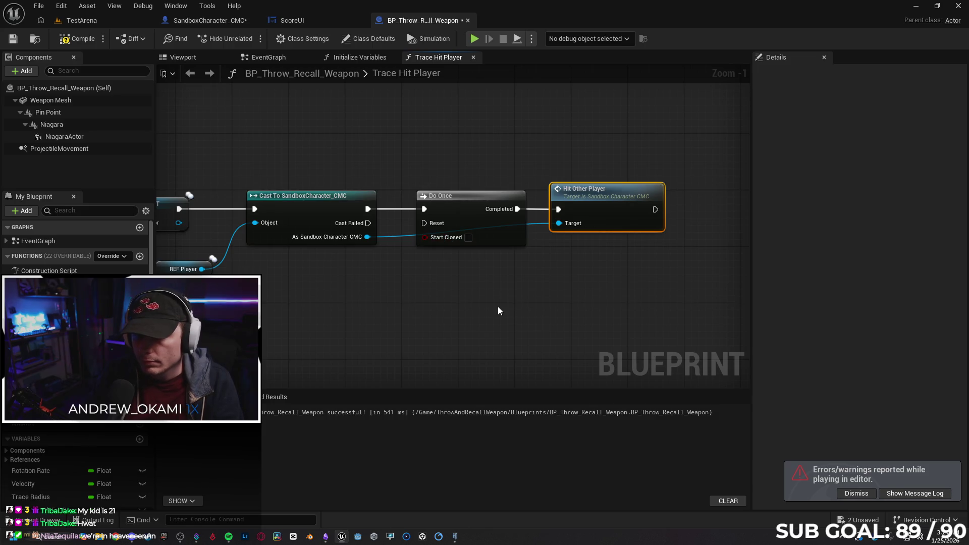
pyautogui.moveTo(564, 299); pyautogui.dragTo(479, 299)
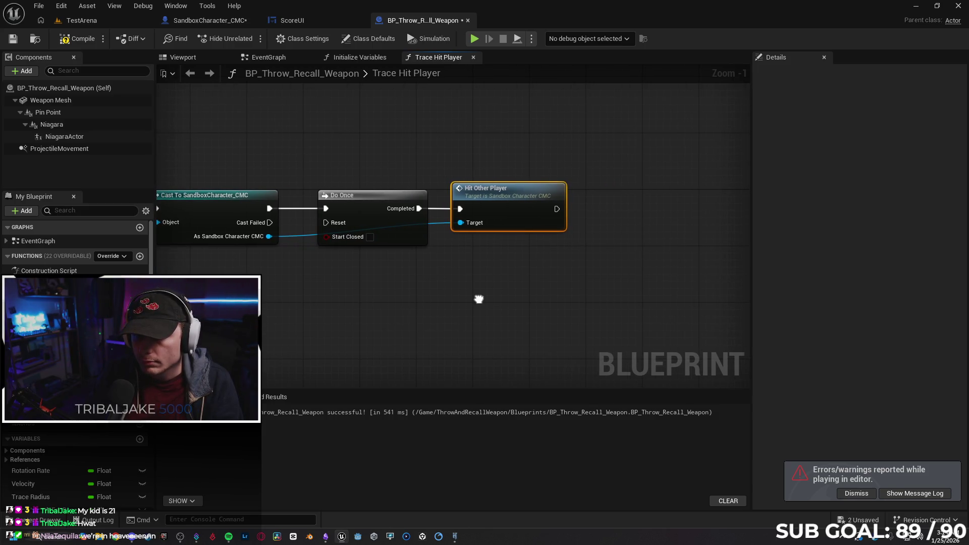
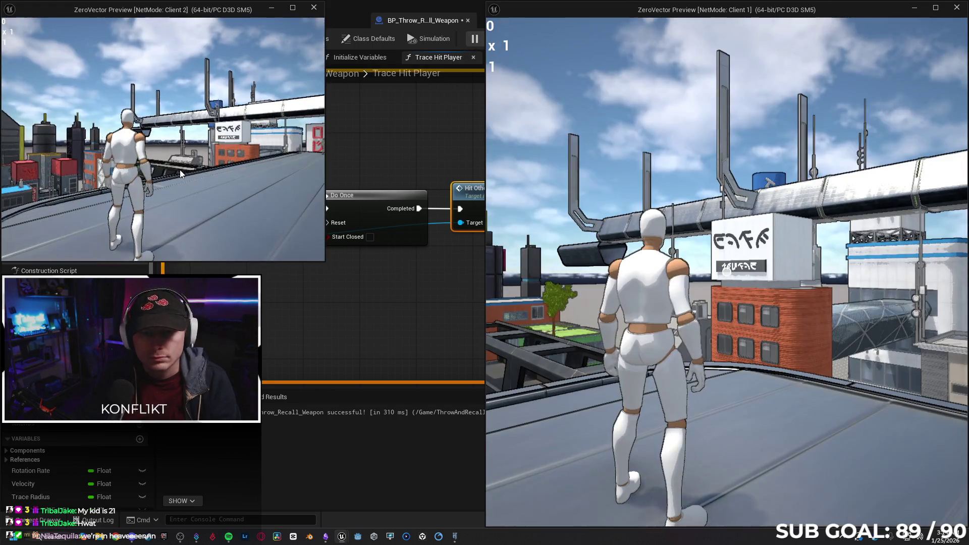
# Step: Run the Client 2 character forward briefly, then stop the two-client play session
pyautogui.click(180, 170)
pyautogui.press('w')
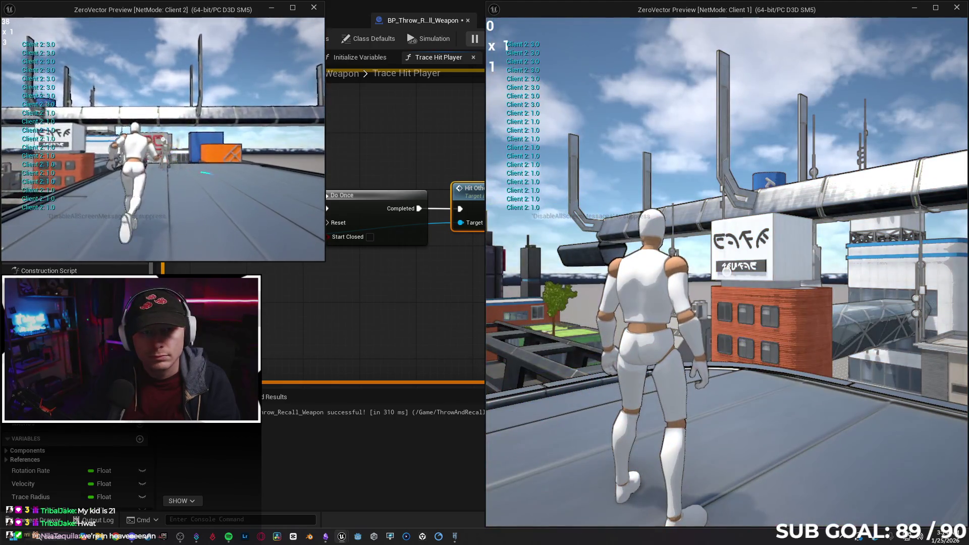
pyautogui.hotkey('alt', 'Tab')
pyautogui.press('Escape')
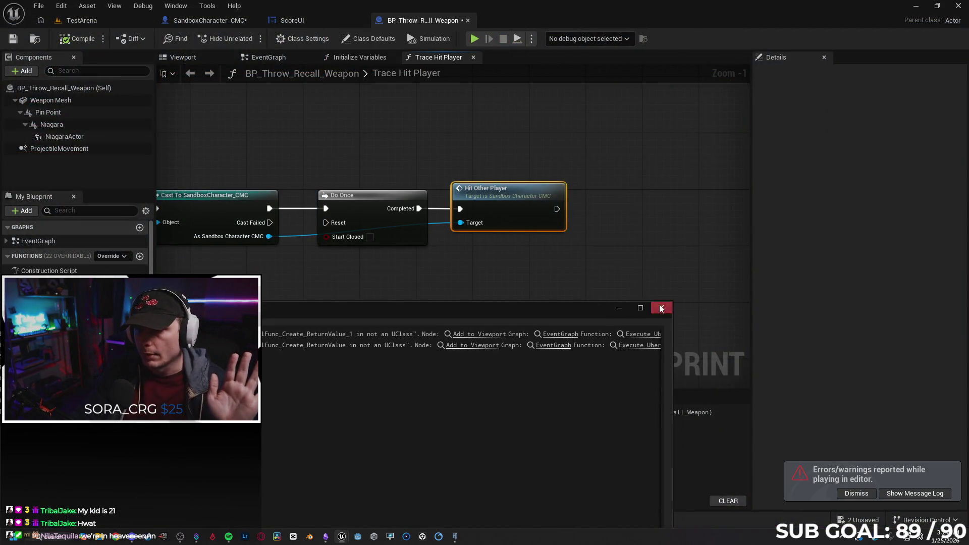
# Step: Delete Do Once so the cast feeds Hit Other Player directly, then switch to SandboxCharacter_CMC
pyautogui.click(389, 226)
pyautogui.press('Delete')
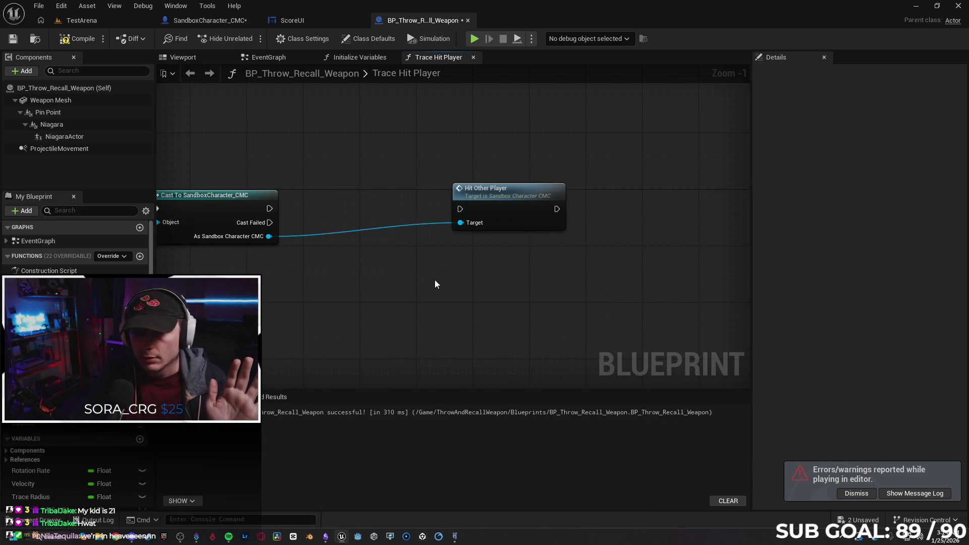
pyautogui.moveTo(373, 207)
pyautogui.mouseDown()
pyautogui.moveTo(460, 208)
pyautogui.moveTo(370, 186)
pyautogui.mouseUp()
pyautogui.click(261, 309)
pyautogui.moveTo(259, 302); pyautogui.dragTo(598, 286)
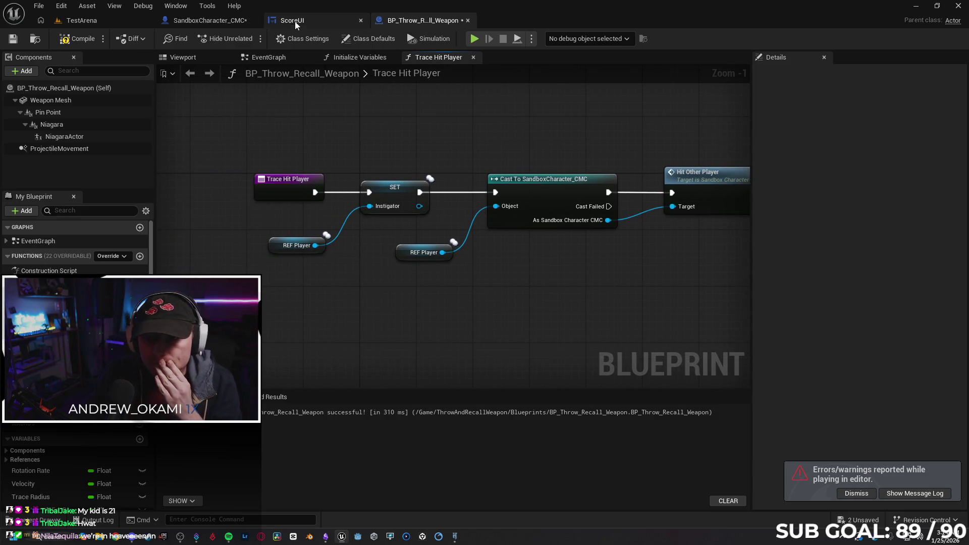
pyautogui.click(212, 22)
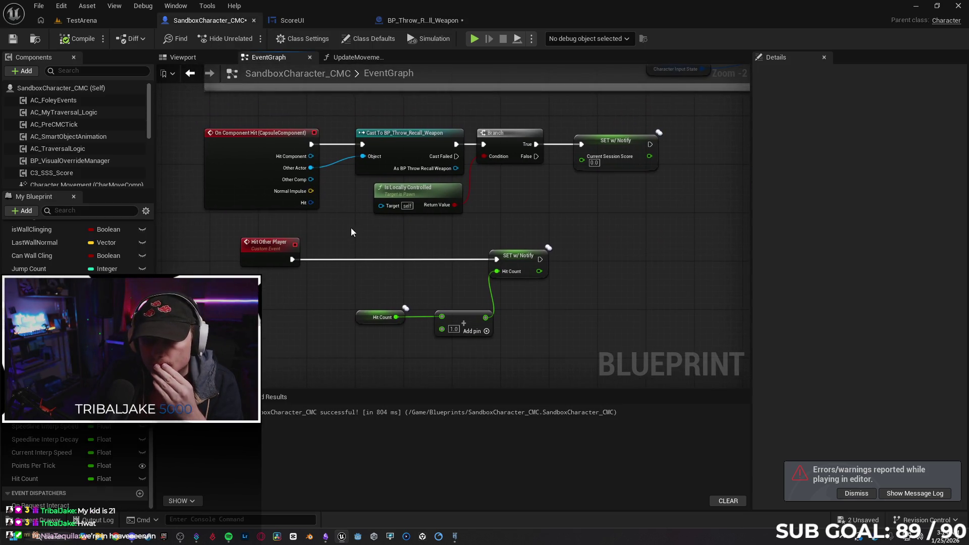
# Step: Add a Set Hit Count node with value 1 after SET Current Session Score, then launch play
pyautogui.moveTo(622, 221); pyautogui.dragTo(502, 241)
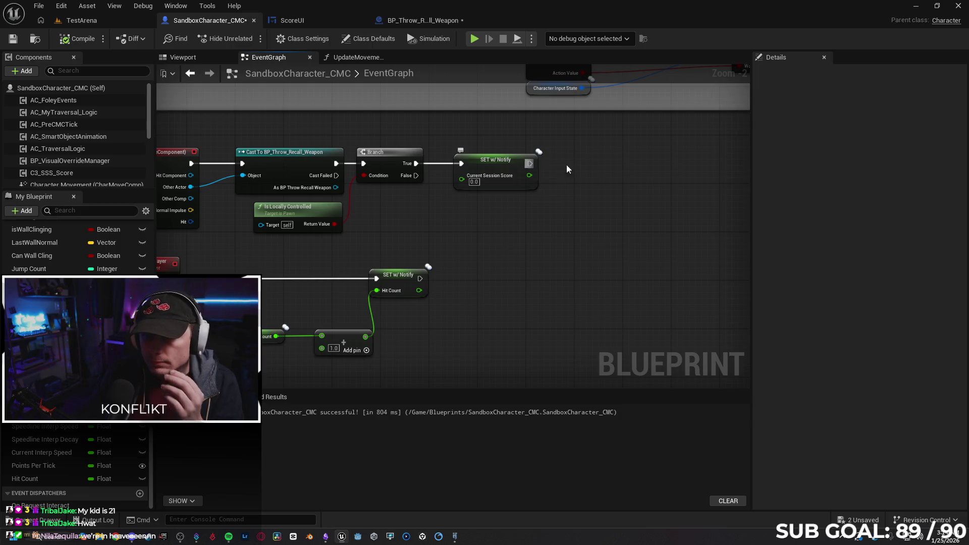
pyautogui.moveTo(529, 163); pyautogui.dragTo(580, 163)
pyautogui.write('set hit co')
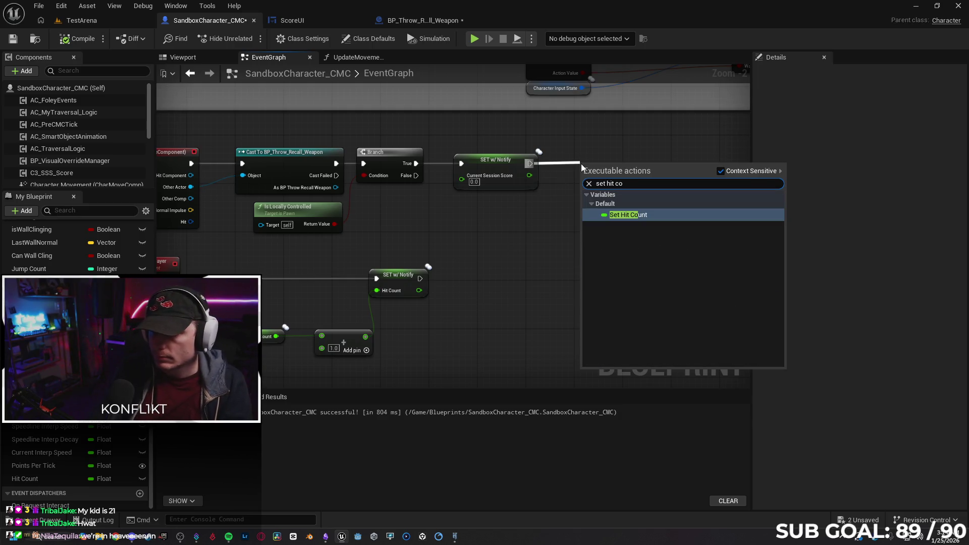
pyautogui.press('Return')
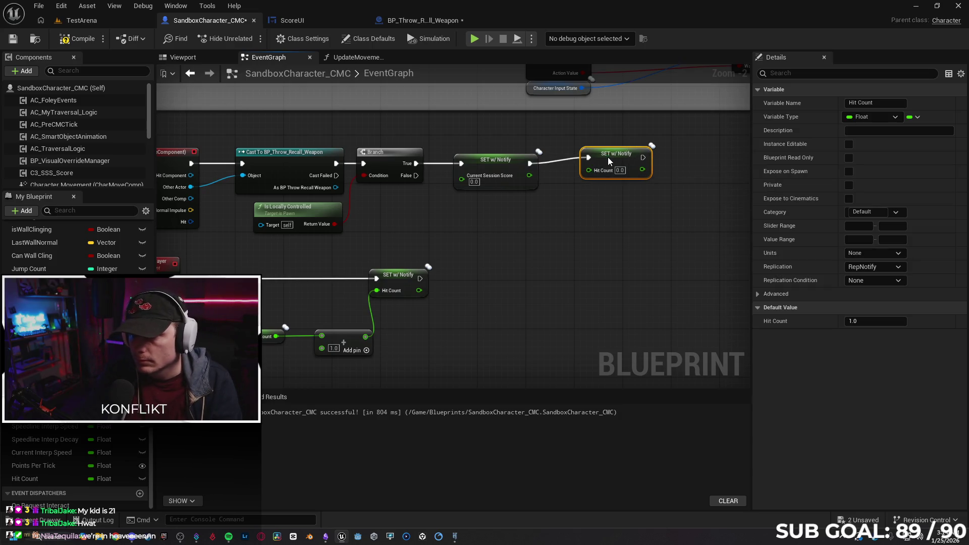
pyautogui.moveTo(642, 230); pyautogui.dragTo(605, 226)
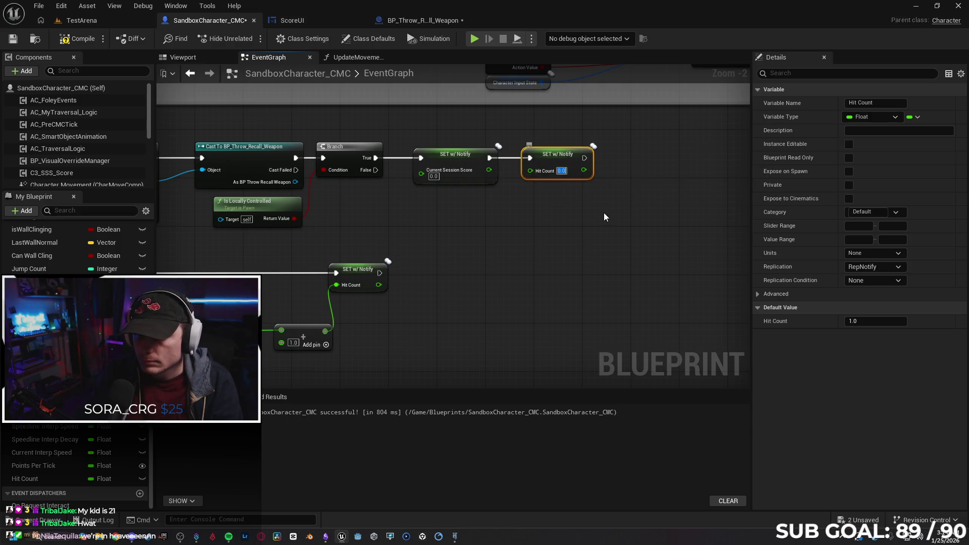
pyautogui.write('1')
pyautogui.click(308, 195)
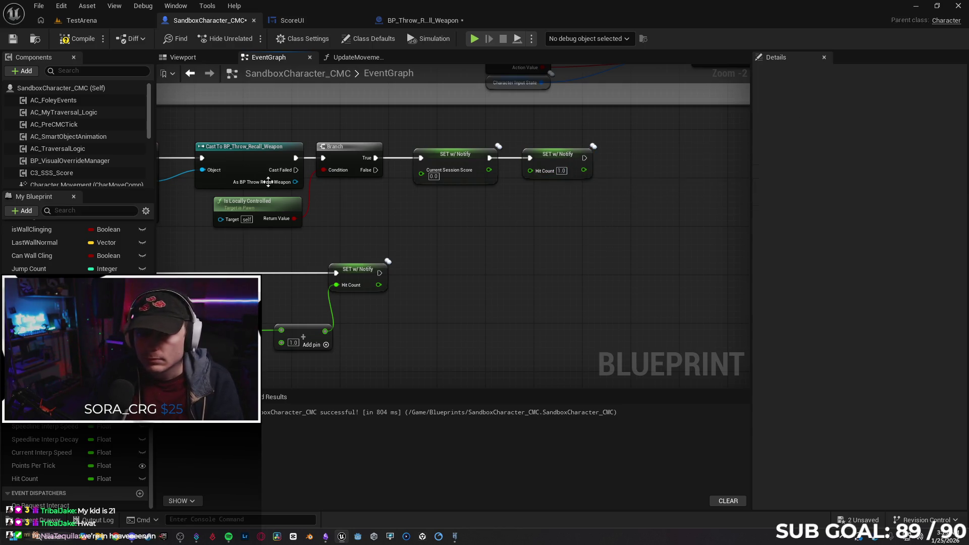
pyautogui.moveTo(547, 210); pyautogui.dragTo(616, 204)
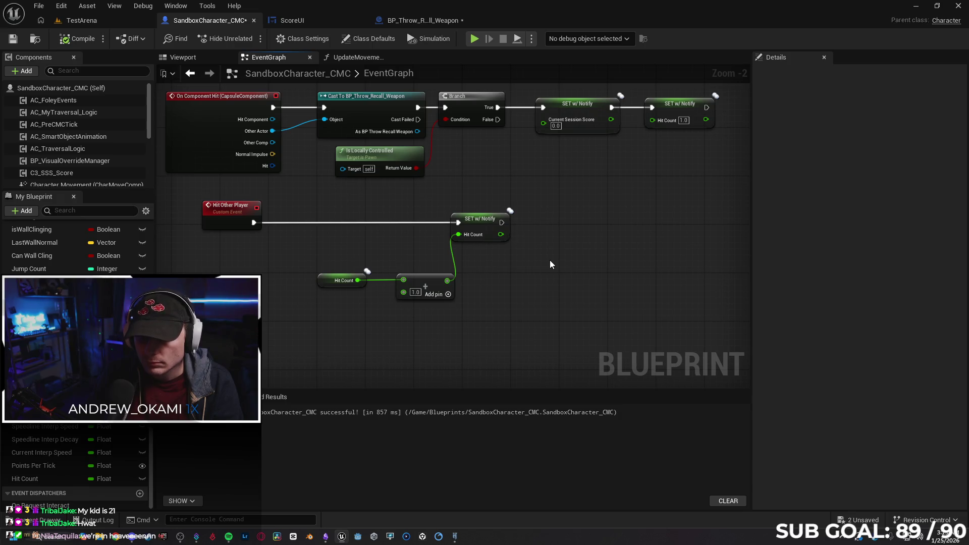
pyautogui.click(474, 40)
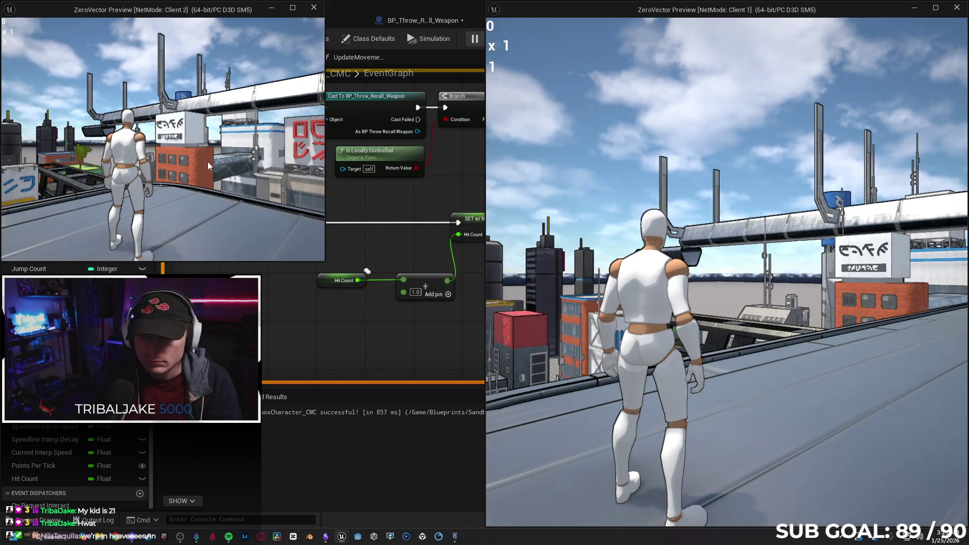
# Step: In Client 2, run forward and throw the weapon at the other player, then stop and dismiss the log
pyautogui.click(208, 161)
pyautogui.press('w')
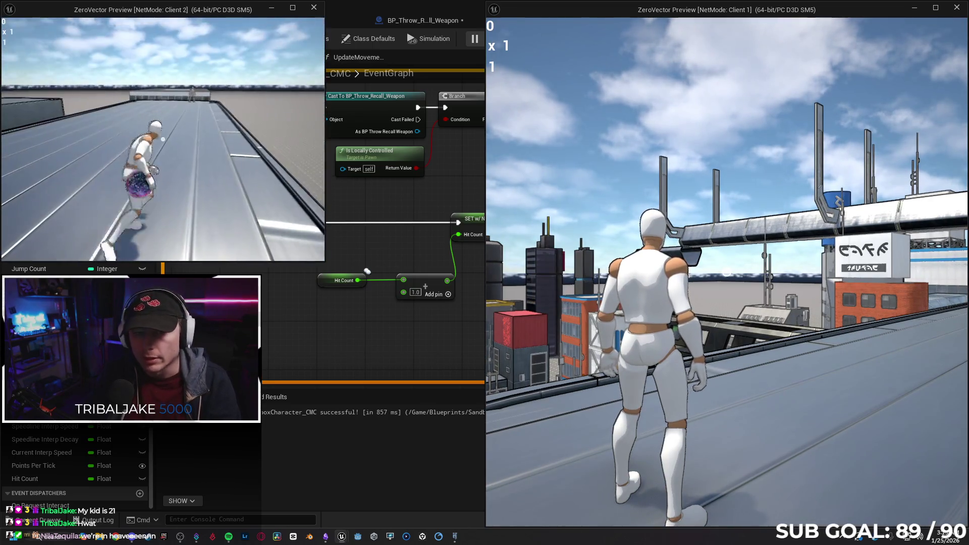
pyautogui.press('w')
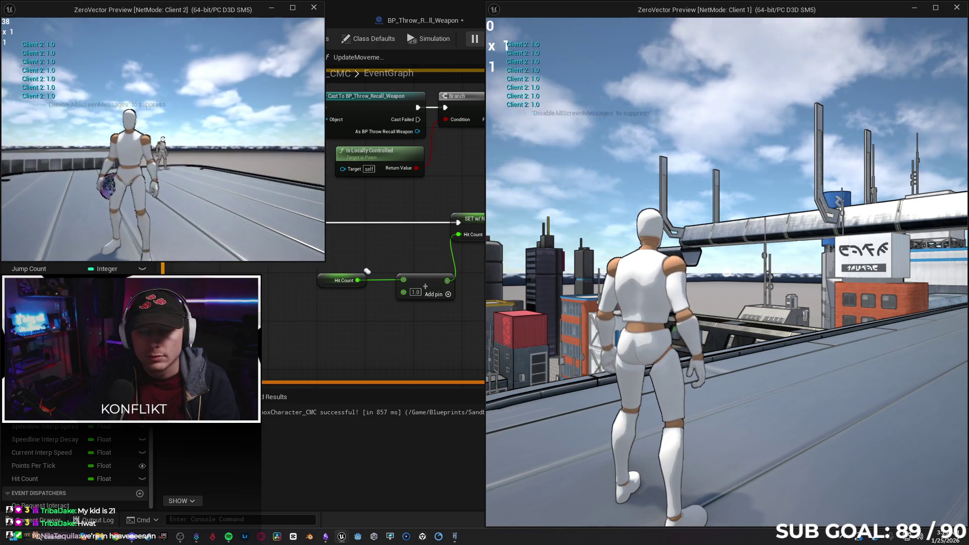
pyautogui.click(162, 139)
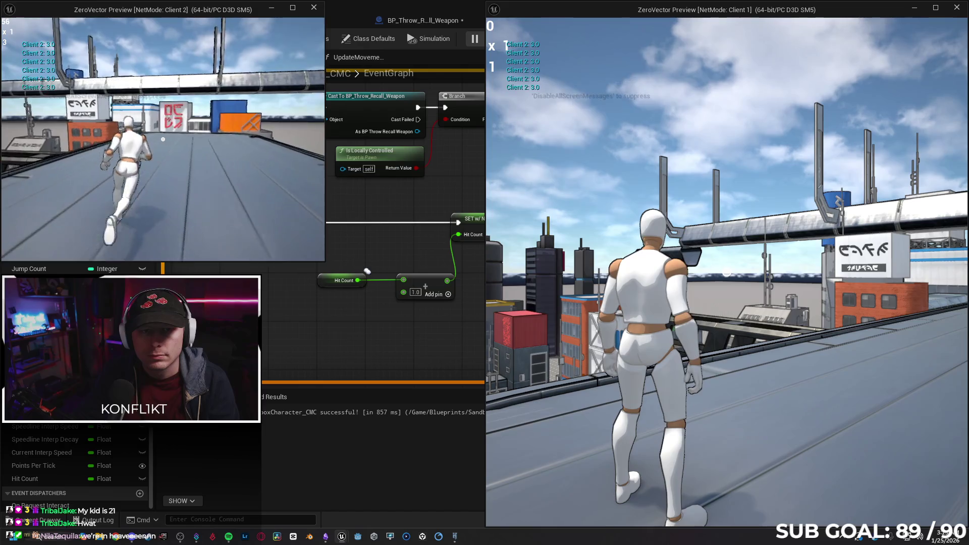
pyautogui.press('Escape')
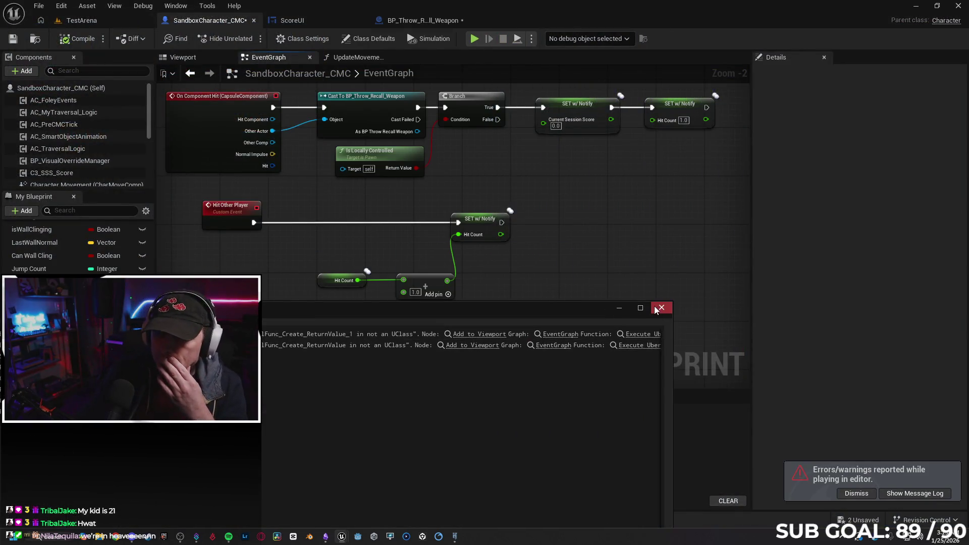
pyautogui.click(655, 310)
# Step: Close ScoreUI, then save and close the BP_Throw_Recall_Weapon blueprint
pyautogui.click(300, 24)
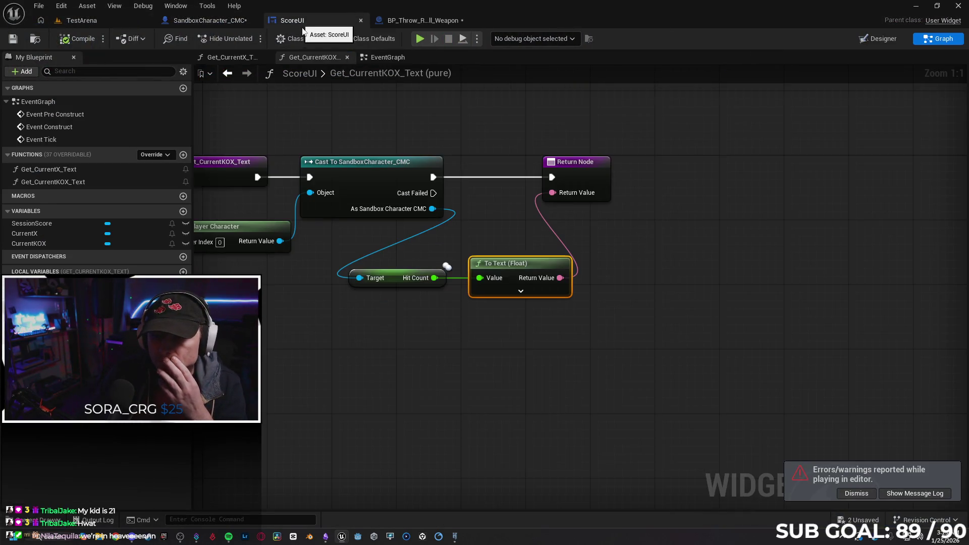
pyautogui.click(361, 21)
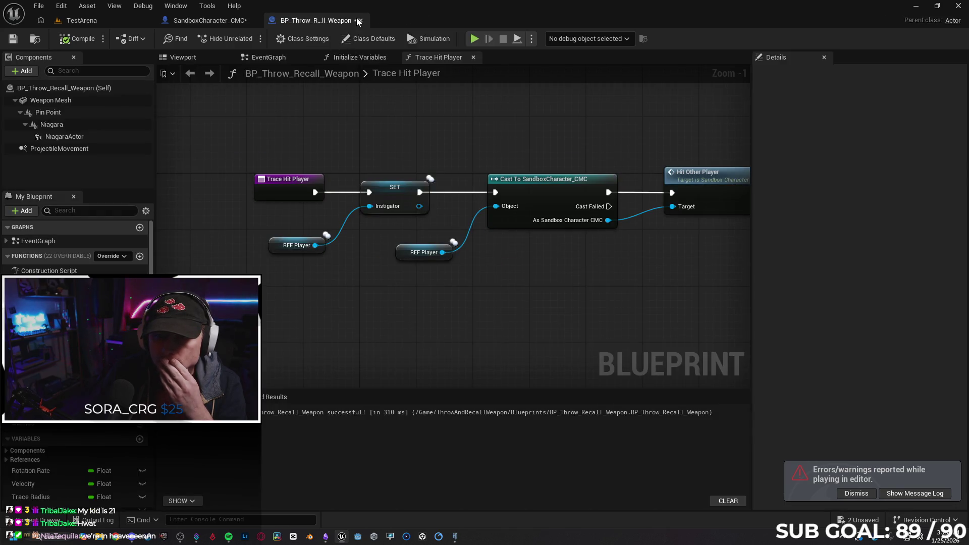
pyautogui.moveTo(499, 291); pyautogui.dragTo(415, 305)
pyautogui.hotkey('ctrl', 's')
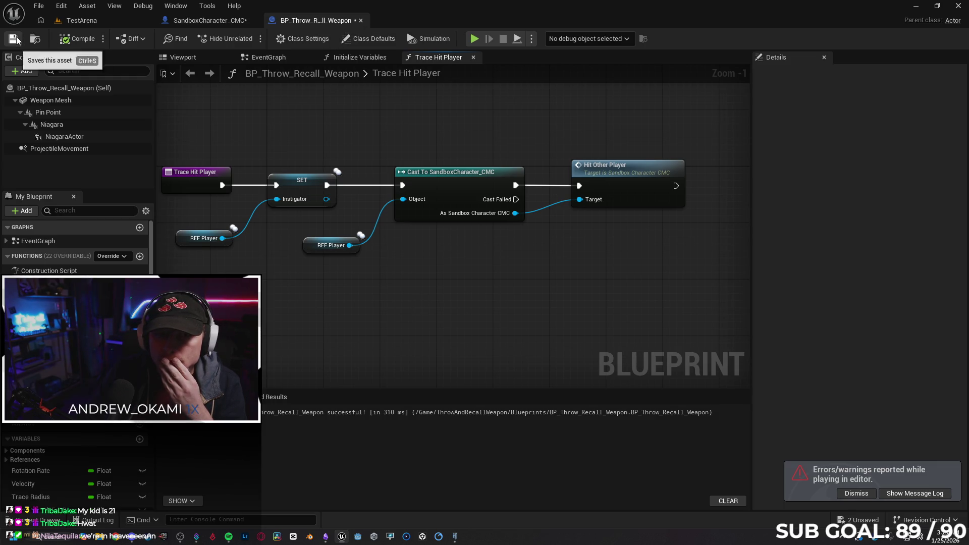
pyautogui.click(202, 20)
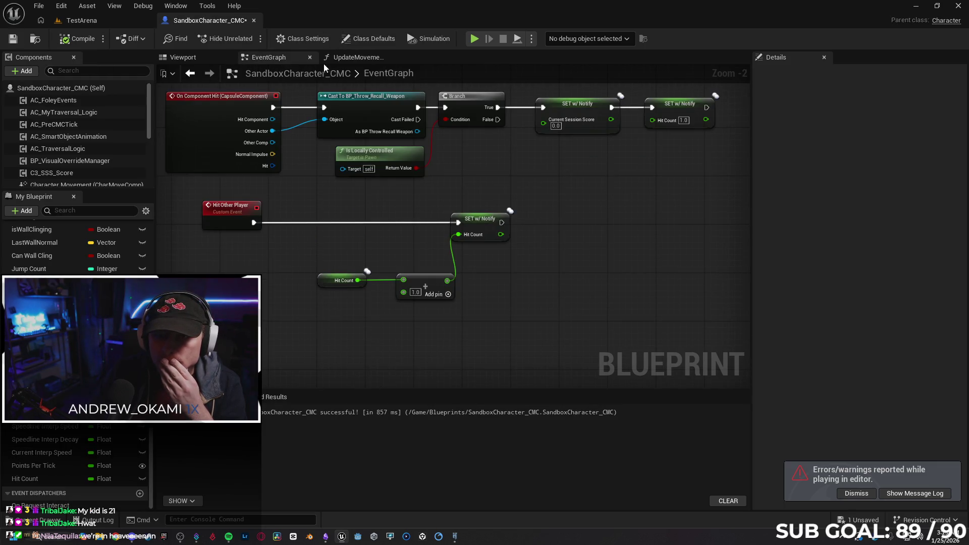
# Step: Inspect the Hit Count multiply in UpdateMovementScore, then return to the EventGraph
pyautogui.click(354, 57)
pyautogui.scroll(-3, 368, 219)
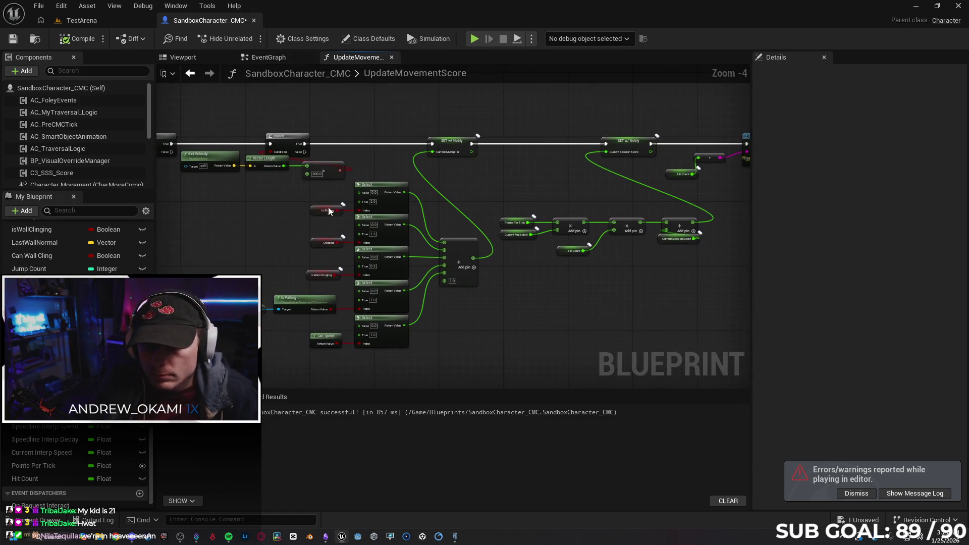
pyautogui.scroll(2, 237, 205)
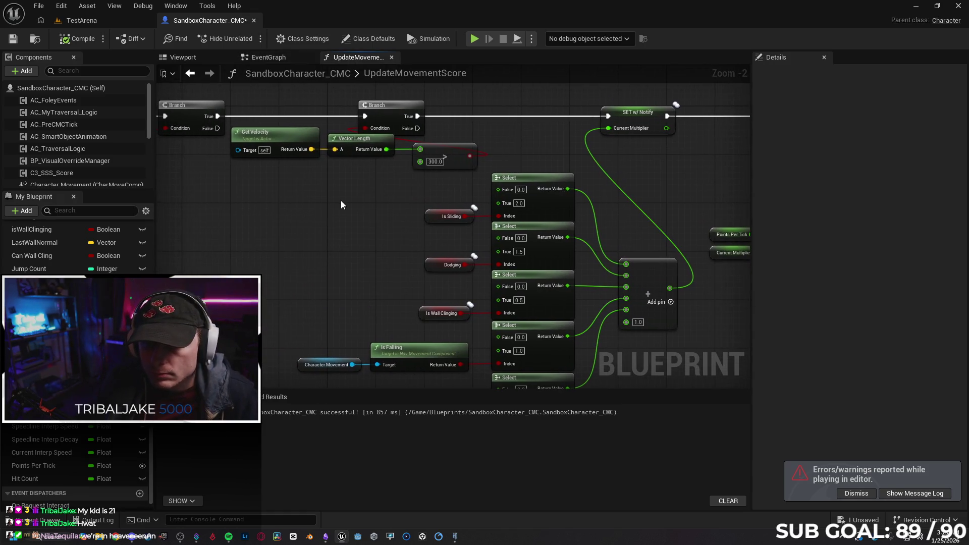
pyautogui.moveTo(367, 189)
pyautogui.mouseDown()
pyautogui.moveTo(506, 182)
pyautogui.moveTo(229, 179)
pyautogui.mouseUp()
pyautogui.moveTo(638, 257); pyautogui.dragTo(477, 257)
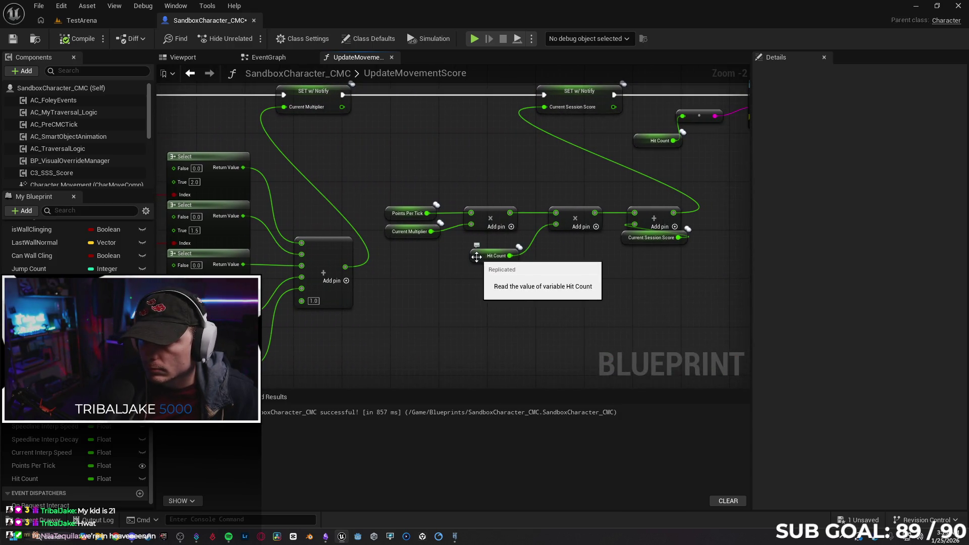
pyautogui.click(477, 256)
pyautogui.moveTo(597, 293)
pyautogui.mouseDown()
pyautogui.moveTo(424, 285)
pyautogui.moveTo(417, 296)
pyautogui.moveTo(582, 249)
pyautogui.moveTo(495, 309)
pyautogui.moveTo(412, 303)
pyautogui.mouseUp()
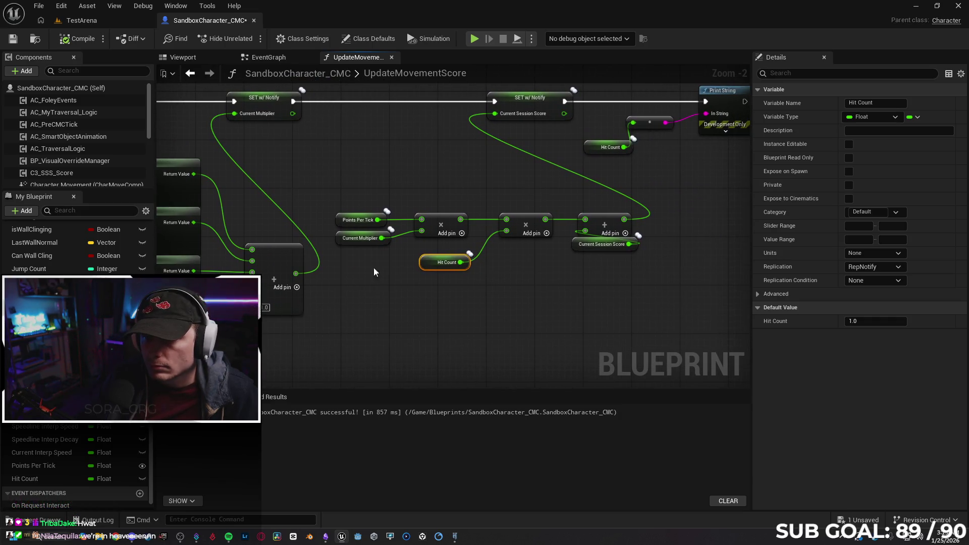
pyautogui.scroll(-1, 376, 155)
pyautogui.click(266, 59)
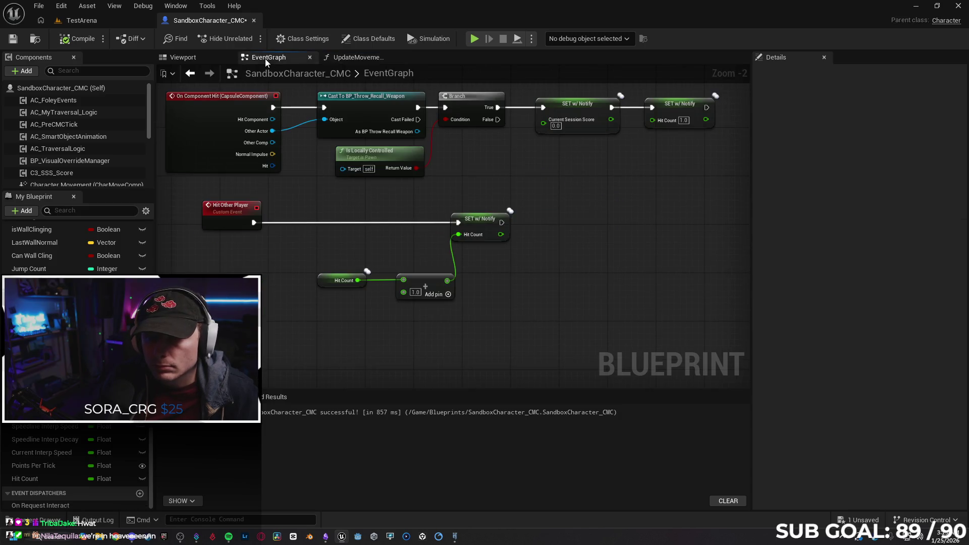
# Step: Add an Equal (==) node comparing Hit Count against 1.0
pyautogui.moveTo(374, 256); pyautogui.dragTo(346, 234)
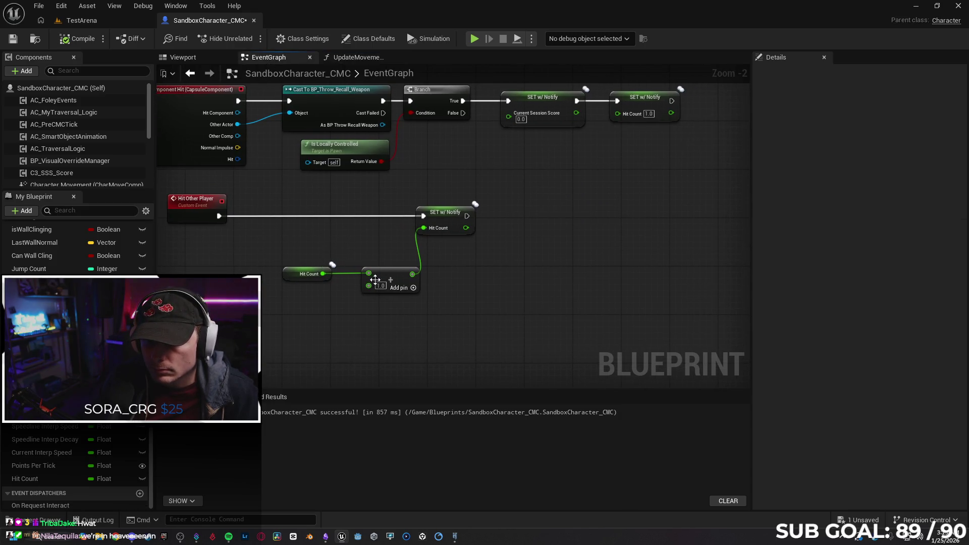
pyautogui.moveTo(392, 273); pyautogui.dragTo(382, 273)
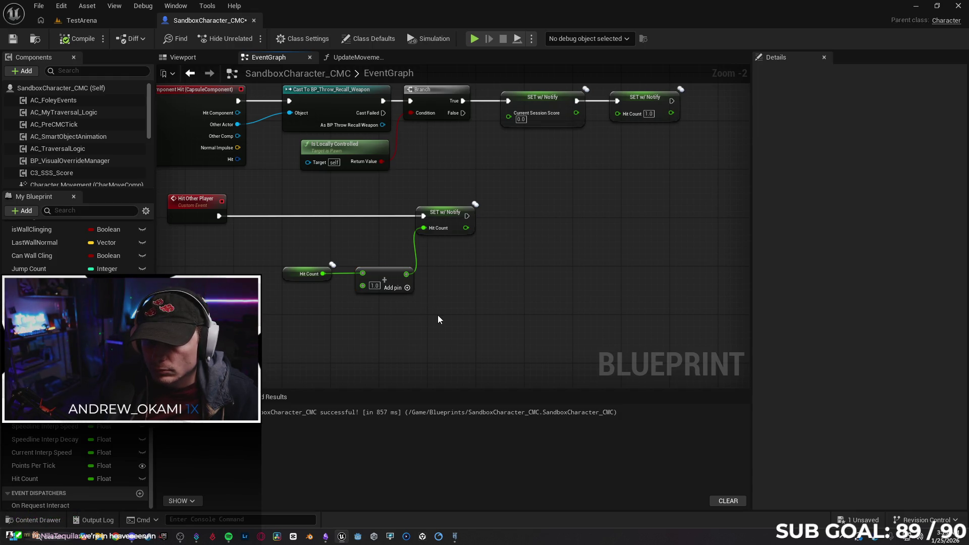
pyautogui.moveTo(308, 273)
pyautogui.mouseDown()
pyautogui.moveTo(264, 273)
pyautogui.moveTo(309, 272)
pyautogui.mouseUp()
pyautogui.write('if e')
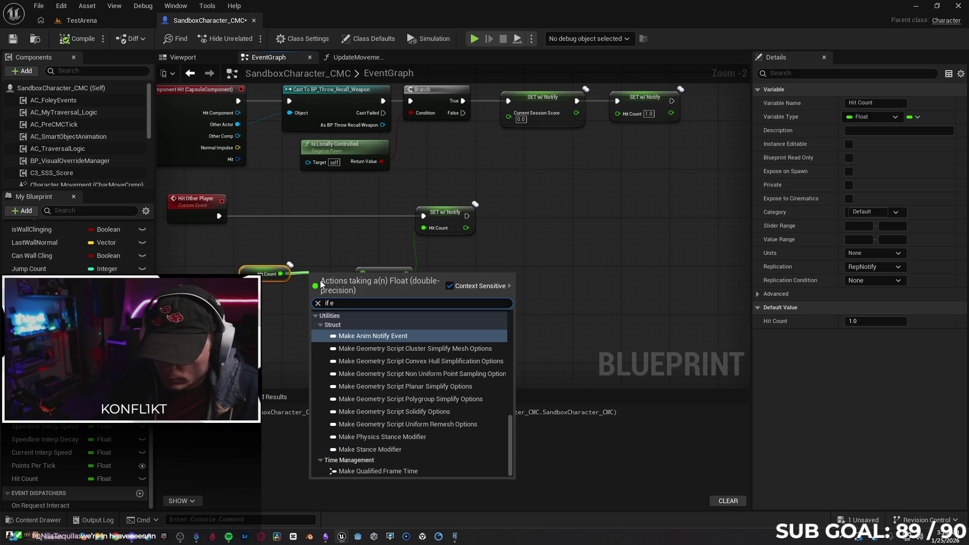
pyautogui.write('q')
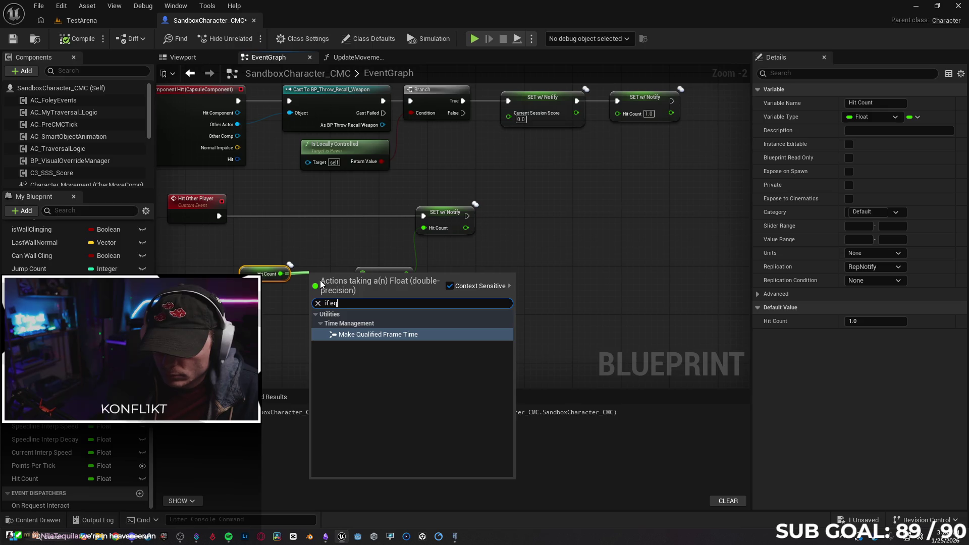
pyautogui.press('BackSpace')
pyautogui.press('BackSpace')
pyautogui.press('BackSpace')
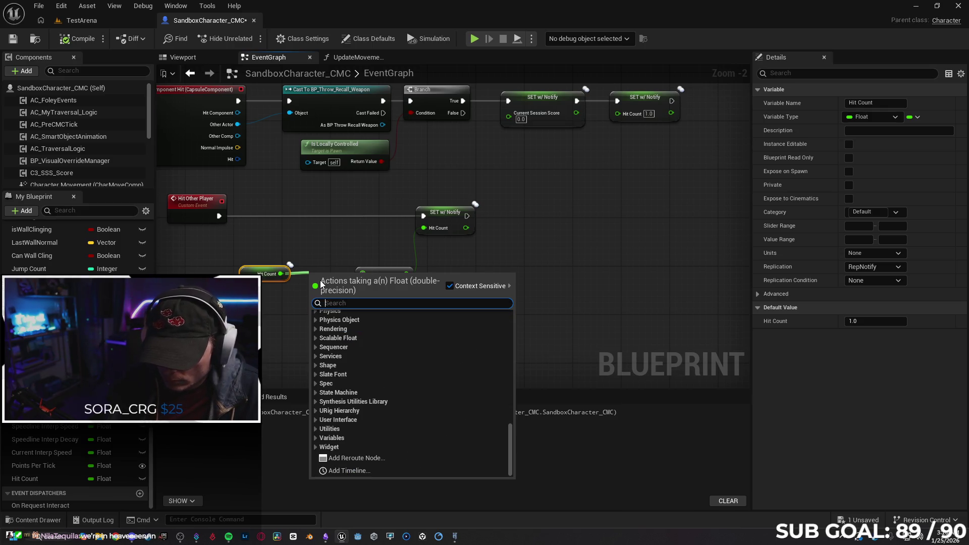
pyautogui.write('==')
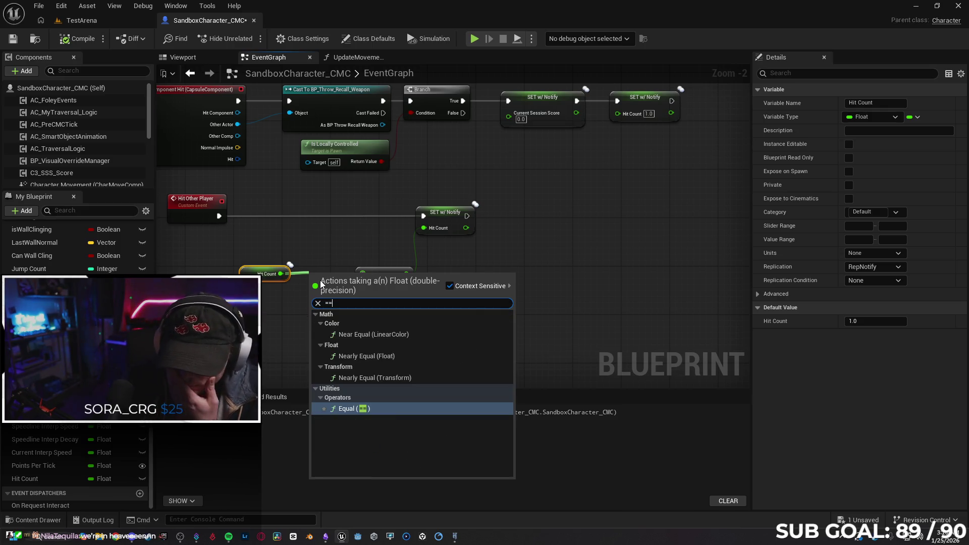
pyautogui.click(387, 409)
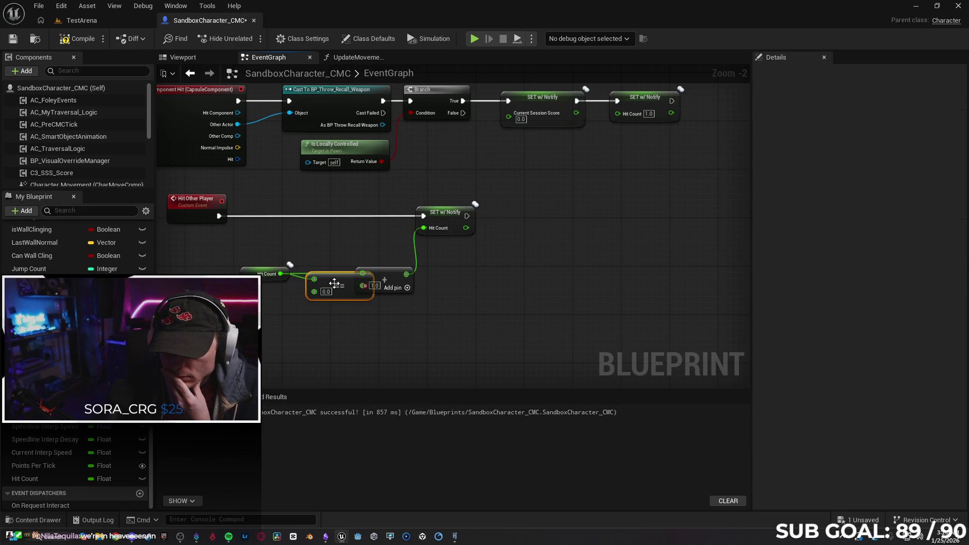
pyautogui.write('1')
pyautogui.click(343, 339)
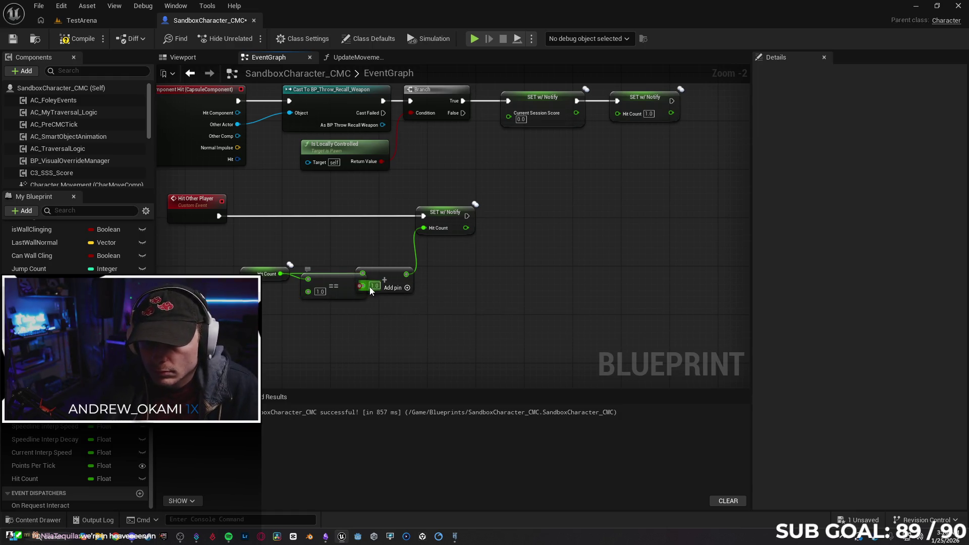
# Step: Disconnect Hit Count from the Add node and arrange it beside the equals node
pyautogui.moveTo(339, 290); pyautogui.dragTo(332, 311)
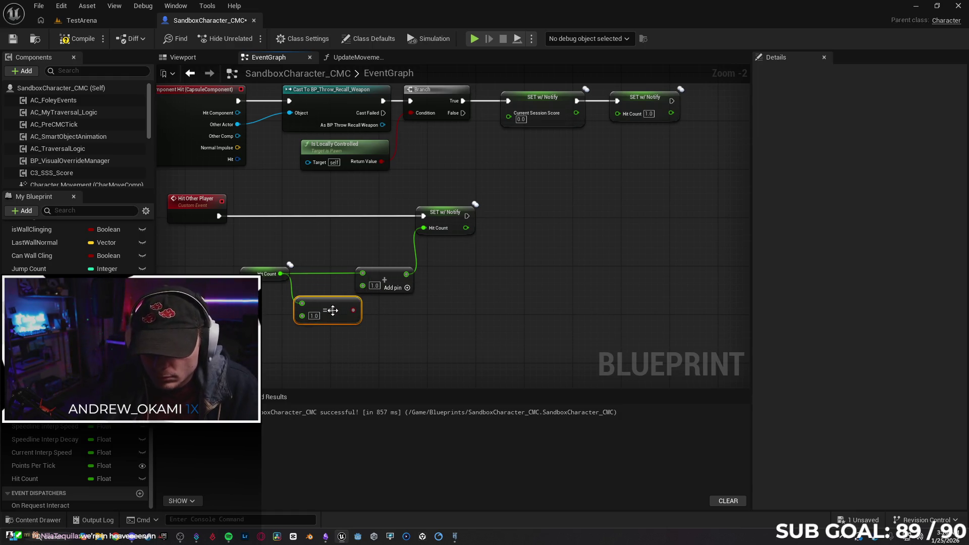
pyautogui.moveTo(262, 275); pyautogui.dragTo(236, 275)
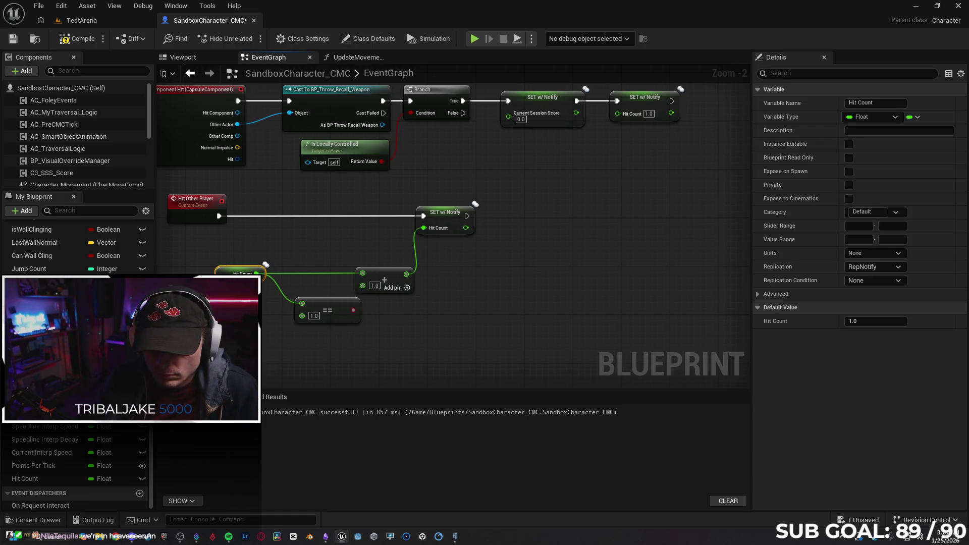
pyautogui.click(295, 272)
pyautogui.keyDown('alt'); pyautogui.click(296, 272); pyautogui.keyUp('alt')
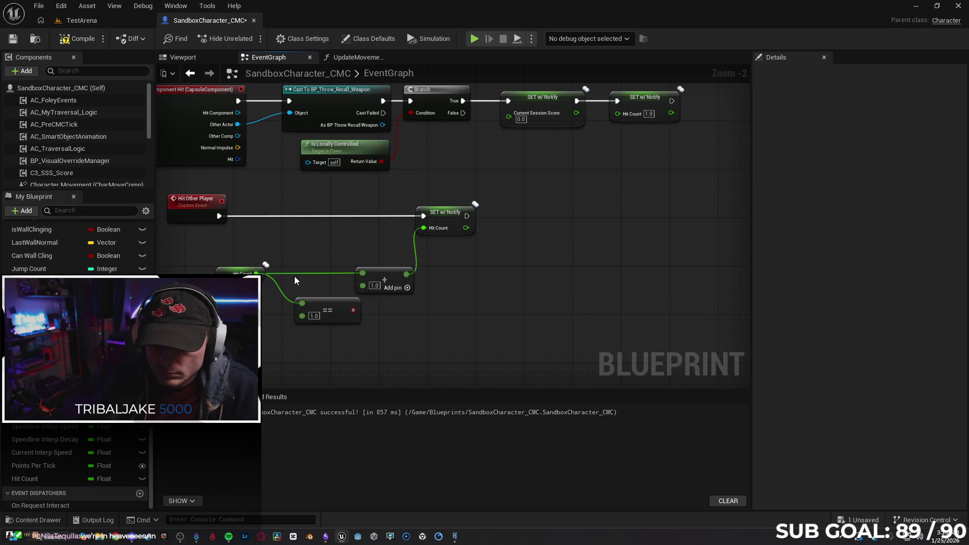
pyautogui.moveTo(221, 271); pyautogui.dragTo(233, 301)
# Step: Add a Branch whose Condition is the Hit Count == 1.0 result
pyautogui.keyDown('shift'); pyautogui.click(319, 302); pyautogui.keyUp('shift')
pyautogui.moveTo(318, 302); pyautogui.dragTo(264, 301)
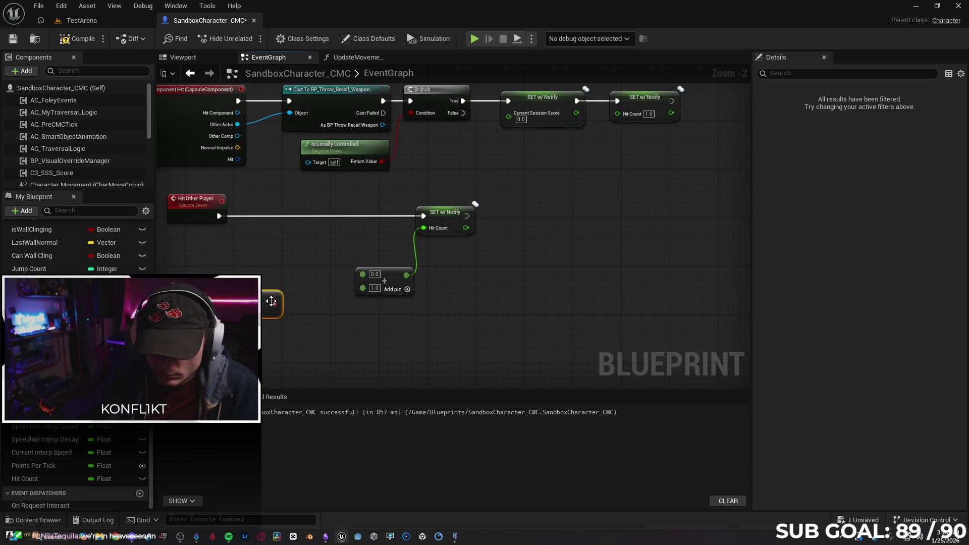
pyautogui.click(291, 249)
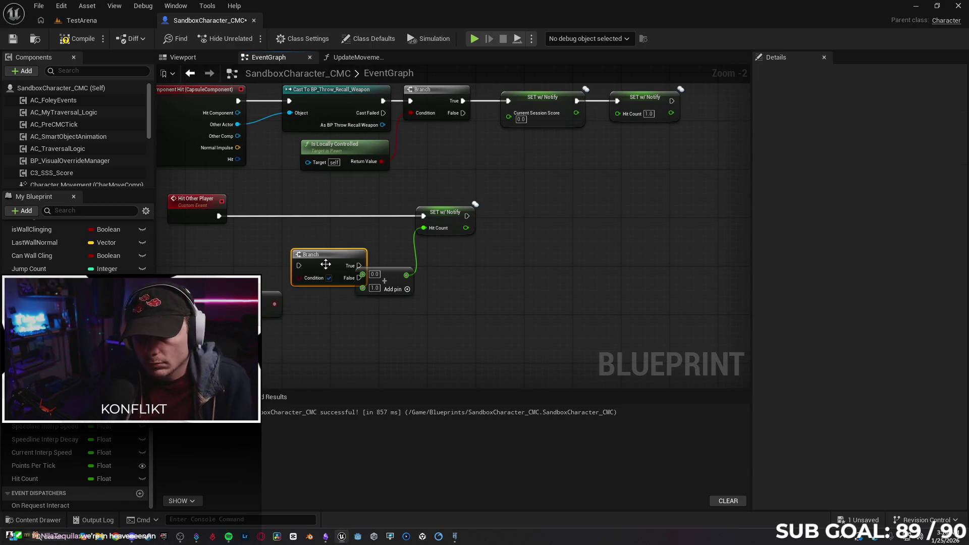
pyautogui.moveTo(321, 258); pyautogui.dragTo(303, 258)
pyautogui.moveTo(274, 303)
pyautogui.mouseDown()
pyautogui.moveTo(278, 274)
pyautogui.moveTo(315, 247)
pyautogui.mouseUp()
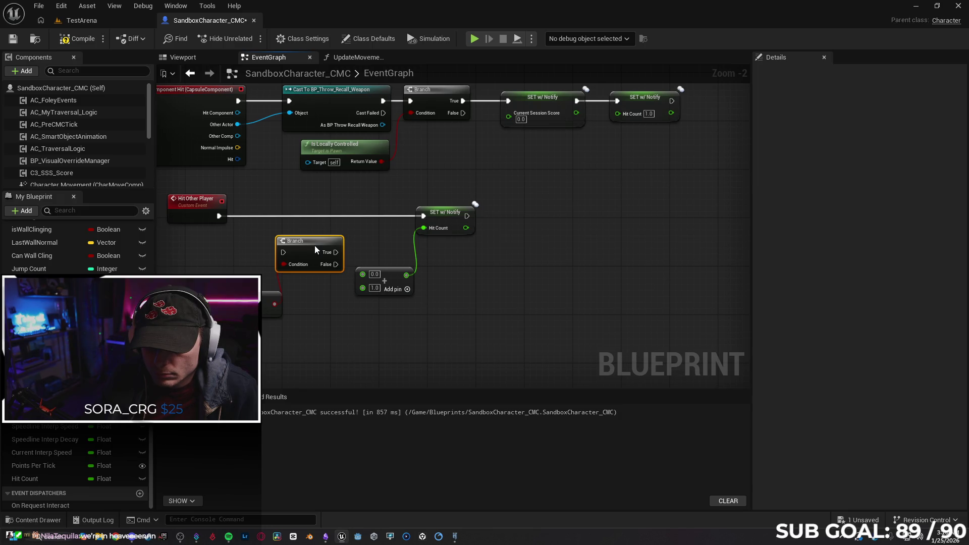
pyautogui.click(330, 329)
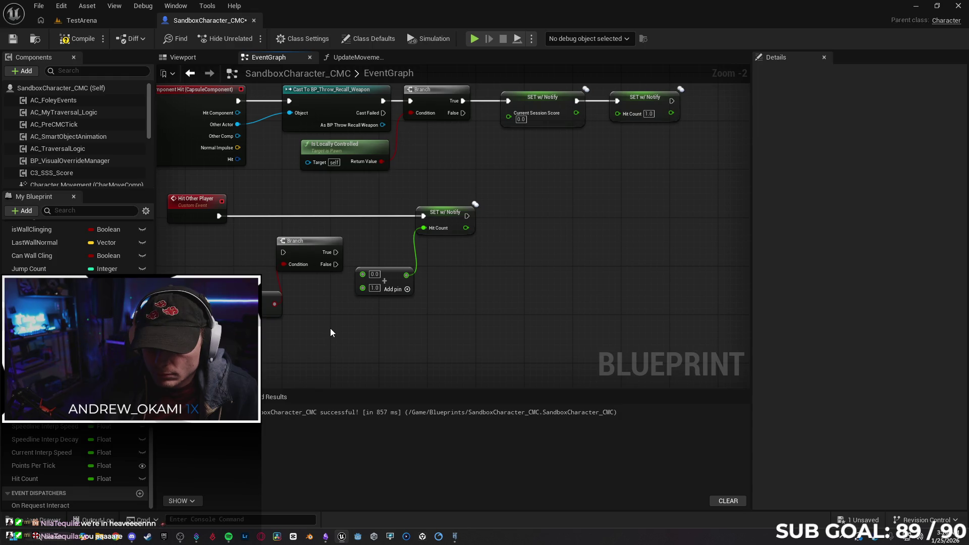
# Step: Feed a new Hit Count getter into the Add node and rearrange the SET Hit Count nodes
pyautogui.moveTo(296, 254)
pyautogui.mouseDown()
pyautogui.moveTo(326, 248)
pyautogui.moveTo(324, 212)
pyautogui.moveTo(387, 226)
pyautogui.moveTo(332, 230)
pyautogui.mouseUp()
pyautogui.moveTo(446, 289)
pyautogui.mouseDown()
pyautogui.moveTo(378, 228)
pyautogui.moveTo(464, 223)
pyautogui.mouseUp()
pyautogui.click(469, 348)
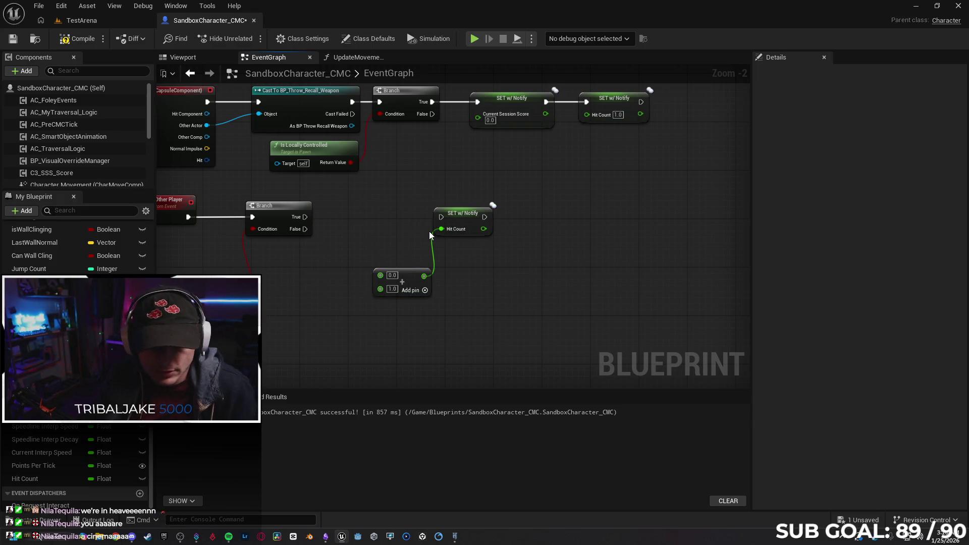
pyautogui.moveTo(327, 228); pyautogui.dragTo(497, 221)
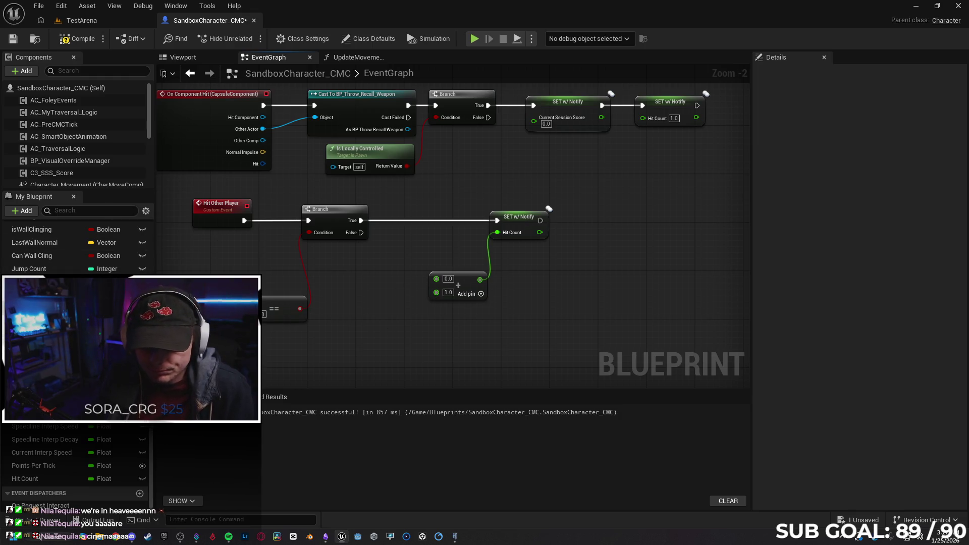
pyautogui.click(55, 477)
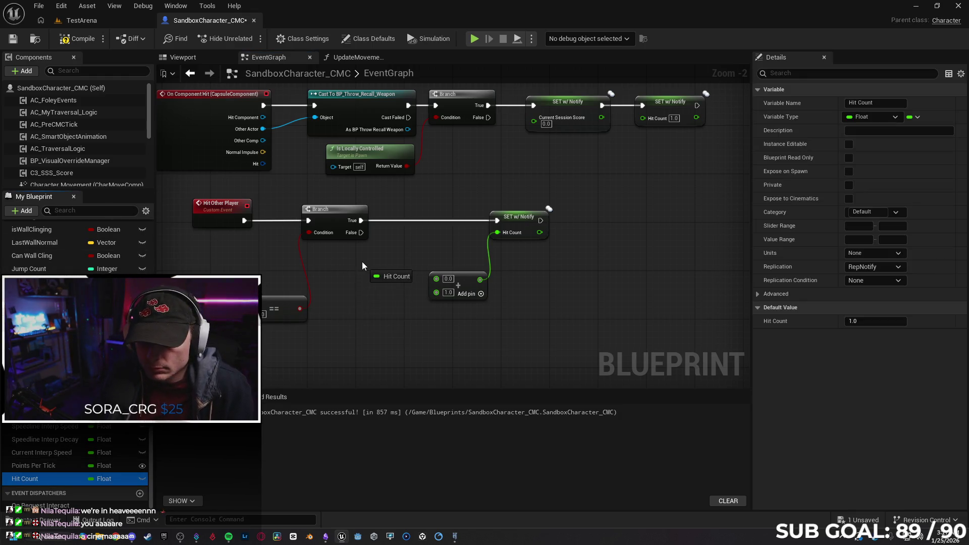
pyautogui.moveTo(382, 284)
pyautogui.mouseDown()
pyautogui.moveTo(385, 263)
pyautogui.moveTo(437, 277)
pyautogui.mouseUp()
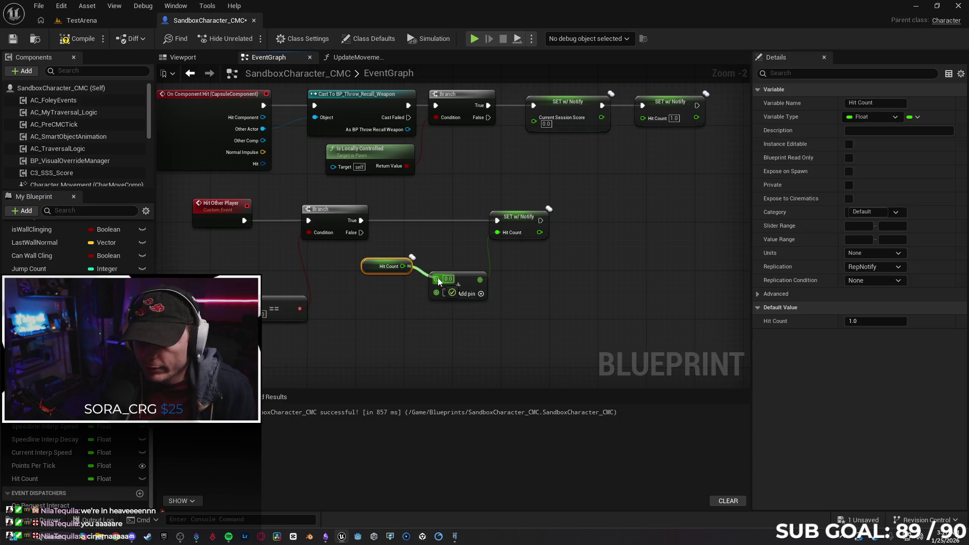
pyautogui.click(372, 280)
pyautogui.moveTo(371, 281); pyautogui.dragTo(365, 281)
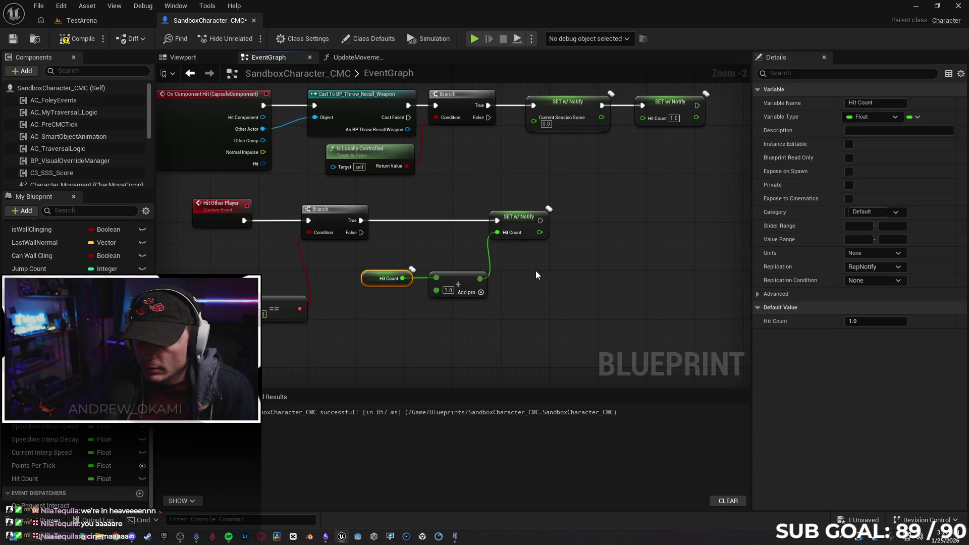
pyautogui.moveTo(514, 225); pyautogui.dragTo(501, 225)
pyautogui.click(530, 317)
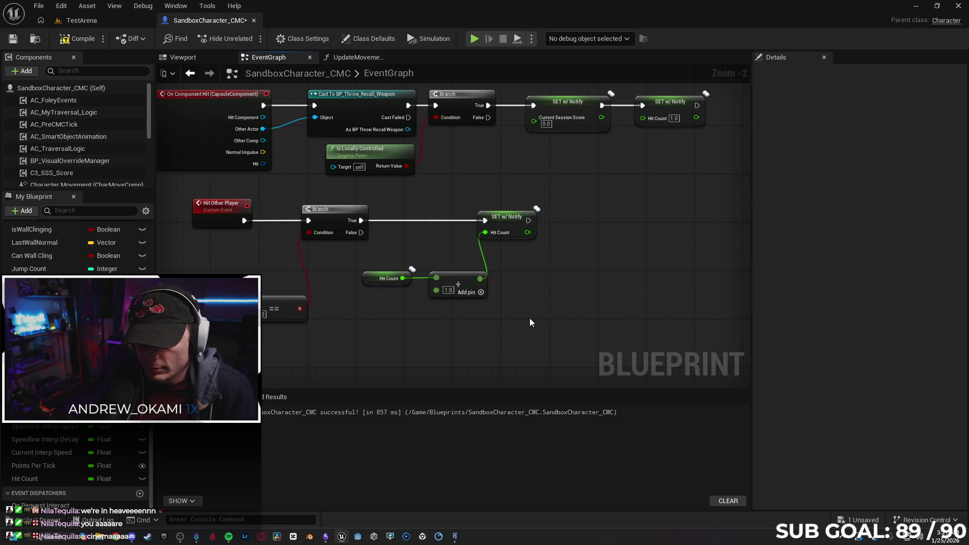
# Step: Connect Branch False to SET Hit Count, compile with F7, and start two-client play
pyautogui.moveTo(529, 317); pyautogui.dragTo(493, 320)
pyautogui.moveTo(395, 315)
pyautogui.mouseDown()
pyautogui.moveTo(425, 306)
pyautogui.moveTo(417, 307)
pyautogui.mouseUp()
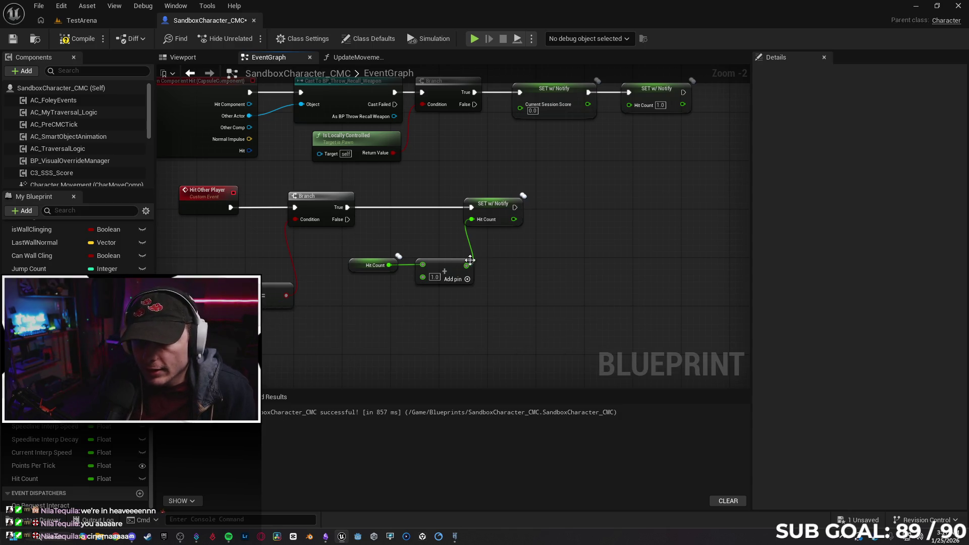
pyautogui.moveTo(457, 261); pyautogui.dragTo(392, 267)
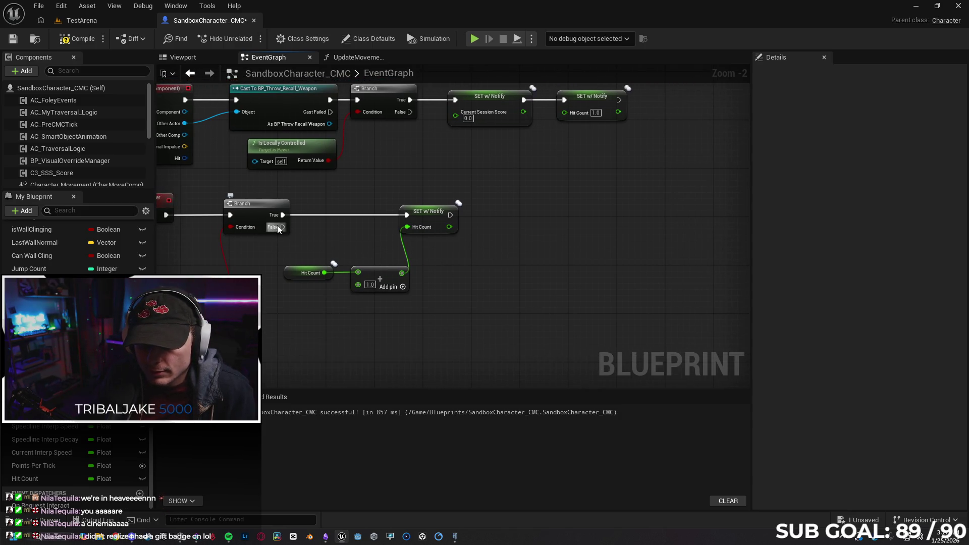
pyautogui.moveTo(277, 225); pyautogui.dragTo(407, 215)
pyautogui.moveTo(463, 309); pyautogui.dragTo(489, 294)
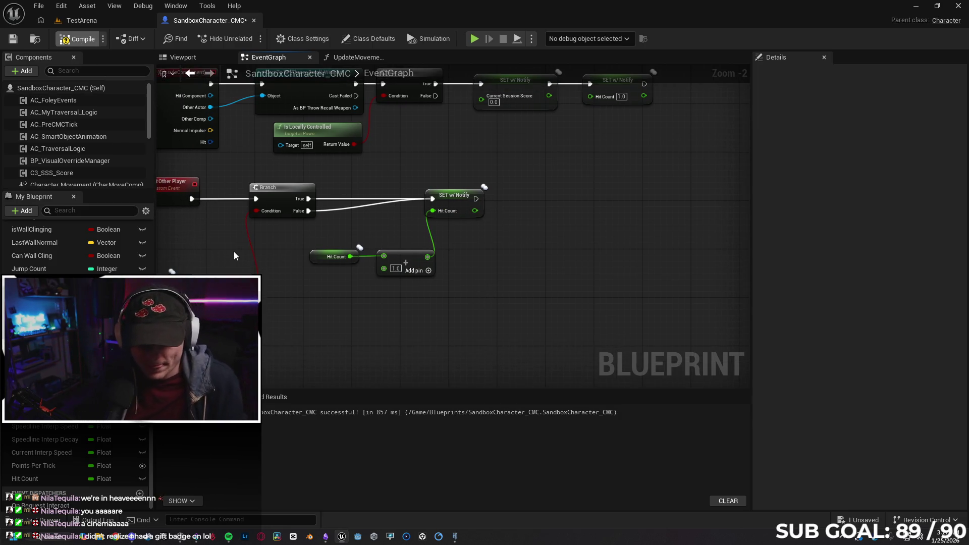
pyautogui.press('F7')
pyautogui.moveTo(301, 307); pyautogui.dragTo(341, 304)
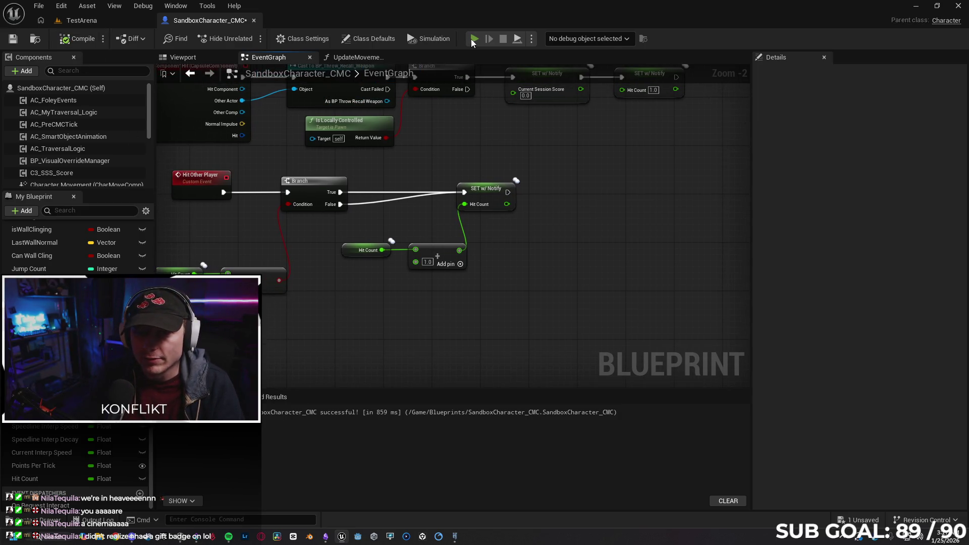
pyautogui.hotkey('alt', 'p')
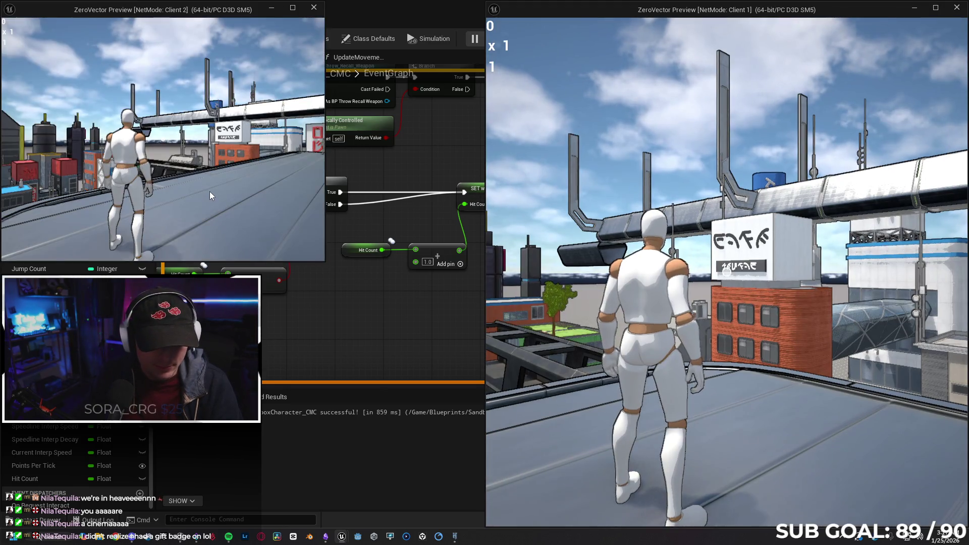
# Step: Test Client 2 briefly, stop play, and break the Branch False wire into SET Hit Count
pyautogui.click(210, 192)
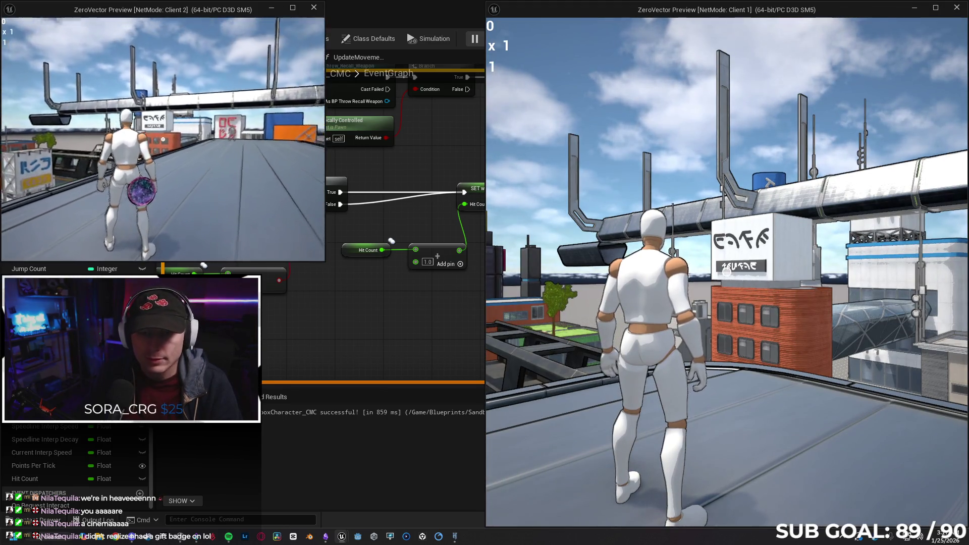
pyautogui.press('w')
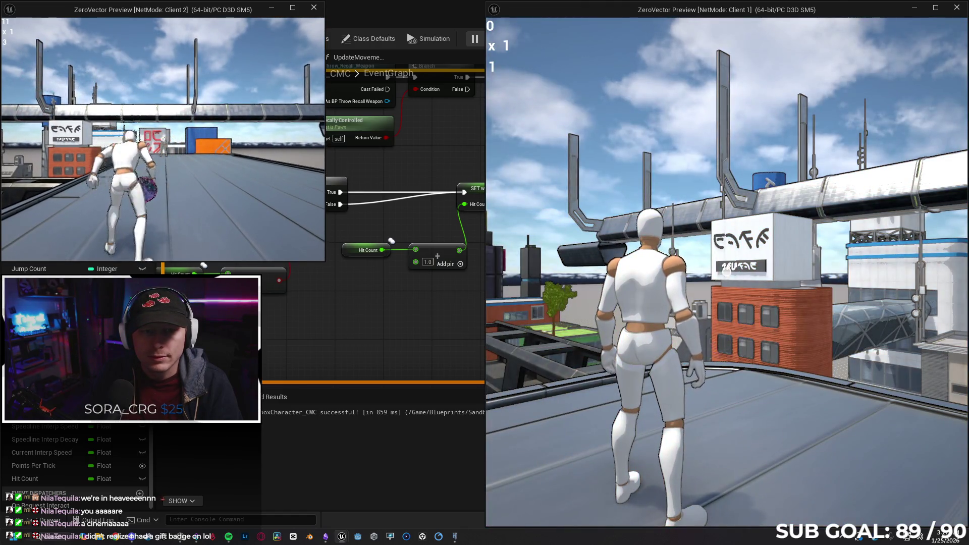
pyautogui.press('Escape')
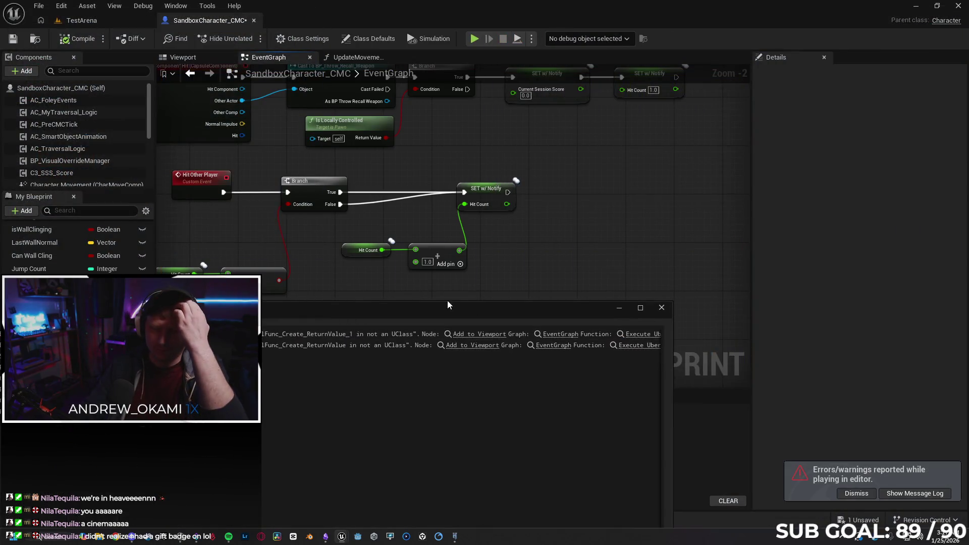
pyautogui.click(662, 307)
pyautogui.keyDown('alt'); pyautogui.click(368, 204); pyautogui.keyUp('alt')
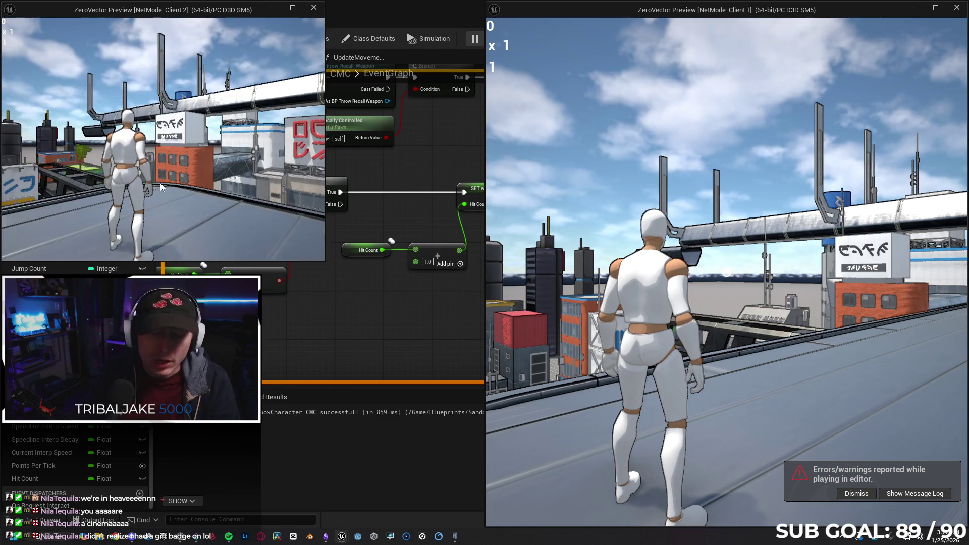
# Step: Retest in Client 2, throwing three orbs at the other player before ending play
pyautogui.click(160, 182)
pyautogui.press('w')
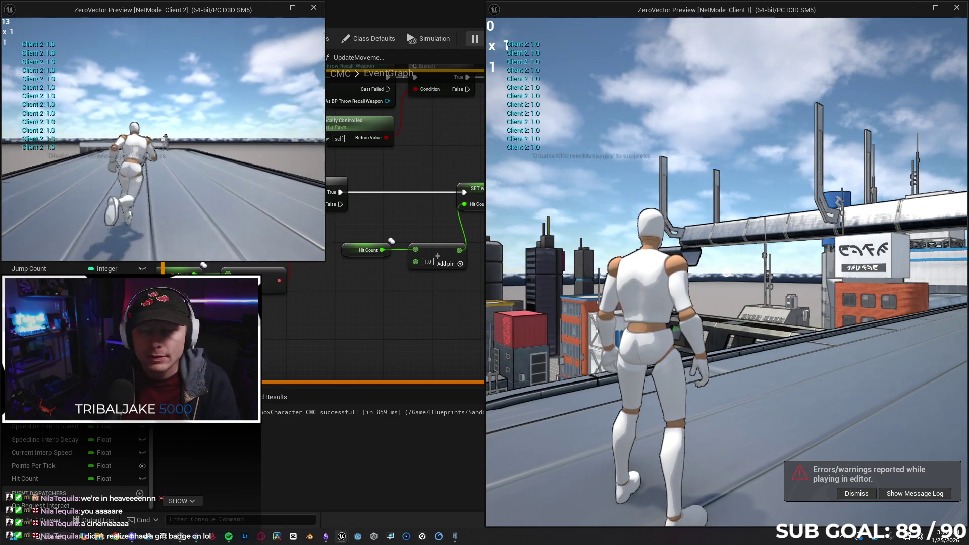
pyautogui.click(163, 139)
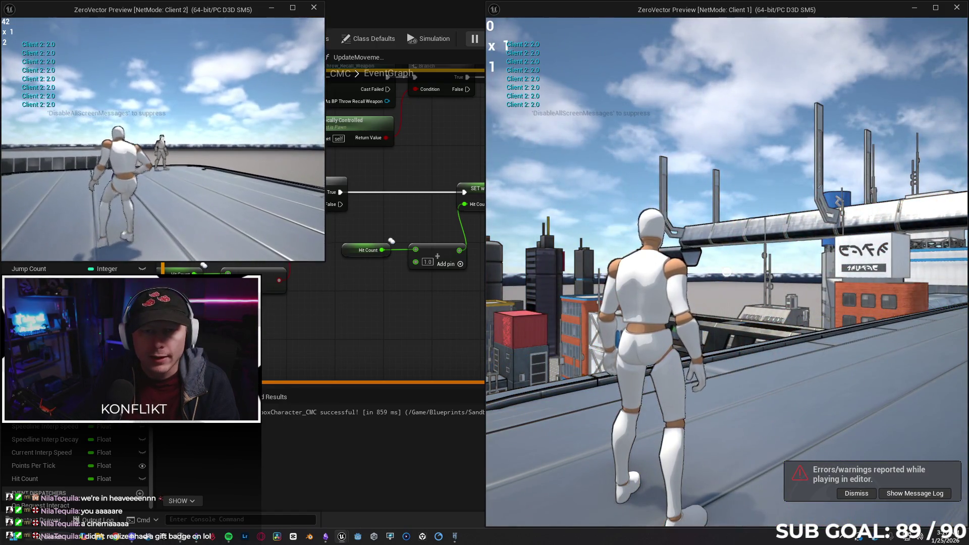
pyautogui.click(162, 139)
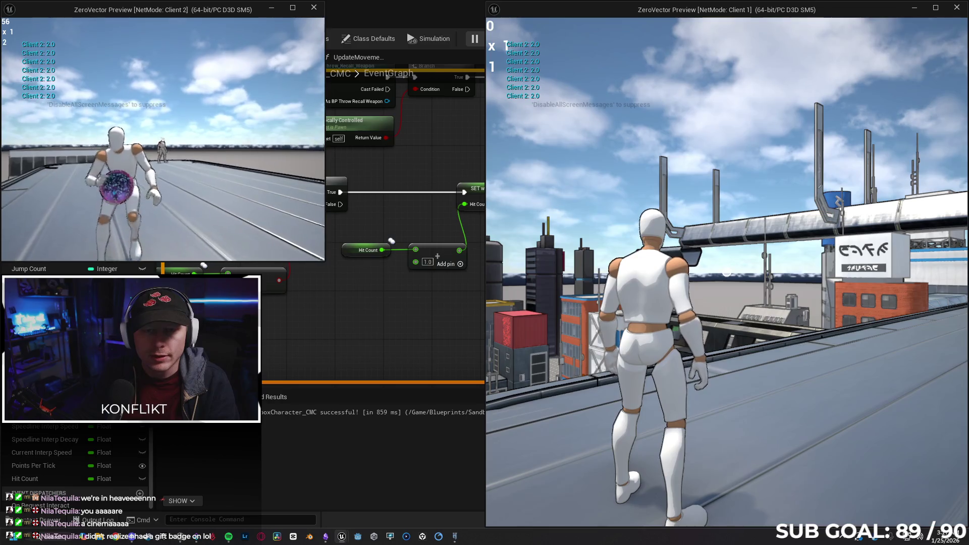
pyautogui.click(163, 139)
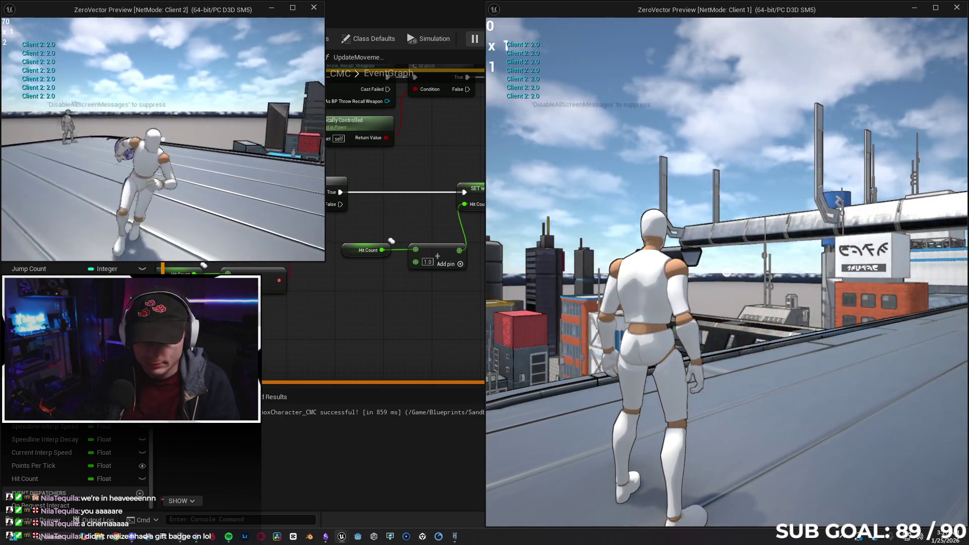
pyautogui.press('Escape')
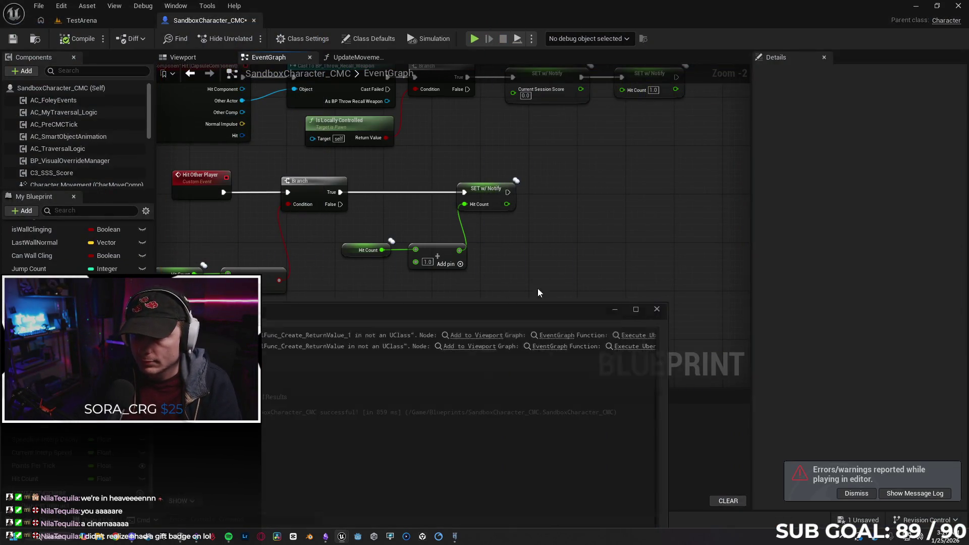
# Step: Close the message log and nudge the SET w/ Notify, Add and Hit Count nodes left
pyautogui.click(652, 310)
pyautogui.moveTo(493, 297); pyautogui.dragTo(460, 299)
pyautogui.moveTo(441, 193); pyautogui.dragTo(434, 193)
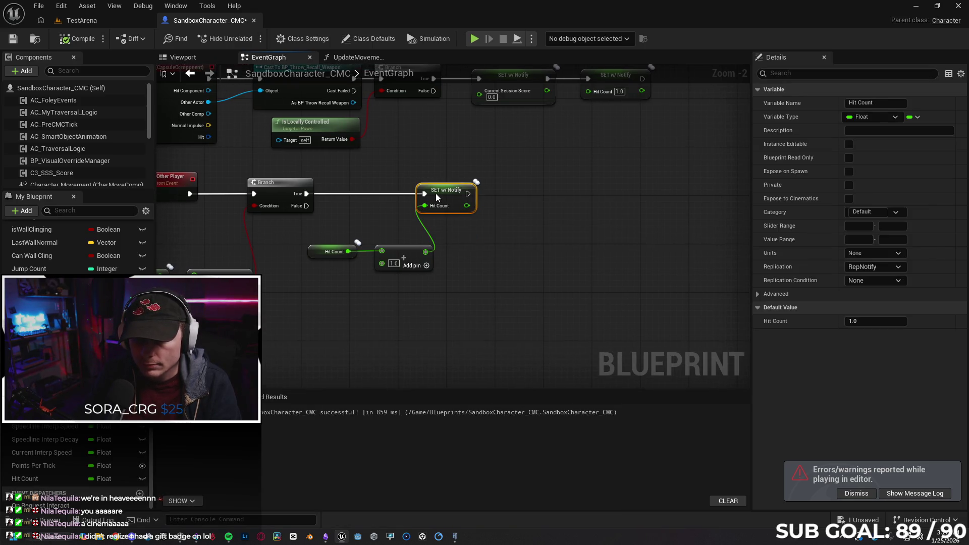
pyautogui.moveTo(414, 251); pyautogui.dragTo(408, 252)
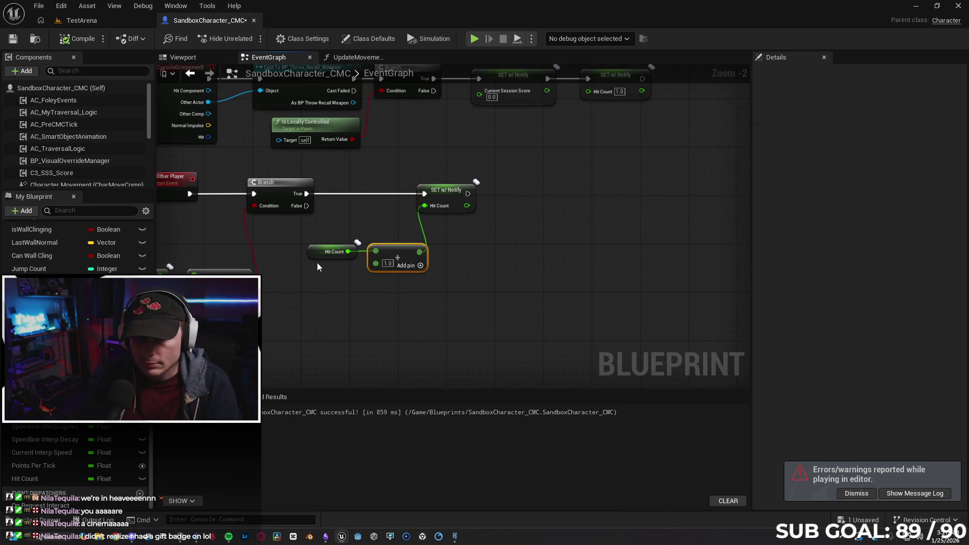
pyautogui.moveTo(313, 252); pyautogui.dragTo(308, 253)
pyautogui.click(285, 289)
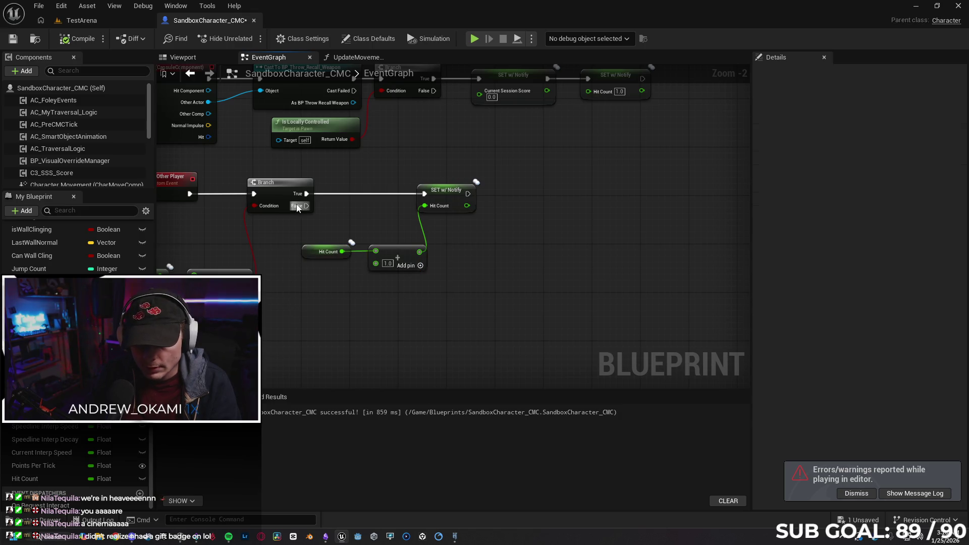
# Step: Place a second Branch wired from the first Branch's False output
pyautogui.moveTo(302, 207); pyautogui.dragTo(514, 206)
pyautogui.press('Escape')
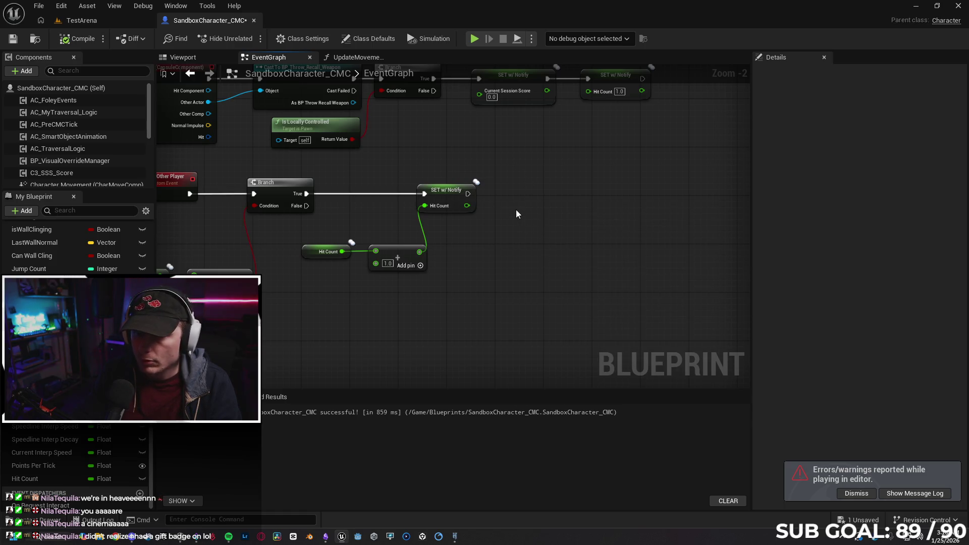
pyautogui.click(516, 210)
pyautogui.moveTo(307, 206)
pyautogui.mouseDown()
pyautogui.moveTo(529, 225)
pyautogui.moveTo(539, 204)
pyautogui.mouseUp()
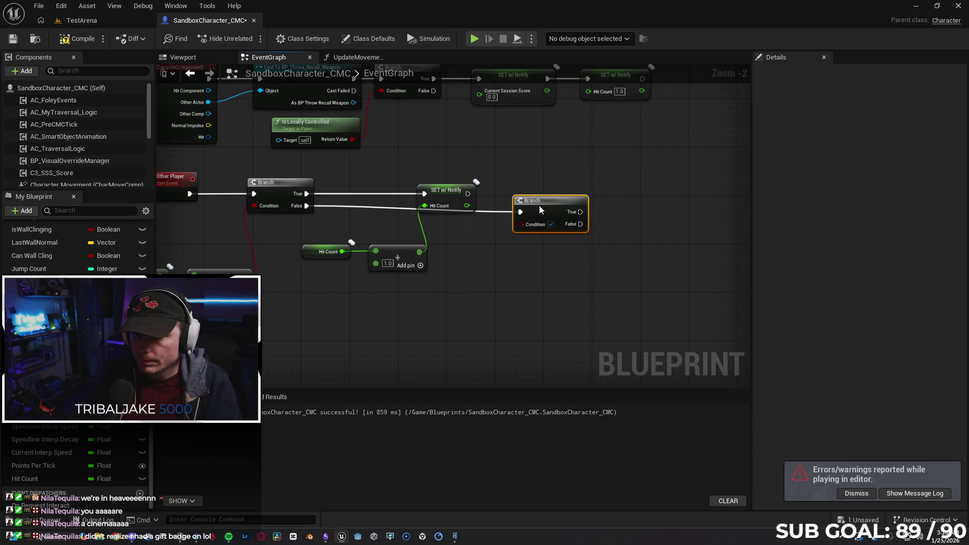
pyautogui.click(470, 304)
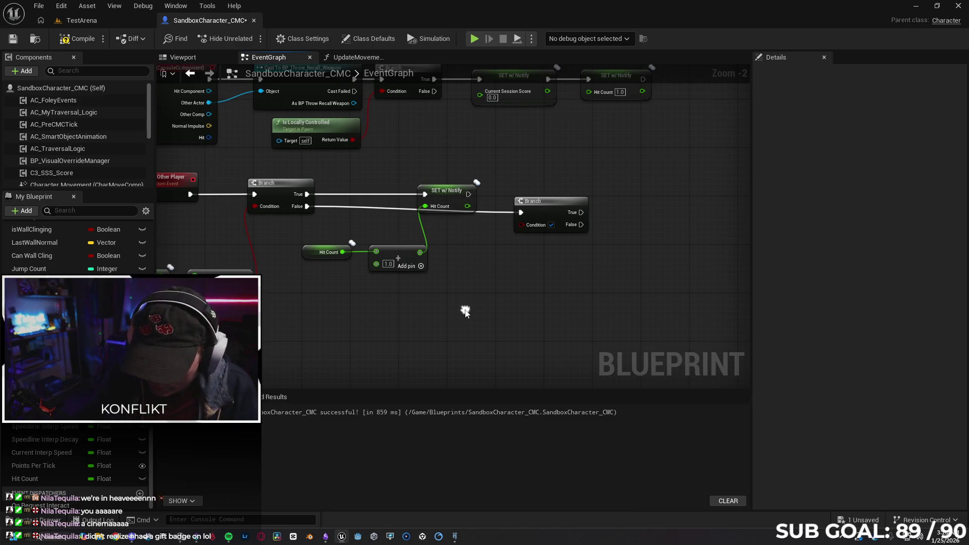
# Step: Add a Greater Equal node wired into the new Branch's Condition, then delete it
pyautogui.rightClick(464, 309)
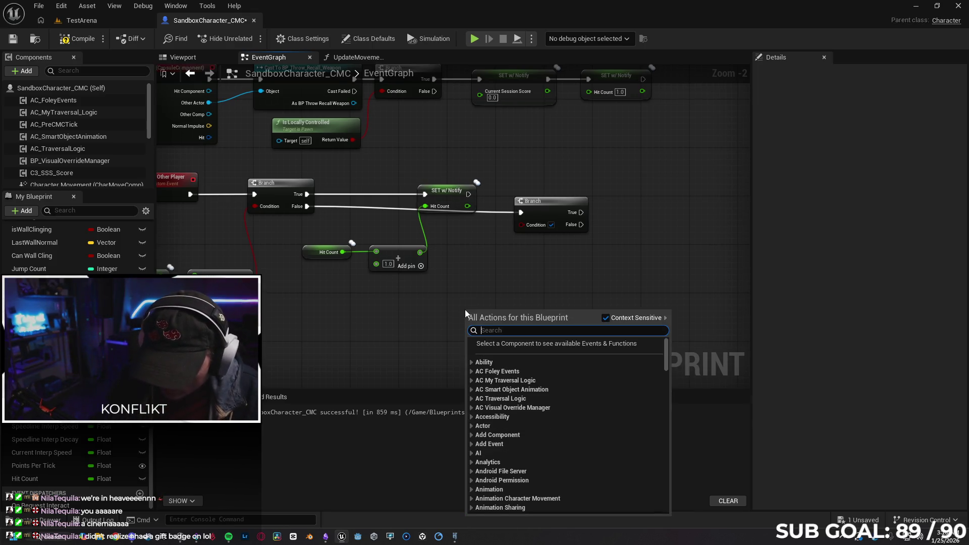
pyautogui.write('==')
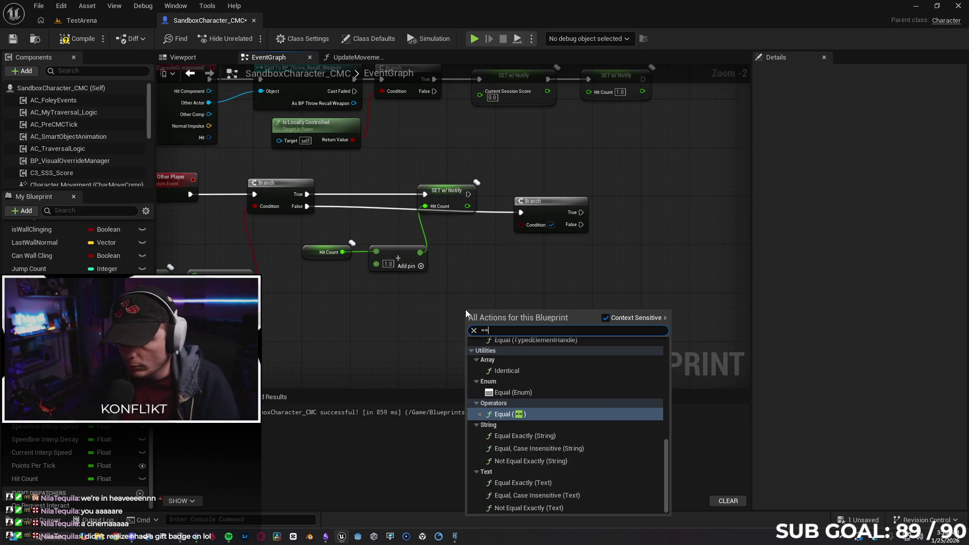
pyautogui.scroll(10, 572, 410)
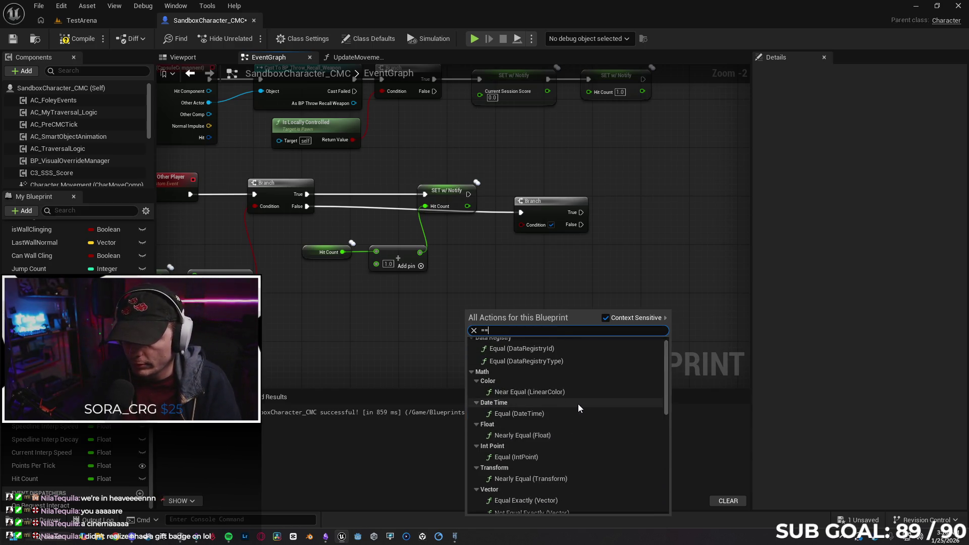
pyautogui.write('>')
pyautogui.press('BackSpace')
pyautogui.press('BackSpace')
pyautogui.press('BackSpace')
pyautogui.write('>')
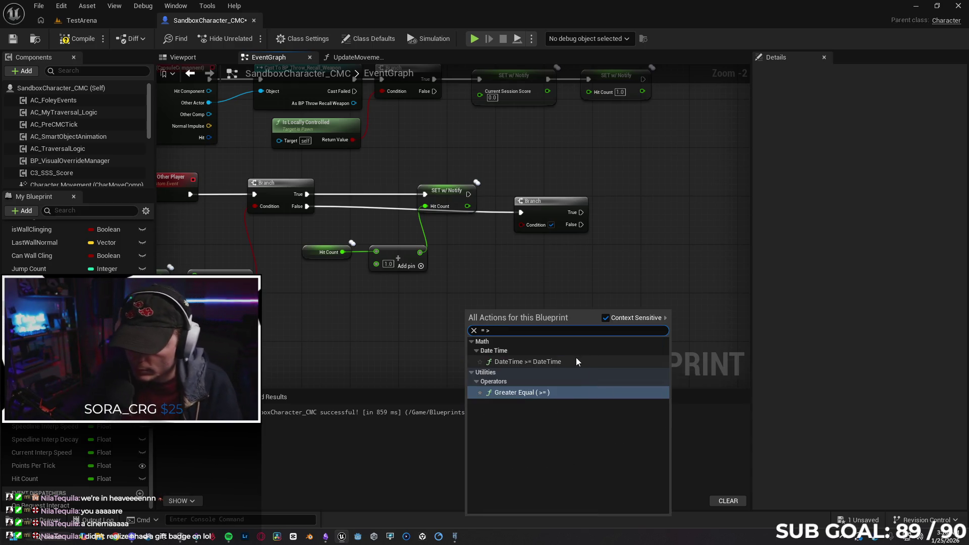
pyautogui.click(576, 393)
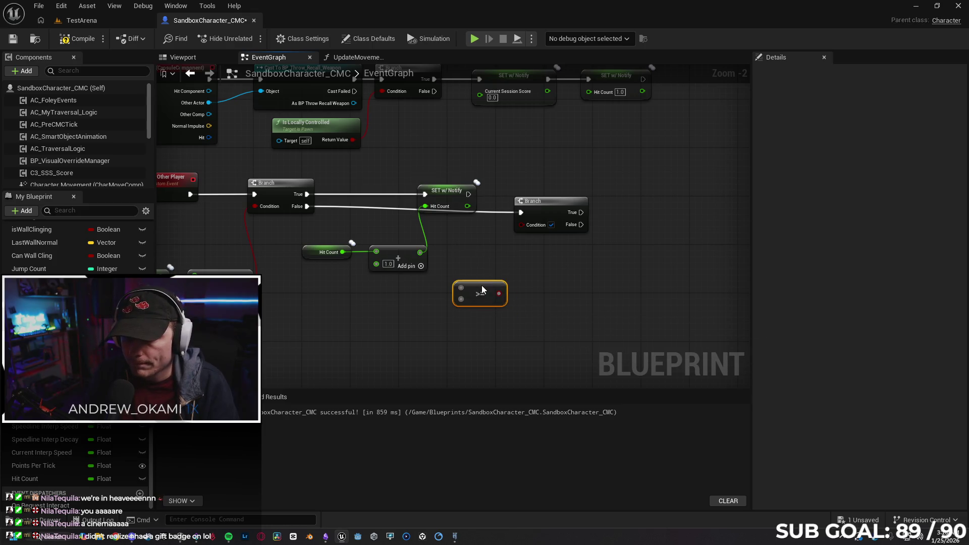
pyautogui.moveTo(501, 299); pyautogui.dragTo(521, 225)
pyautogui.moveTo(481, 290); pyautogui.dragTo(512, 278)
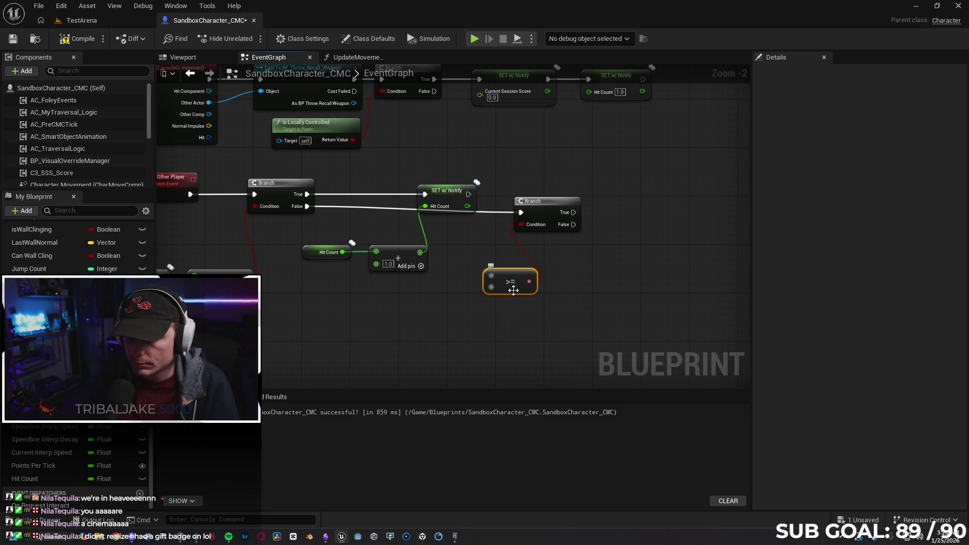
pyautogui.press('Delete')
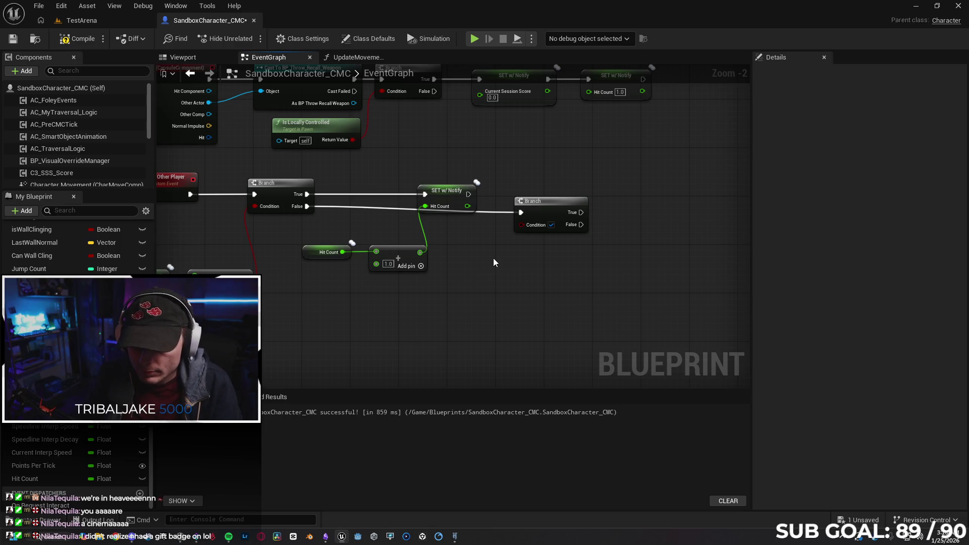
# Step: Try a Greater (>) node on the Condition fed by a Hit Count getter, then delete it
pyautogui.moveTo(519, 225); pyautogui.dragTo(502, 285)
pyautogui.write('>')
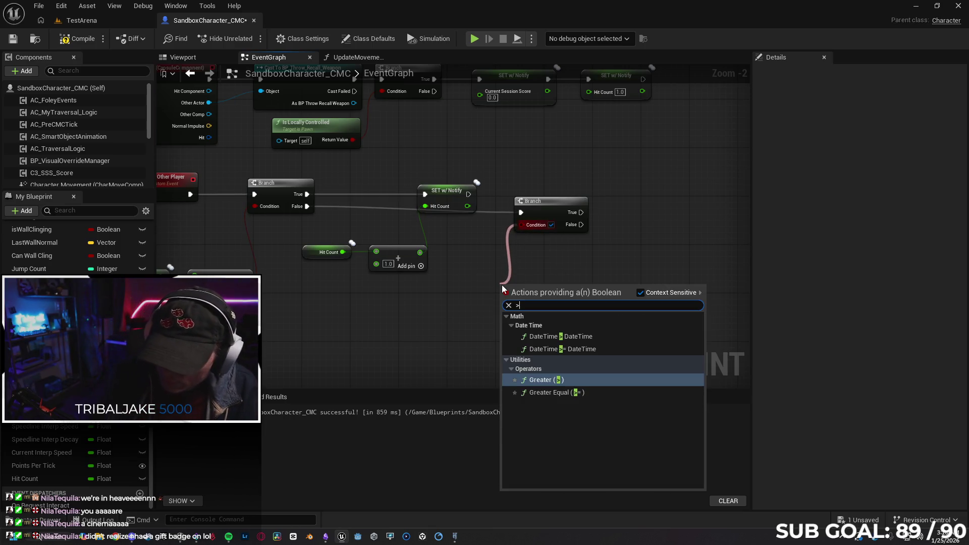
pyautogui.press('Return')
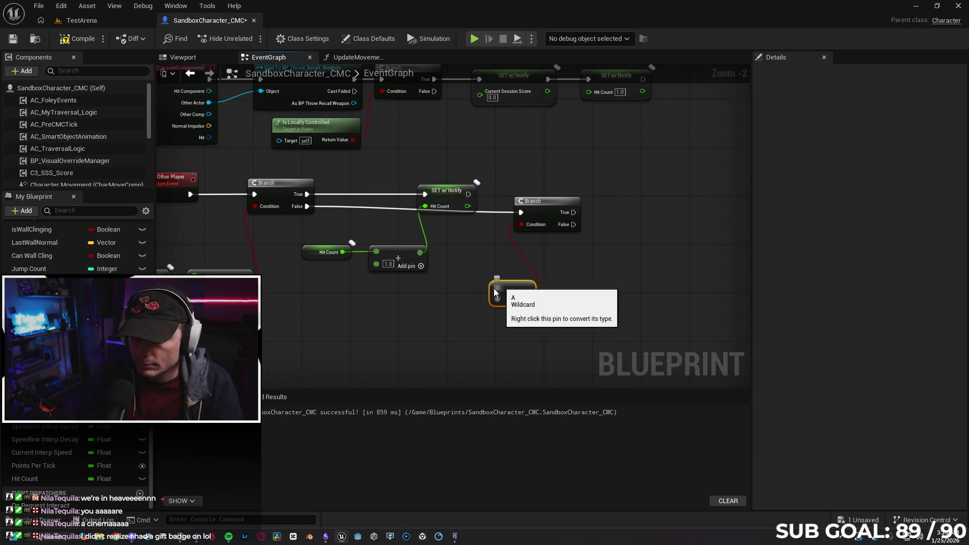
pyautogui.moveTo(537, 318); pyautogui.dragTo(599, 306)
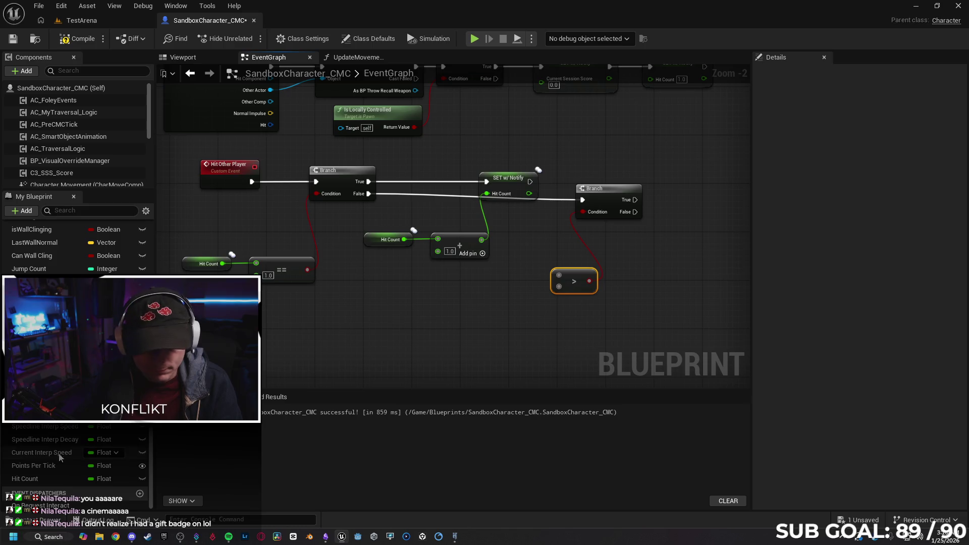
pyautogui.moveTo(30, 478); pyautogui.dragTo(558, 274)
pyautogui.moveTo(482, 292); pyautogui.dragTo(482, 286)
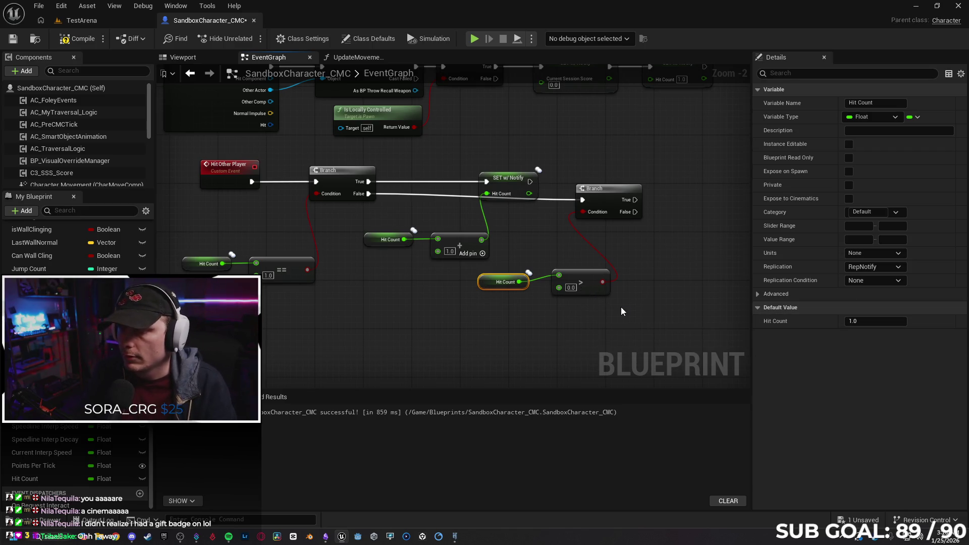
pyautogui.click(592, 287)
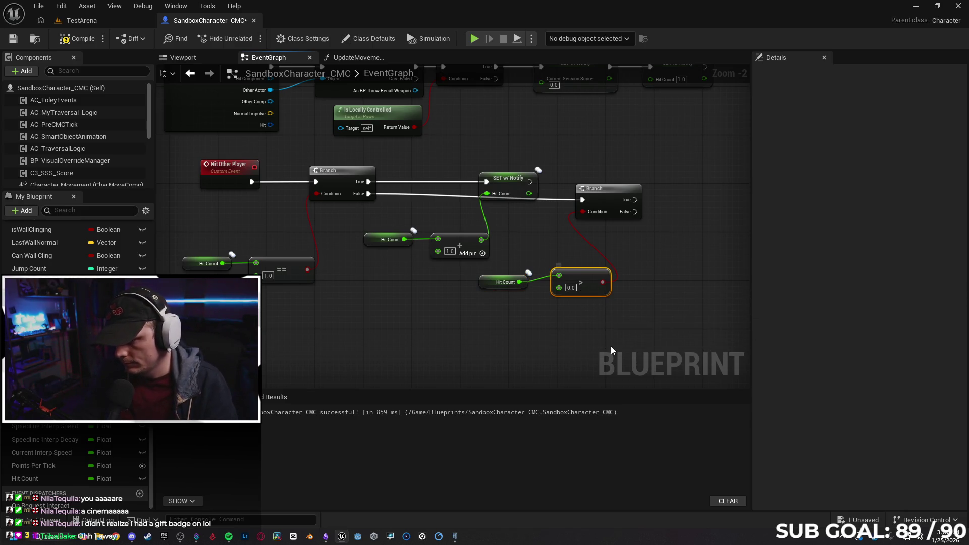
pyautogui.press('Delete')
# Step: Add a Greater Equal (>=) node fed by the Hit Count getter
pyautogui.moveTo(518, 282); pyautogui.dragTo(572, 286)
pyautogui.write('+')
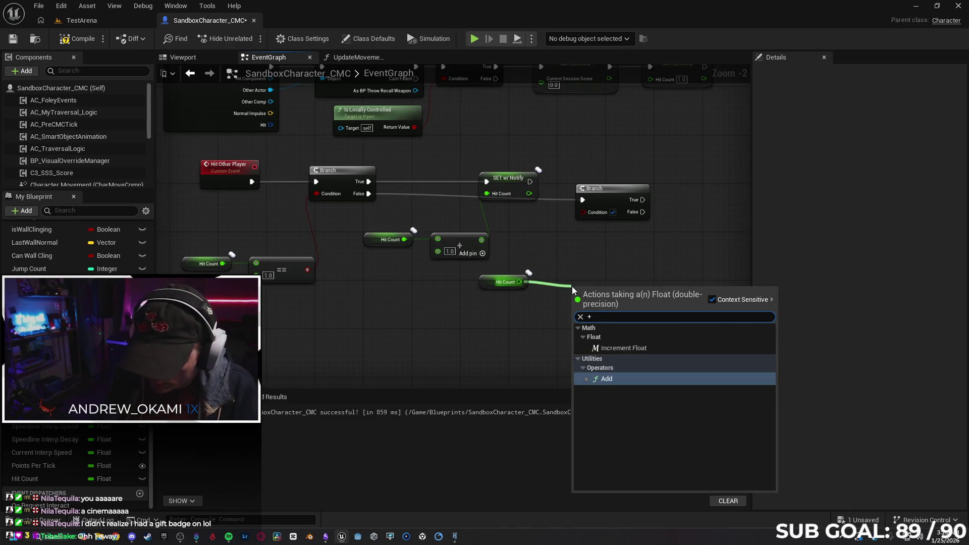
pyautogui.press('BackSpace')
pyautogui.write('=')
pyautogui.write('>')
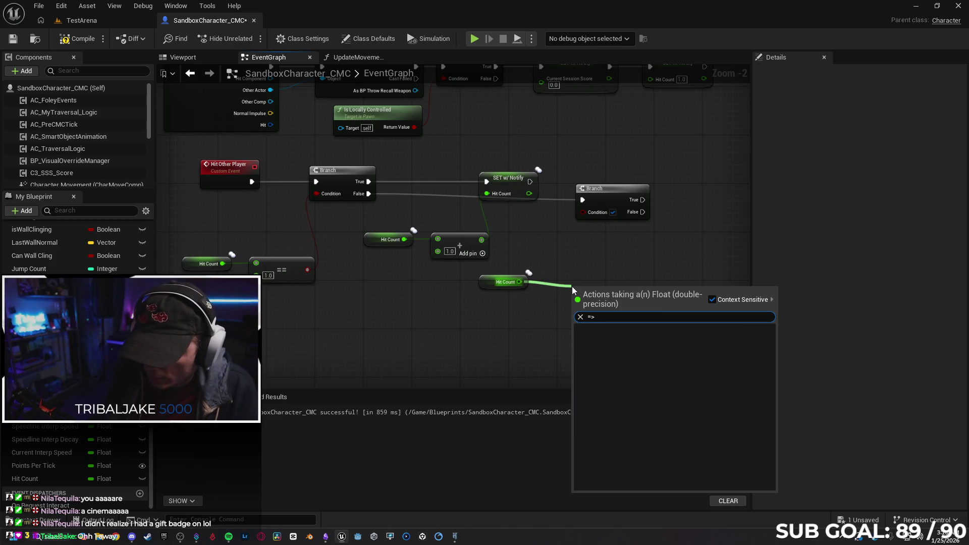
pyautogui.press('BackSpace')
pyautogui.write('>')
pyautogui.press('BackSpace')
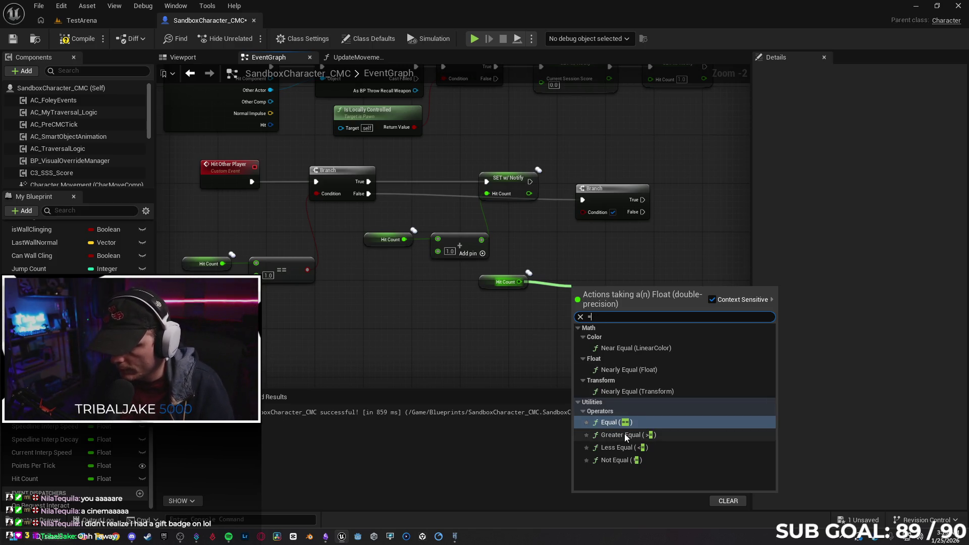
pyautogui.click(625, 435)
# Step: Set the >= node's threshold to 2.0 and tidy the surrounding nodes
pyautogui.click(576, 287)
pyautogui.write('2')
pyautogui.press('Return')
pyautogui.click(602, 314)
pyautogui.moveTo(598, 283)
pyautogui.mouseDown()
pyautogui.moveTo(641, 290)
pyautogui.moveTo(582, 212)
pyautogui.mouseUp()
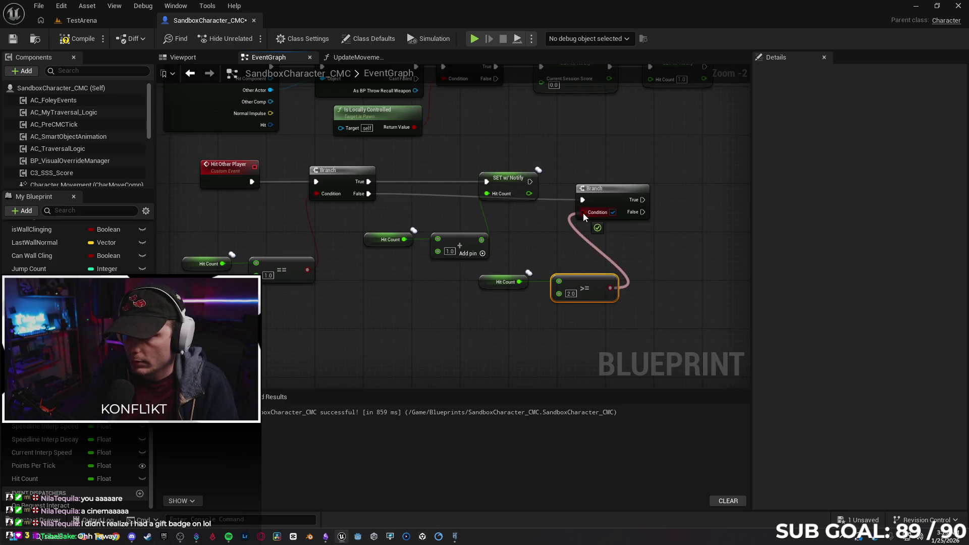
pyautogui.moveTo(335, 158)
pyautogui.mouseDown()
pyautogui.moveTo(392, 270)
pyautogui.moveTo(429, 268)
pyautogui.mouseUp()
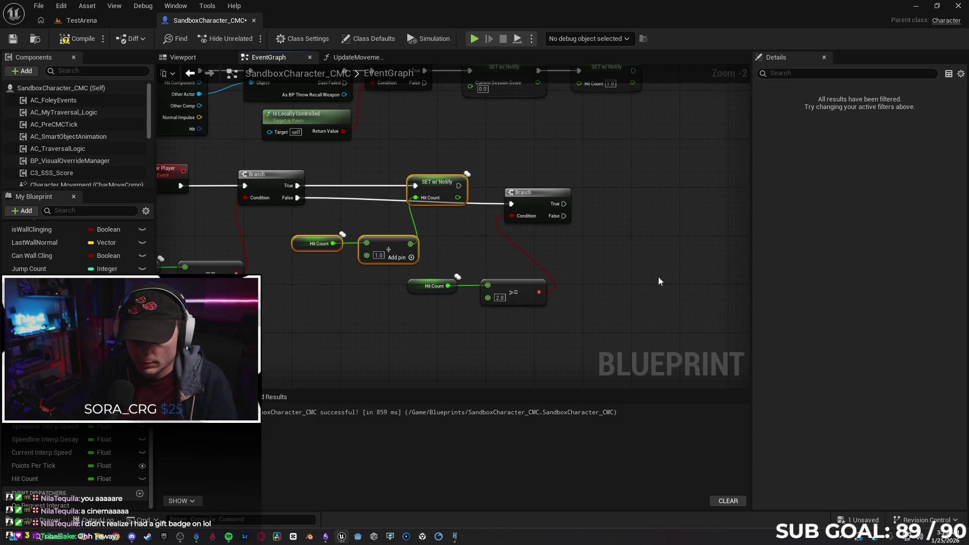
# Step: Paste the Hit Count +1.0 SET chain beside the second Branch, wire True into it, and start play
pyautogui.click(631, 203)
pyautogui.hotkey('ctrl', 'v')
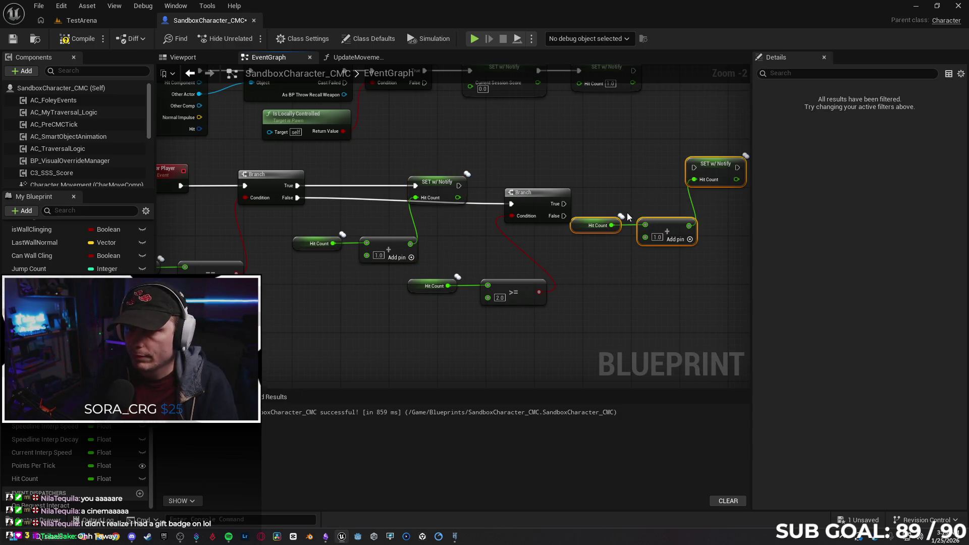
pyautogui.moveTo(711, 172); pyautogui.dragTo(703, 212)
pyautogui.moveTo(564, 203); pyautogui.dragTo(686, 210)
pyautogui.click(684, 267)
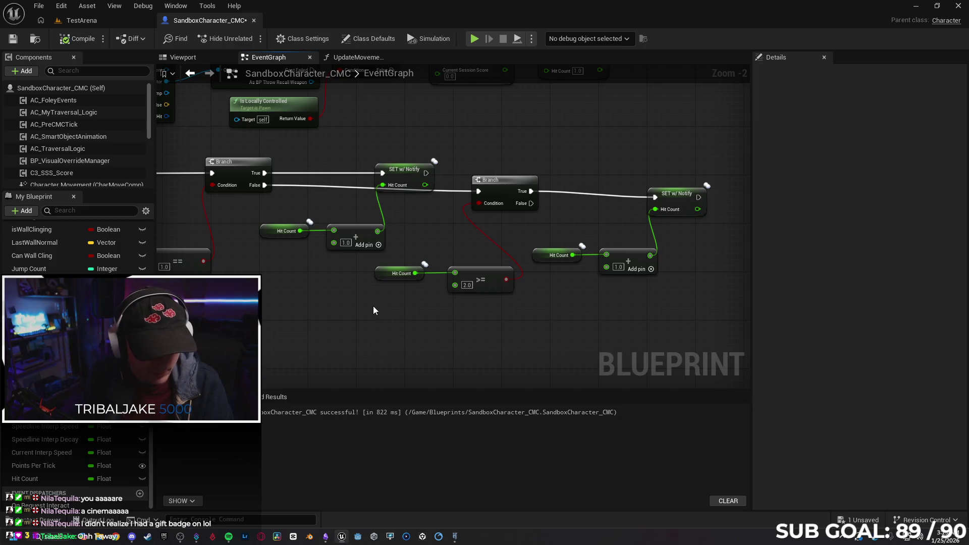
pyautogui.click(474, 40)
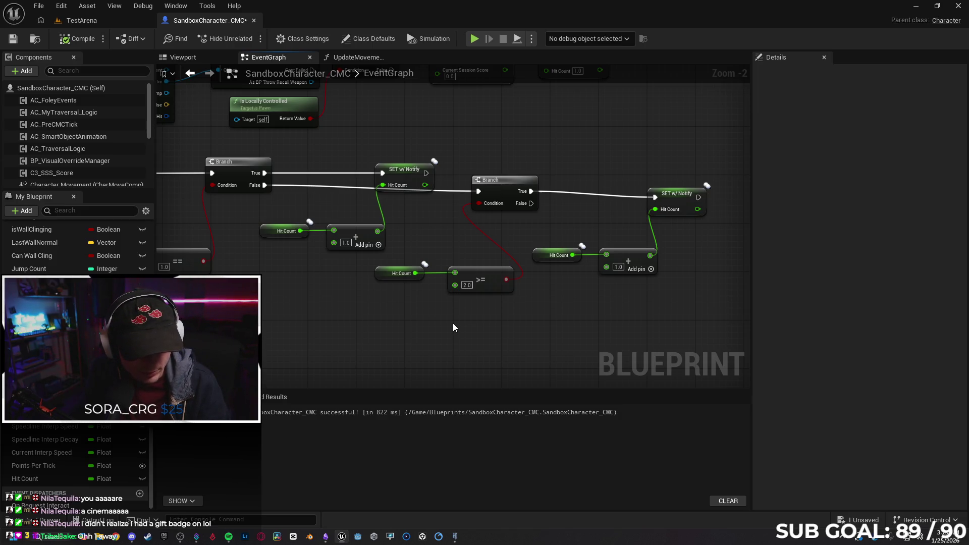
# Step: Run a two-client test where Client 2 runs forward and hits Client 1, then stop and close the log
pyautogui.click(473, 39)
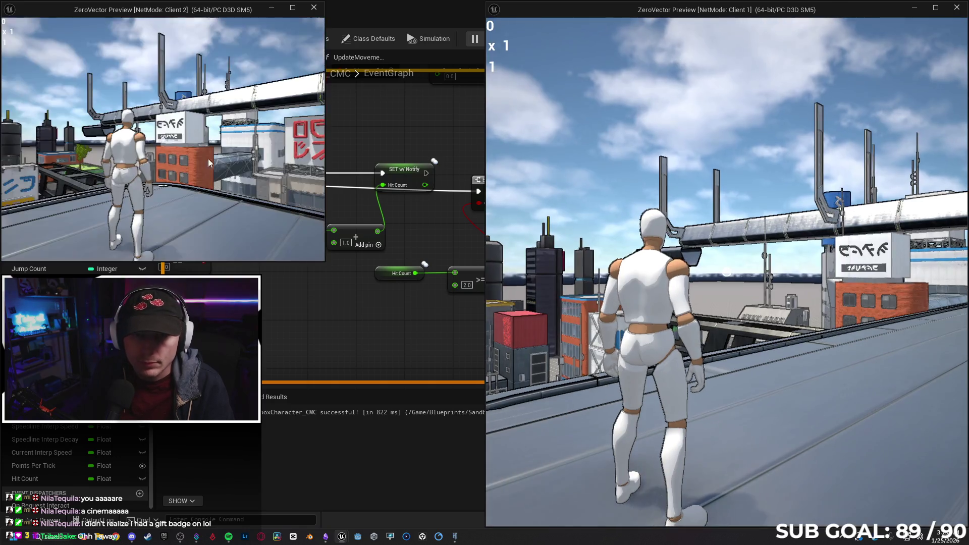
pyautogui.click(207, 159)
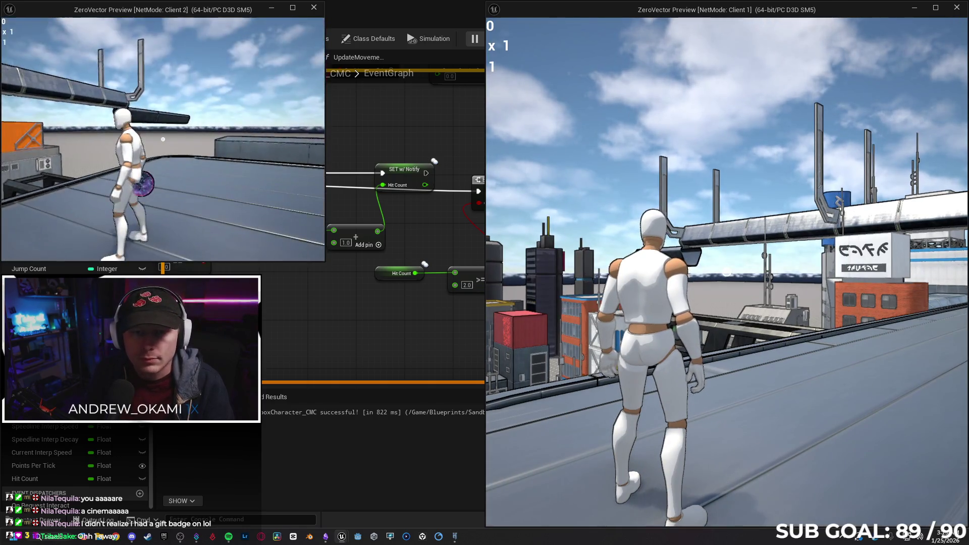
pyautogui.press('w')
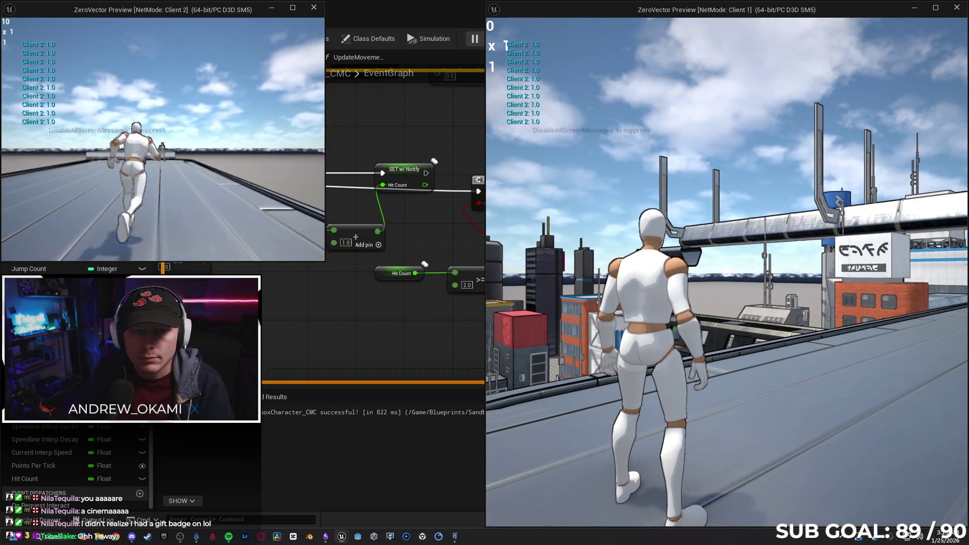
pyautogui.press('e')
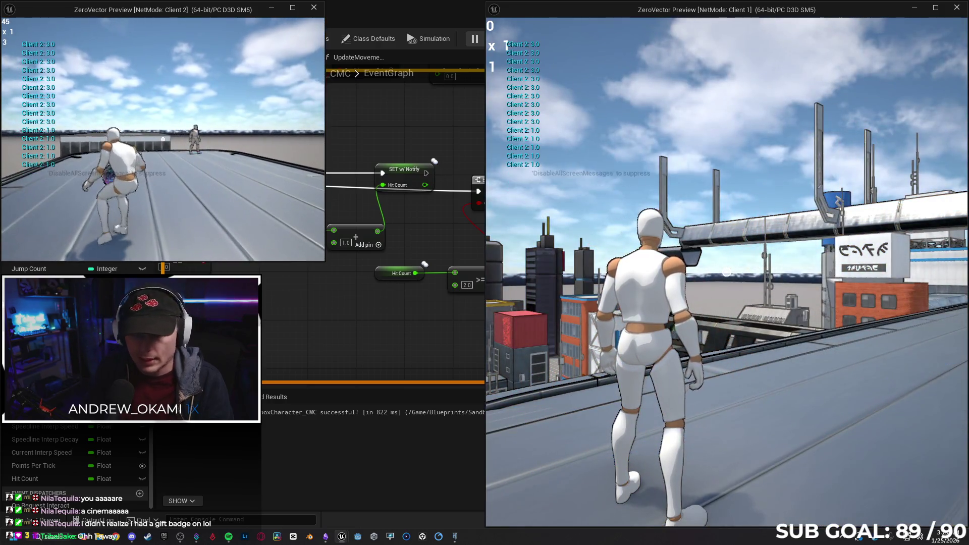
pyautogui.press('Escape')
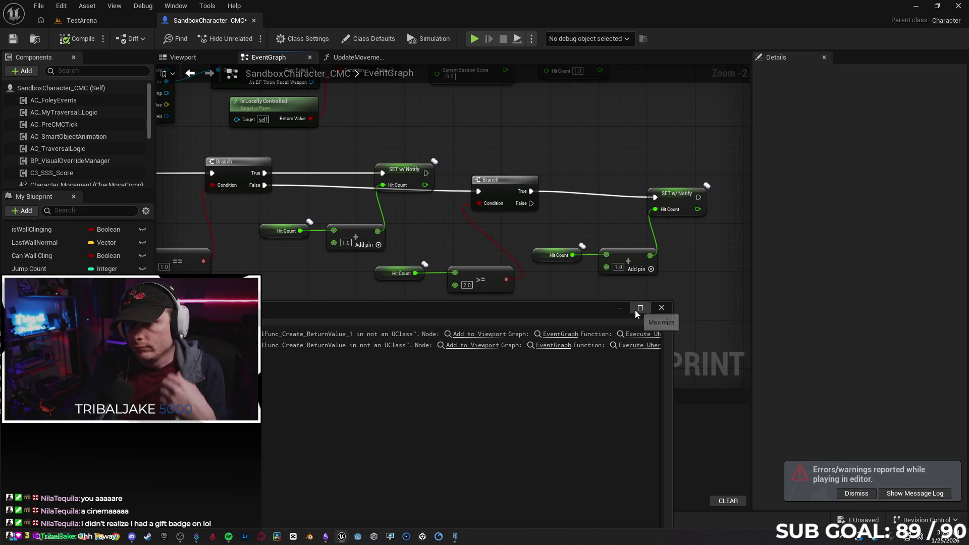
pyautogui.click(661, 307)
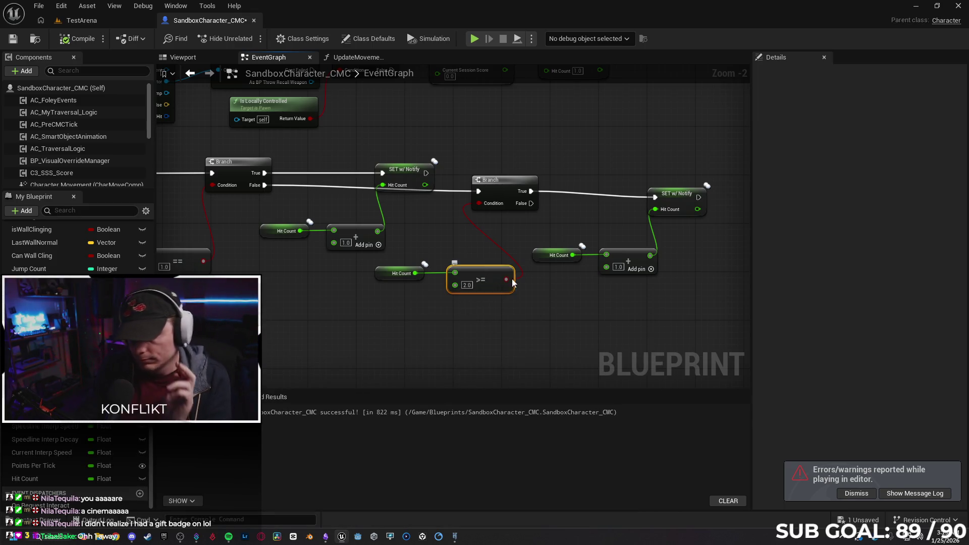
# Step: Replace the >= node with a Hit Count == 2.0 check feeding the second Branch's Condition
pyautogui.press('Delete')
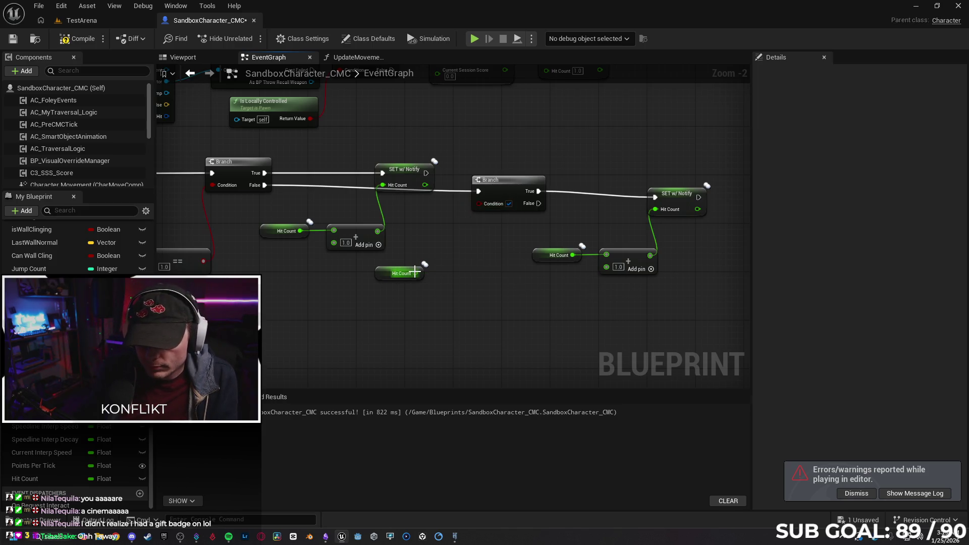
pyautogui.moveTo(414, 272); pyautogui.dragTo(463, 273)
pyautogui.write('=')
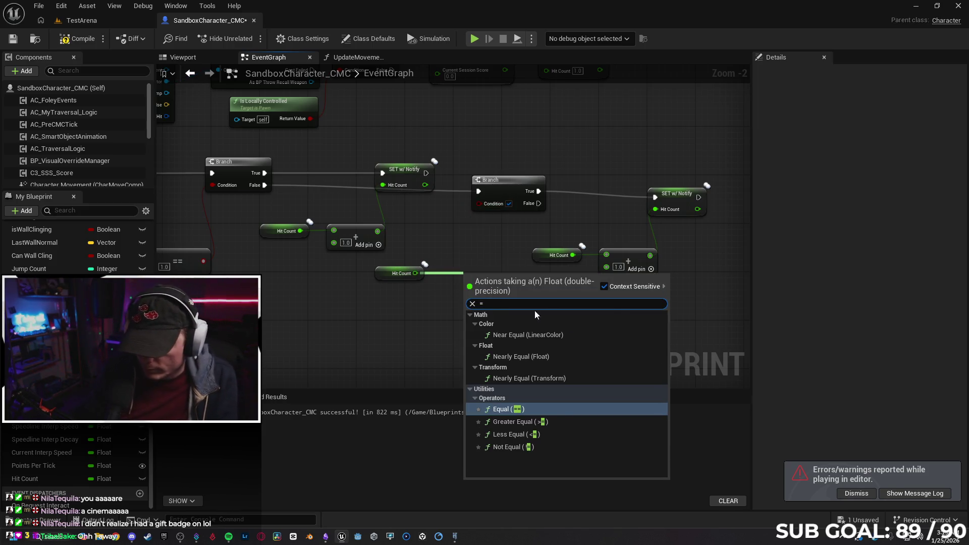
pyautogui.click(556, 408)
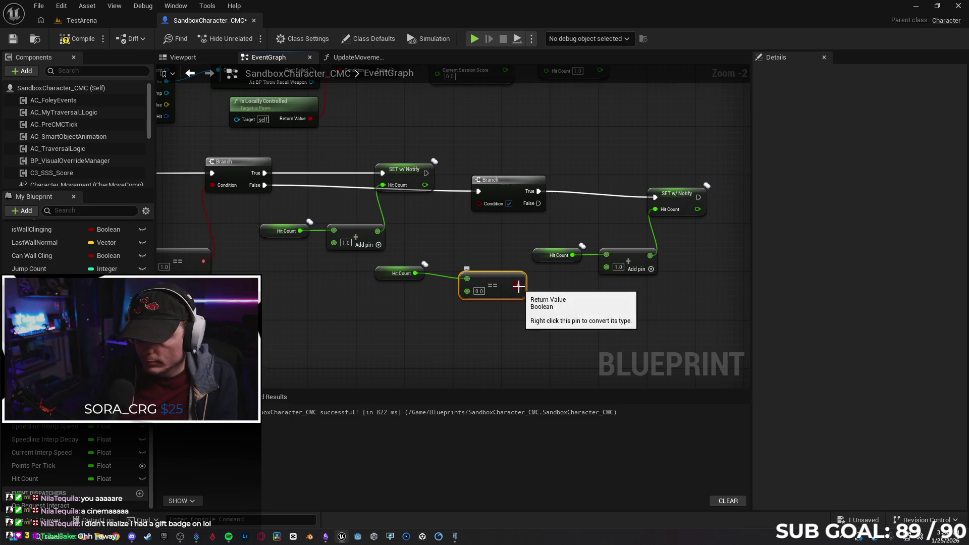
pyautogui.moveTo(508, 280)
pyautogui.mouseDown()
pyautogui.moveTo(489, 275)
pyautogui.moveTo(477, 204)
pyautogui.mouseUp()
pyautogui.click(555, 301)
pyautogui.click(461, 285)
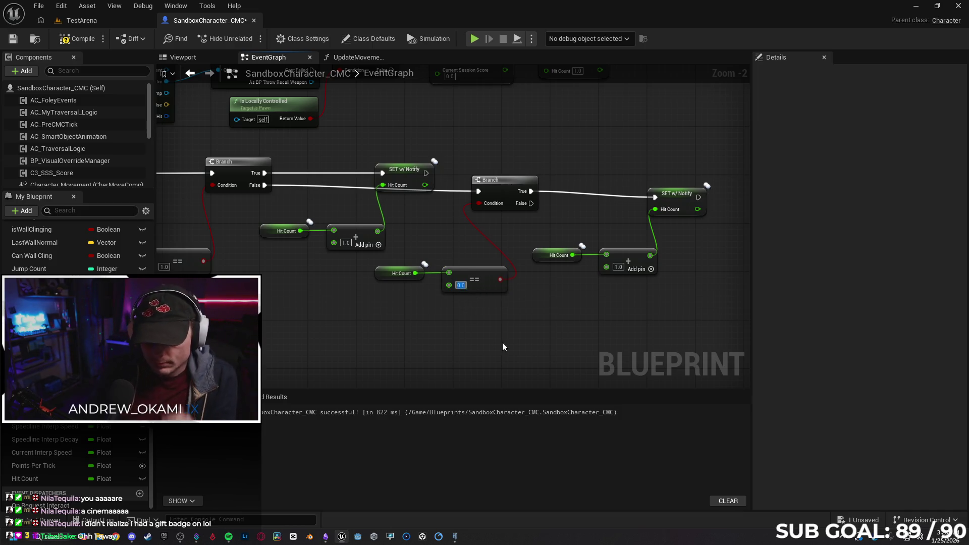
pyautogui.write('2')
pyautogui.press('Return')
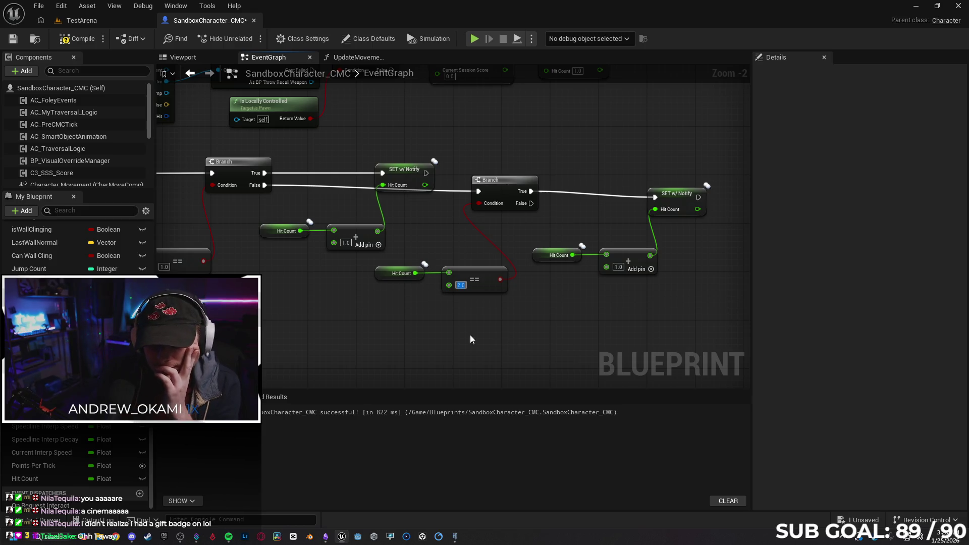
# Step: Review the right SET Hit Count node, then start a two-client play test focused on Client 2
pyautogui.moveTo(393, 323)
pyautogui.mouseDown()
pyautogui.moveTo(429, 287)
pyautogui.moveTo(342, 276)
pyautogui.moveTo(307, 293)
pyautogui.mouseUp()
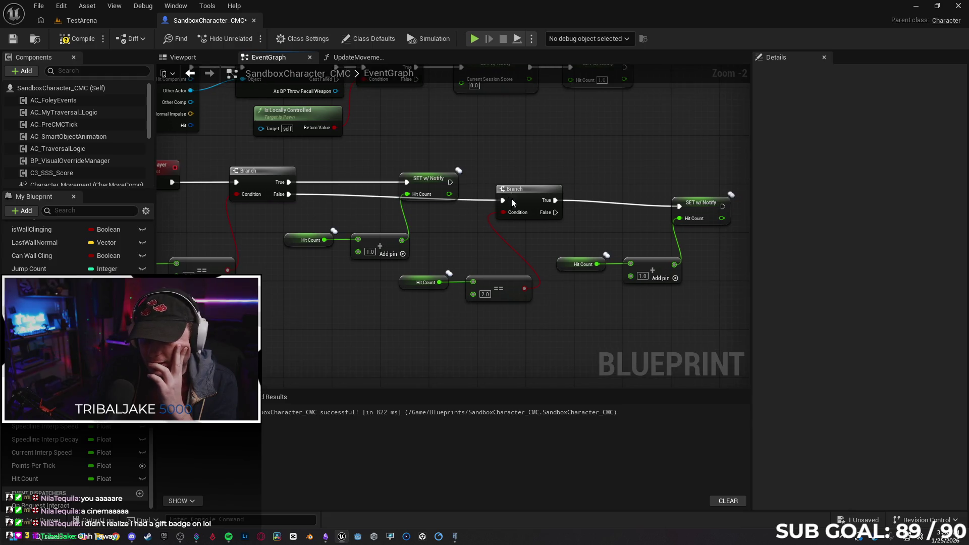
pyautogui.moveTo(514, 338)
pyautogui.mouseDown()
pyautogui.moveTo(423, 343)
pyautogui.moveTo(511, 336)
pyautogui.mouseUp()
pyautogui.click(609, 196)
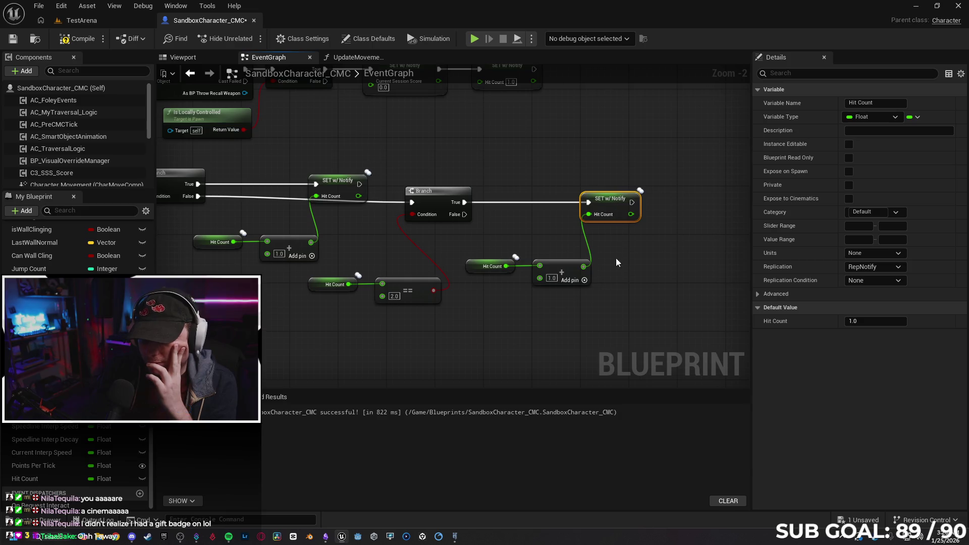
pyautogui.click(629, 294)
pyautogui.moveTo(630, 294); pyautogui.dragTo(610, 290)
pyautogui.moveTo(499, 307)
pyautogui.mouseDown()
pyautogui.moveTo(637, 290)
pyautogui.moveTo(558, 268)
pyautogui.moveTo(540, 300)
pyautogui.mouseUp()
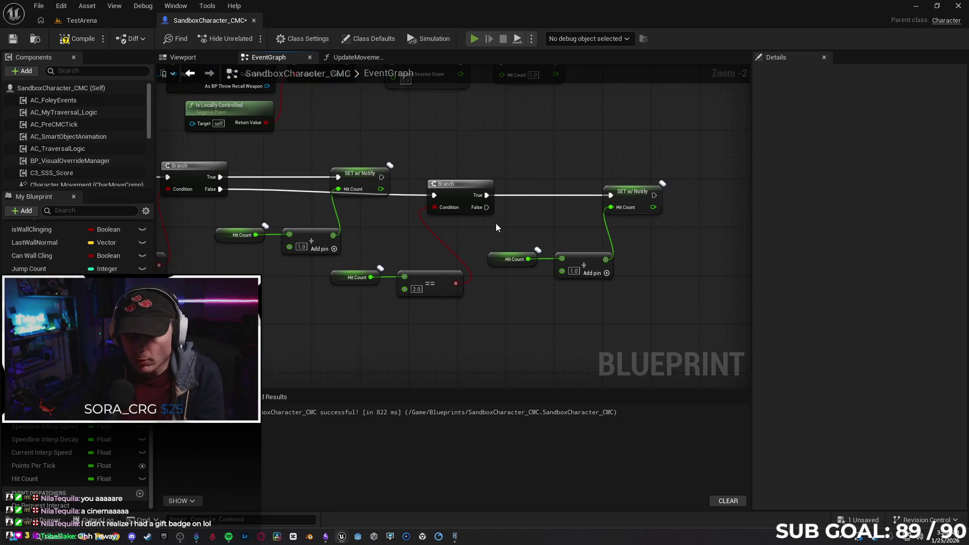
pyautogui.hotkey('alt', 'p')
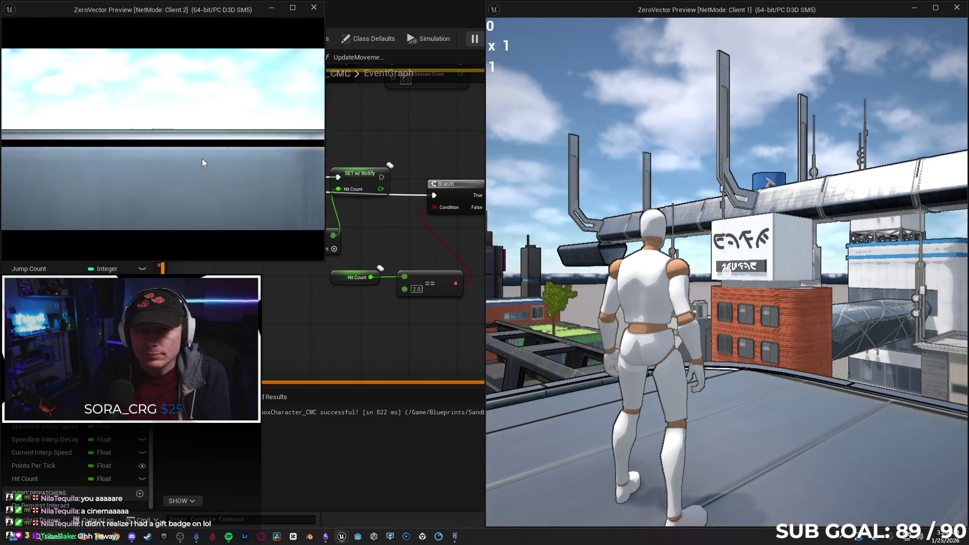
pyautogui.click(202, 159)
# Step: As Client 2, run forward and hit the other player, then stop play and close the message log
pyautogui.press('w')
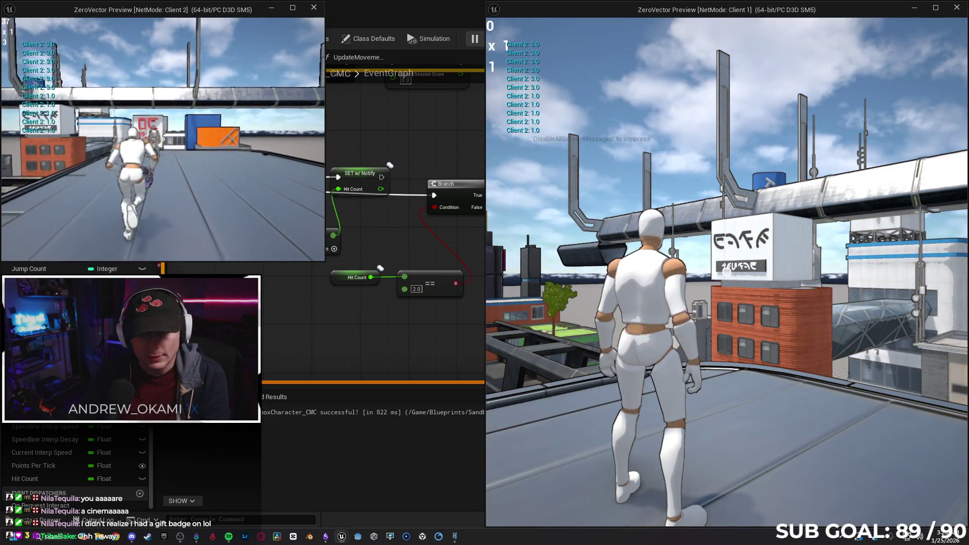
pyautogui.press('e')
pyautogui.press('Escape')
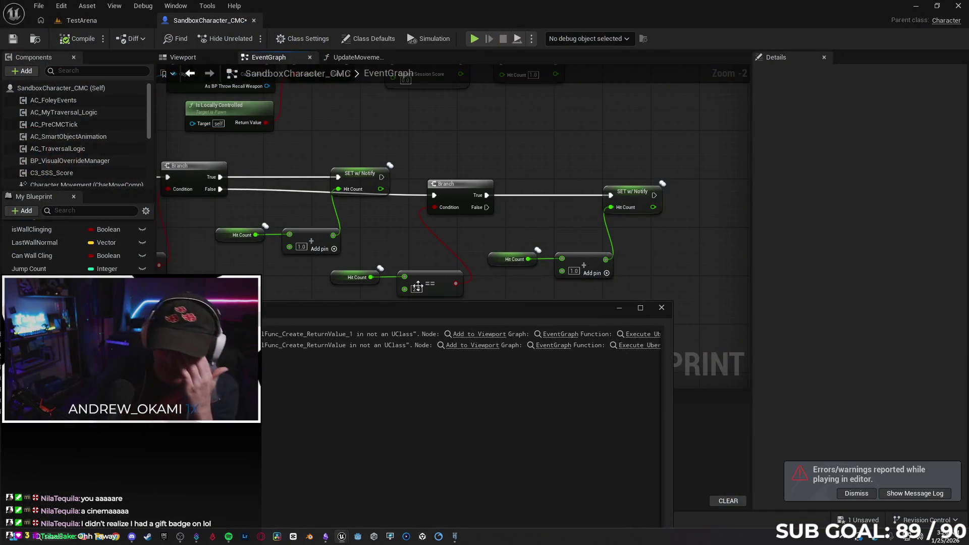
pyautogui.click(660, 308)
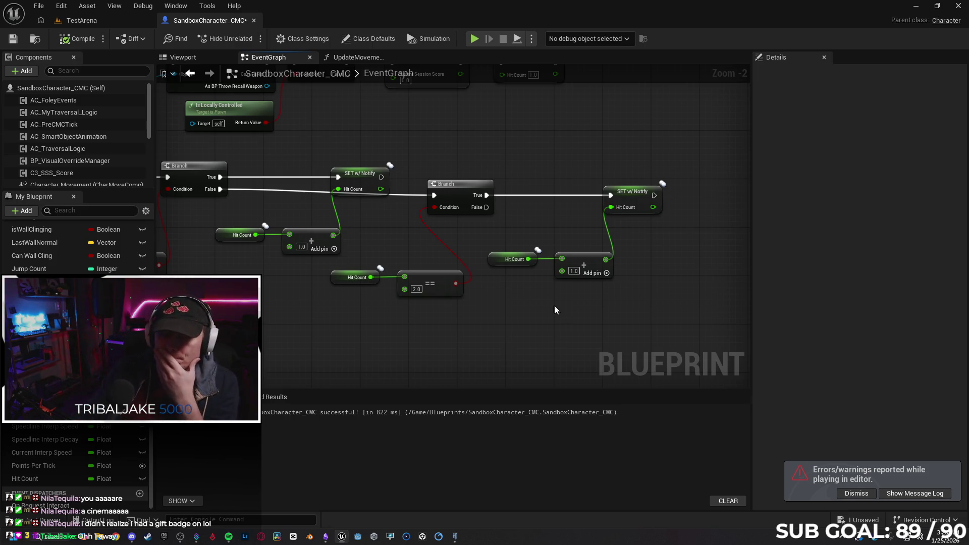
# Step: Delete the first Branch along with its Hit Count and == comparison nodes
pyautogui.moveTo(277, 336); pyautogui.dragTo(413, 322)
pyautogui.moveTo(574, 328); pyautogui.dragTo(486, 310)
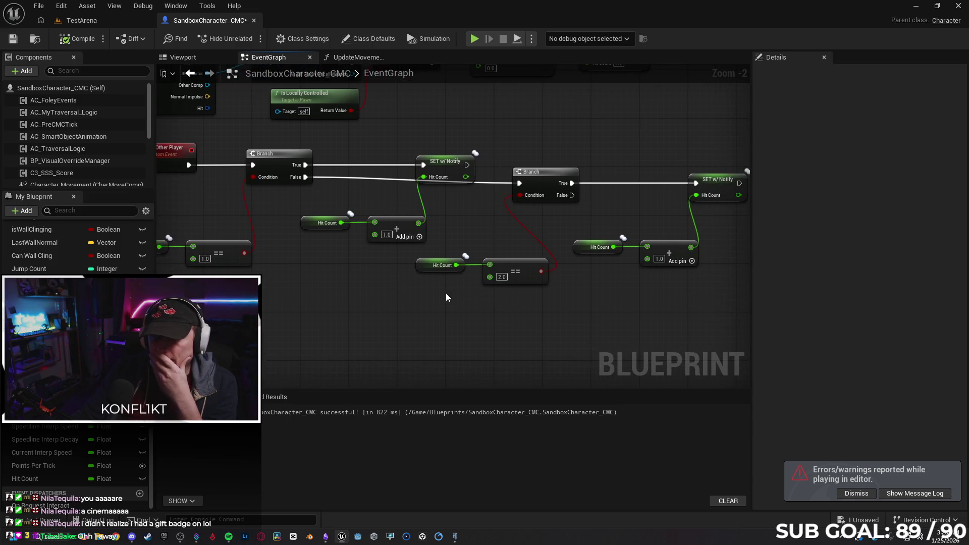
pyautogui.scroll(-1, 447, 293)
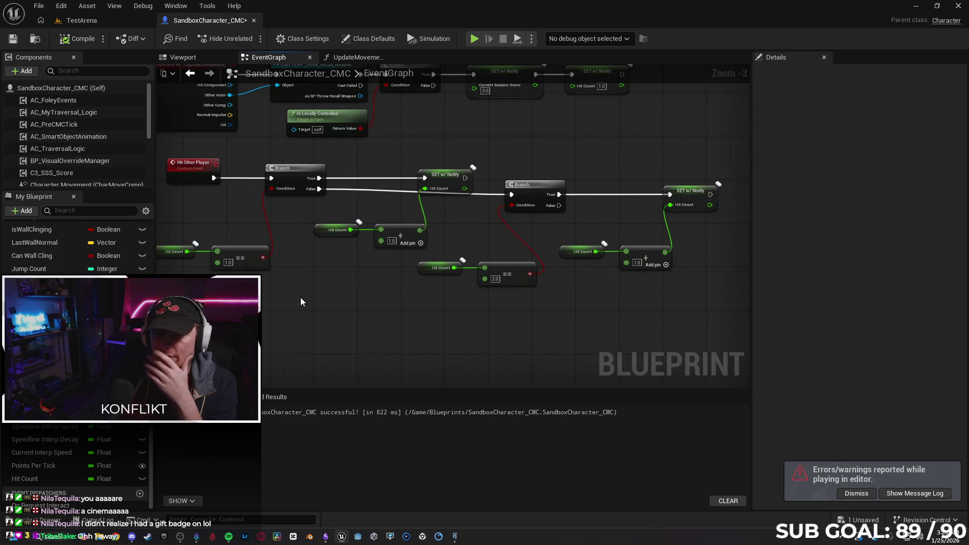
pyautogui.click(292, 173)
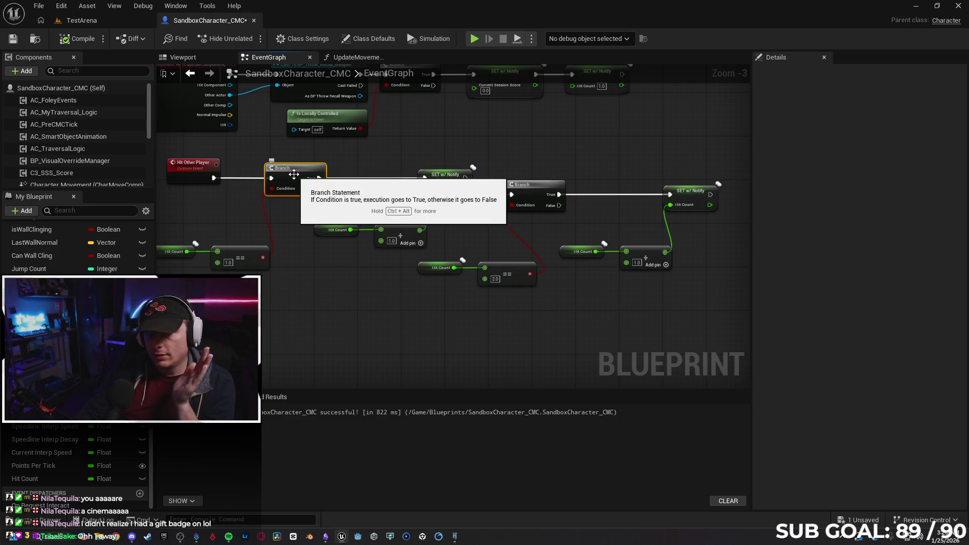
pyautogui.click(301, 299)
pyautogui.moveTo(300, 299); pyautogui.dragTo(175, 238)
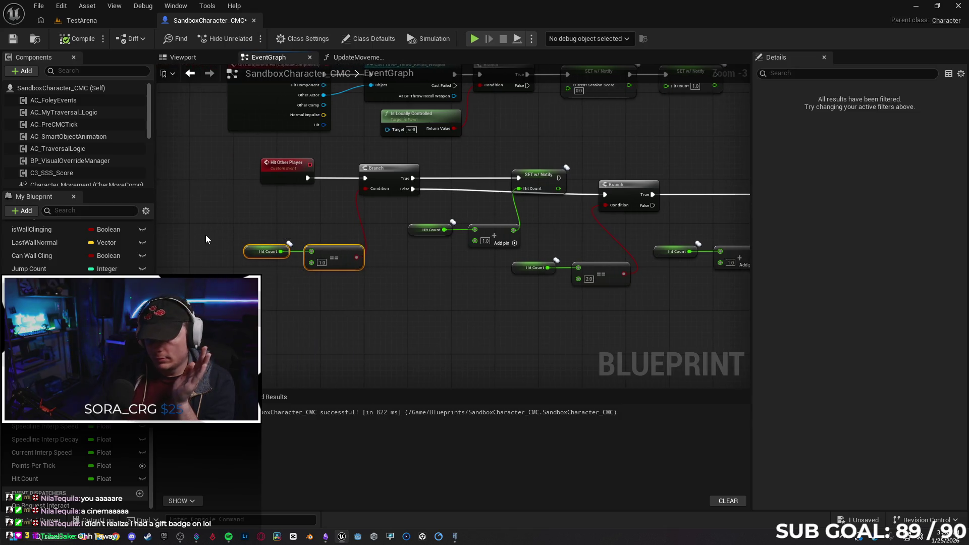
pyautogui.press('Delete')
pyautogui.click(393, 170)
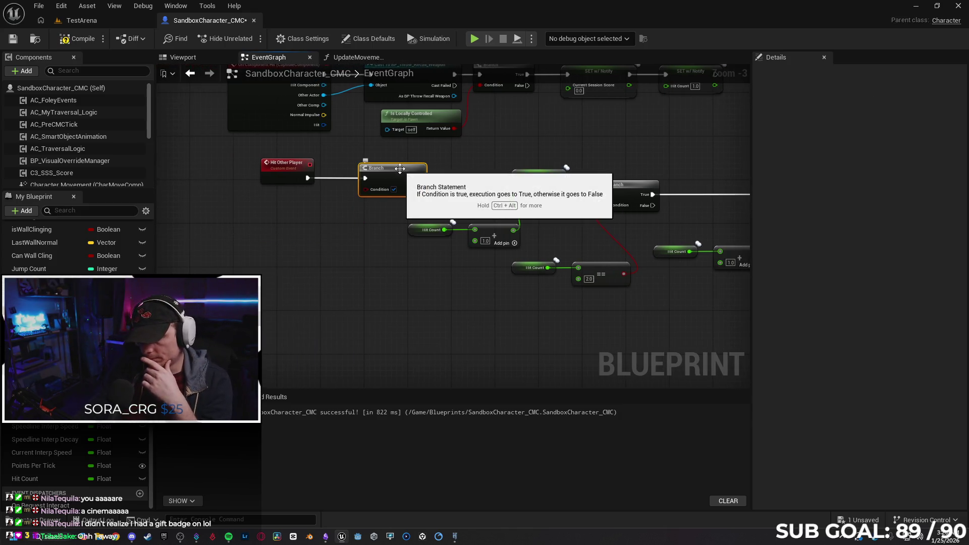
pyautogui.press('Delete')
# Step: Shift the Hit Count +1 SET chain left and wire Hit Other Player directly into it
pyautogui.moveTo(542, 129)
pyautogui.mouseDown()
pyautogui.moveTo(425, 256)
pyautogui.moveTo(466, 252)
pyautogui.mouseUp()
pyautogui.moveTo(389, 277)
pyautogui.mouseDown()
pyautogui.moveTo(529, 194)
pyautogui.moveTo(540, 174)
pyautogui.moveTo(414, 175)
pyautogui.mouseUp()
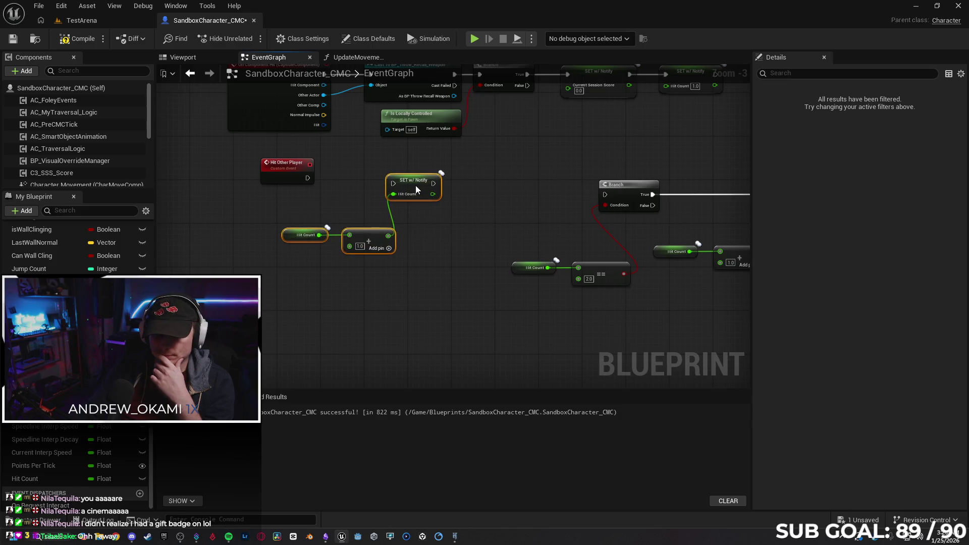
pyautogui.click(319, 178)
pyautogui.moveTo(308, 178); pyautogui.dragTo(392, 177)
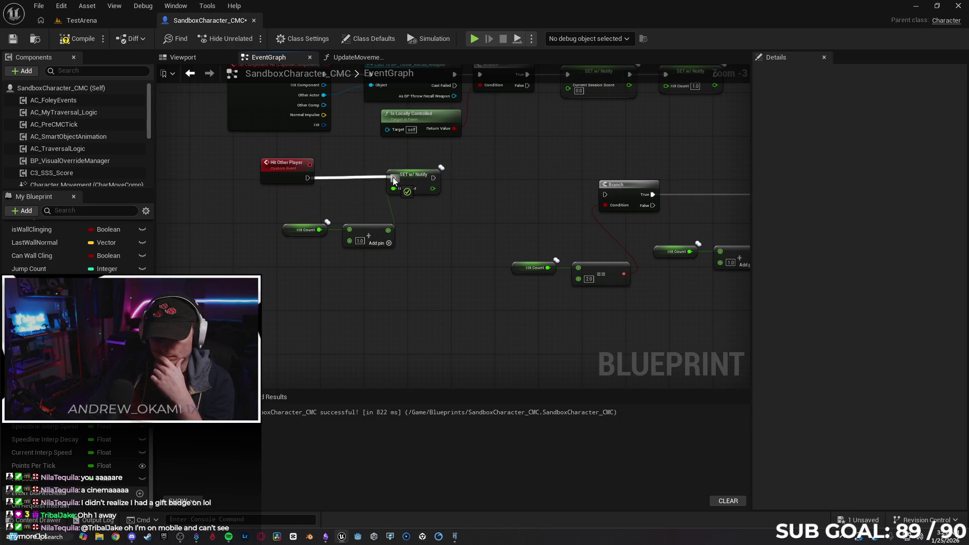
# Step: Delete the second Branch together with its Hit Count == comparison nodes
pyautogui.moveTo(549, 191); pyautogui.dragTo(406, 183)
pyautogui.moveTo(386, 124); pyautogui.dragTo(673, 318)
pyautogui.press('Delete')
pyautogui.moveTo(389, 231); pyautogui.dragTo(543, 251)
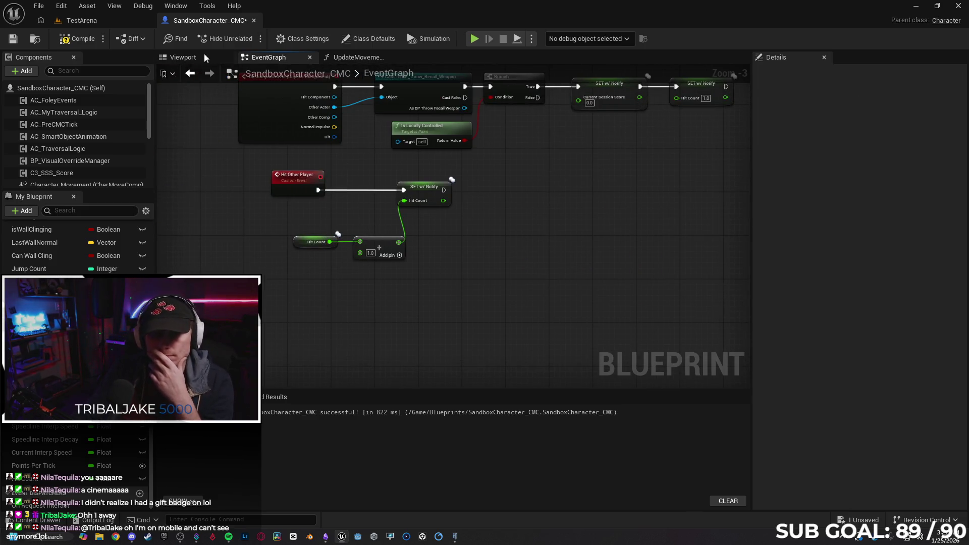
# Step: In UpdateMovementScore, check that Points Per Tick, Current Multiplier and Hit Count are Float variables
pyautogui.click(361, 57)
pyautogui.moveTo(407, 262); pyautogui.dragTo(485, 290)
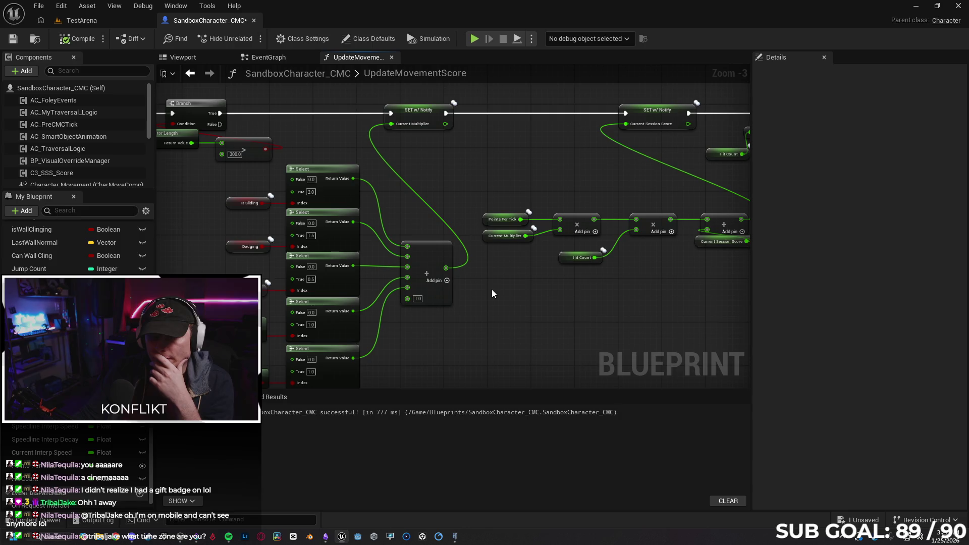
pyautogui.click(485, 219)
pyautogui.moveTo(523, 233); pyautogui.dragTo(491, 230)
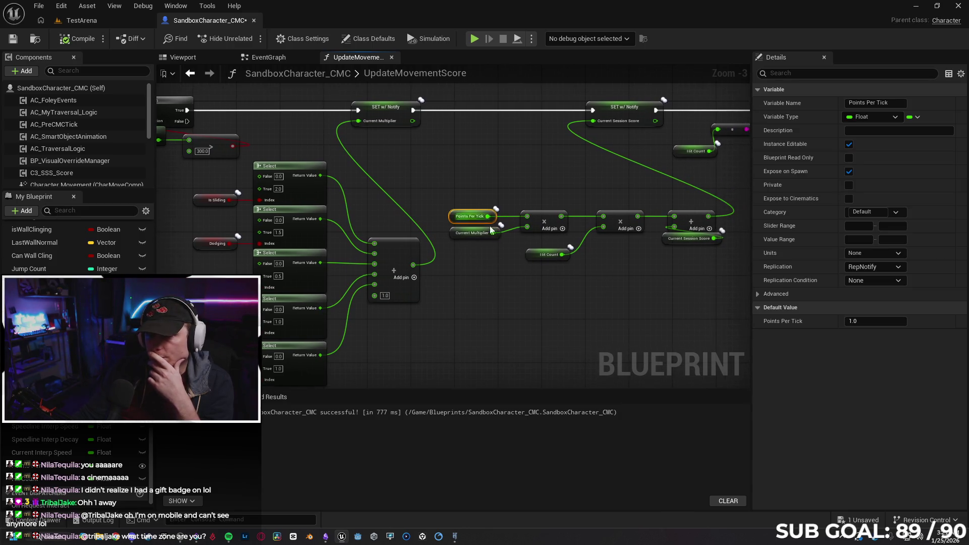
pyautogui.click(456, 232)
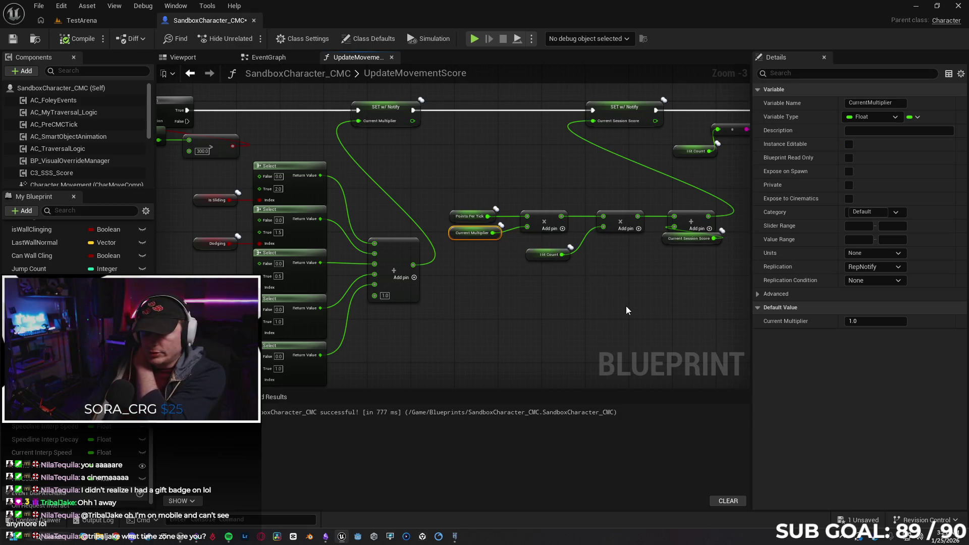
pyautogui.moveTo(625, 306); pyautogui.dragTo(584, 311)
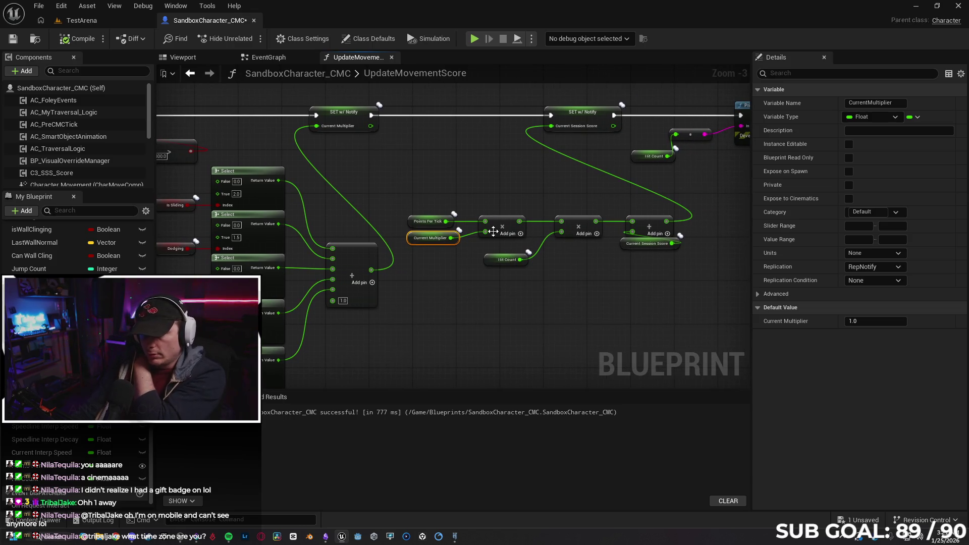
pyautogui.moveTo(555, 283); pyautogui.dragTo(582, 277)
pyautogui.click(532, 254)
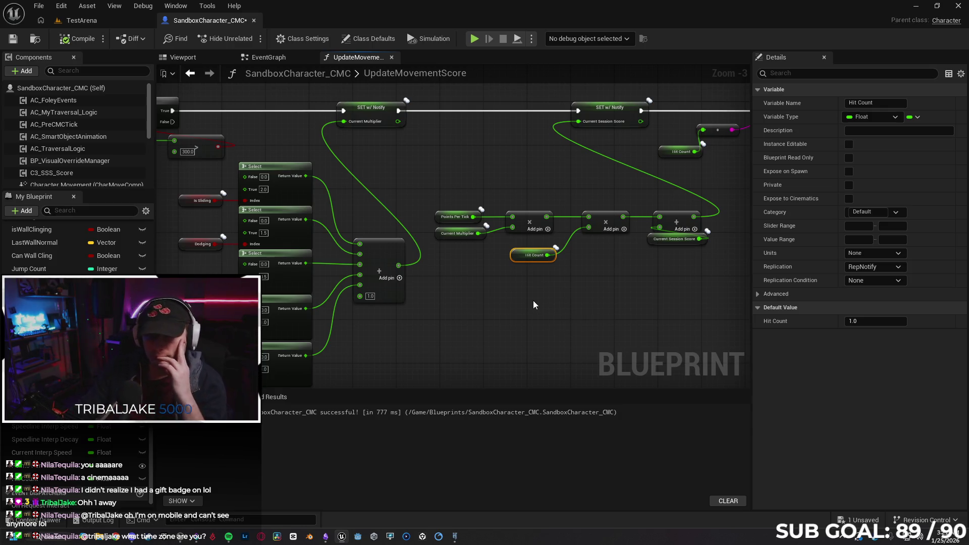
pyautogui.moveTo(551, 295)
pyautogui.mouseDown()
pyautogui.moveTo(525, 283)
pyautogui.moveTo(540, 299)
pyautogui.moveTo(411, 310)
pyautogui.mouseUp()
pyautogui.moveTo(549, 162); pyautogui.dragTo(544, 156)
pyautogui.click(606, 189)
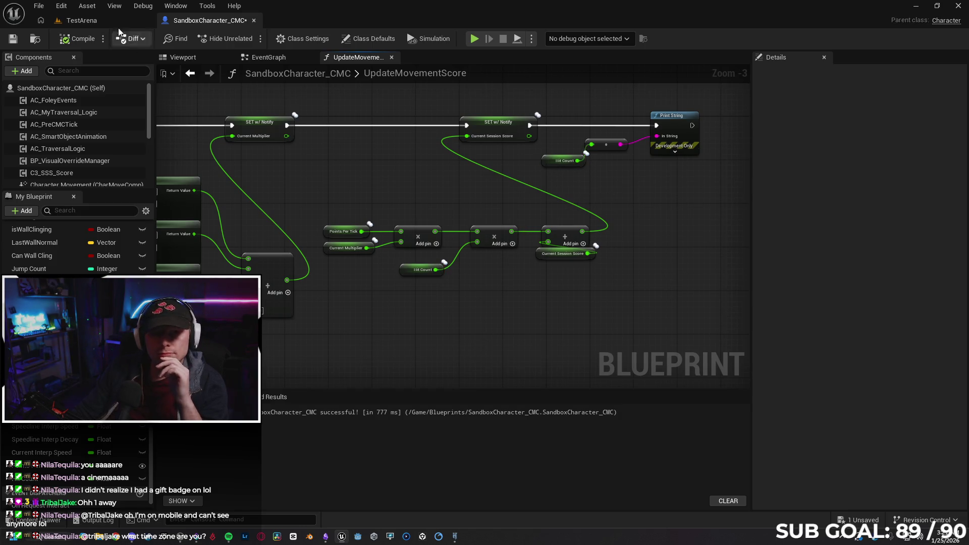
# Step: Glance at the TestArena level, then return to the SandboxCharacter_CMC Blueprint's Select nodes
pyautogui.click(105, 18)
pyautogui.click(210, 22)
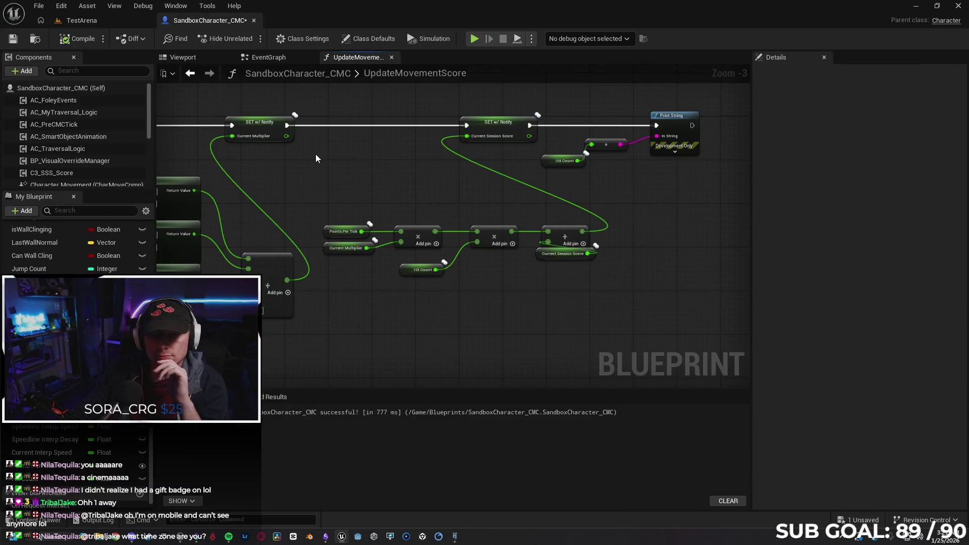
pyautogui.moveTo(313, 154); pyautogui.dragTo(441, 161)
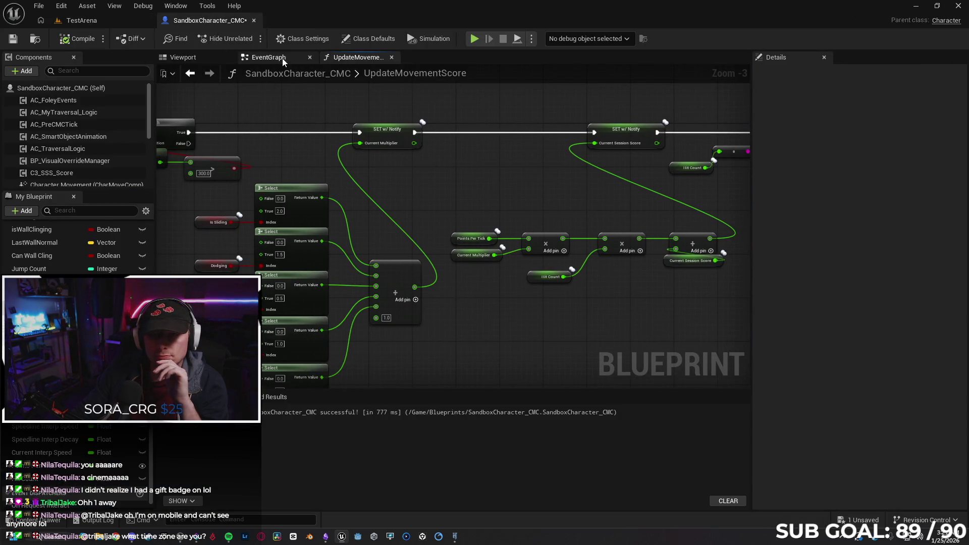
# Step: Add a Print String after SET Hit Count, exposing its In String as a Hit Other Player input
pyautogui.click(283, 59)
pyautogui.scroll(2, 499, 182)
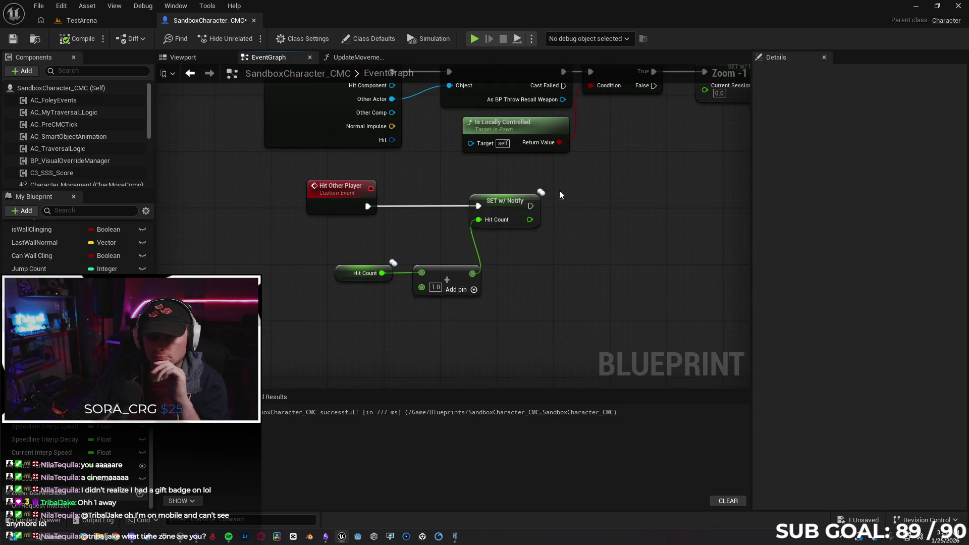
pyautogui.rightClick(587, 212)
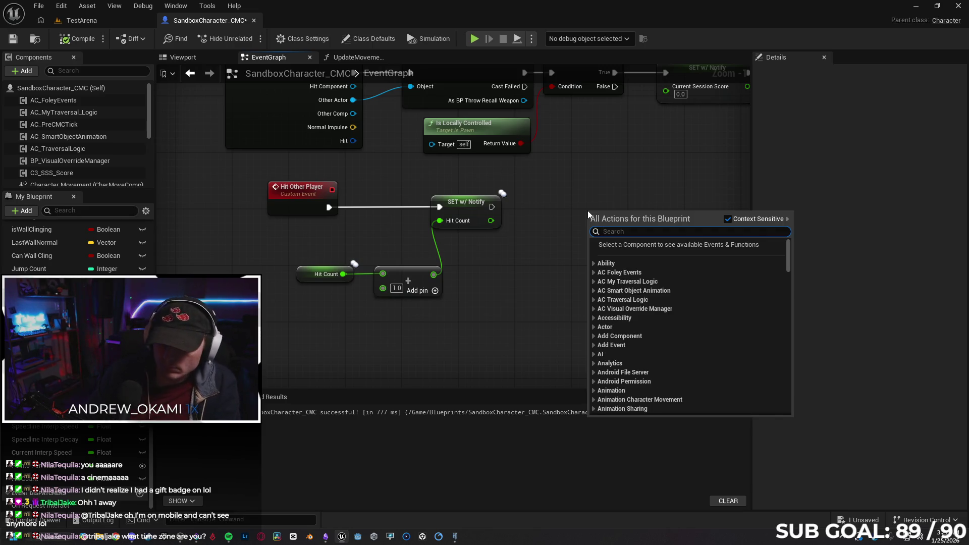
pyautogui.write('print')
pyautogui.press('Return')
pyautogui.moveTo(593, 242)
pyautogui.mouseDown()
pyautogui.moveTo(295, 198)
pyautogui.moveTo(301, 223)
pyautogui.mouseUp()
pyautogui.moveTo(620, 214); pyautogui.dragTo(622, 203)
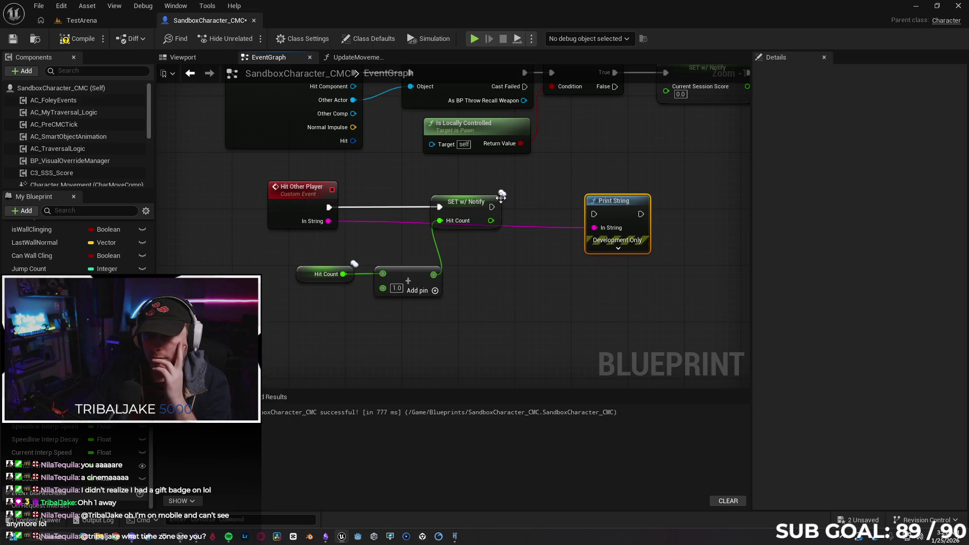
pyautogui.moveTo(491, 207); pyautogui.dragTo(597, 215)
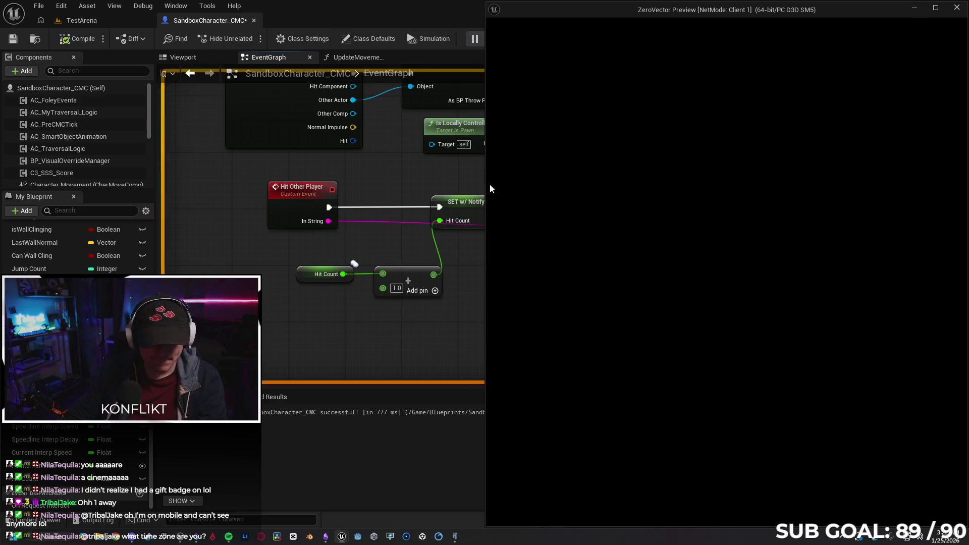
# Step: Run a two-client test throwing orbs from Client 2 at Client 1, then stop and close the log
pyautogui.hotkey('alt', 'p')
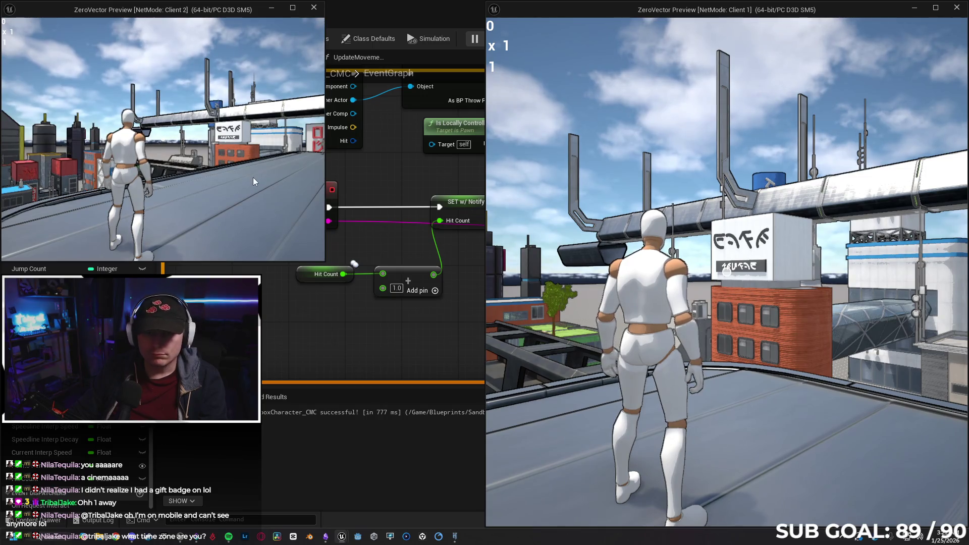
pyautogui.click(253, 177)
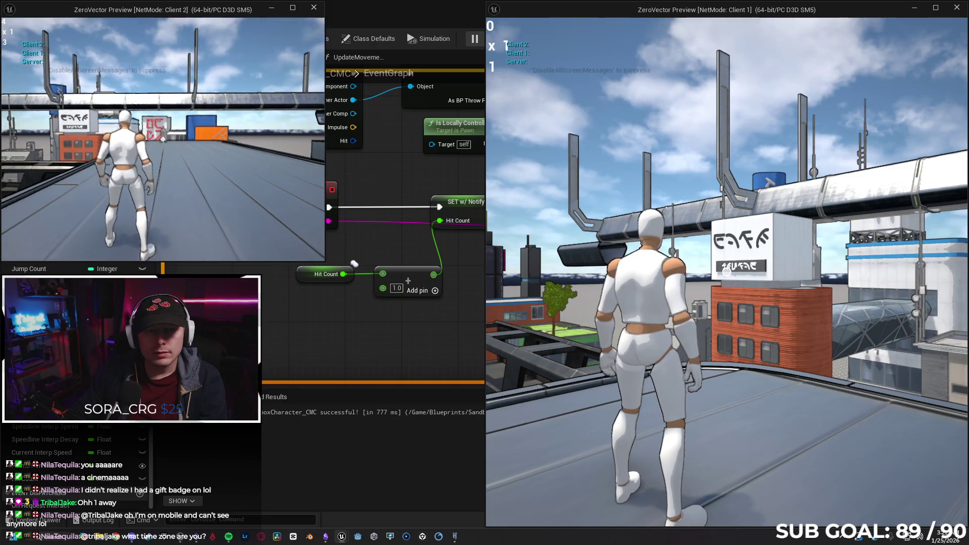
pyautogui.click(162, 139)
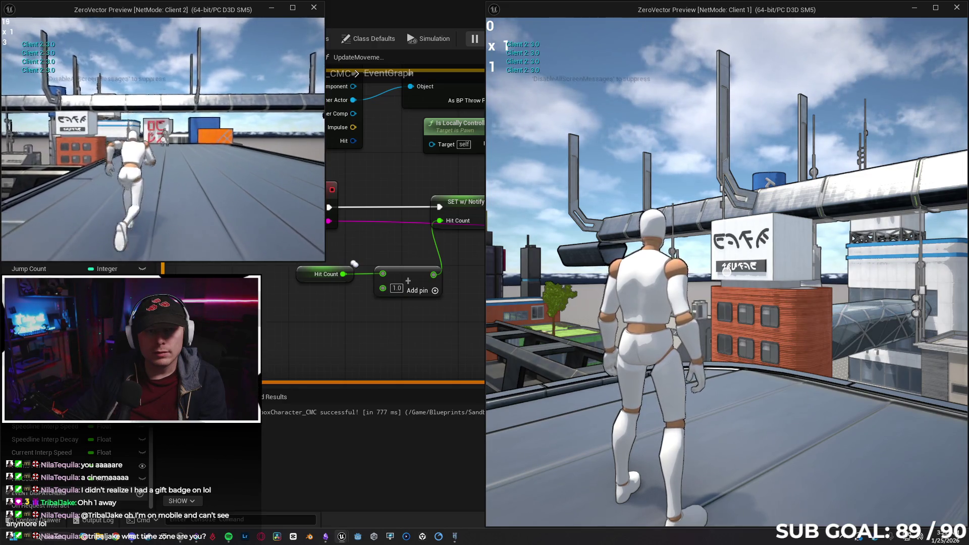
pyautogui.click(162, 140)
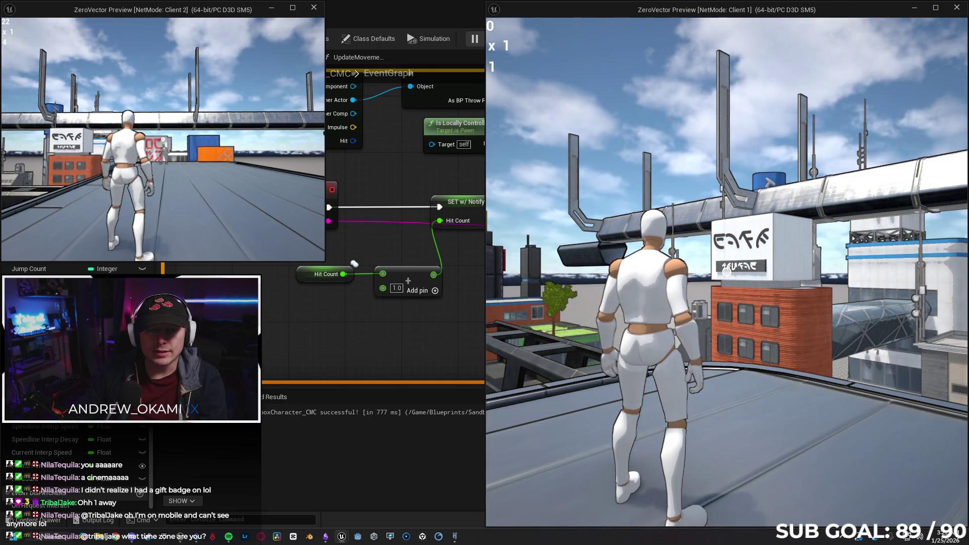
pyautogui.press('Escape')
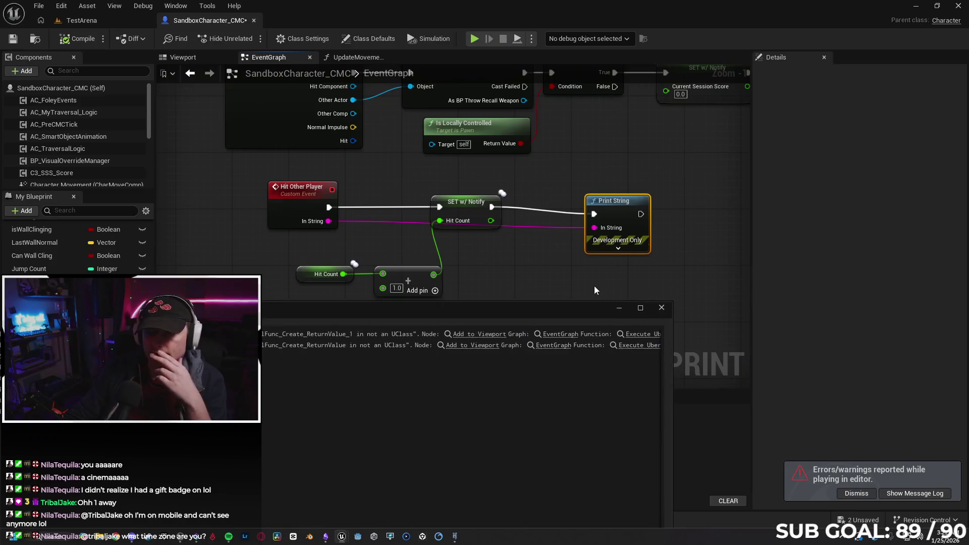
pyautogui.click(661, 307)
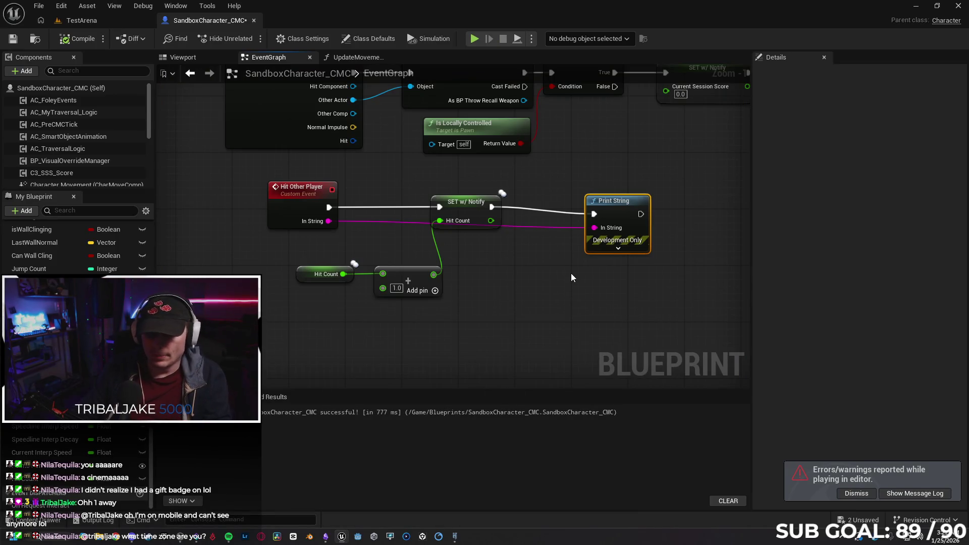
# Step: Undo the Print String links, delete the Print String node, and dismiss the errors/warnings notice
pyautogui.hotkey('ctrl', 'z')
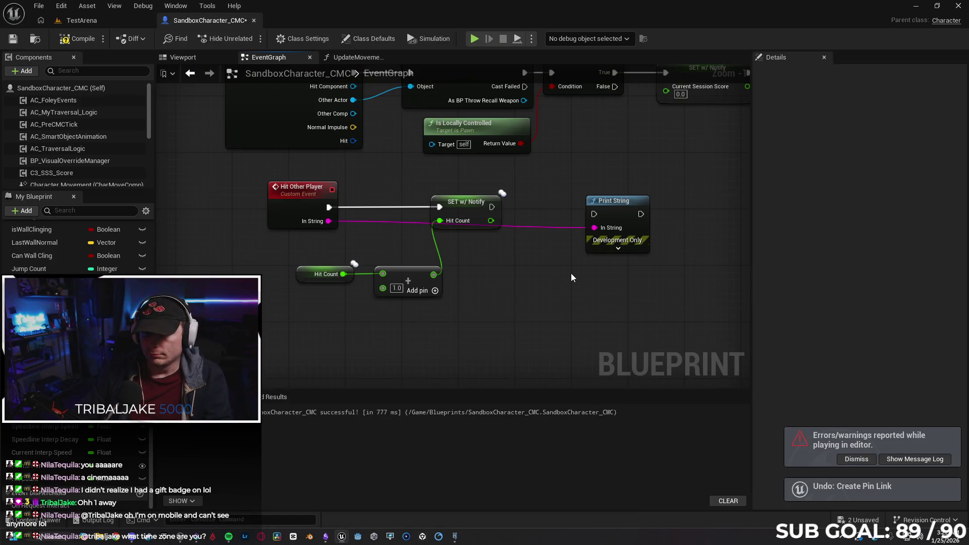
pyautogui.hotkey('ctrl', 'z')
pyautogui.hotkey('ctrl', 'z')
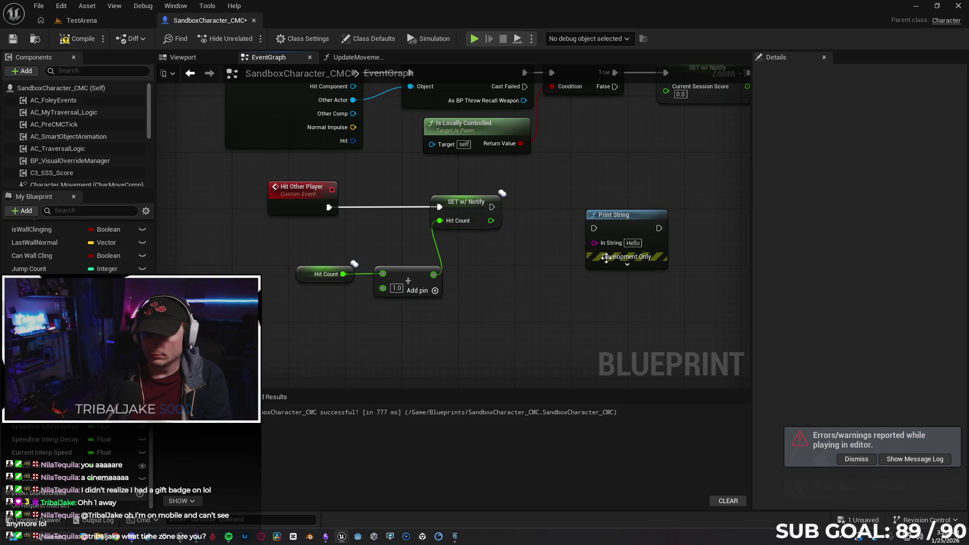
pyautogui.click(621, 225)
pyautogui.press('Delete')
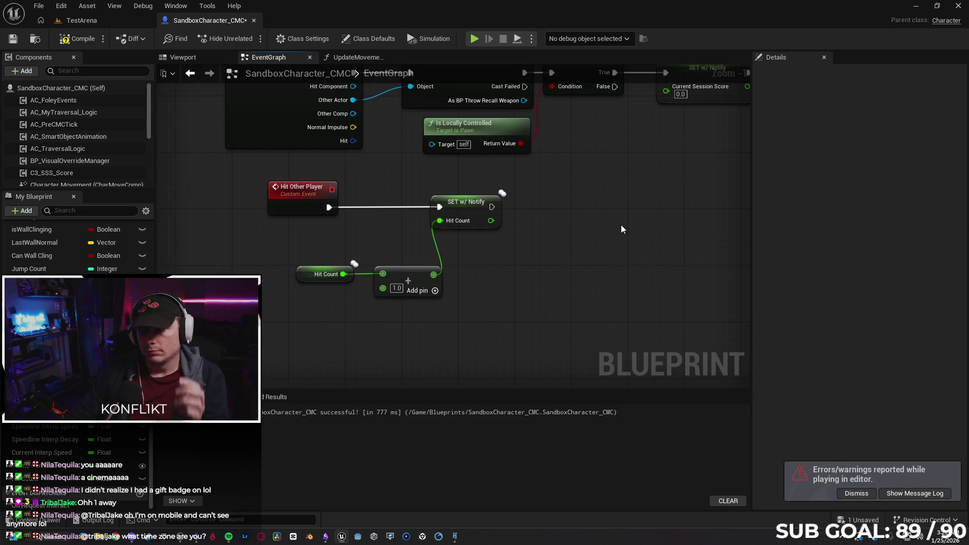
pyautogui.moveTo(536, 267); pyautogui.dragTo(513, 273)
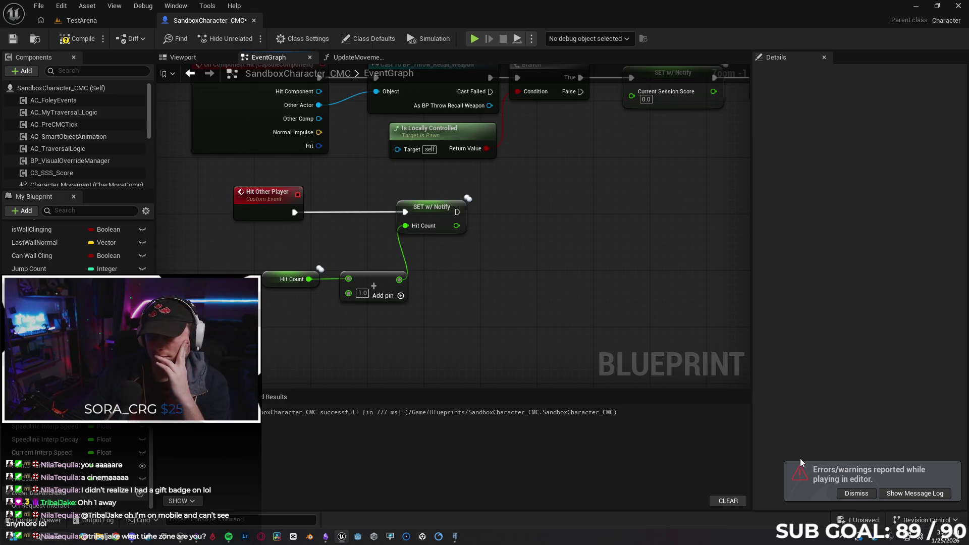
pyautogui.click(851, 492)
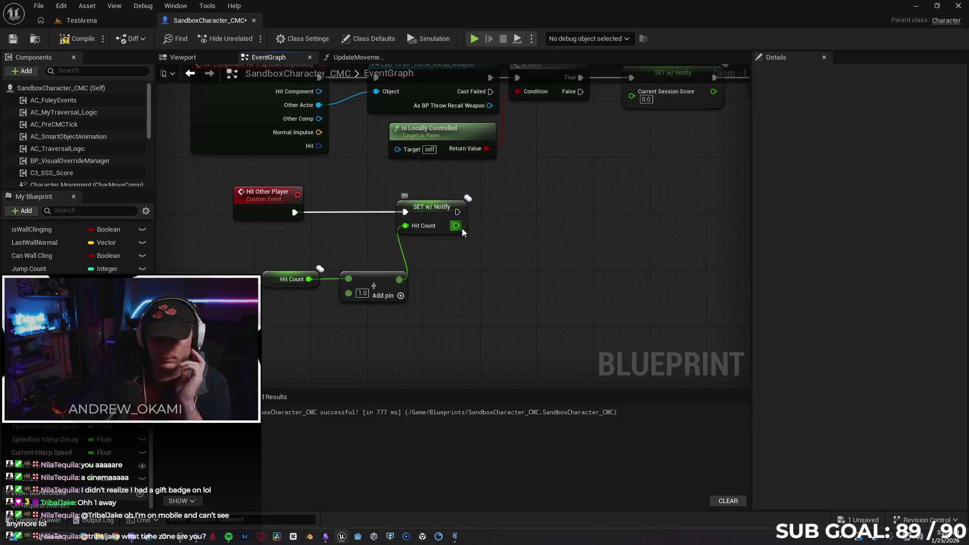
# Step: Add a Clamp (Float) fed by SET's Hit Count output, placed beside SET, with Min 1.0
pyautogui.moveTo(459, 226); pyautogui.dragTo(495, 237)
pyautogui.write('clamp')
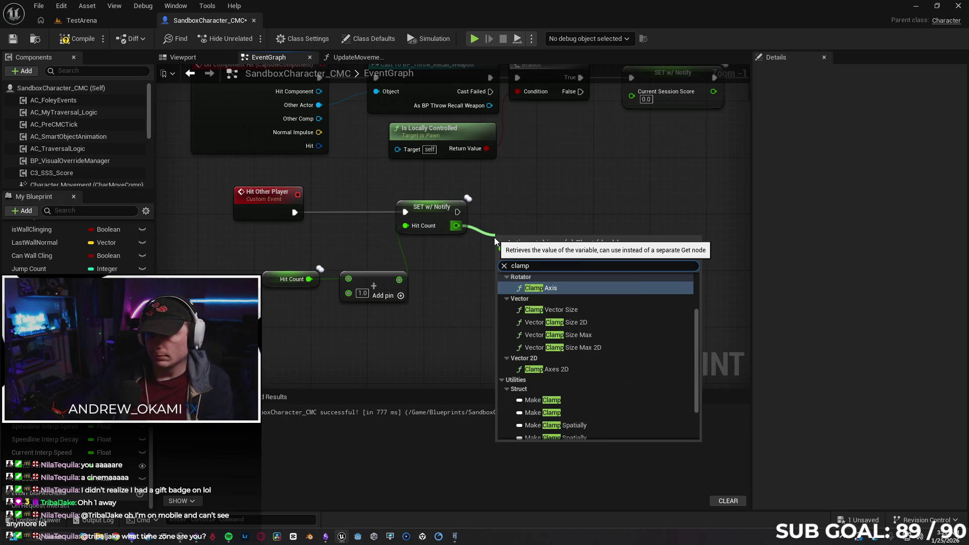
pyautogui.press('Down')
pyautogui.press('Down')
pyautogui.press('Down')
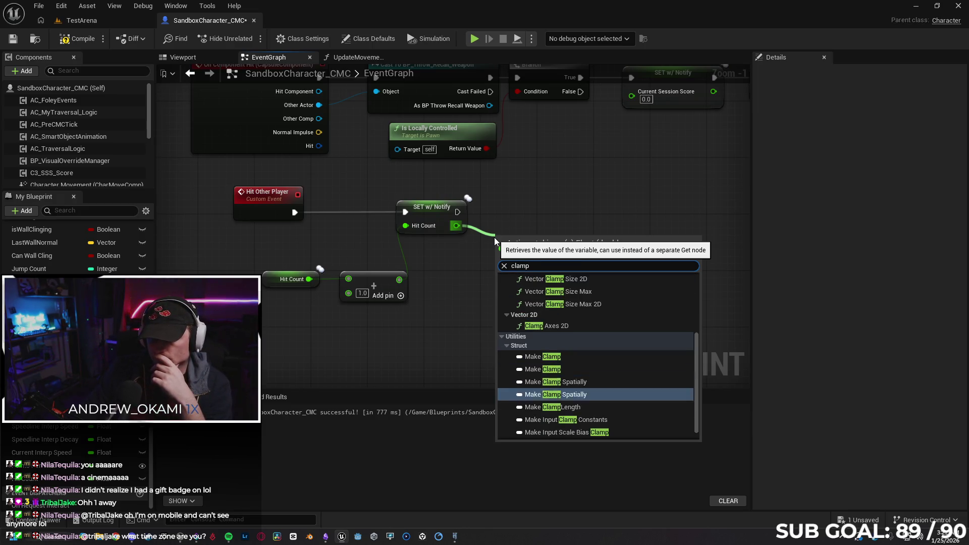
pyautogui.press('Up')
pyautogui.press('Up')
pyautogui.press('Up')
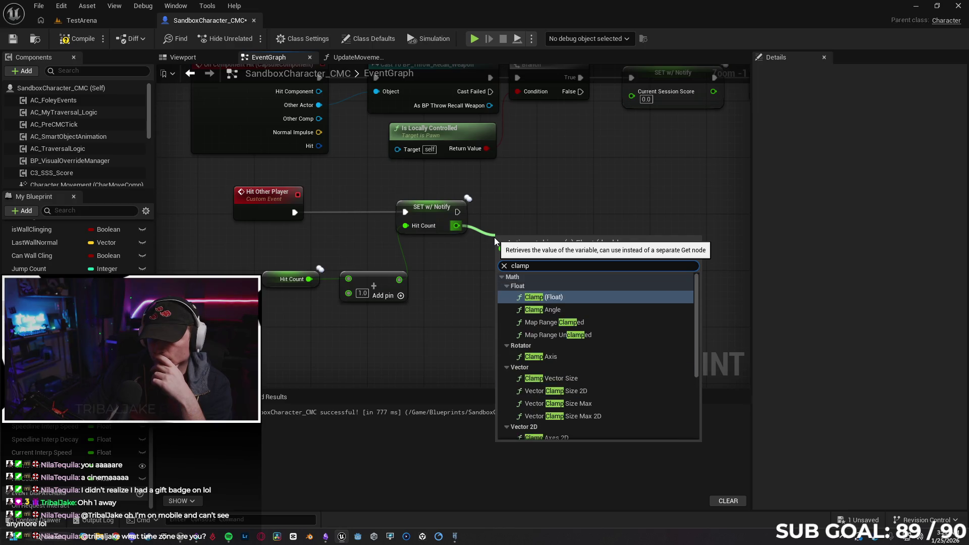
pyautogui.press('Return')
pyautogui.moveTo(535, 235); pyautogui.dragTo(532, 212)
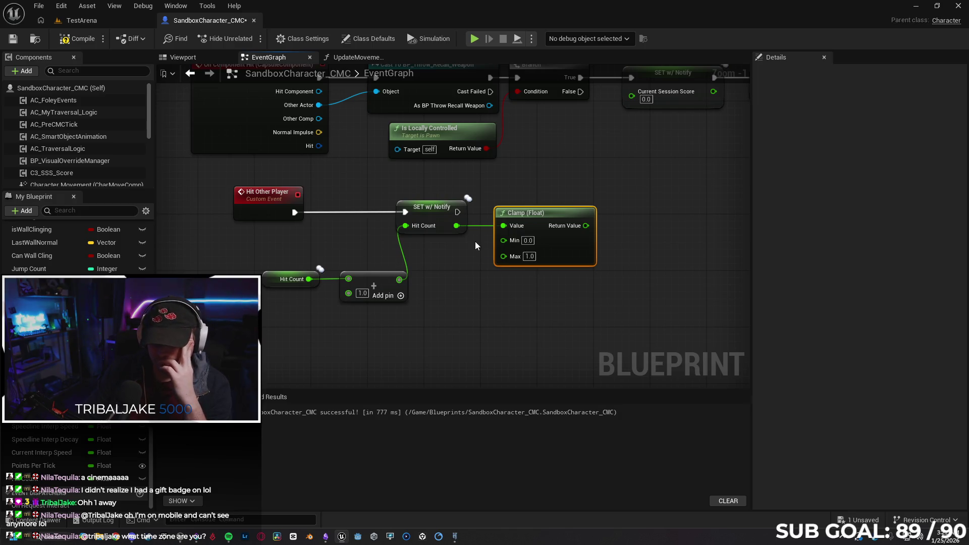
pyautogui.click(528, 240)
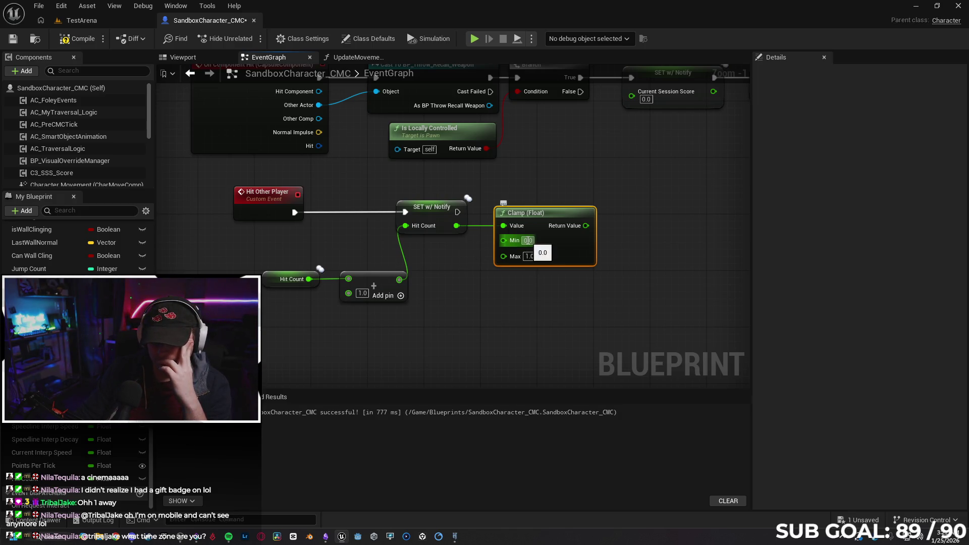
pyautogui.write('1')
pyautogui.click(558, 303)
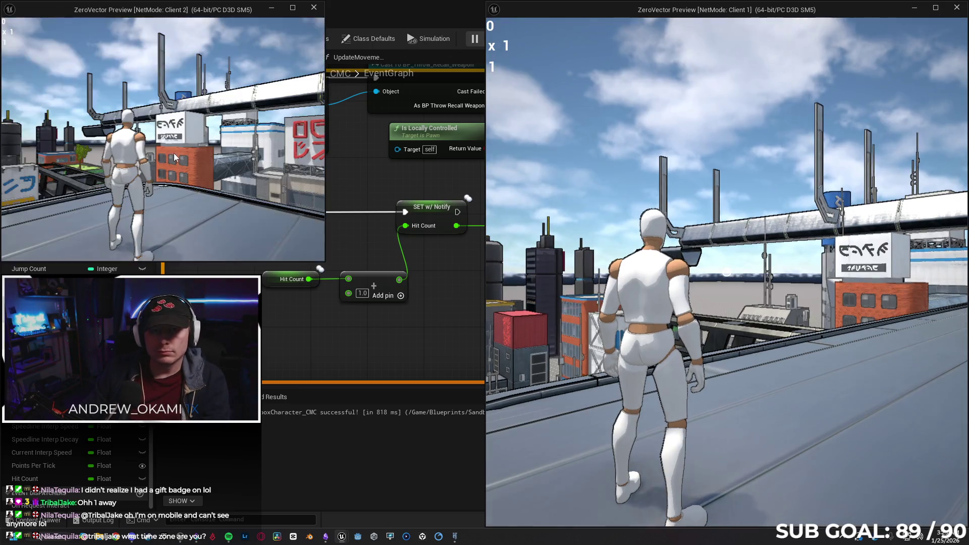
# Step: As Client 2, run forward and attack the other player, then stop the play test
pyautogui.click(174, 153)
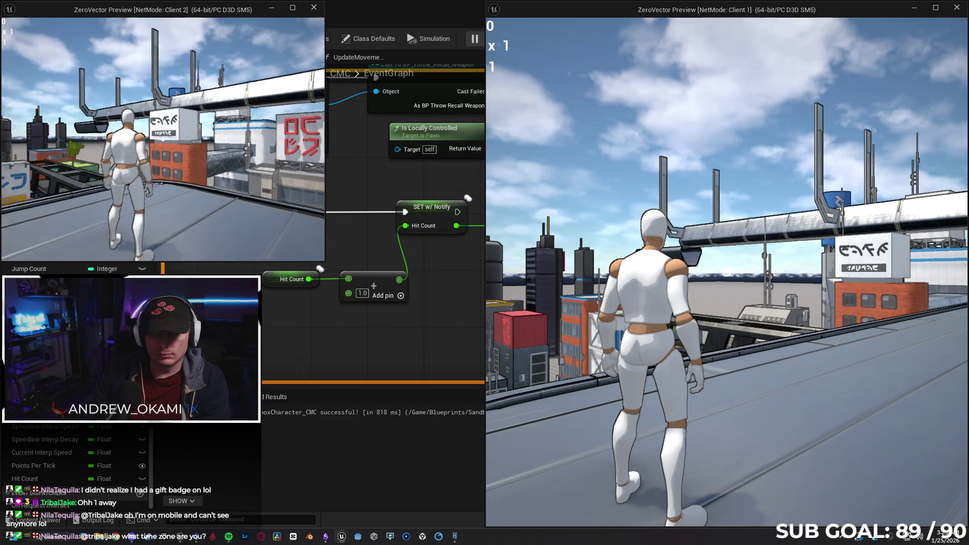
pyautogui.press('w')
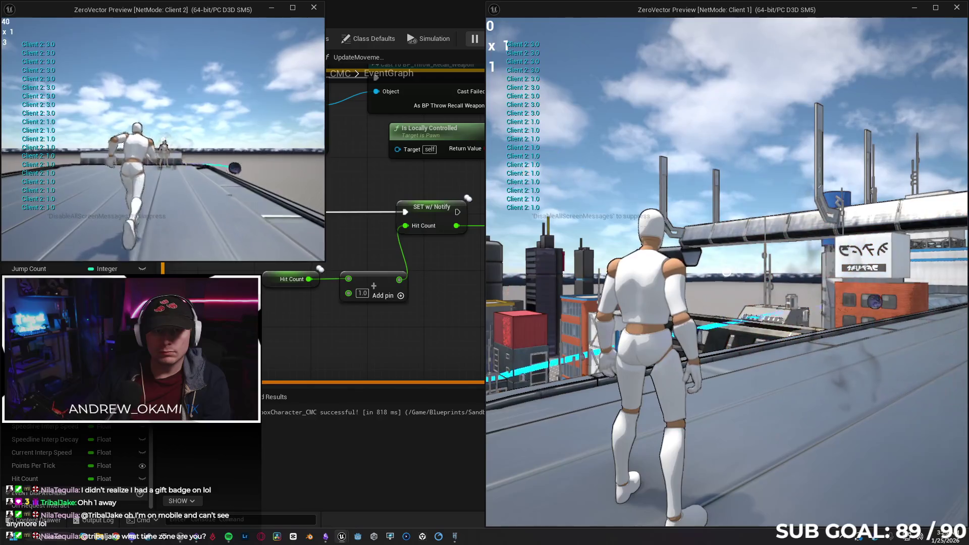
pyautogui.press('Escape')
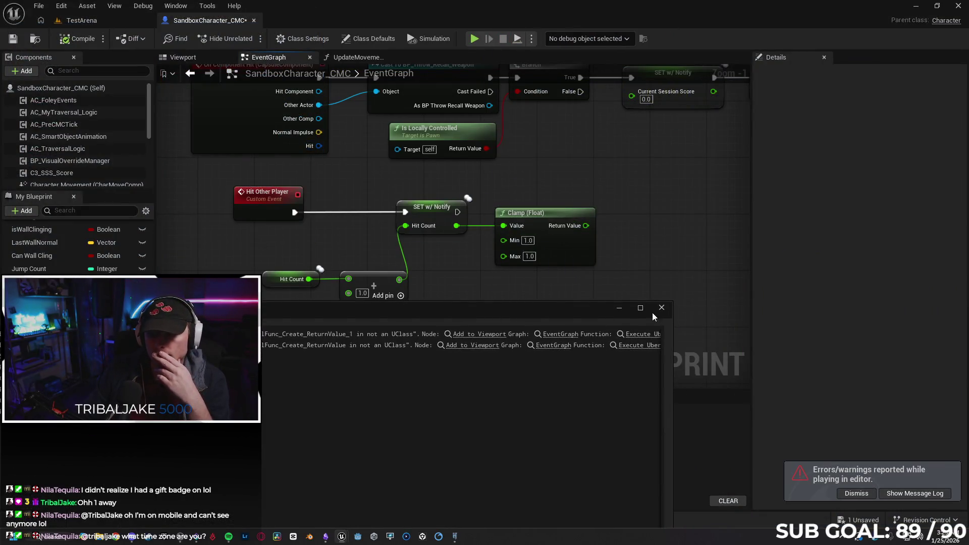
# Step: Replace the old Clamp (Float) with a new one added from the Add node's output
pyautogui.click(662, 307)
pyautogui.click(580, 252)
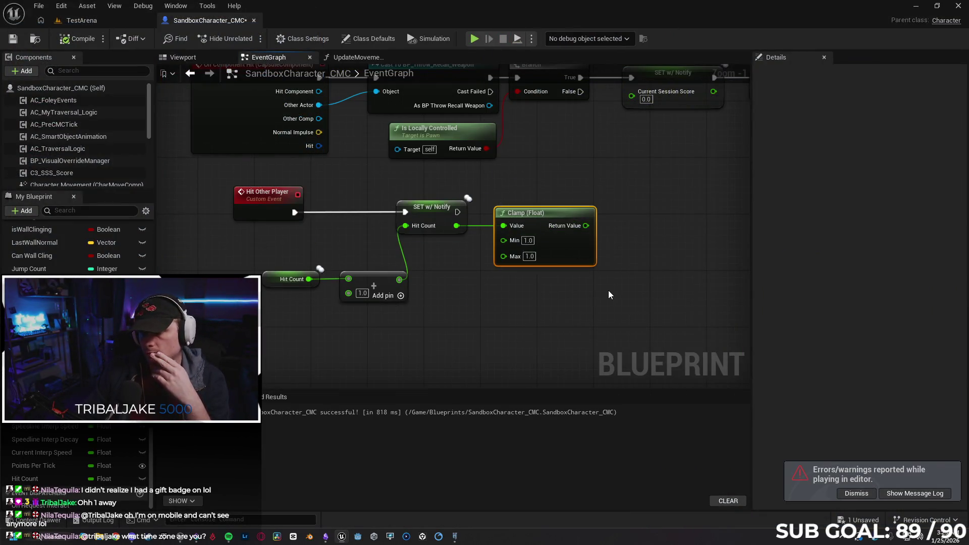
pyautogui.press('Delete')
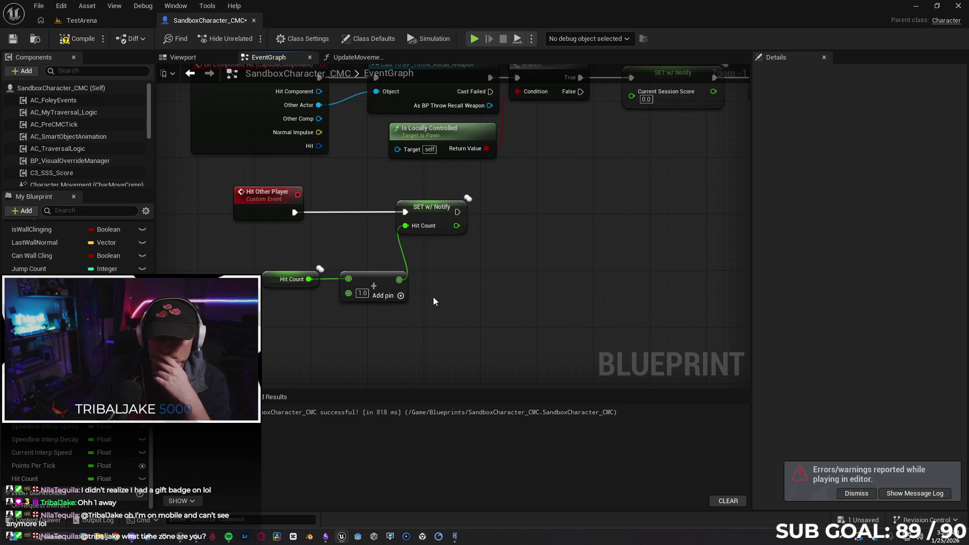
pyautogui.moveTo(395, 282); pyautogui.dragTo(432, 283)
pyautogui.write('clamp')
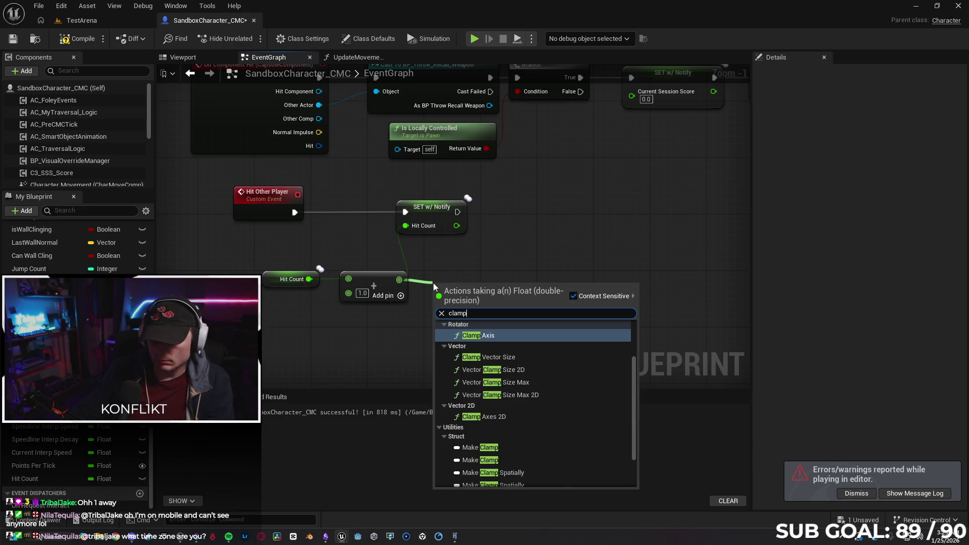
pyautogui.scroll(3, 546, 389)
pyautogui.click(511, 344)
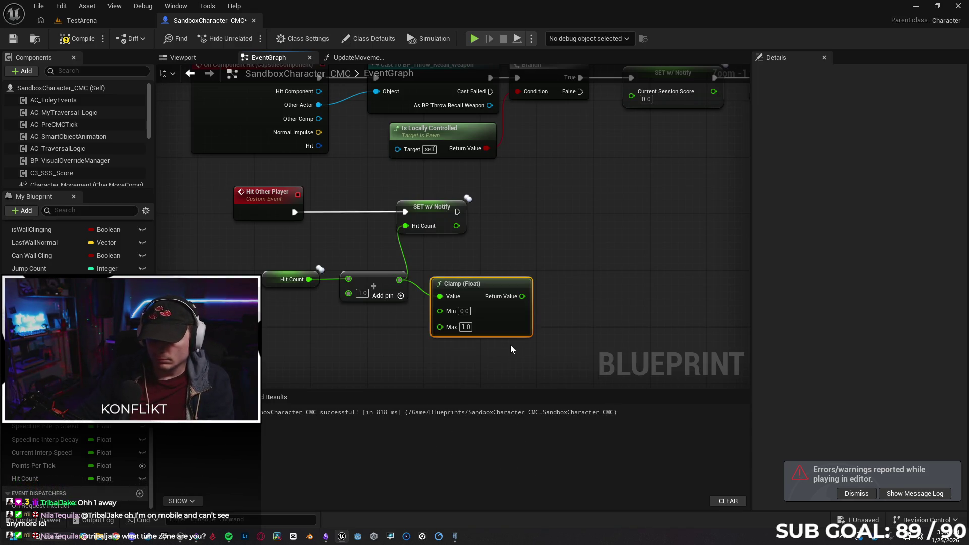
# Step: Set the Clamp minimum to 1.0 and wire its Return Value into SET Hit Count
pyautogui.keyDown('alt'); pyautogui.click(405, 256); pyautogui.keyUp('alt')
pyautogui.write('1')
pyautogui.click(559, 325)
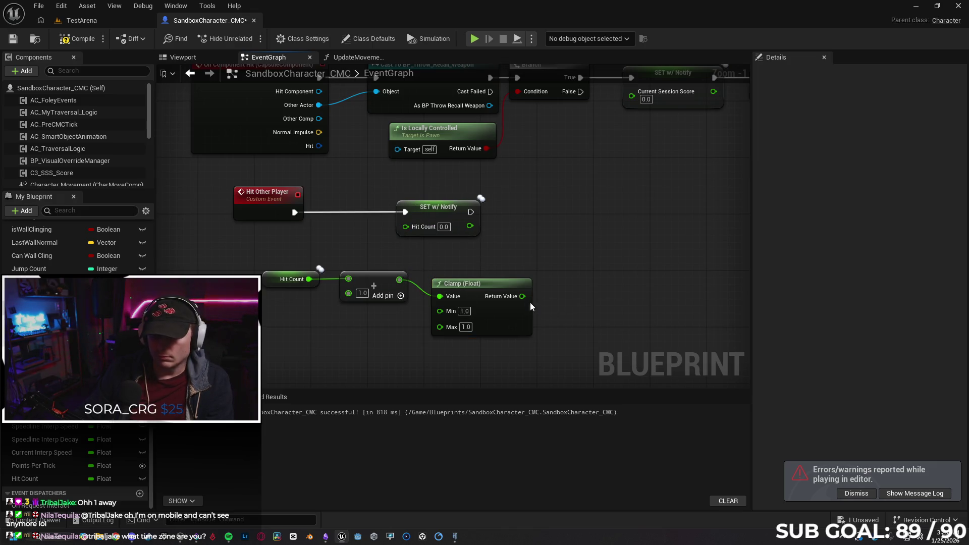
pyautogui.moveTo(522, 296); pyautogui.dragTo(405, 228)
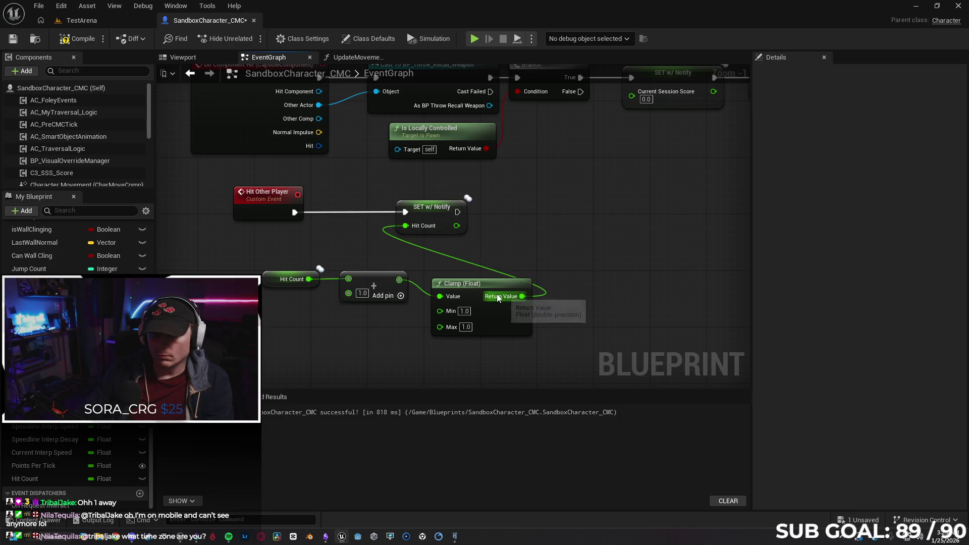
pyautogui.moveTo(487, 283)
pyautogui.mouseDown()
pyautogui.moveTo(474, 272)
pyautogui.moveTo(489, 275)
pyautogui.mouseUp()
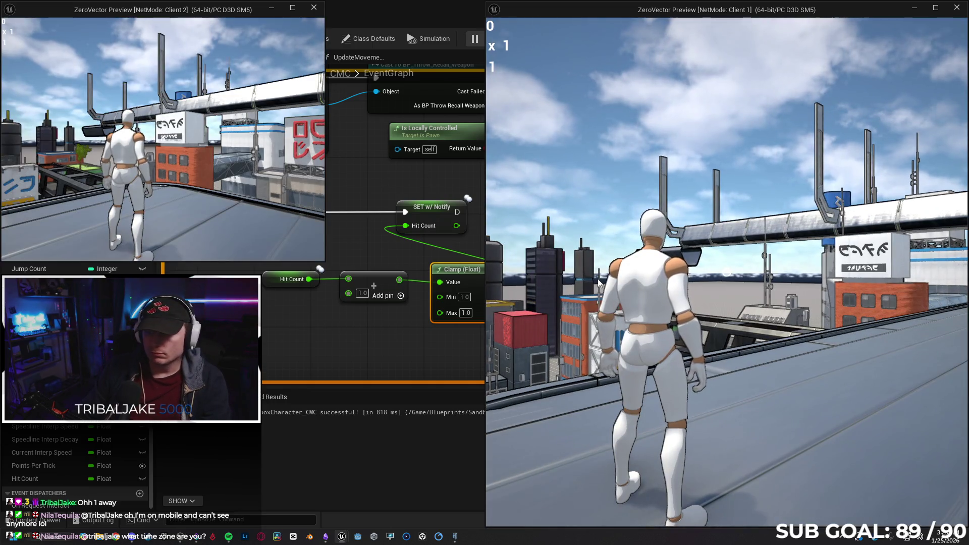
# Step: Land three orb hits on the other player from Client 1, with hits printing 1.0, then stop play
pyautogui.click(598, 279)
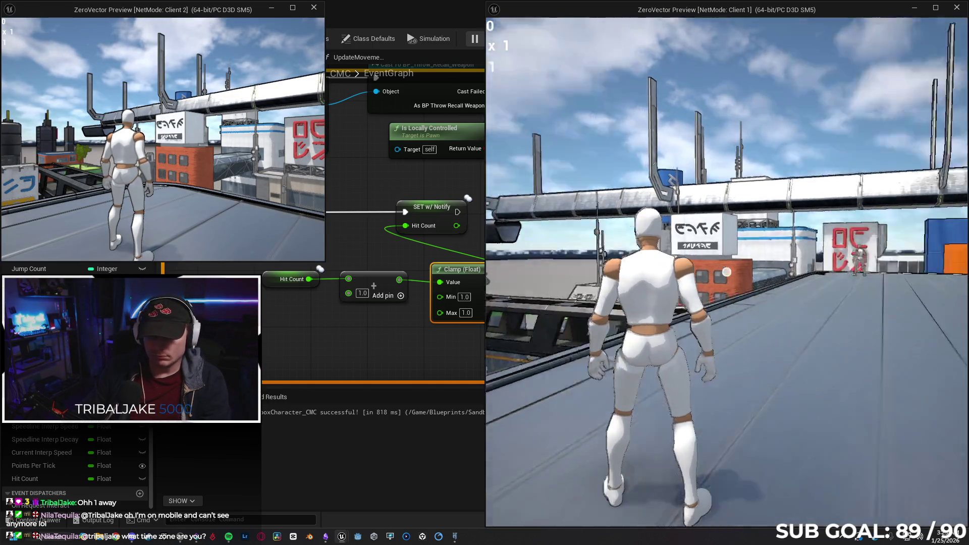
pyautogui.click(727, 272)
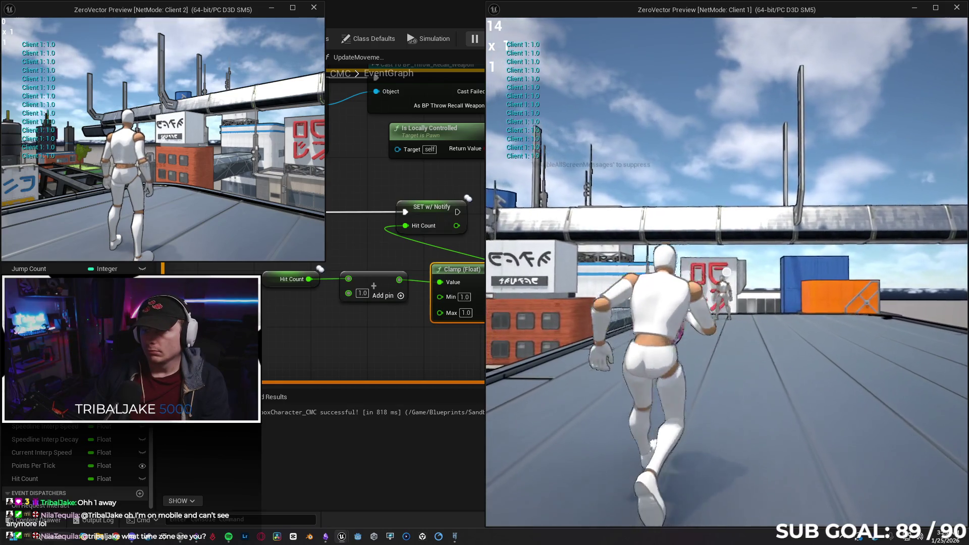
pyautogui.press('w')
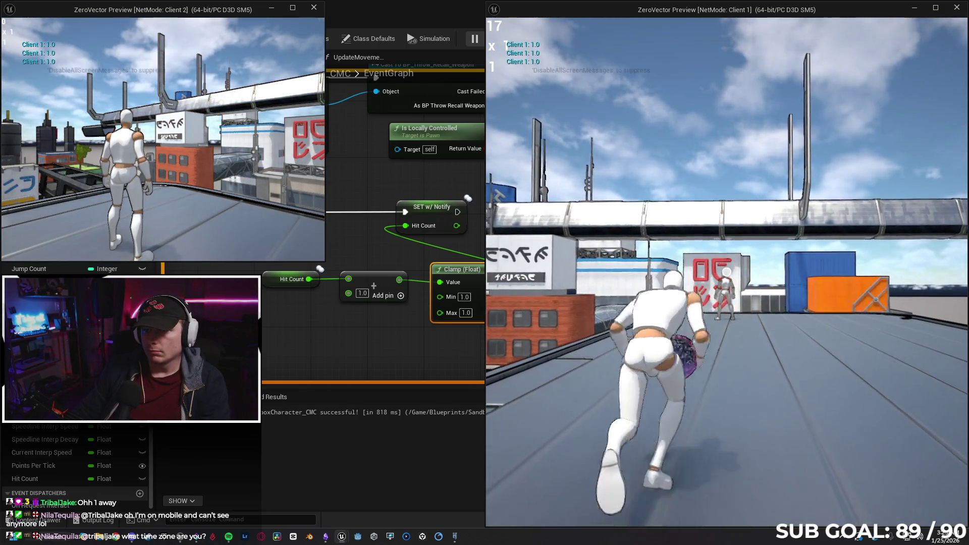
pyautogui.click(726, 272)
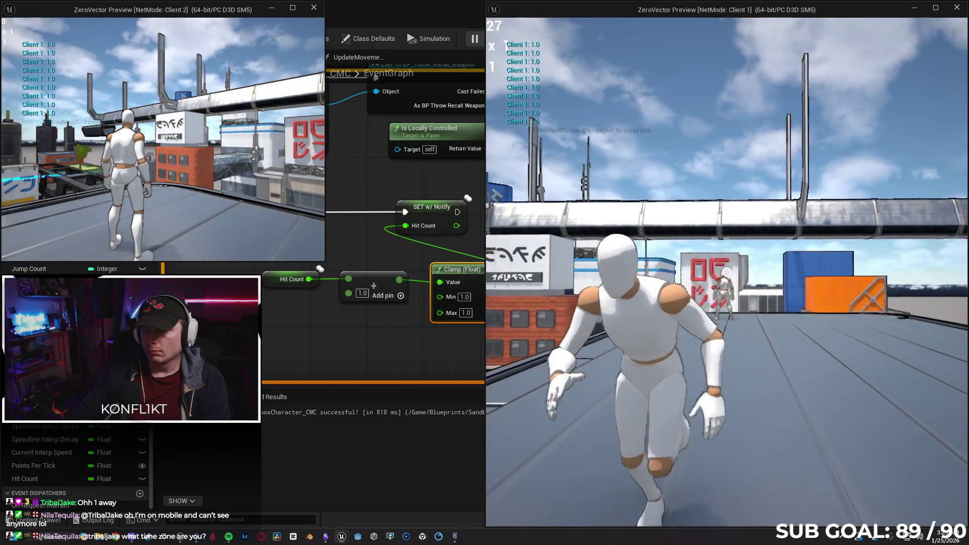
pyautogui.click(727, 273)
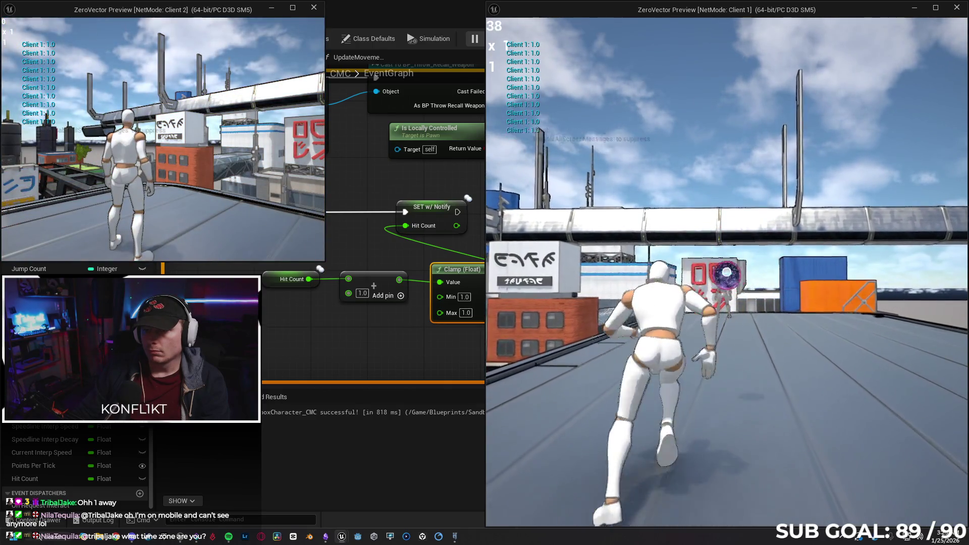
pyautogui.press('Escape')
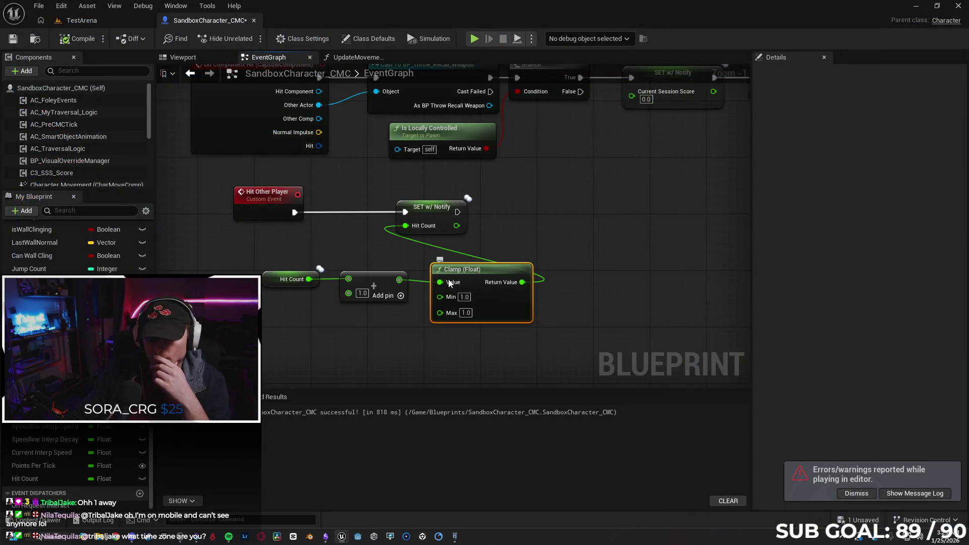
# Step: Move the unlinked Add node after Clamp and wire the Hit Count getter straight into Clamp's Value
pyautogui.keyDown('alt'); pyautogui.click(332, 277); pyautogui.keyUp('alt')
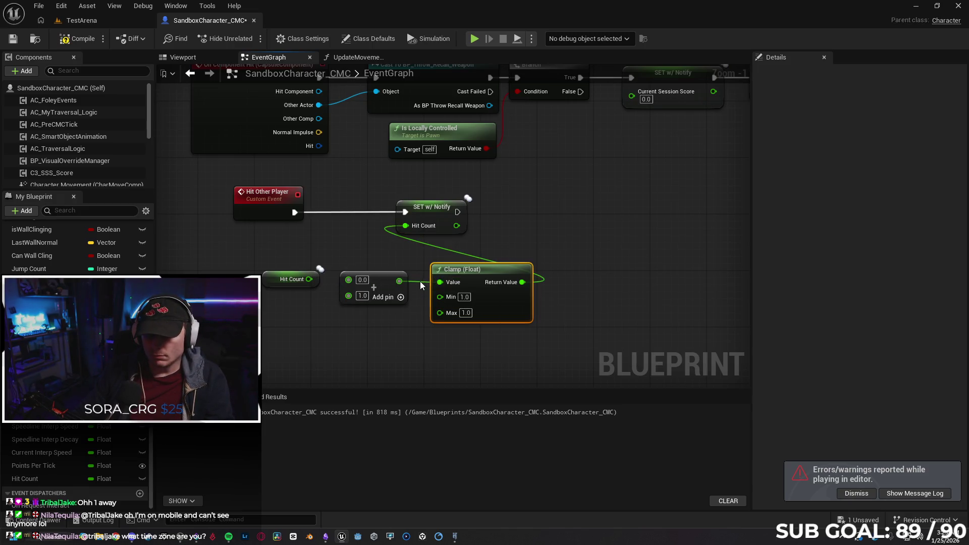
pyautogui.keyDown('alt'); pyautogui.click(420, 280); pyautogui.keyUp('alt')
pyautogui.moveTo(381, 279); pyautogui.dragTo(620, 279)
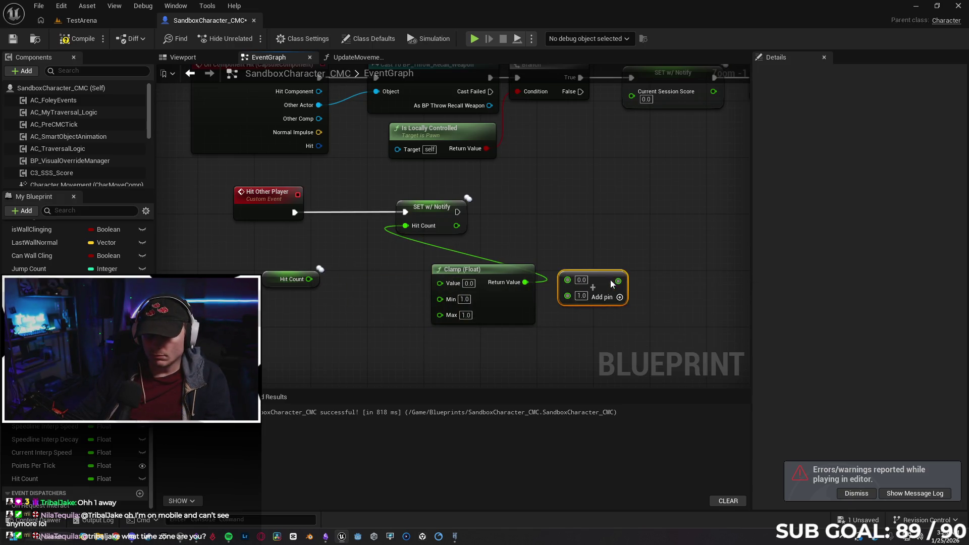
pyautogui.click(440, 247)
pyautogui.keyDown('alt'); pyautogui.click(448, 250); pyautogui.keyUp('alt')
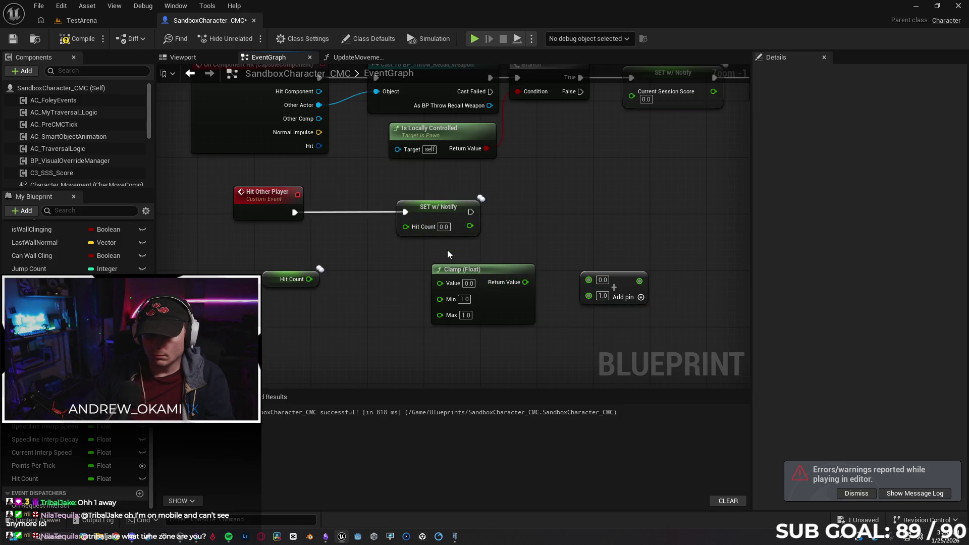
pyautogui.moveTo(308, 279); pyautogui.dragTo(440, 282)
pyautogui.moveTo(501, 270)
pyautogui.mouseDown()
pyautogui.moveTo(418, 271)
pyautogui.moveTo(588, 279)
pyautogui.moveTo(516, 279)
pyautogui.moveTo(405, 225)
pyautogui.mouseUp()
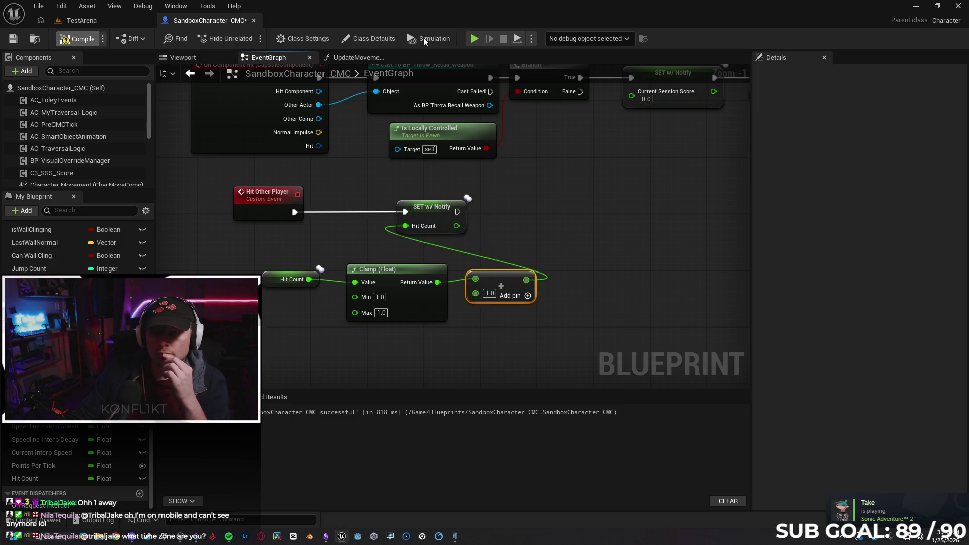
# Step: Compile and run two clients, hitting Client 1 repeatedly with Client 2's orb (printing 2.0), then stop
pyautogui.click(477, 39)
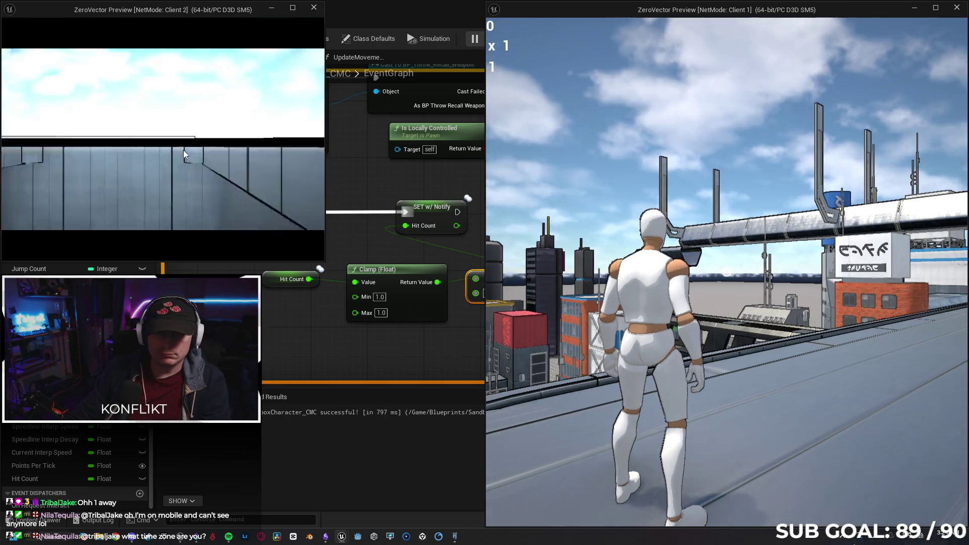
pyautogui.press('w')
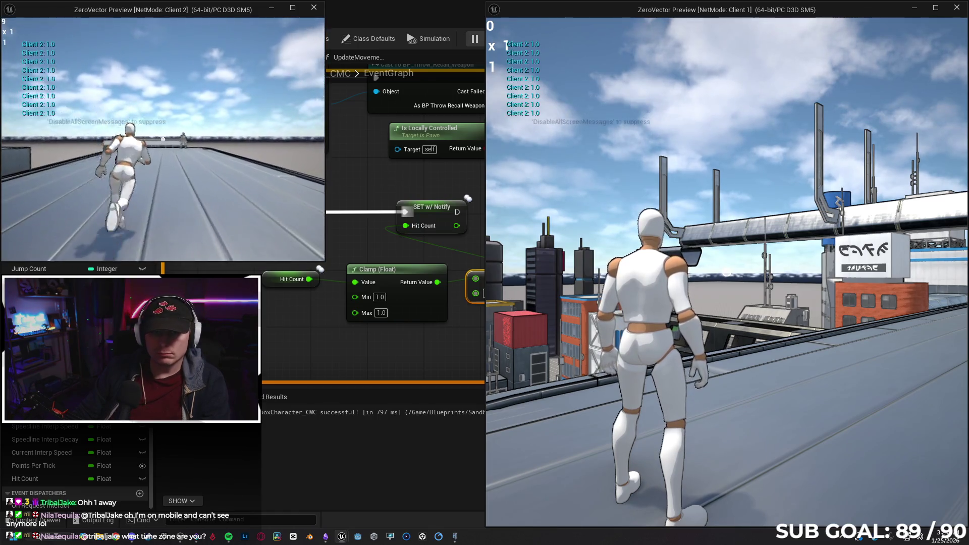
pyautogui.click(163, 138)
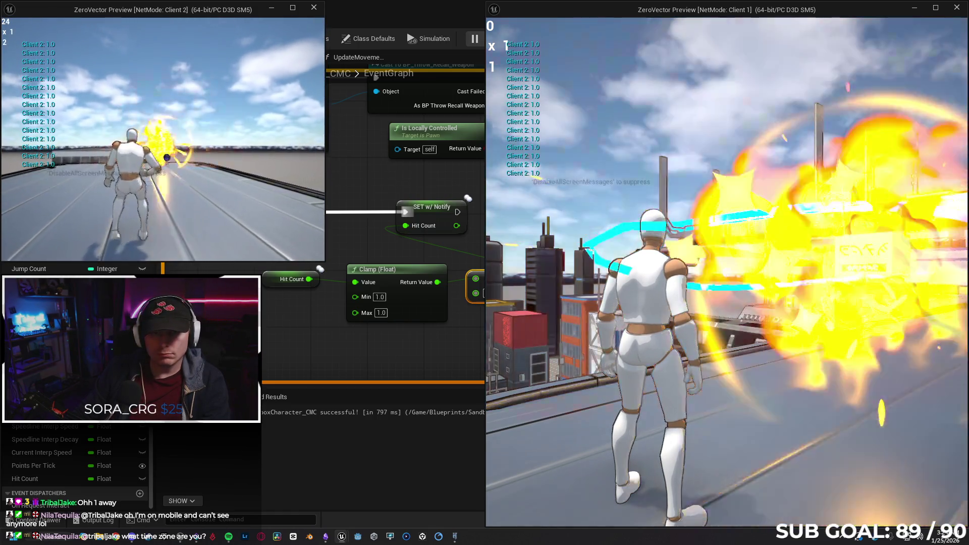
pyautogui.click(163, 139)
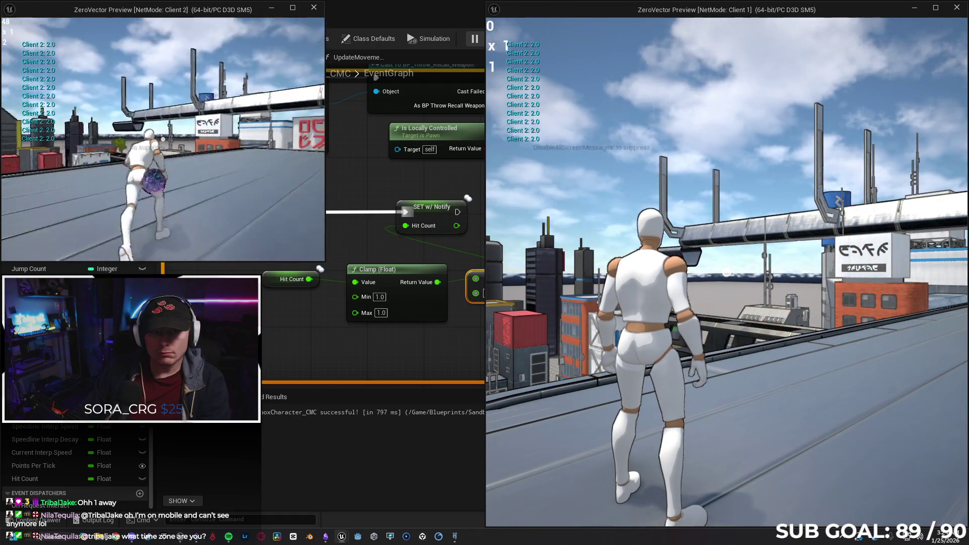
pyautogui.click(163, 139)
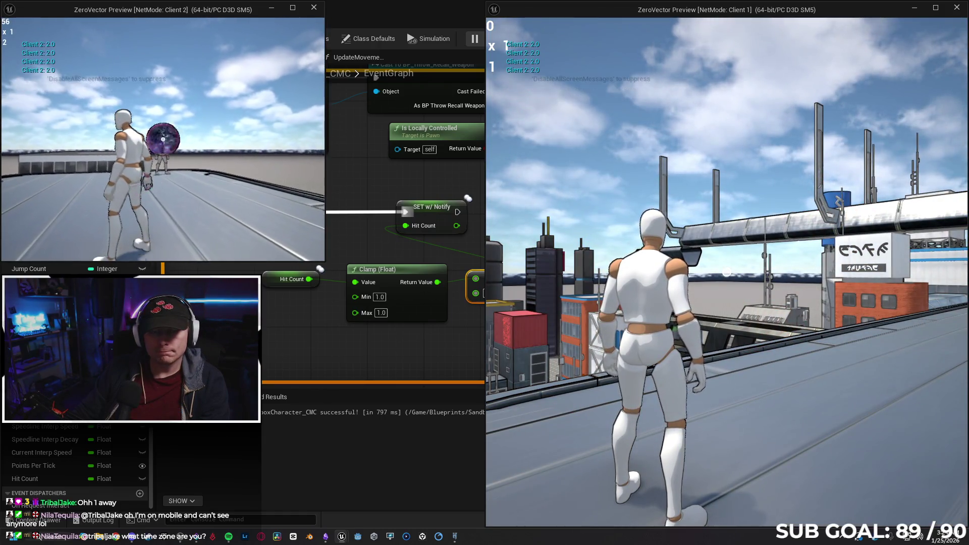
pyautogui.click(163, 139)
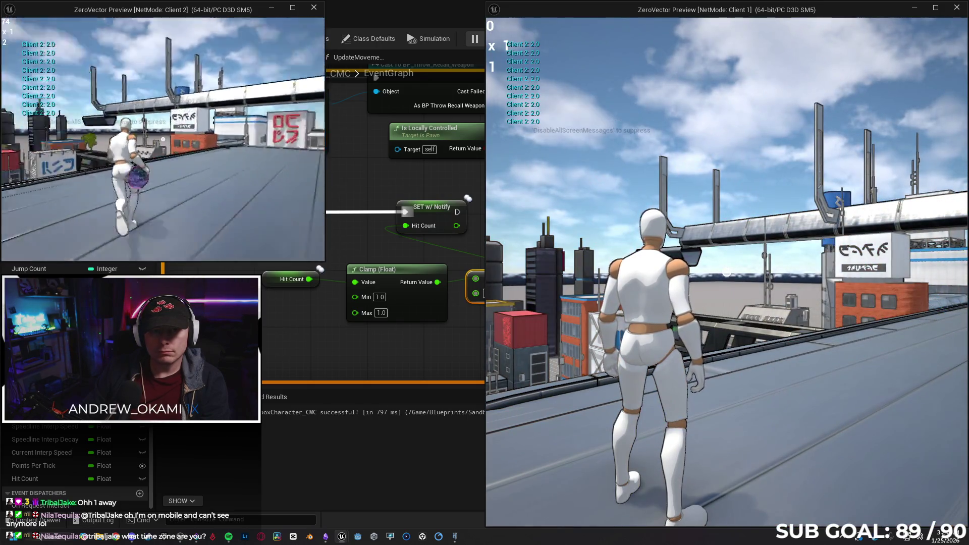
pyautogui.click(163, 138)
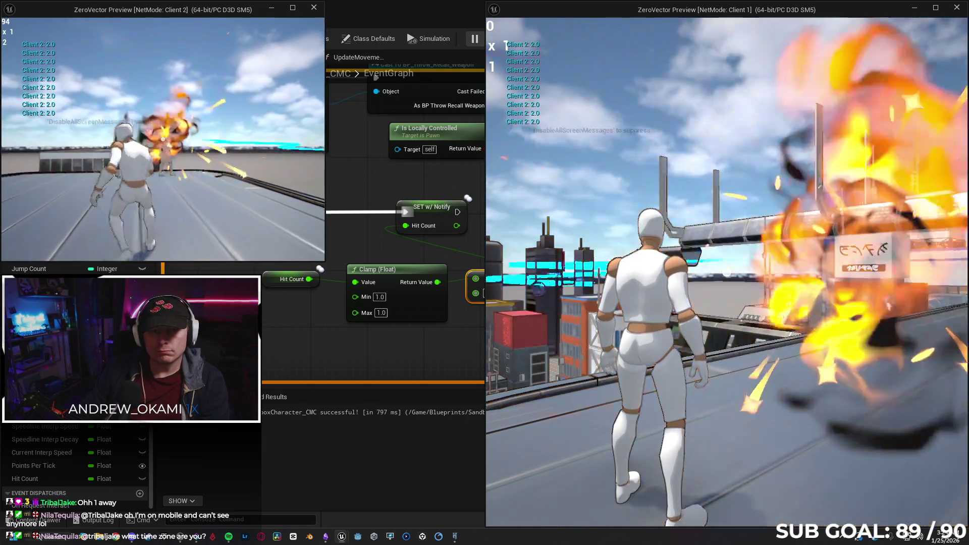
pyautogui.click(163, 139)
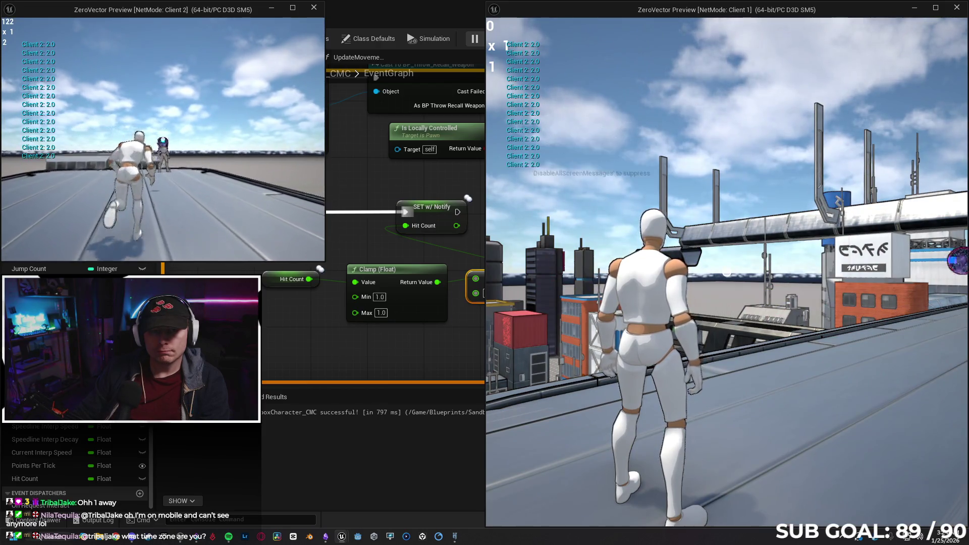
pyautogui.click(163, 139)
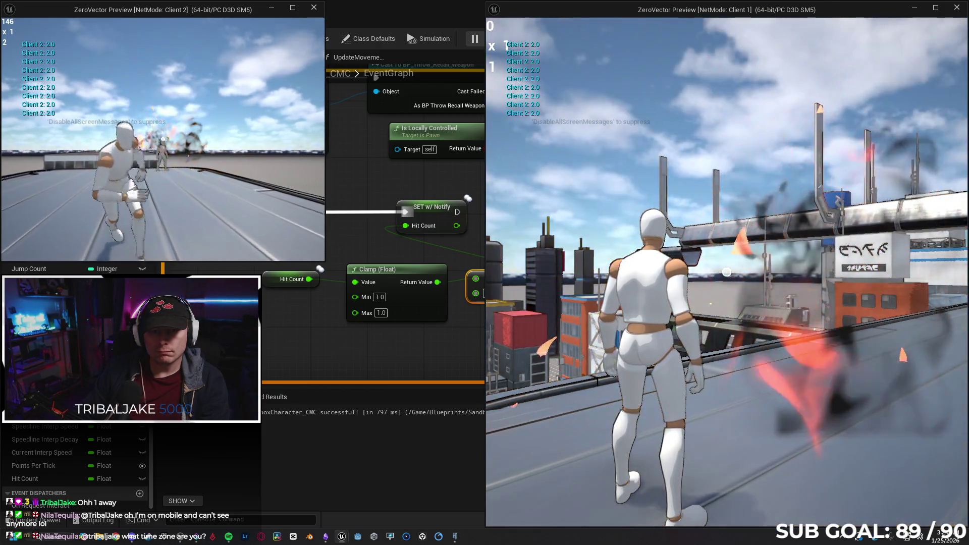
pyautogui.click(163, 139)
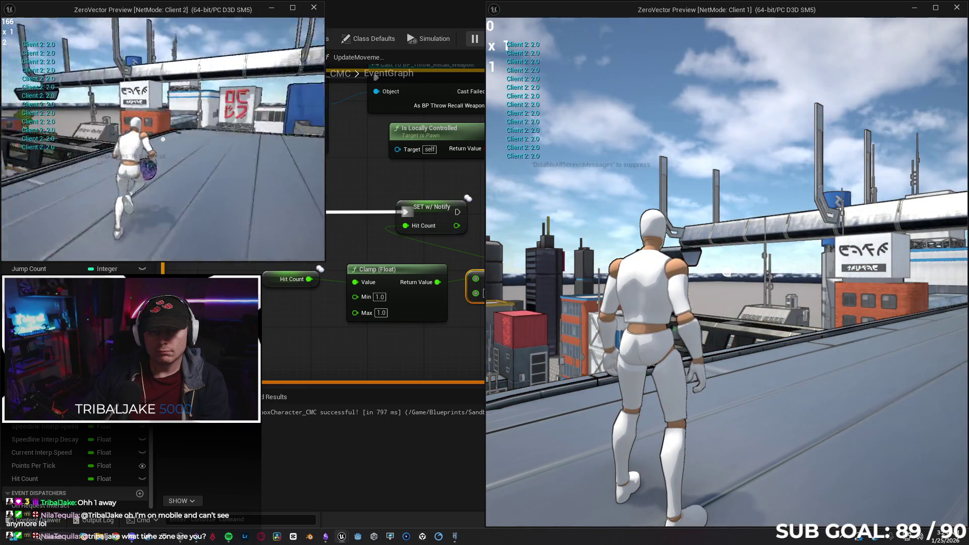
pyautogui.click(163, 139)
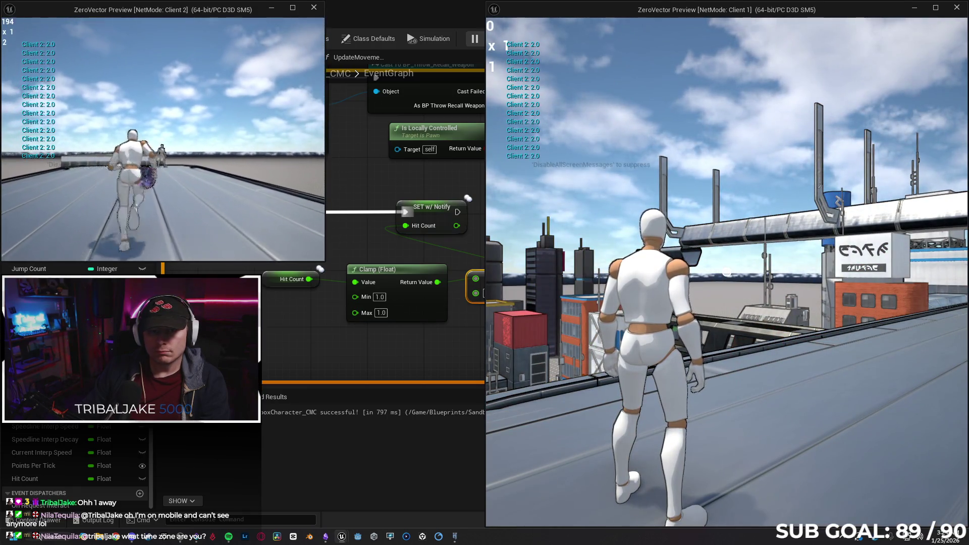
pyautogui.press('Escape')
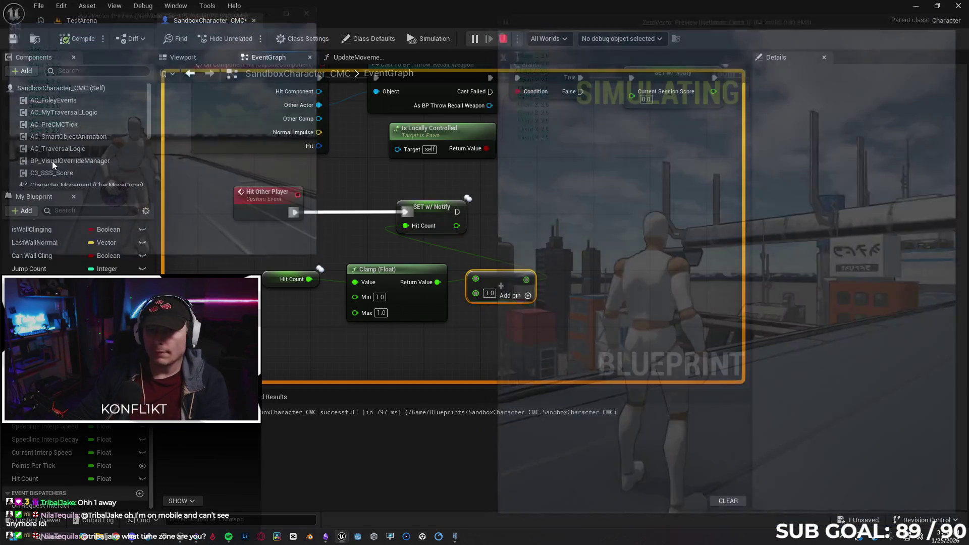
# Step: Delete the Clamp (Float) node and move the Add node into its place
pyautogui.click(661, 307)
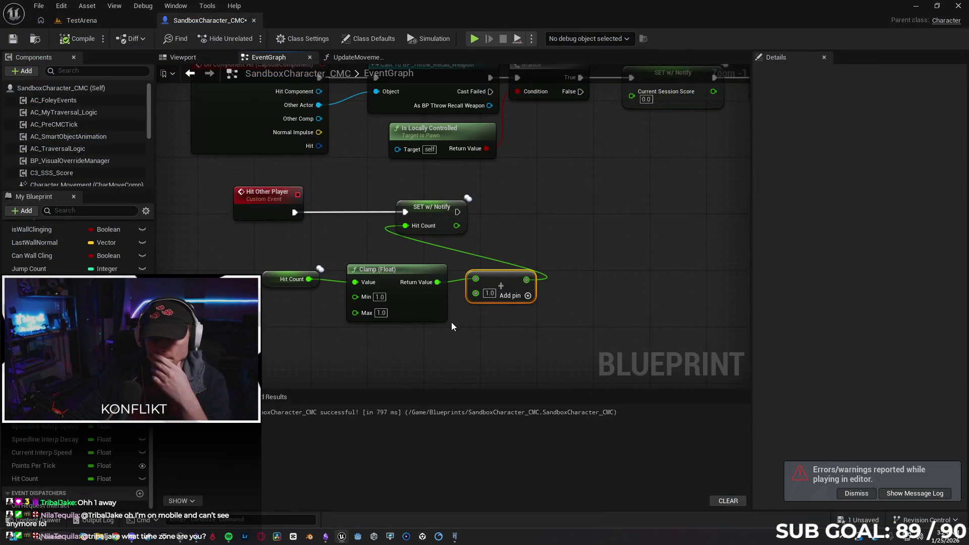
pyautogui.click(406, 259)
pyautogui.press('Delete')
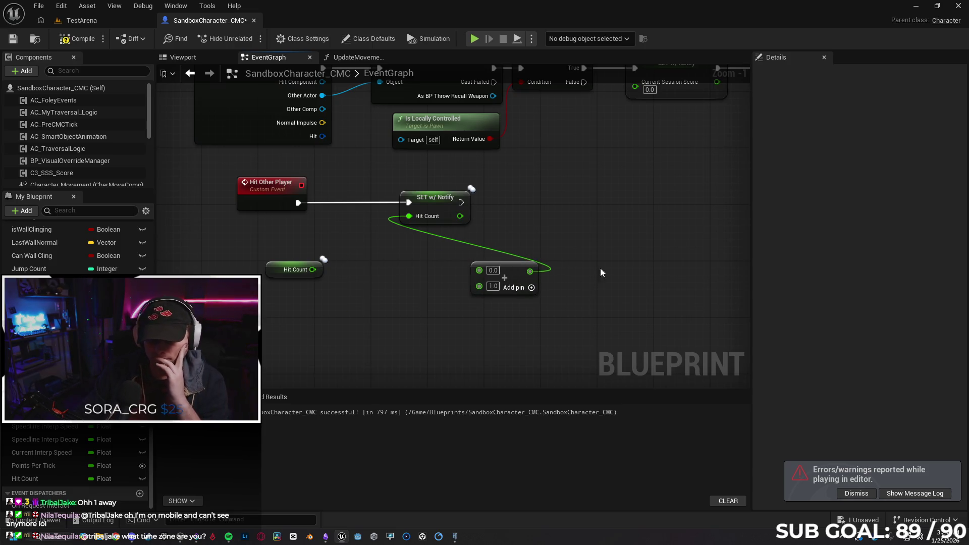
pyautogui.moveTo(487, 269)
pyautogui.mouseDown()
pyautogui.moveTo(370, 263)
pyautogui.moveTo(367, 277)
pyautogui.moveTo(357, 276)
pyautogui.moveTo(398, 265)
pyautogui.mouseUp()
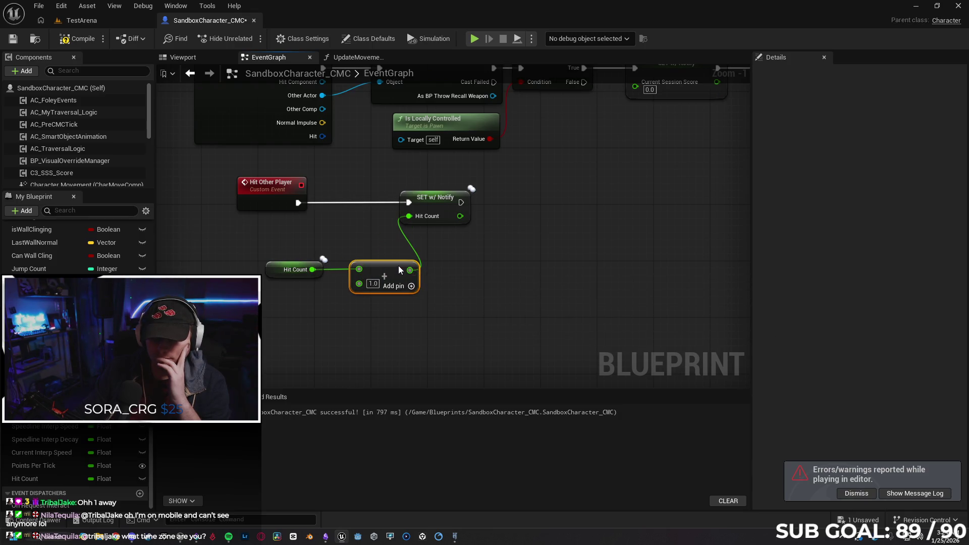
# Step: Add an Is Valid check after Hit Other Player, fed by the event's Image input
pyautogui.moveTo(297, 203); pyautogui.dragTo(333, 205)
pyautogui.write('is val')
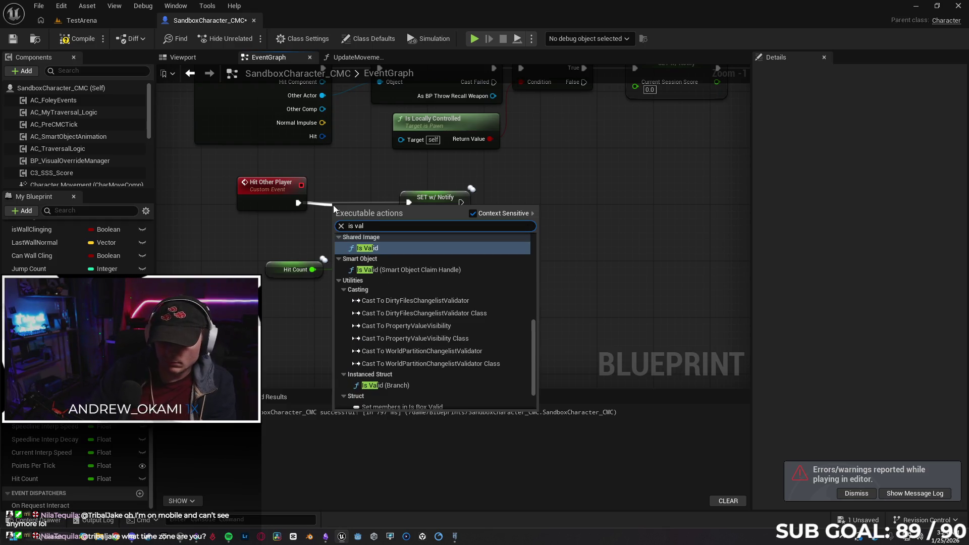
pyautogui.press('Return')
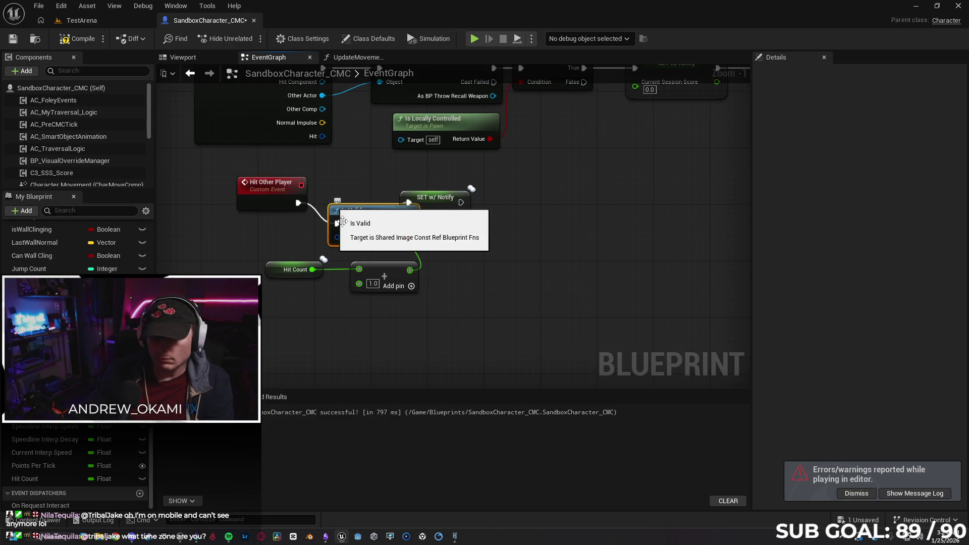
pyautogui.moveTo(433, 194); pyautogui.dragTo(490, 202)
pyautogui.moveTo(393, 216); pyautogui.dragTo(401, 201)
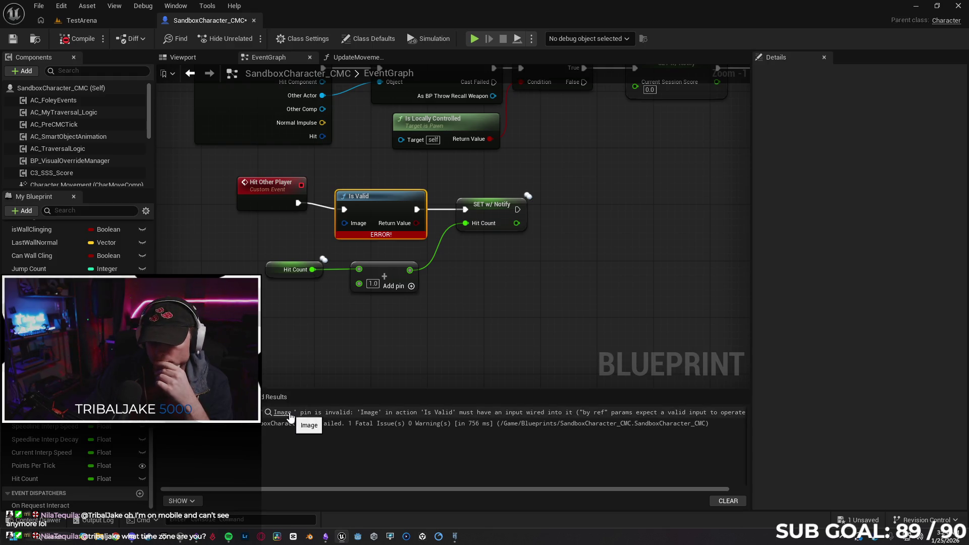
pyautogui.moveTo(353, 226); pyautogui.dragTo(280, 205)
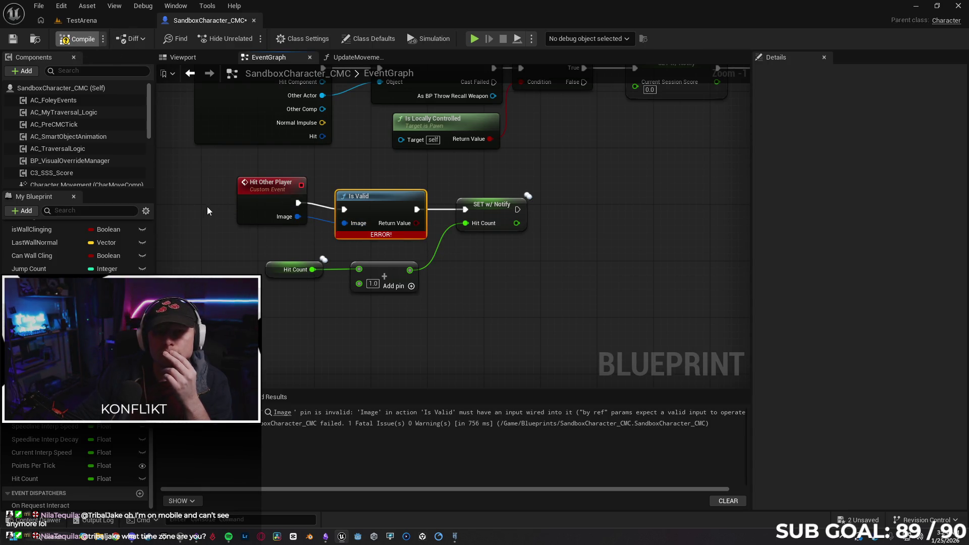
# Step: Recompile the Blueprint and start a two-client play test
pyautogui.press('F7')
pyautogui.moveTo(287, 188); pyautogui.dragTo(287, 194)
pyautogui.click(557, 298)
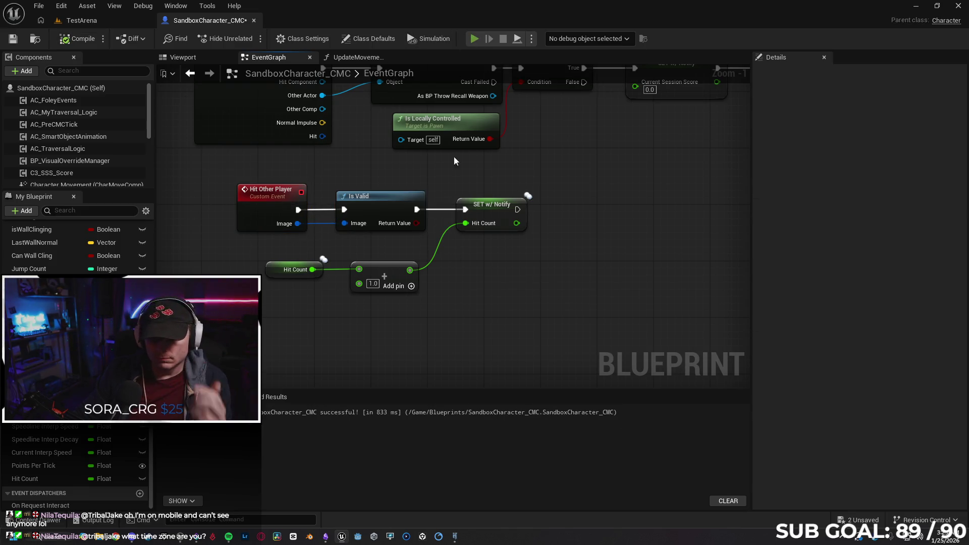
pyautogui.hotkey('alt', 'p')
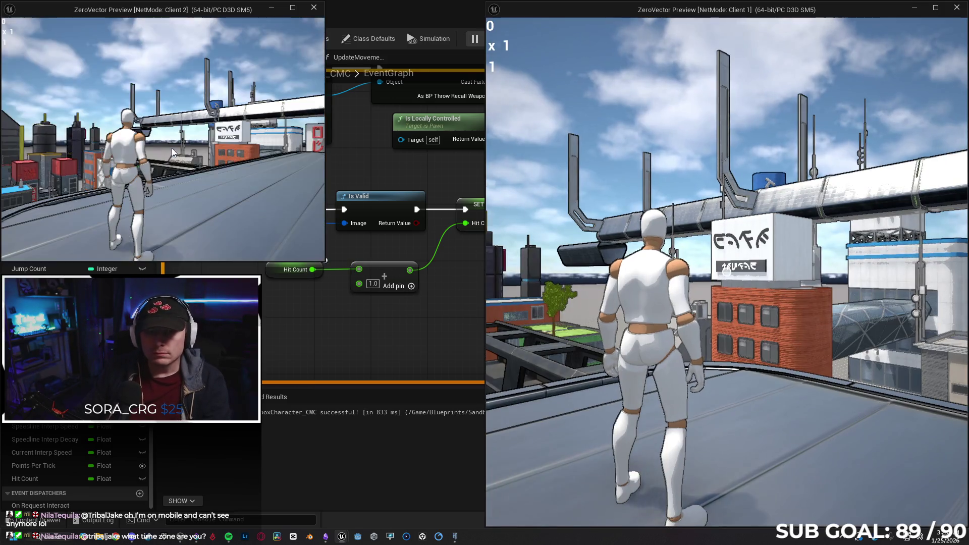
# Step: Run Client 2's character forward until the editor crashes, then dismiss the crash report
pyautogui.click(172, 150)
pyautogui.press('w')
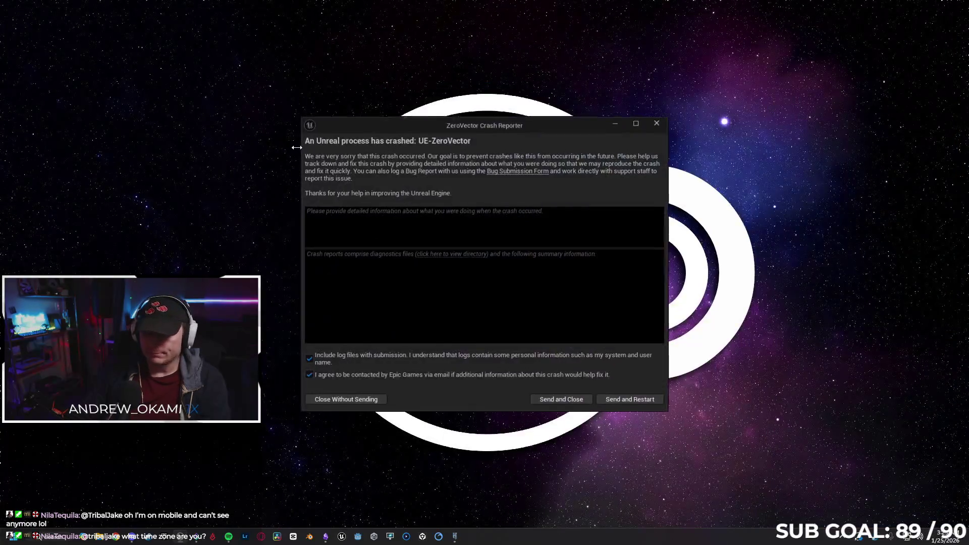
pyautogui.click(638, 405)
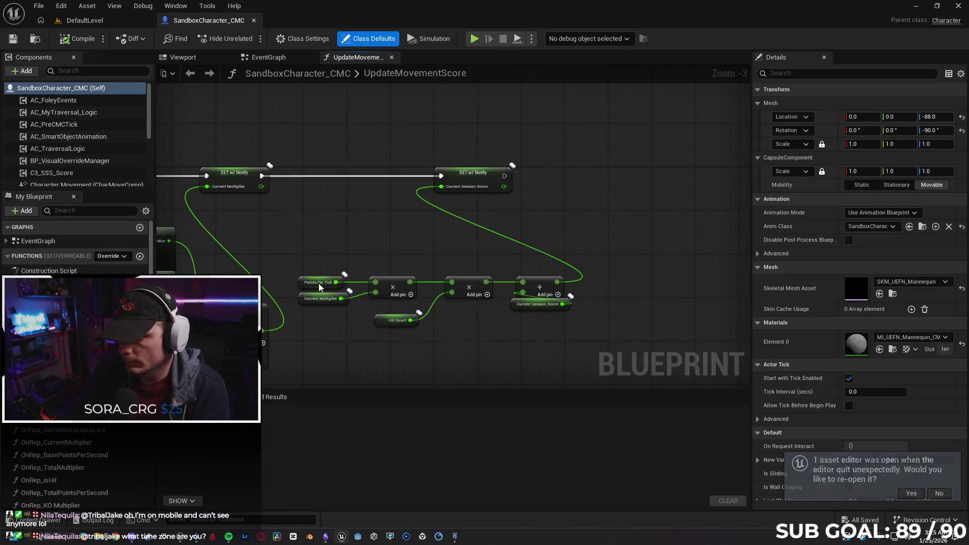
# Step: Shift the Hit Other Player event node to the right in the character EventGraph
pyautogui.scroll(3, 446, 199)
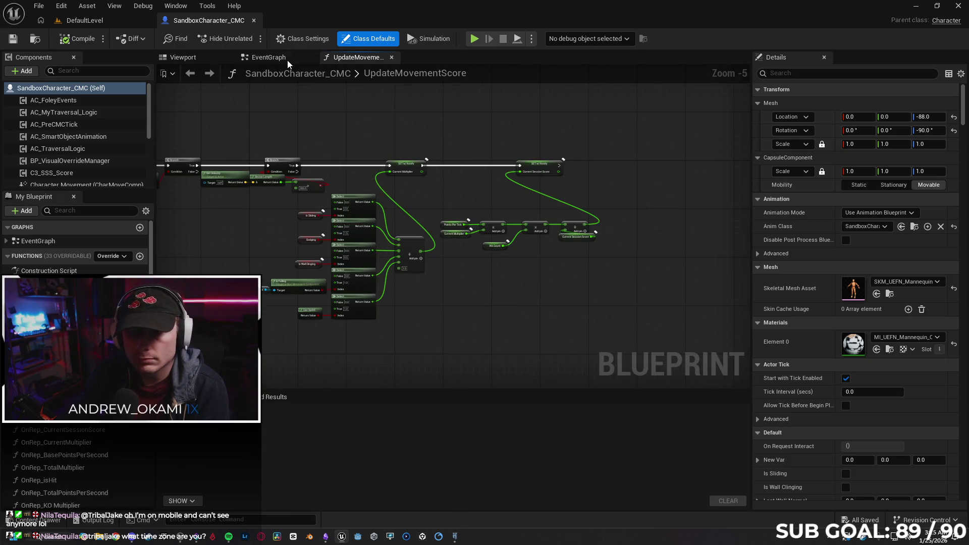
pyautogui.scroll(3, 238, 240)
pyautogui.moveTo(238, 240); pyautogui.dragTo(292, 244)
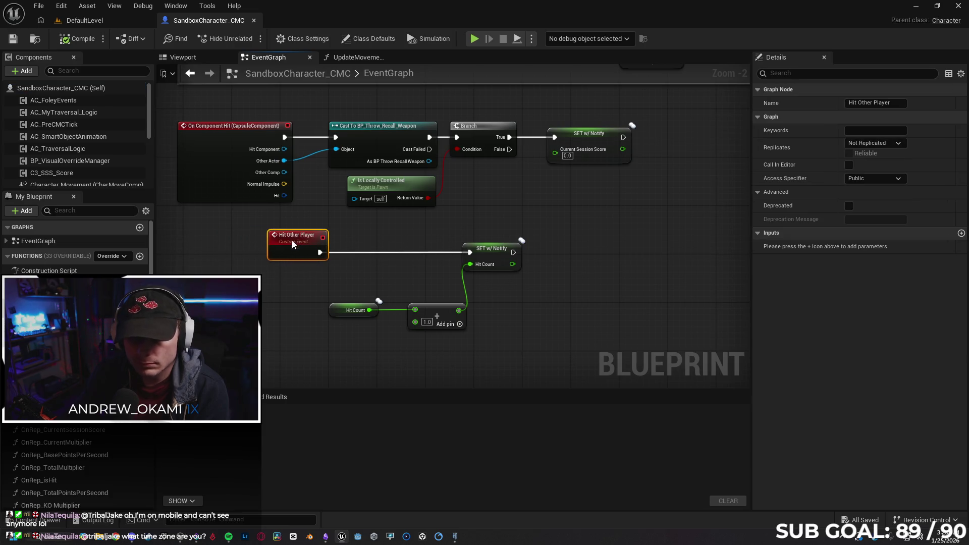
# Step: Open BP_Throw_Recall_Weapon from the Content Drawer and locate the cast's Hit Other Player call
pyautogui.hotkey('ctrl', 'space')
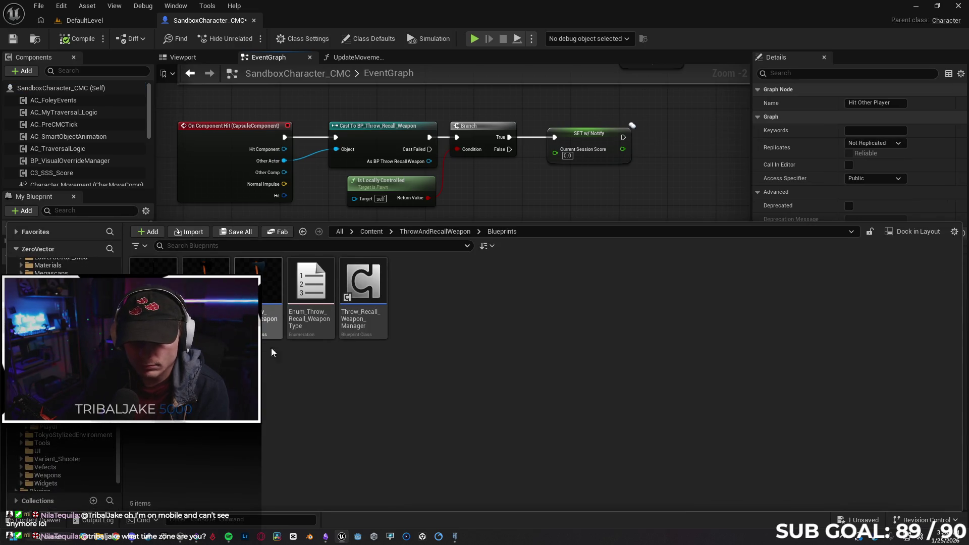
pyautogui.click(263, 318)
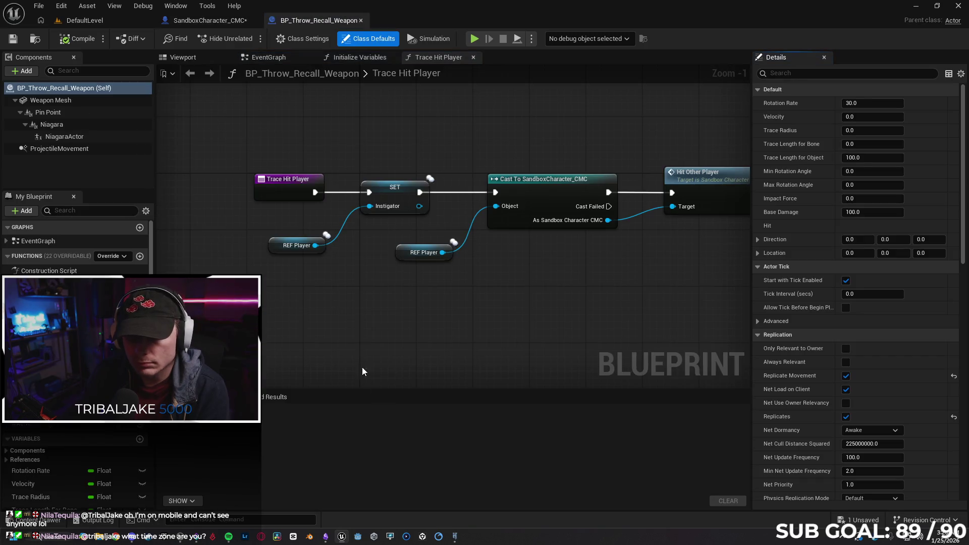
pyautogui.moveTo(470, 307); pyautogui.dragTo(410, 309)
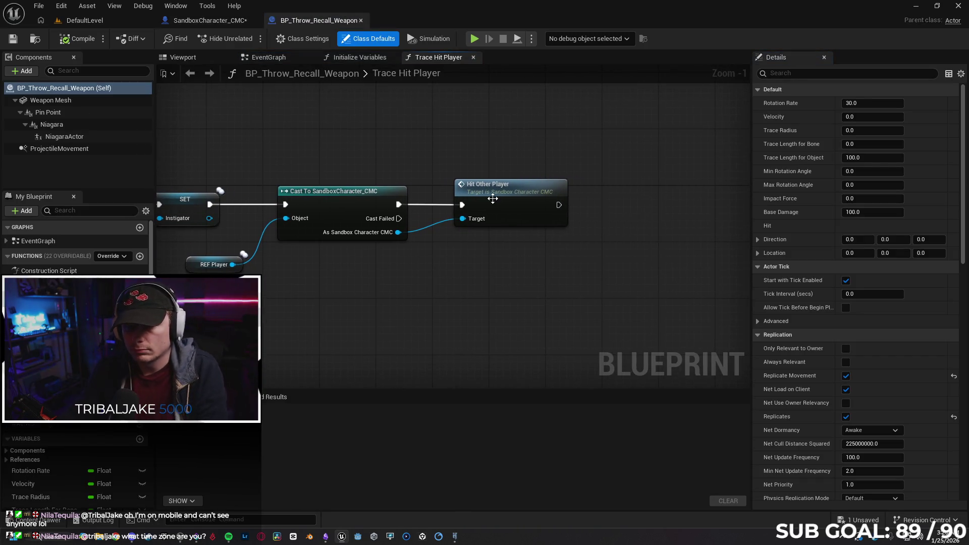
pyautogui.click(525, 205)
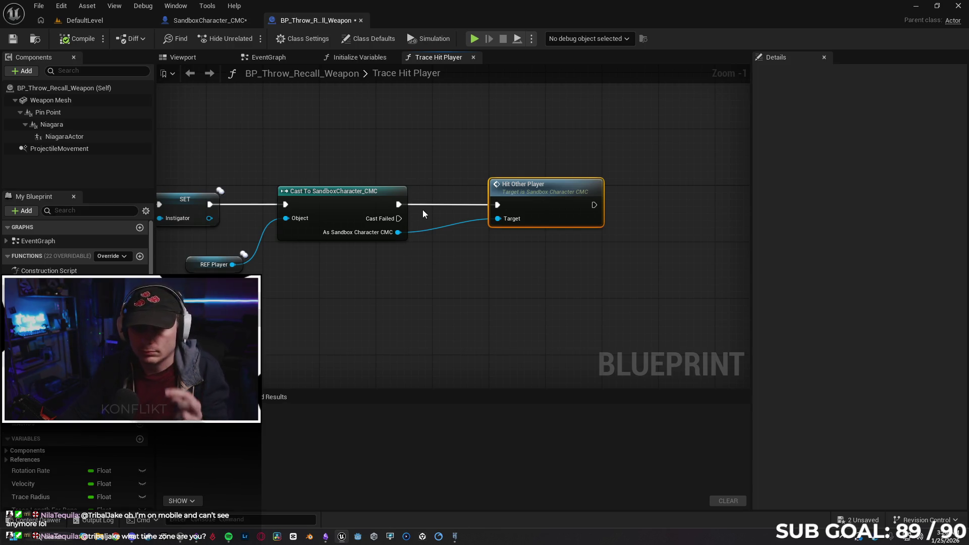
pyautogui.moveTo(399, 204); pyautogui.dragTo(432, 180)
# Step: Insert a Set Delay Length node of 0.2 after the cast and compile
pyautogui.write('delay')
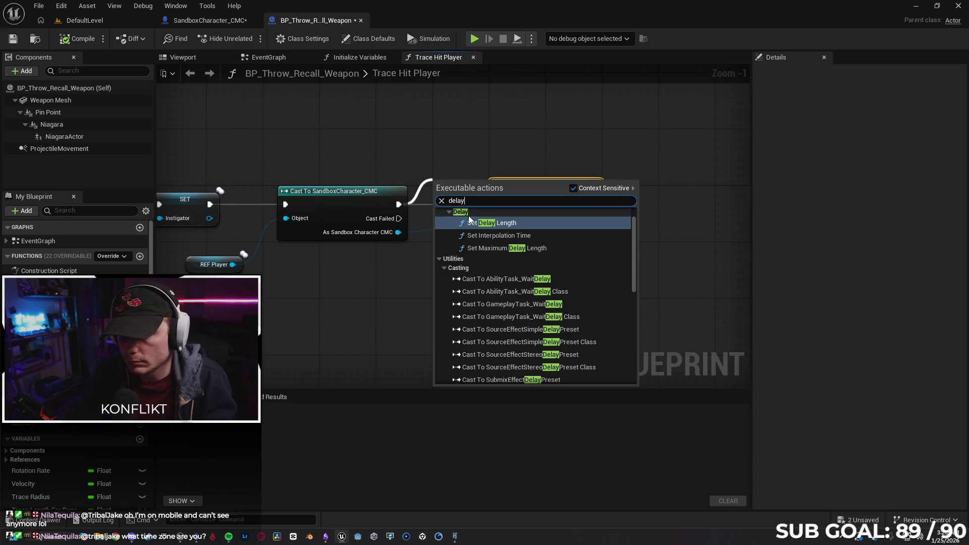
pyautogui.scroll(1, 484, 216)
pyautogui.click(534, 243)
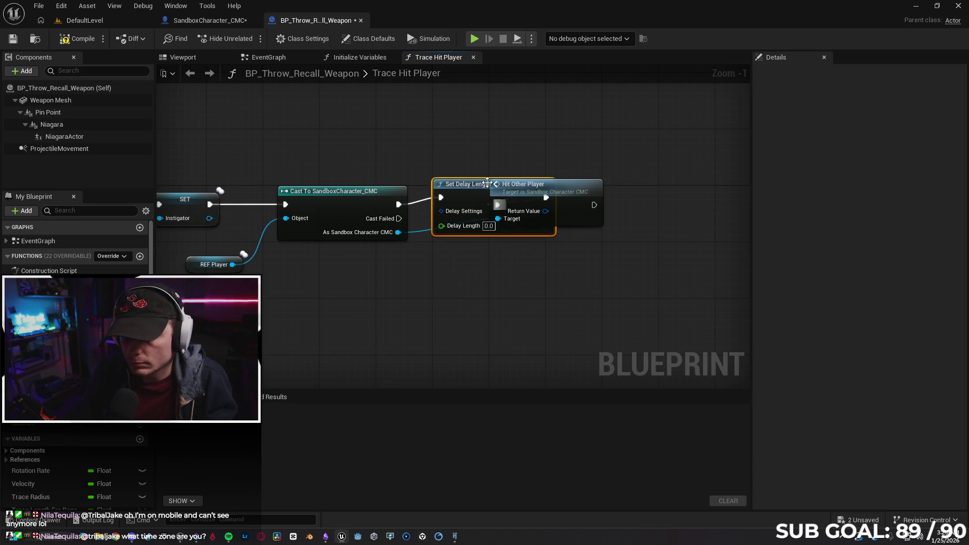
pyautogui.moveTo(575, 189)
pyautogui.mouseDown()
pyautogui.moveTo(670, 195)
pyautogui.moveTo(633, 200)
pyautogui.mouseUp()
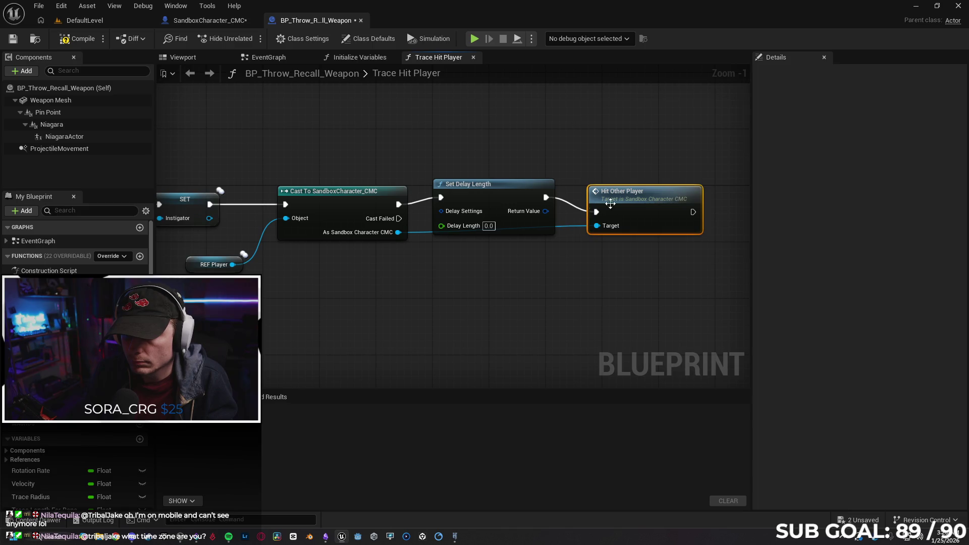
pyautogui.write('2')
pyautogui.press('Return')
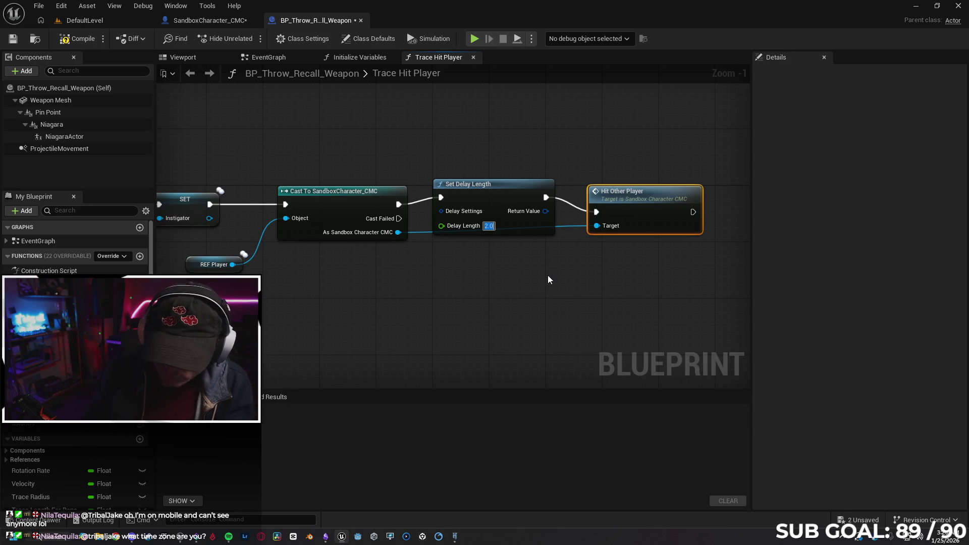
pyautogui.write('0.2')
pyautogui.click(546, 273)
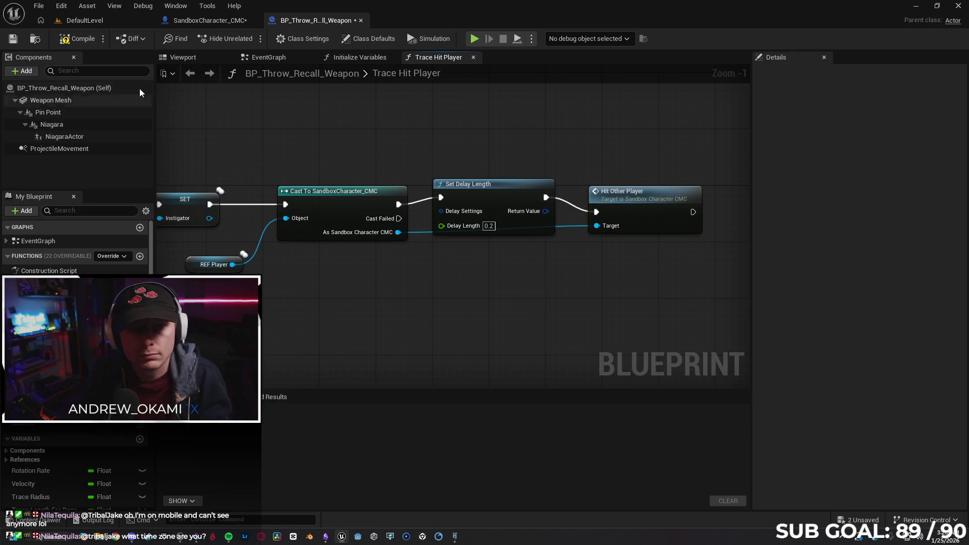
pyautogui.press('F7')
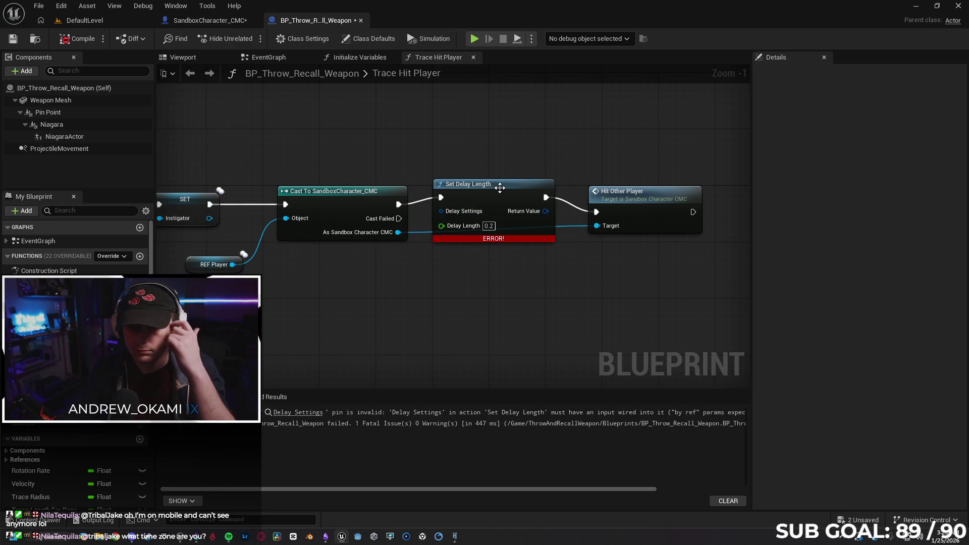
# Step: Delete the failing Set Delay Length node and reconnect the cast to Hit Other Player
pyautogui.click(501, 193)
pyautogui.press('Delete')
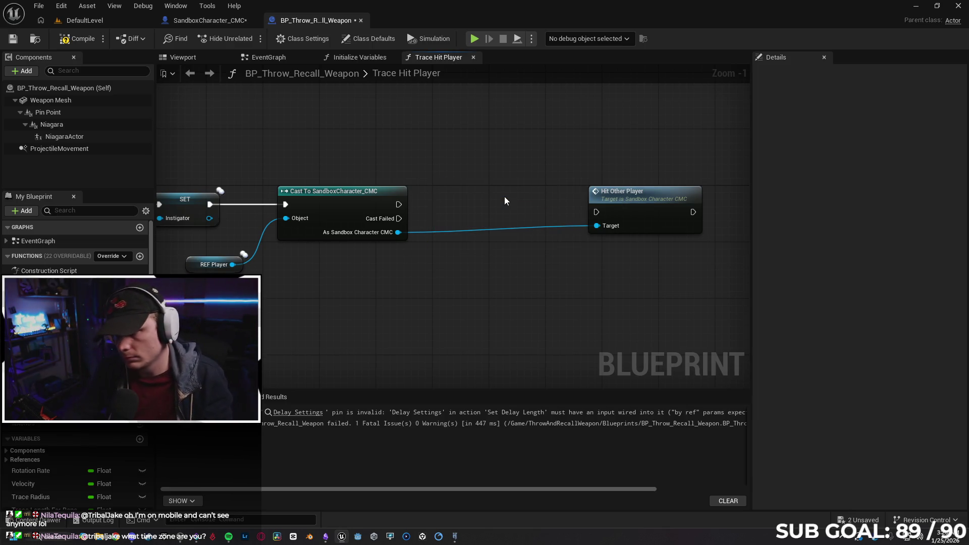
pyautogui.moveTo(399, 204)
pyautogui.mouseDown()
pyautogui.moveTo(596, 212)
pyautogui.moveTo(593, 193)
pyautogui.moveTo(598, 199)
pyautogui.mouseUp()
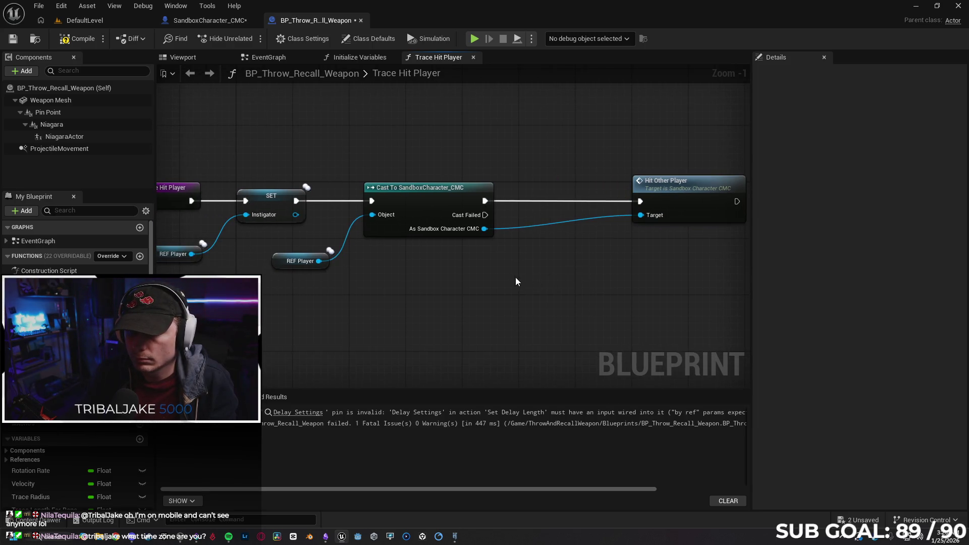
pyautogui.moveTo(741, 209)
pyautogui.mouseDown()
pyautogui.moveTo(523, 217)
pyautogui.moveTo(461, 205)
pyautogui.moveTo(520, 207)
pyautogui.mouseUp()
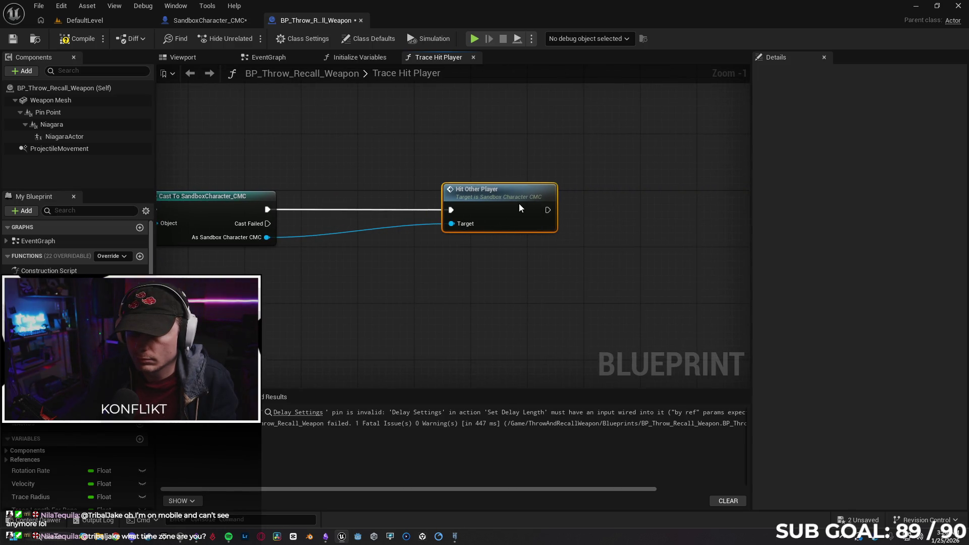
# Step: Insert a Do Once node between the cast and Hit Other Player
pyautogui.moveTo(268, 208); pyautogui.dragTo(330, 192)
pyautogui.write('do one')
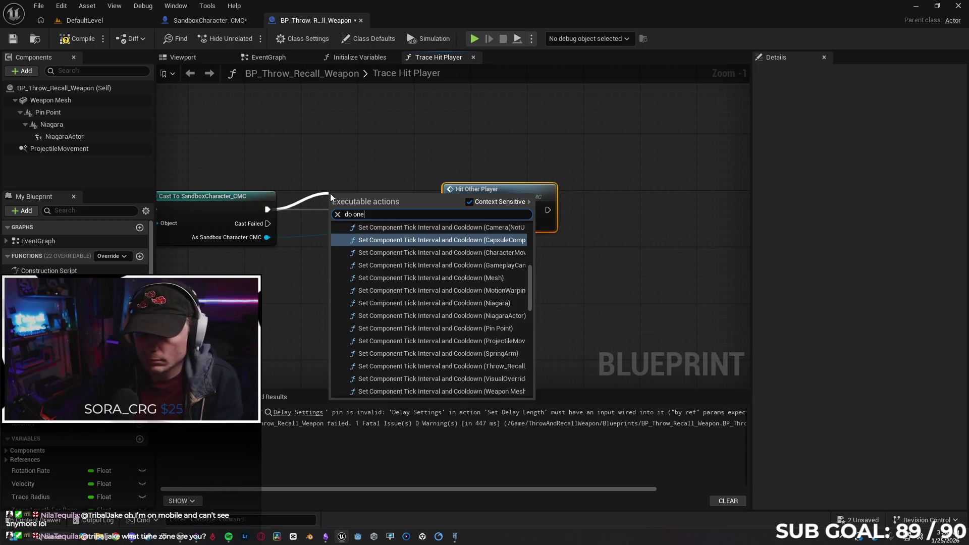
pyautogui.press('BackSpace')
pyautogui.write('ce')
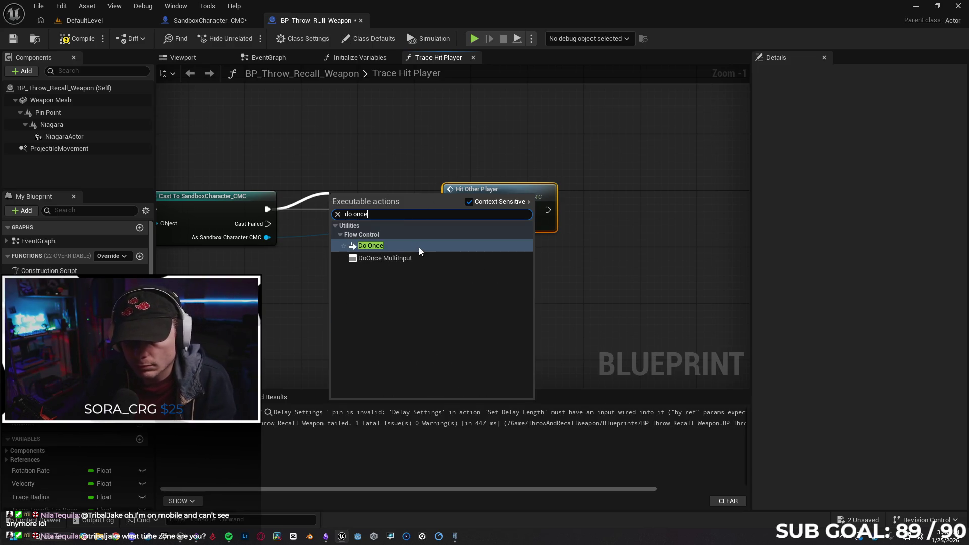
pyautogui.click(417, 245)
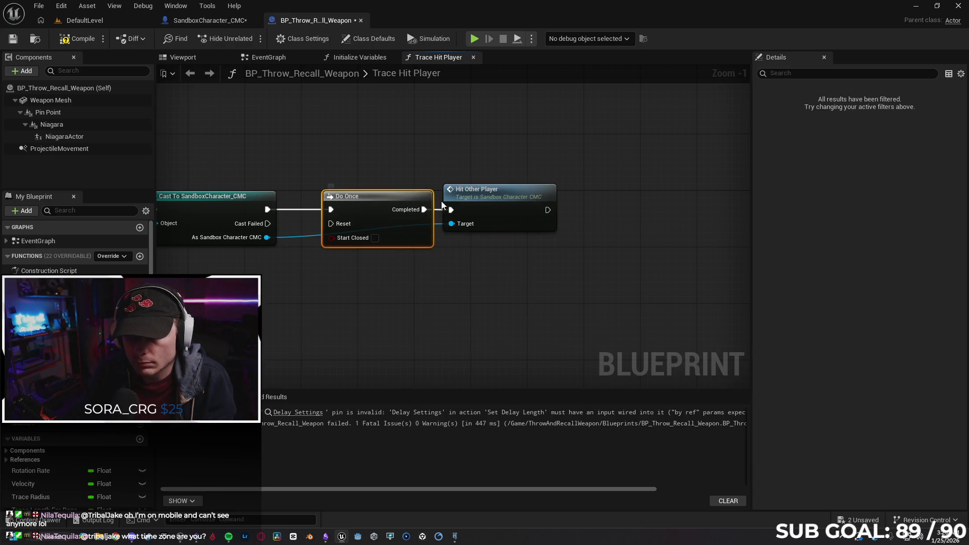
pyautogui.moveTo(437, 277); pyautogui.dragTo(475, 270)
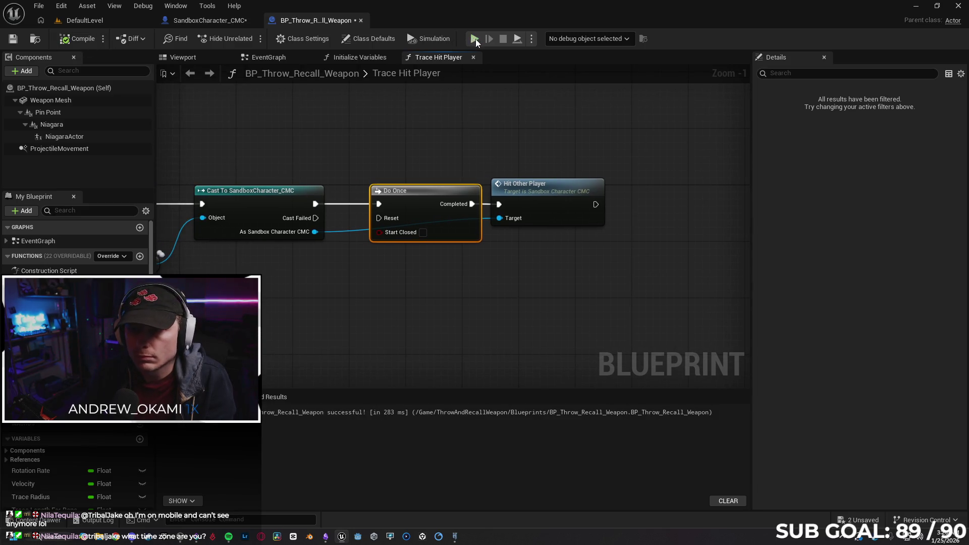
# Step: Test the Do Once gate with two clients, stop play, and close the message log
pyautogui.hotkey('alt', 'p')
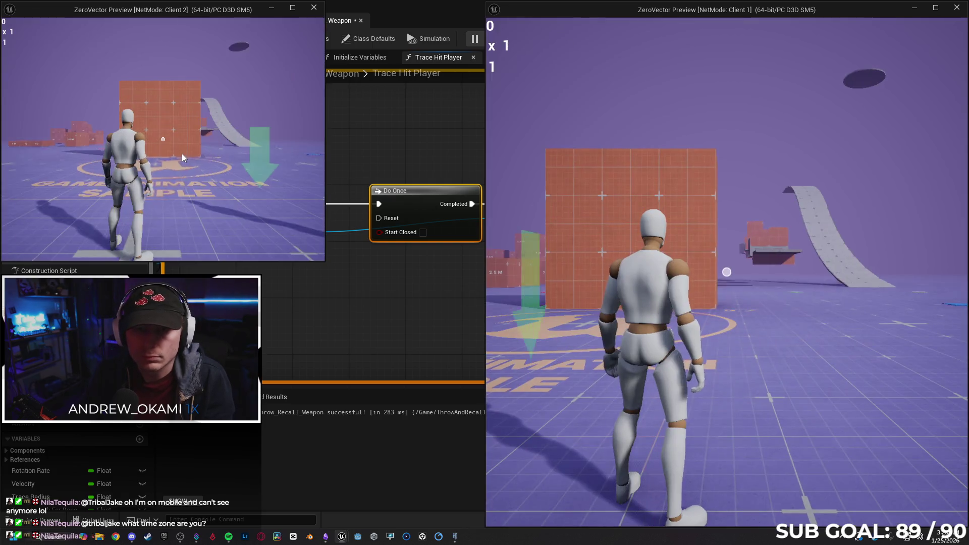
pyautogui.click(182, 153)
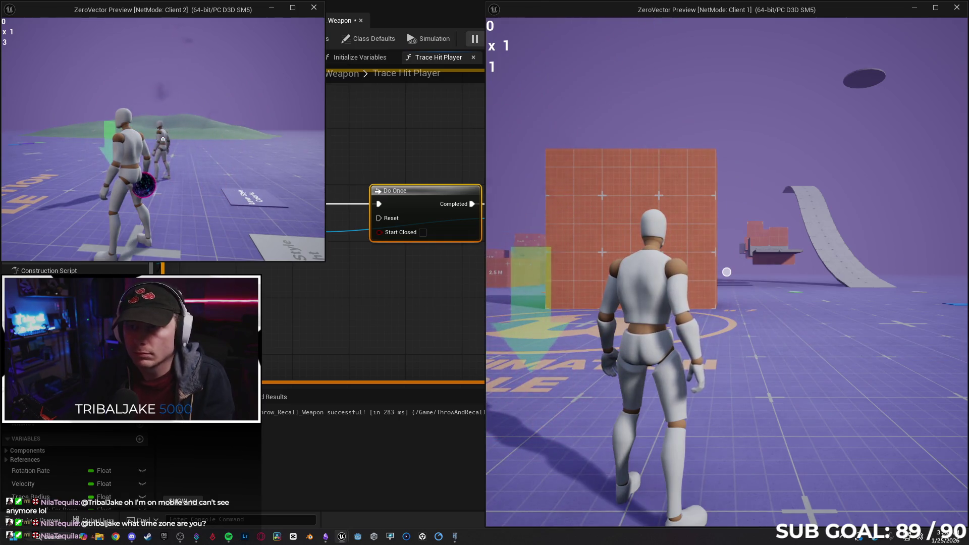
pyautogui.press('Escape')
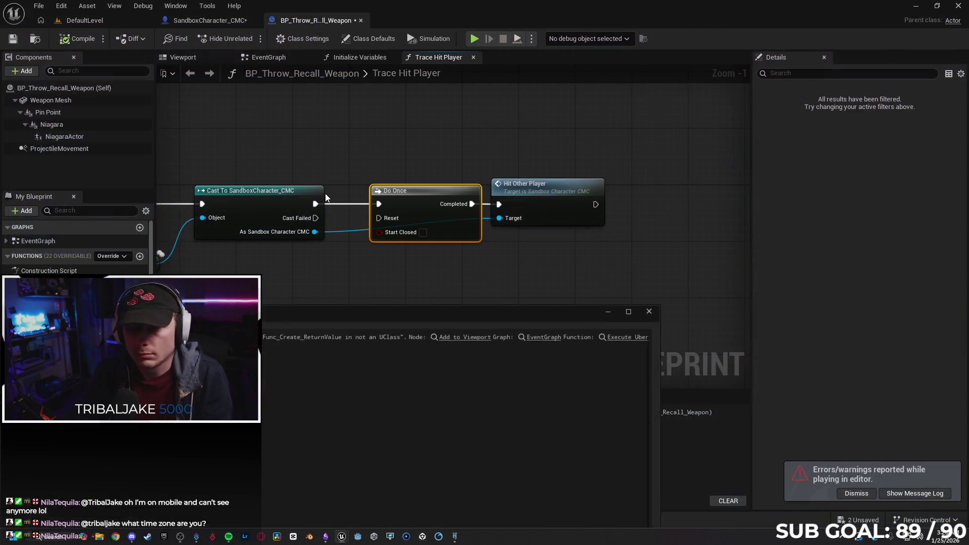
pyautogui.click(662, 308)
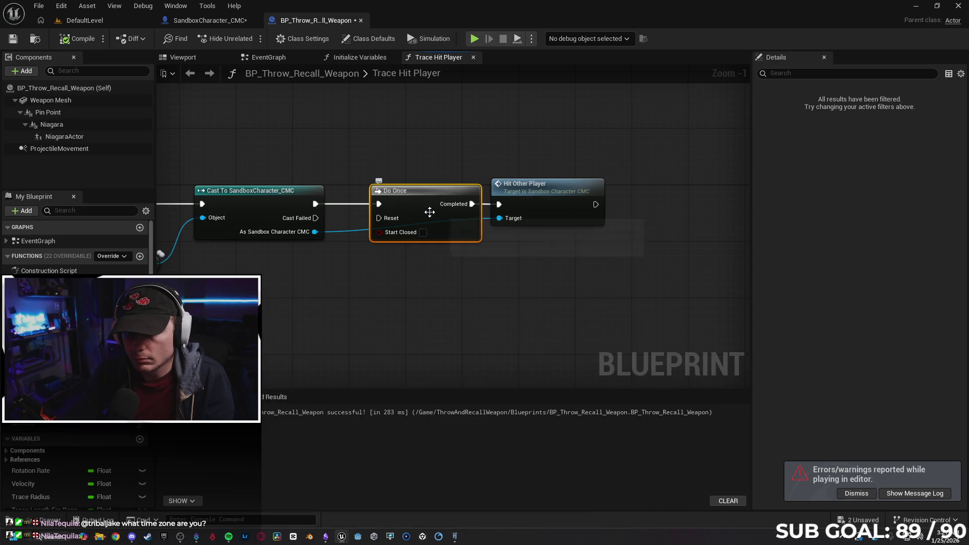
# Step: Detach Do Once and connect the cast directly to Hit Other Player
pyautogui.keyDown('alt'); pyautogui.click(378, 204); pyautogui.keyUp('alt')
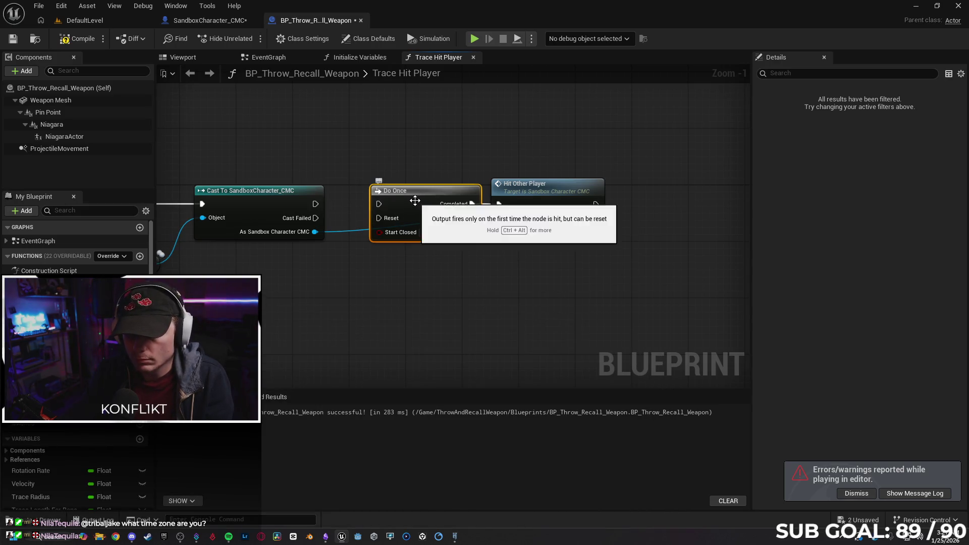
pyautogui.moveTo(441, 208); pyautogui.dragTo(405, 208)
pyautogui.click(458, 204)
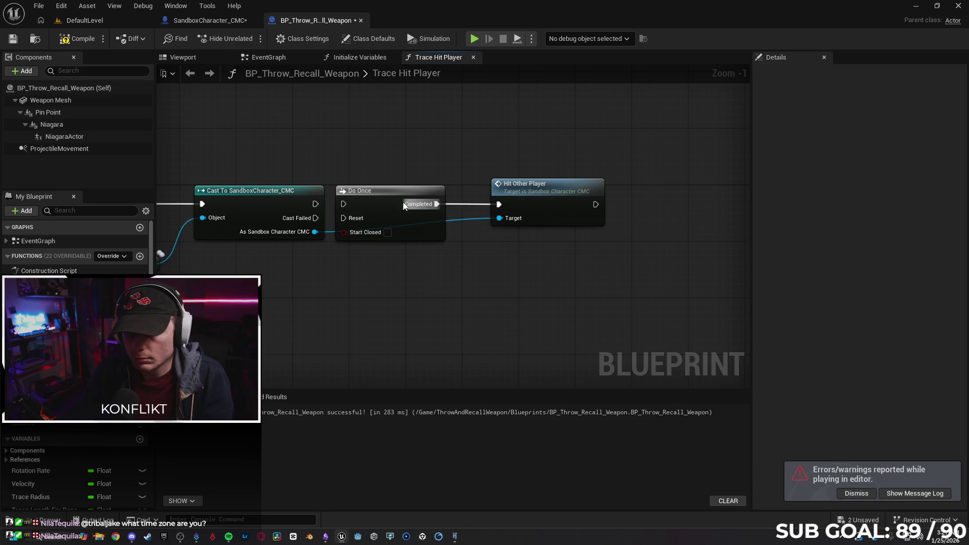
pyautogui.keyDown('alt'); pyautogui.click(460, 204); pyautogui.keyUp('alt')
pyautogui.moveTo(378, 207)
pyautogui.mouseDown()
pyautogui.moveTo(368, 320)
pyautogui.moveTo(357, 320)
pyautogui.mouseUp()
pyautogui.moveTo(316, 204); pyautogui.dragTo(499, 204)
# Step: Slot Do Once between SET and the cast, wiring its Completed output to the cast
pyautogui.moveTo(588, 264)
pyautogui.mouseDown()
pyautogui.moveTo(517, 238)
pyautogui.moveTo(458, 154)
pyautogui.mouseUp()
pyautogui.moveTo(549, 152); pyautogui.dragTo(645, 154)
pyautogui.moveTo(390, 216); pyautogui.dragTo(461, 223)
pyautogui.moveTo(422, 158)
pyautogui.mouseDown()
pyautogui.moveTo(458, 158)
pyautogui.moveTo(450, 159)
pyautogui.mouseUp()
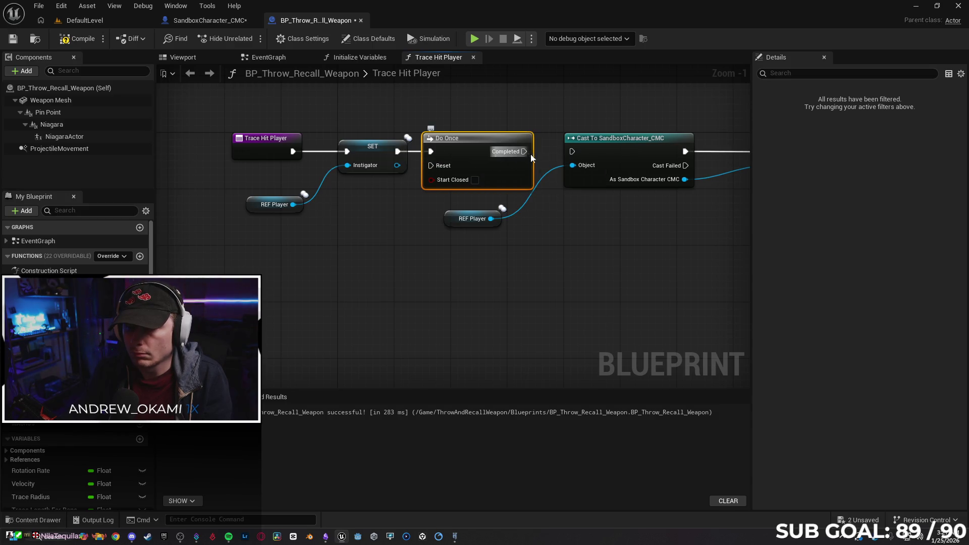
pyautogui.moveTo(526, 153); pyautogui.dragTo(573, 151)
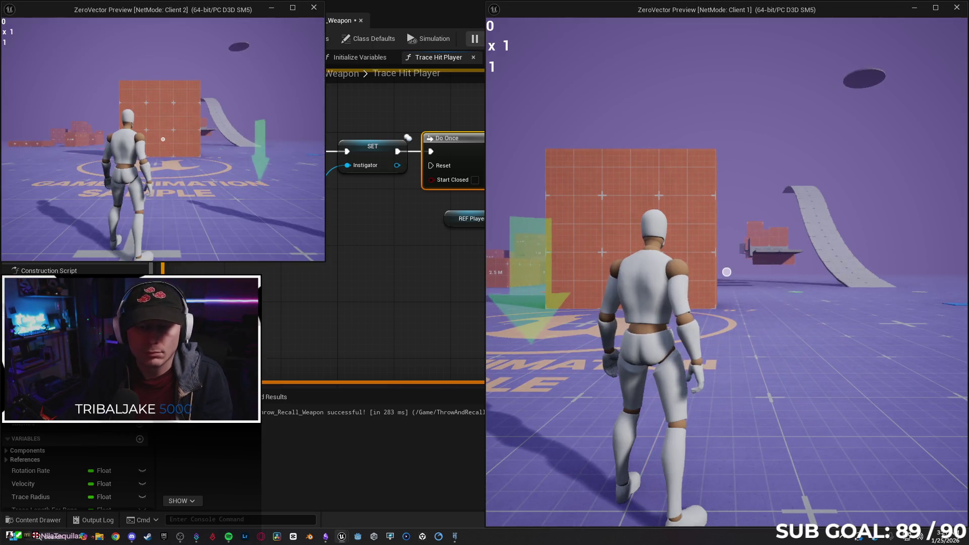
# Step: Throw the weapon four times from Client 2 to test hits, then stop the play session
pyautogui.click(162, 167)
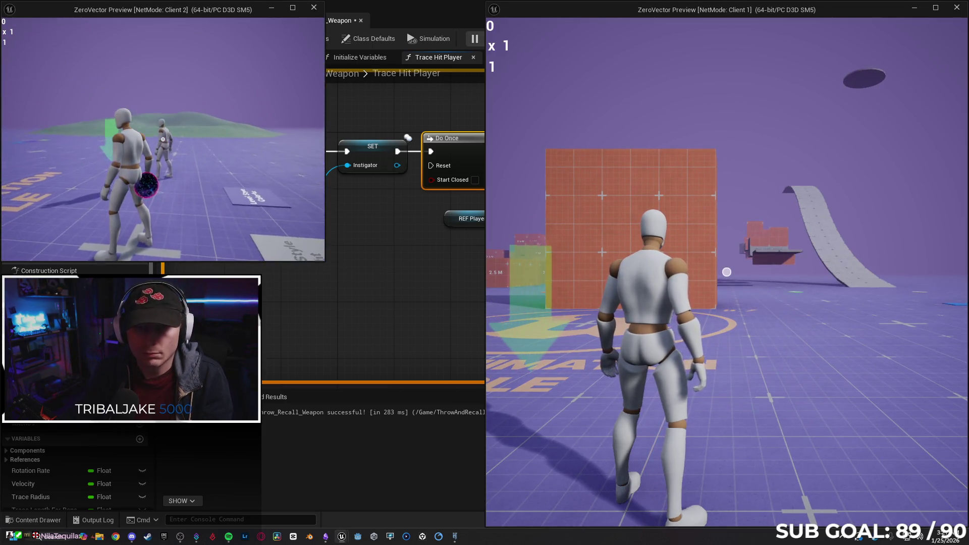
pyautogui.click(163, 139)
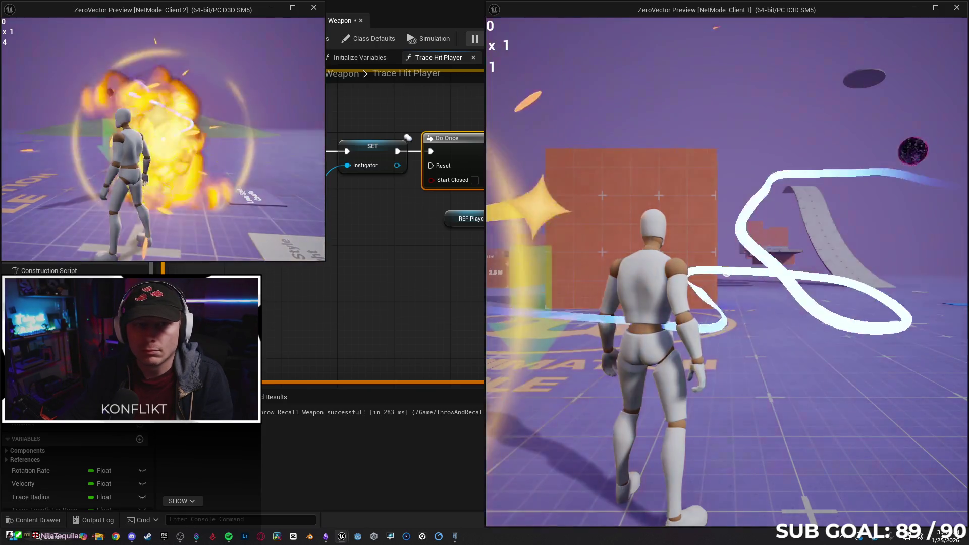
pyautogui.click(163, 140)
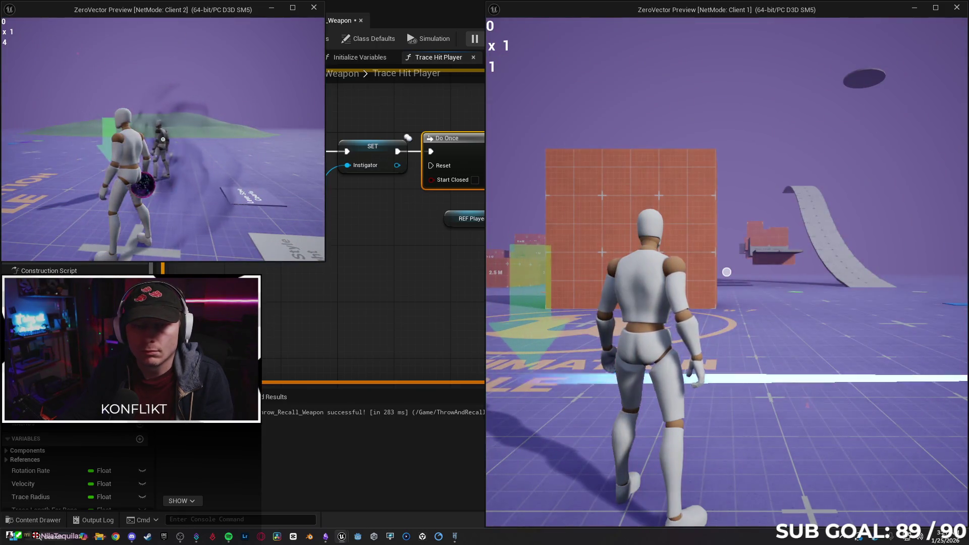
pyautogui.click(163, 140)
pyautogui.click(163, 139)
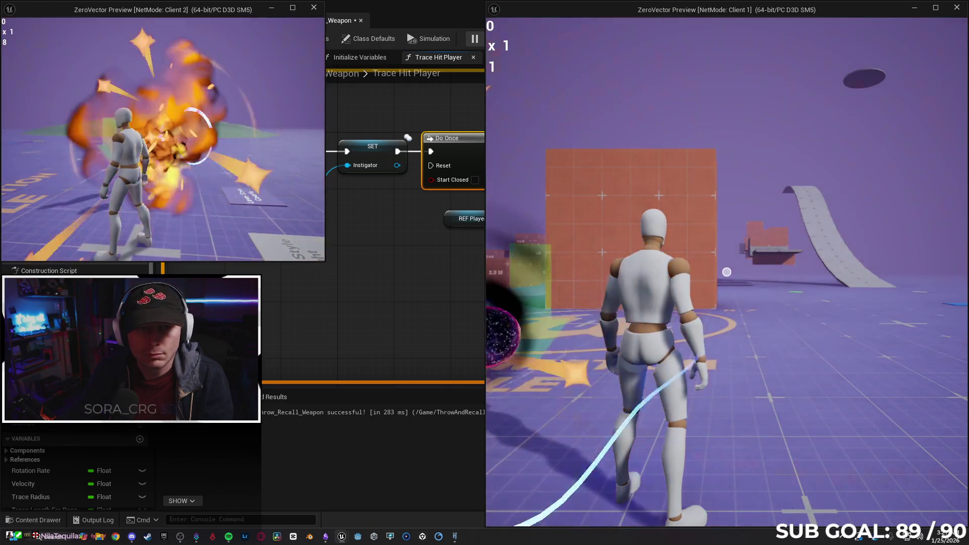
pyautogui.press('Escape')
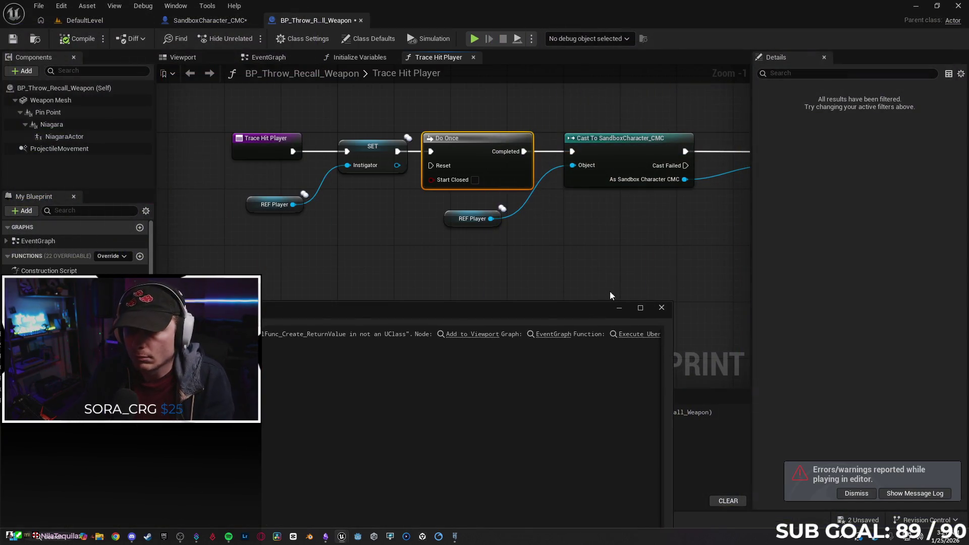
# Step: Run a quick two-client test with one weapon throw from Client 2, then stop it
pyautogui.click(661, 308)
pyautogui.scroll(-1, 616, 254)
pyautogui.moveTo(616, 253)
pyautogui.mouseDown()
pyautogui.moveTo(428, 253)
pyautogui.moveTo(561, 177)
pyautogui.moveTo(608, 174)
pyautogui.moveTo(227, 188)
pyautogui.moveTo(223, 168)
pyautogui.mouseUp()
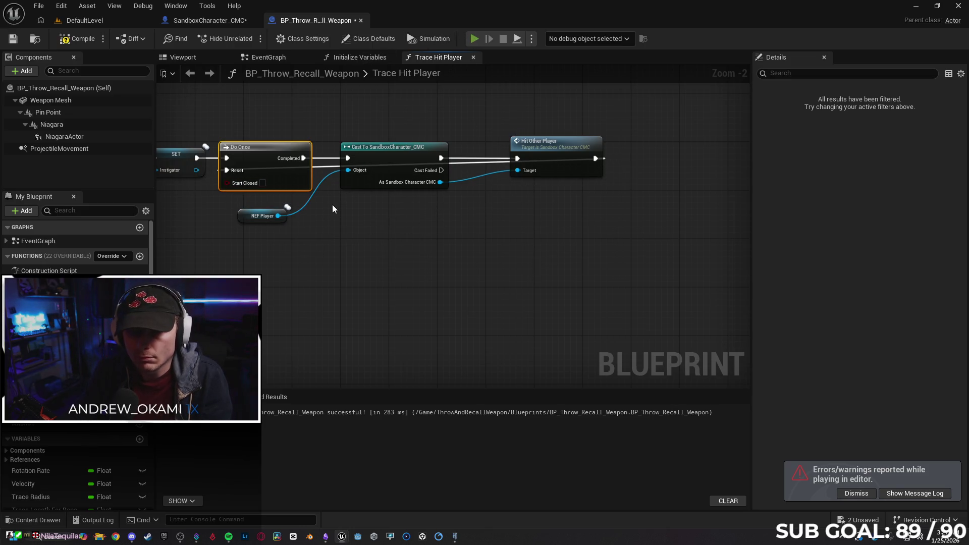
pyautogui.hotkey('alt', 'p')
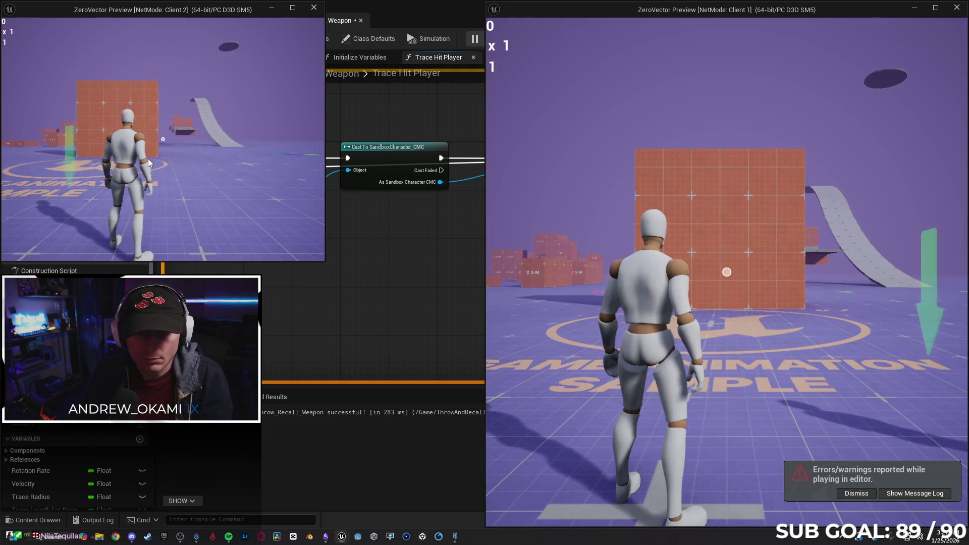
pyautogui.click(148, 158)
pyautogui.click(163, 139)
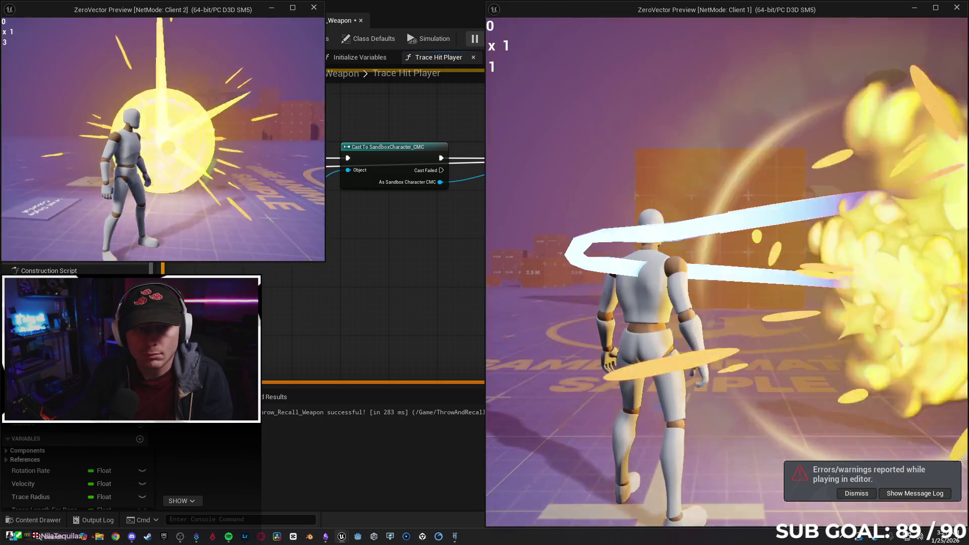
pyautogui.press('Escape')
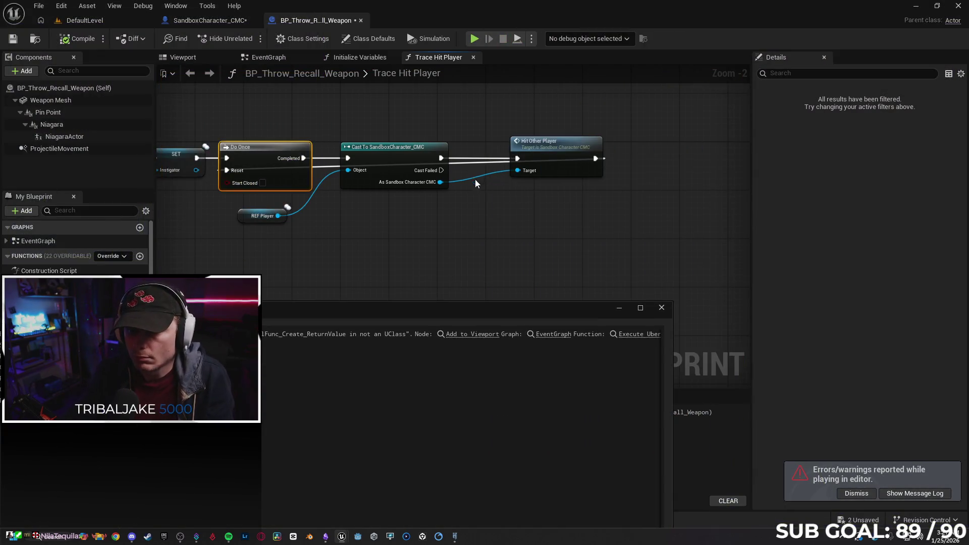
# Step: Rewire Trace Hit Player to run Do Once first, with Completed feeding SET and then the cast
pyautogui.click(662, 307)
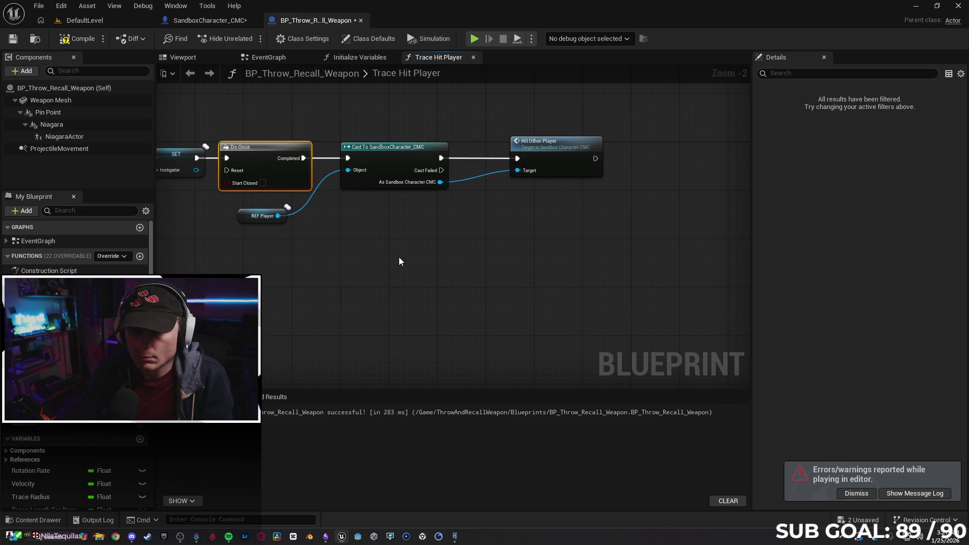
pyautogui.moveTo(442, 152); pyautogui.dragTo(487, 158)
pyautogui.moveTo(356, 158); pyautogui.dragTo(211, 161)
pyautogui.moveTo(535, 156)
pyautogui.mouseDown()
pyautogui.moveTo(318, 150)
pyautogui.moveTo(315, 131)
pyautogui.moveTo(322, 158)
pyautogui.moveTo(299, 158)
pyautogui.mouseUp()
pyautogui.click(386, 135)
pyautogui.keyDown('alt'); pyautogui.click(369, 133); pyautogui.keyUp('alt')
pyautogui.moveTo(376, 158); pyautogui.dragTo(439, 158)
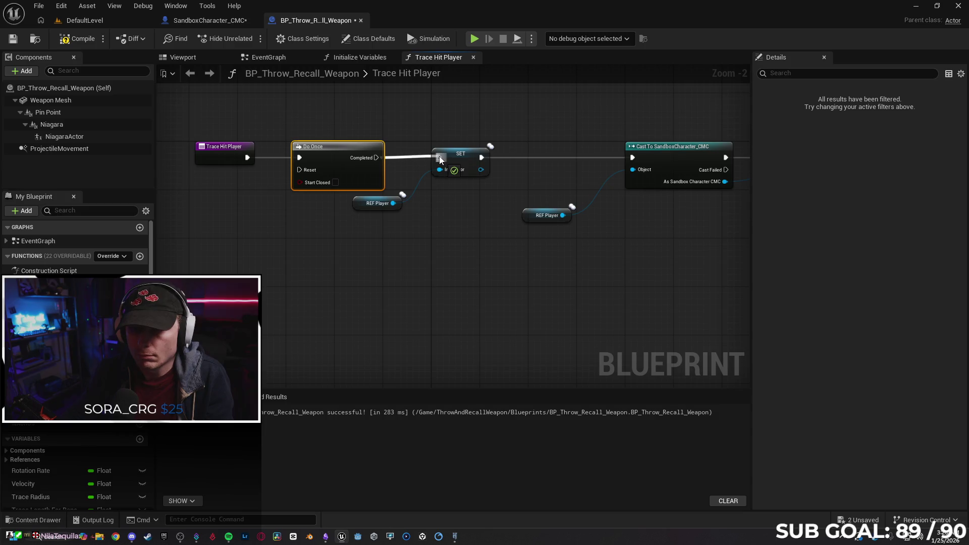
# Step: Test the rewired hit logic in a two-client session and stop it
pyautogui.click(475, 38)
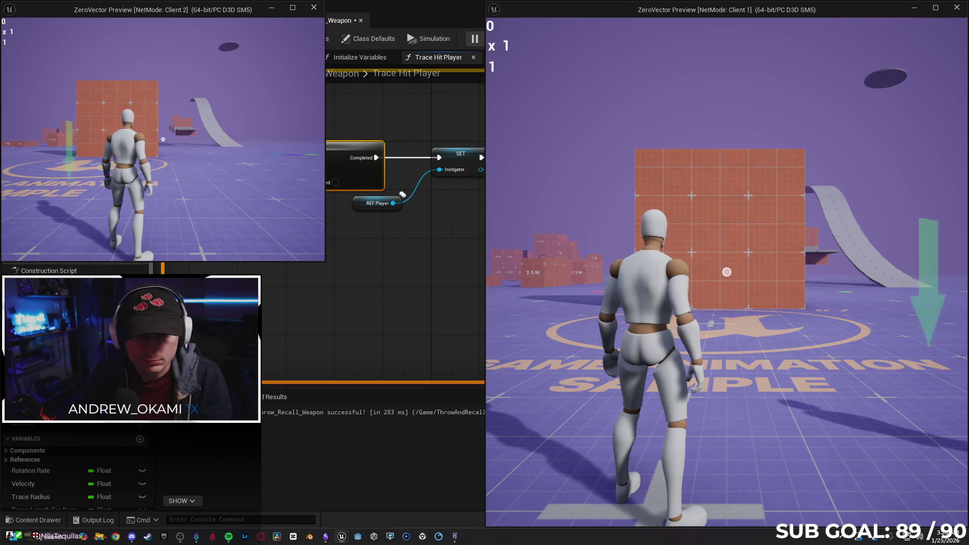
pyautogui.click(8, 166)
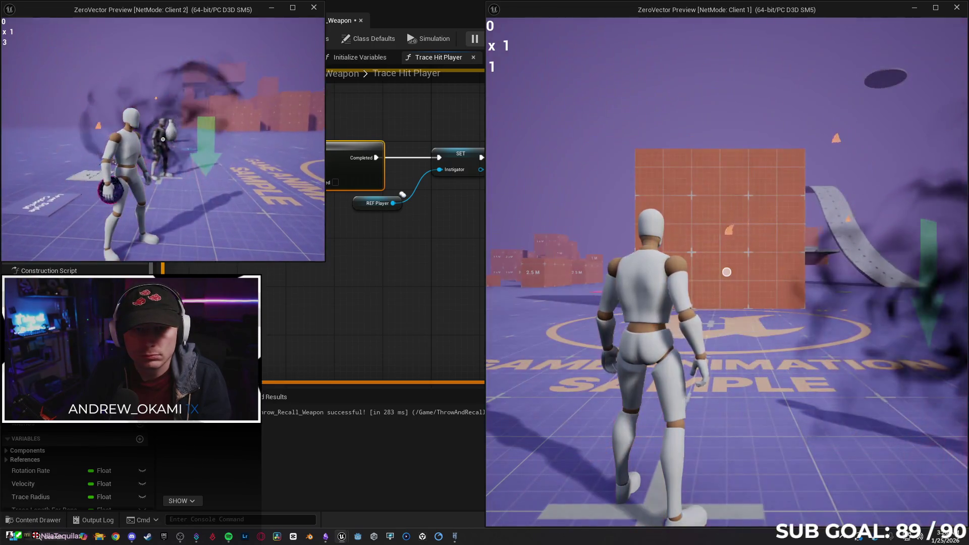
pyautogui.press('Escape')
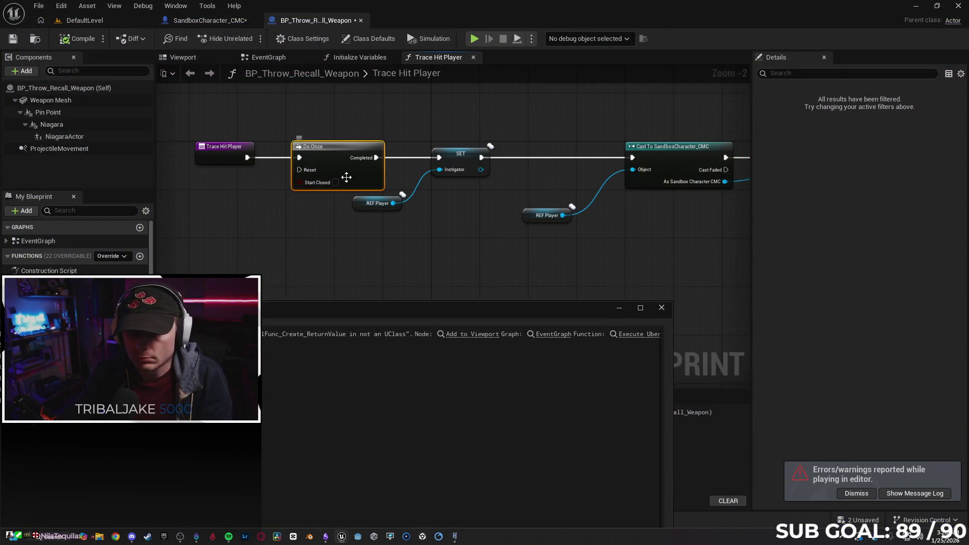
# Step: Delete the Do Once node and connect Trace Hit Player directly to SET
pyautogui.click(661, 307)
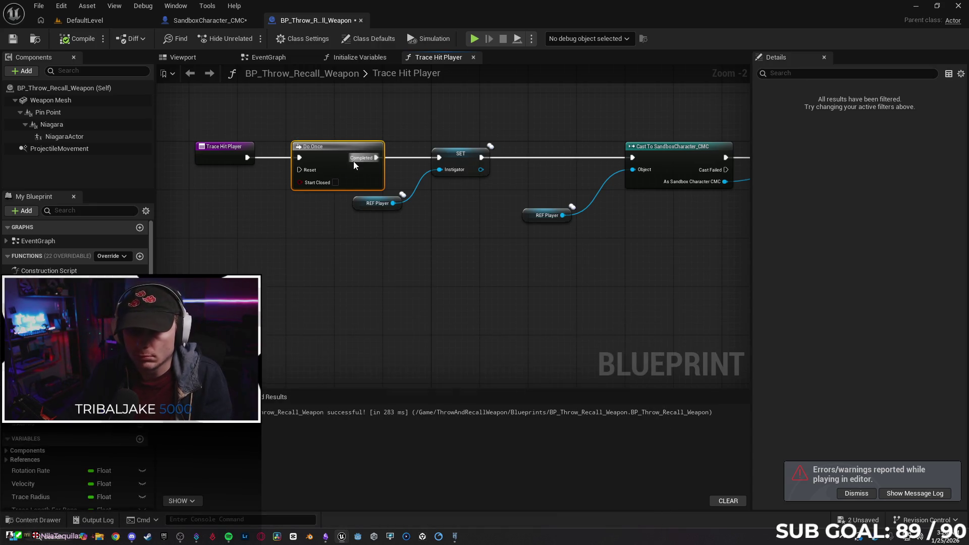
pyautogui.press('Delete')
pyautogui.moveTo(249, 159); pyautogui.dragTo(439, 157)
pyautogui.moveTo(227, 161); pyautogui.dragTo(306, 163)
# Step: Add a Print String after Hit Other Player, fed by Trace Hit Player's string input
pyautogui.moveTo(502, 232)
pyautogui.mouseDown()
pyautogui.moveTo(401, 235)
pyautogui.moveTo(187, 160)
pyautogui.moveTo(294, 186)
pyautogui.mouseUp()
pyautogui.click(404, 260)
pyautogui.click(417, 300)
pyautogui.moveTo(667, 198)
pyautogui.mouseDown()
pyautogui.moveTo(576, 198)
pyautogui.moveTo(678, 201)
pyautogui.mouseUp()
pyautogui.write('print')
pyautogui.press('Return')
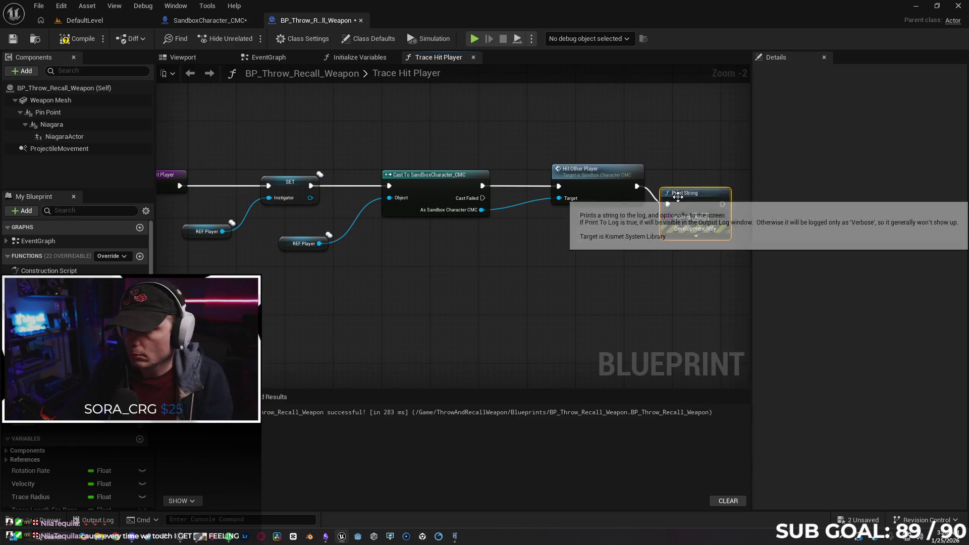
pyautogui.moveTo(620, 284); pyautogui.dragTo(692, 206)
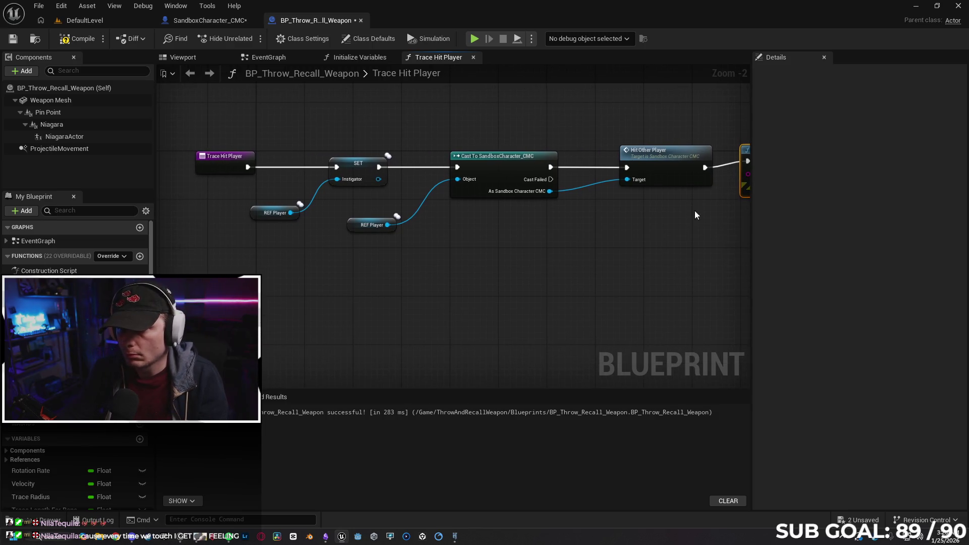
pyautogui.scroll(-1, 696, 221)
pyautogui.moveTo(718, 173); pyautogui.dragTo(229, 181)
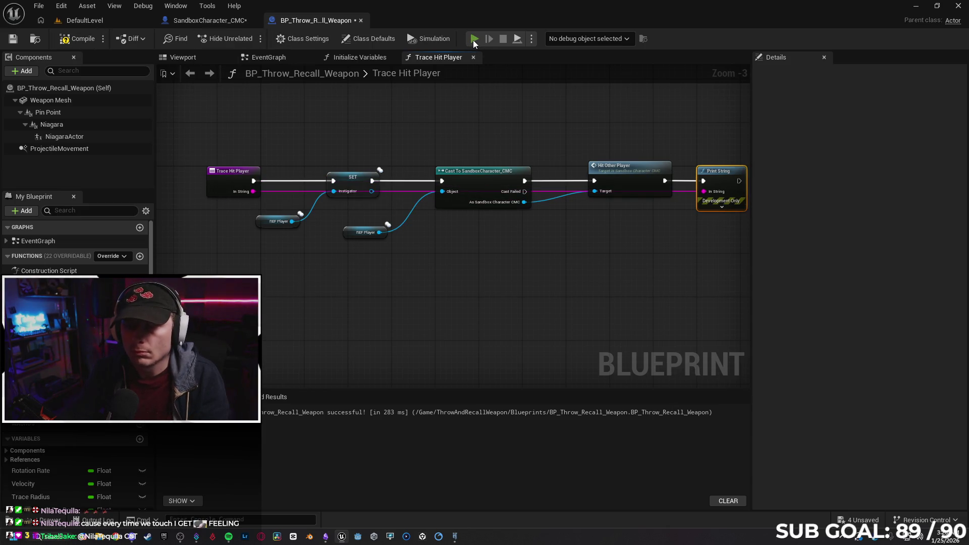
# Step: Run a two-client test, moving Client 2 forward, then stop and close the message log
pyautogui.hotkey('alt', 'p')
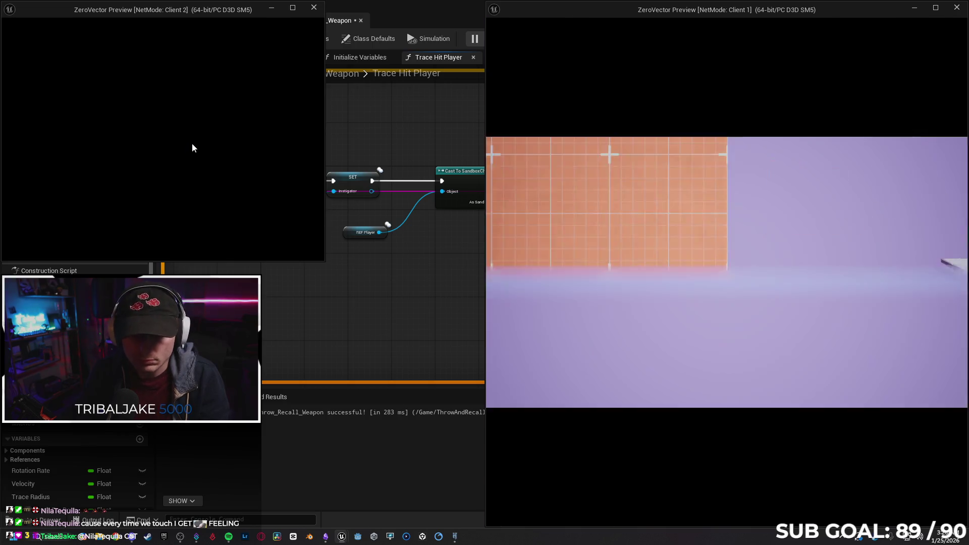
pyautogui.press('w')
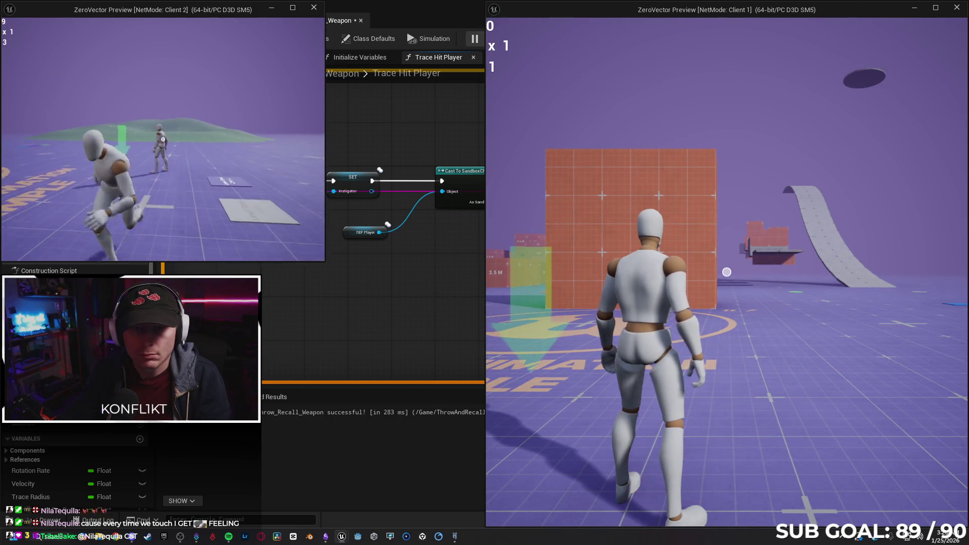
pyautogui.press('Escape')
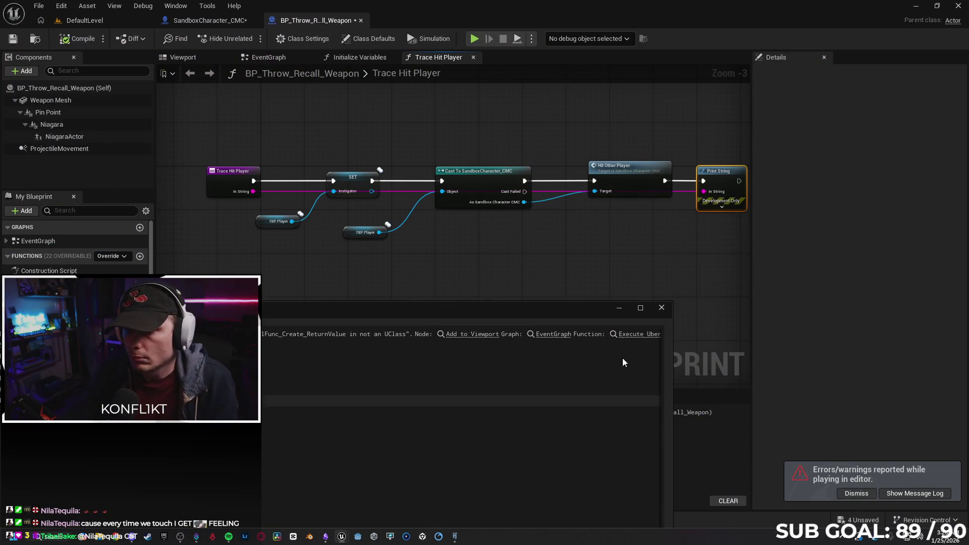
pyautogui.click(661, 308)
# Step: Delete the Print String node and remove the InString input from Trace Hit Player
pyautogui.moveTo(605, 252)
pyautogui.mouseDown()
pyautogui.moveTo(488, 247)
pyautogui.moveTo(570, 248)
pyautogui.mouseUp()
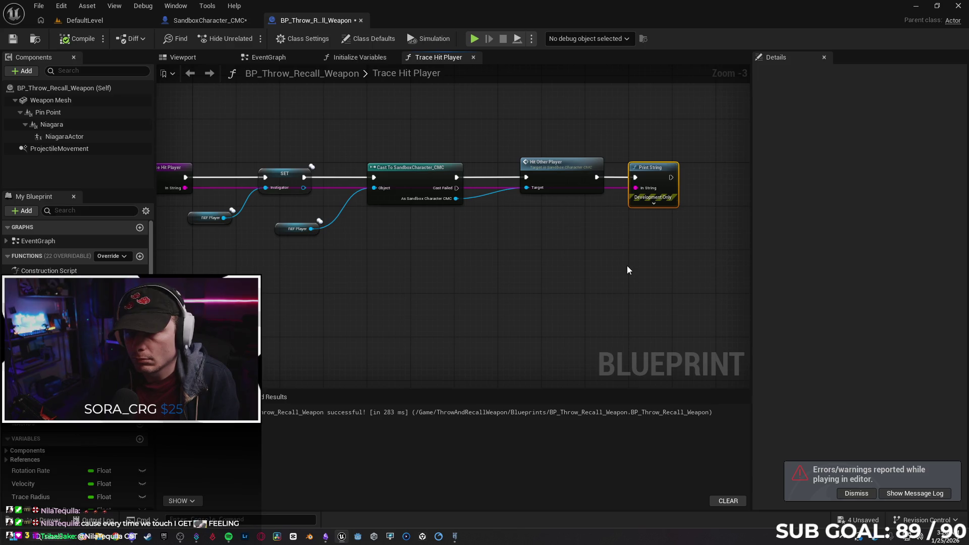
pyautogui.press('Delete')
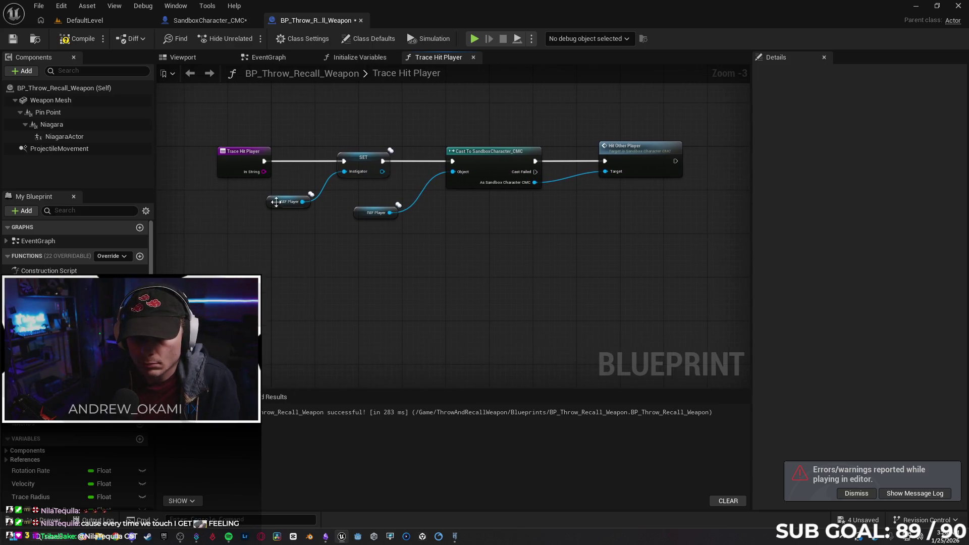
pyautogui.click(235, 160)
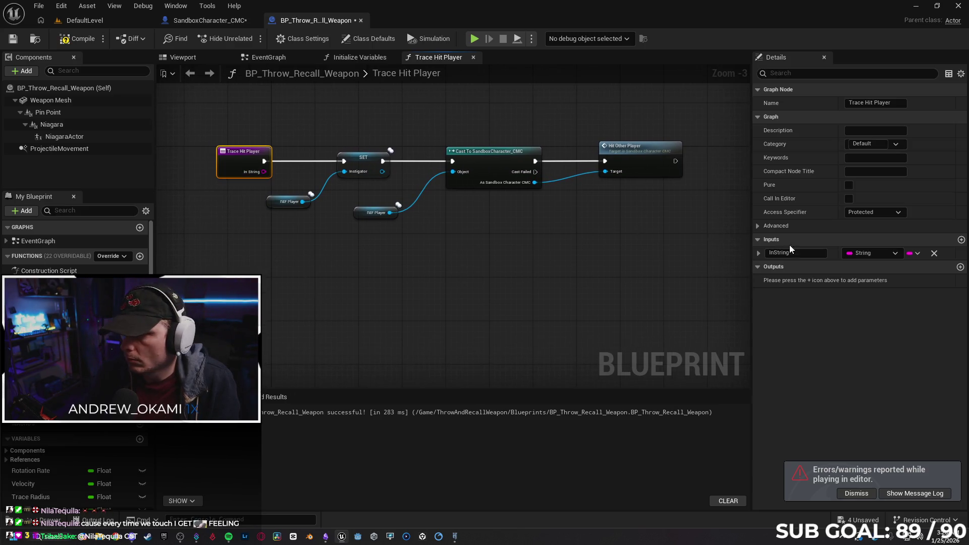
pyautogui.click(934, 254)
# Step: Add a fresh Print String after Hit Other Player, aligned with it, and launch a two-client test
pyautogui.moveTo(492, 271); pyautogui.dragTo(431, 269)
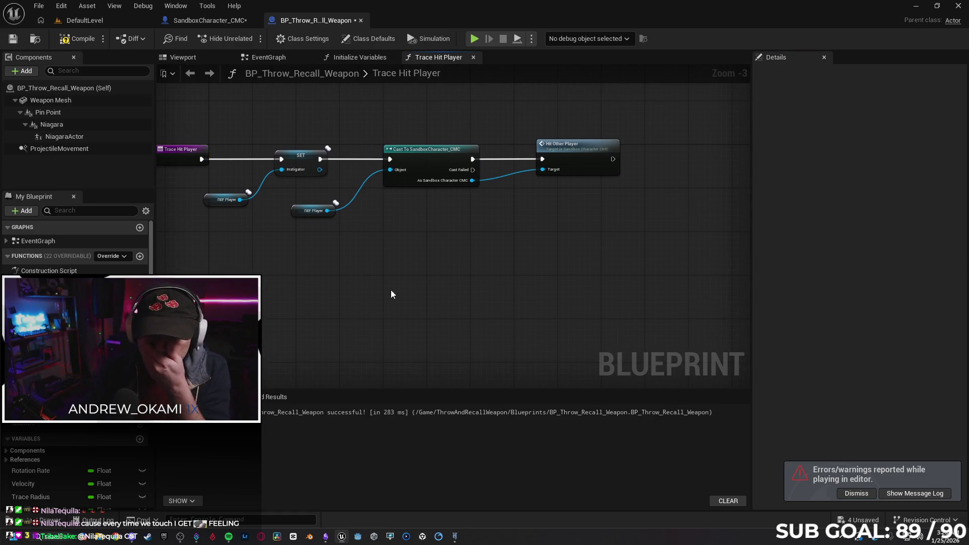
pyautogui.moveTo(497, 286); pyautogui.dragTo(475, 290)
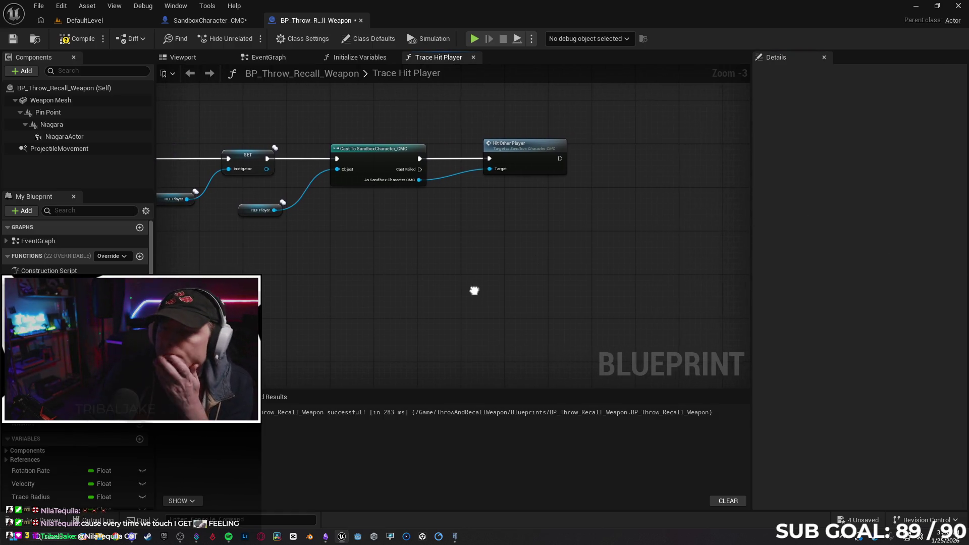
pyautogui.moveTo(526, 229); pyautogui.dragTo(408, 261)
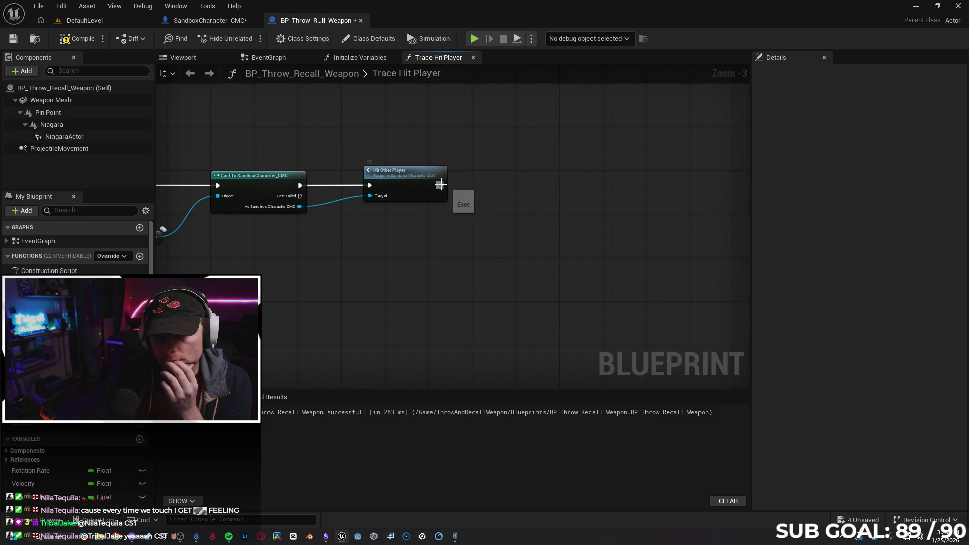
pyautogui.moveTo(440, 186); pyautogui.dragTo(507, 183)
pyautogui.write('print')
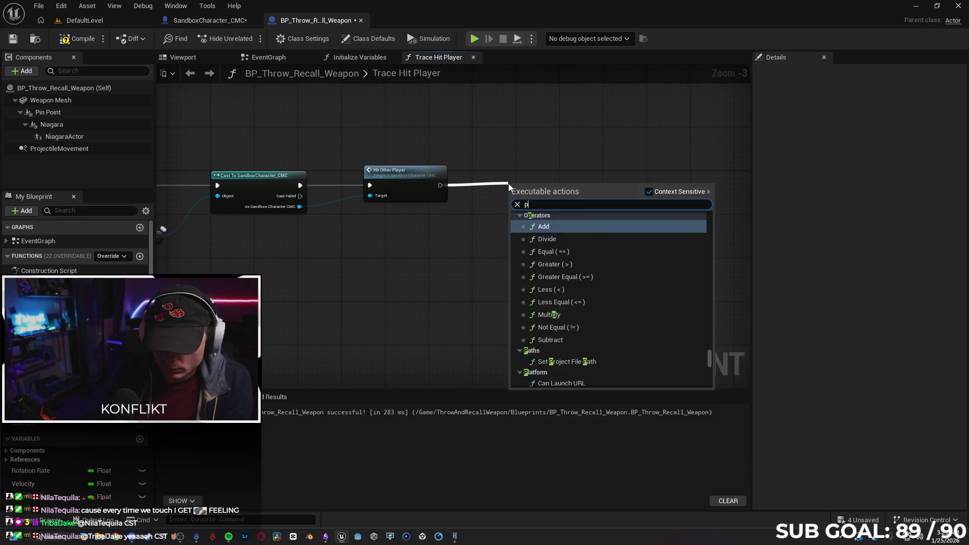
pyautogui.press('Return')
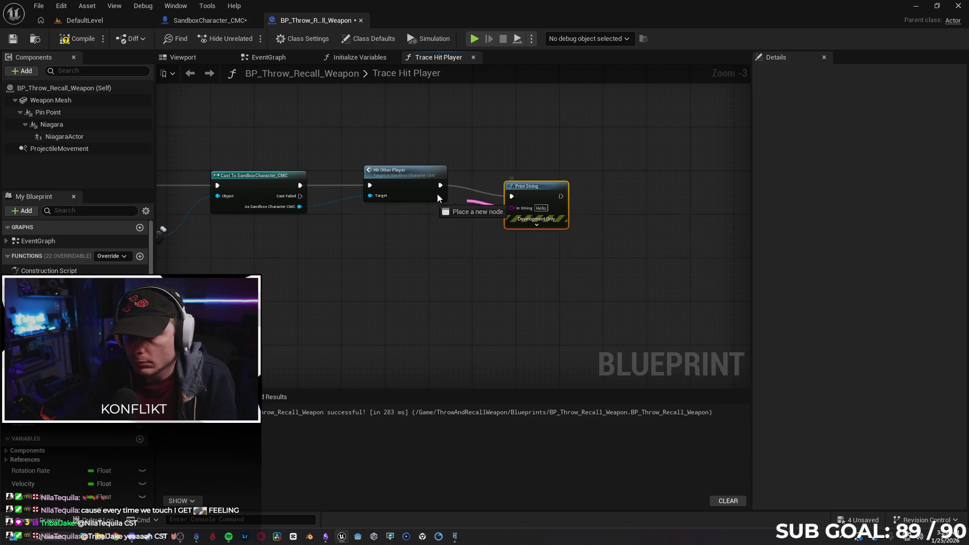
pyautogui.moveTo(445, 199); pyautogui.dragTo(438, 200)
pyautogui.click(368, 247)
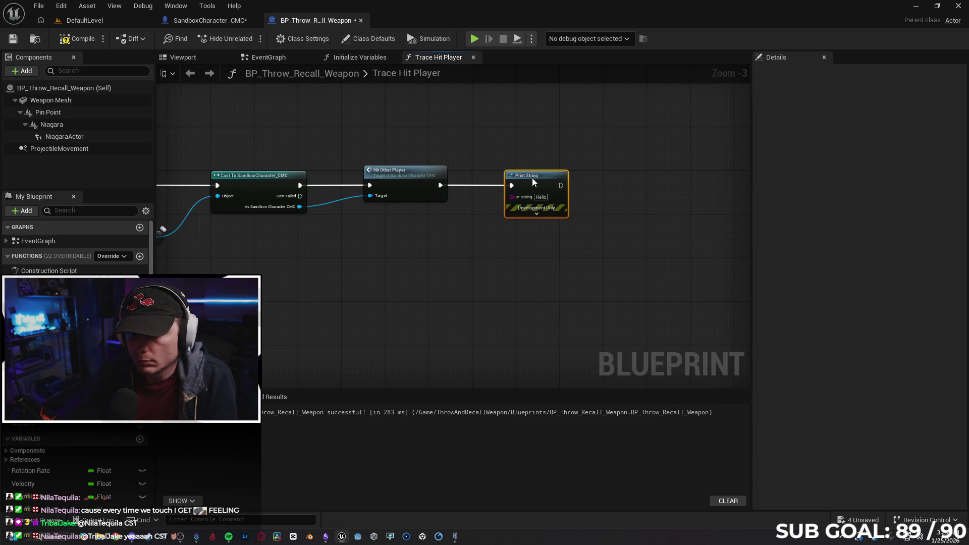
pyautogui.press('q')
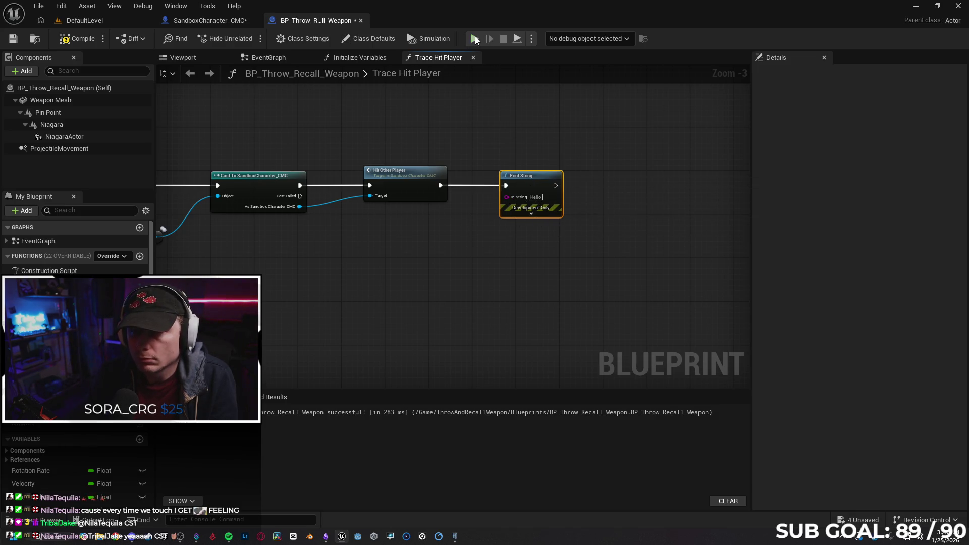
pyautogui.hotkey('alt', 'p')
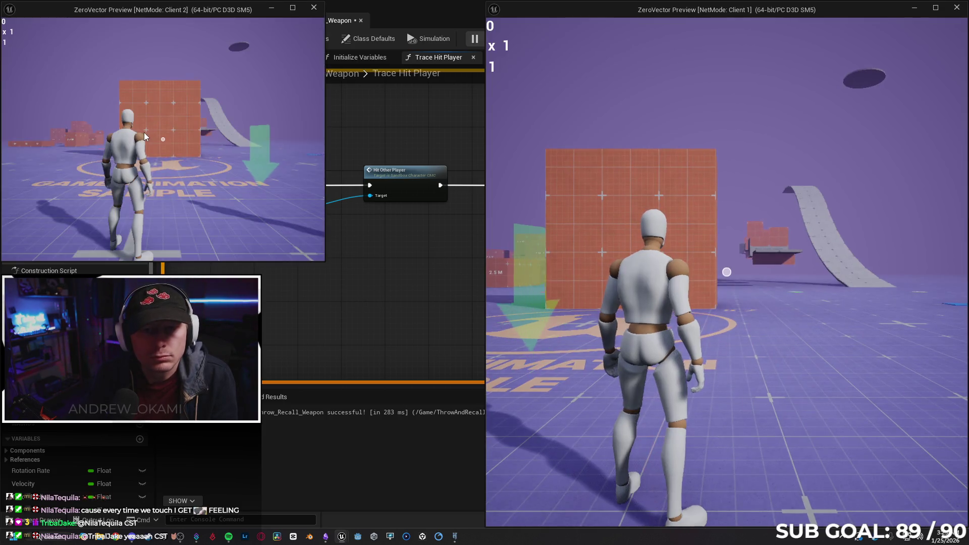
# Step: Attack the other player from Client 2 to check the 'Hello' print, then stop and close the log
pyautogui.click(144, 133)
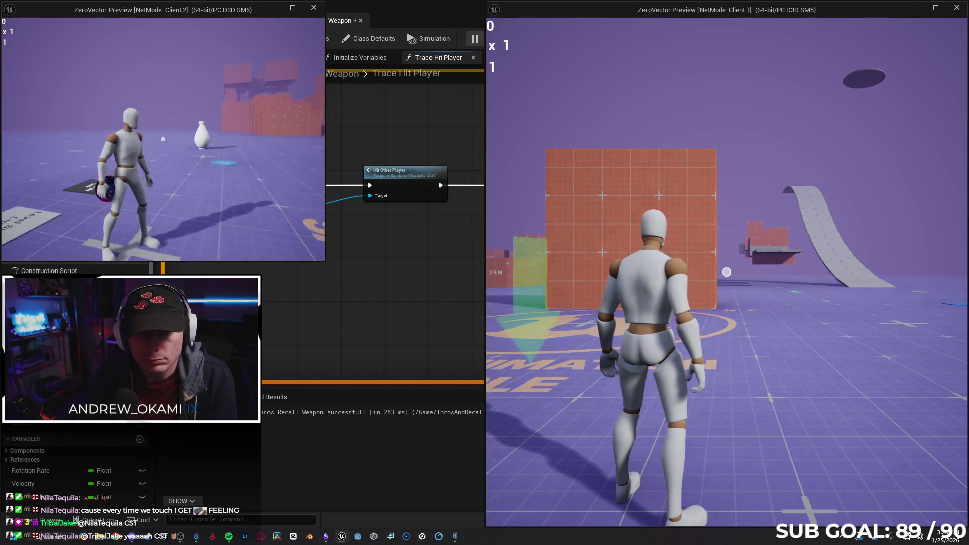
pyautogui.click(163, 139)
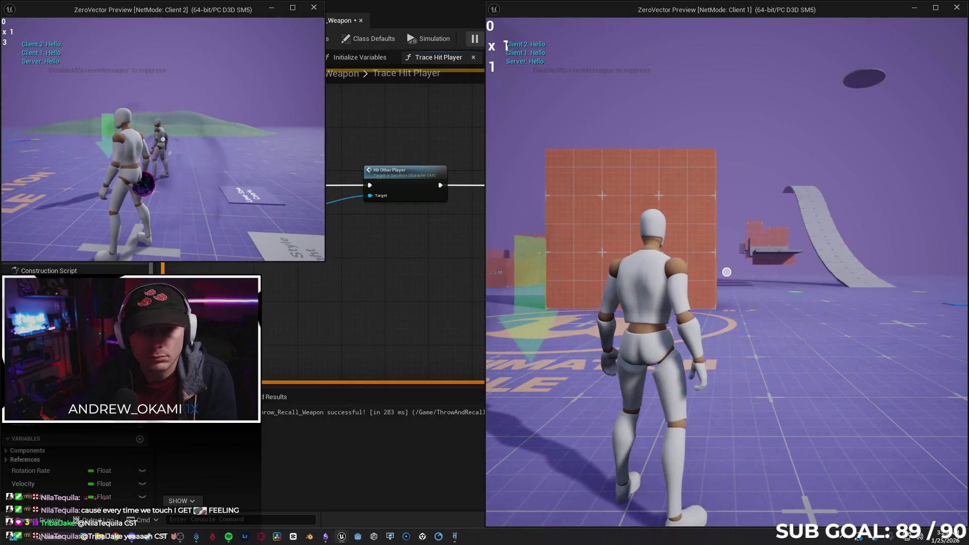
pyautogui.press('Escape')
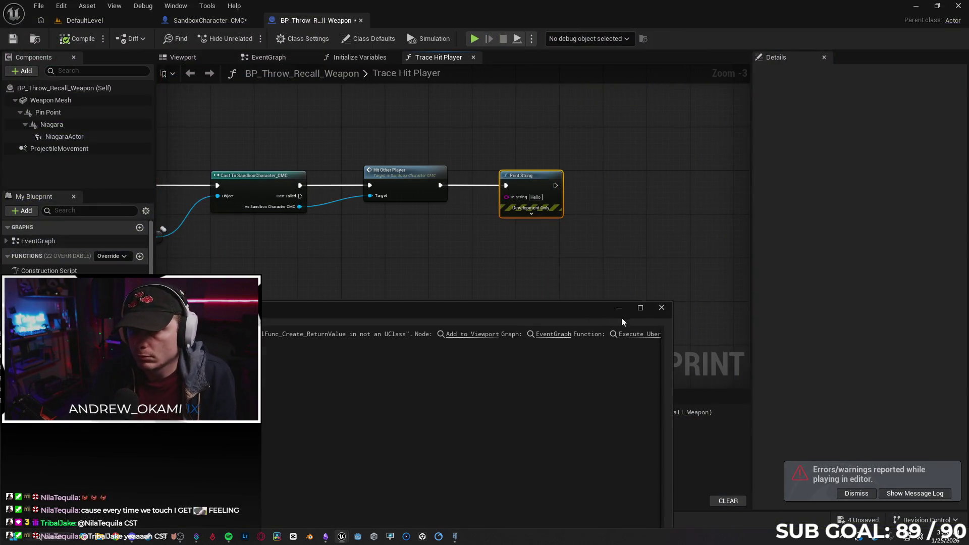
pyautogui.click(658, 306)
# Step: Delete the Print String debug node and switch to the DefaultLevel view
pyautogui.press('Delete')
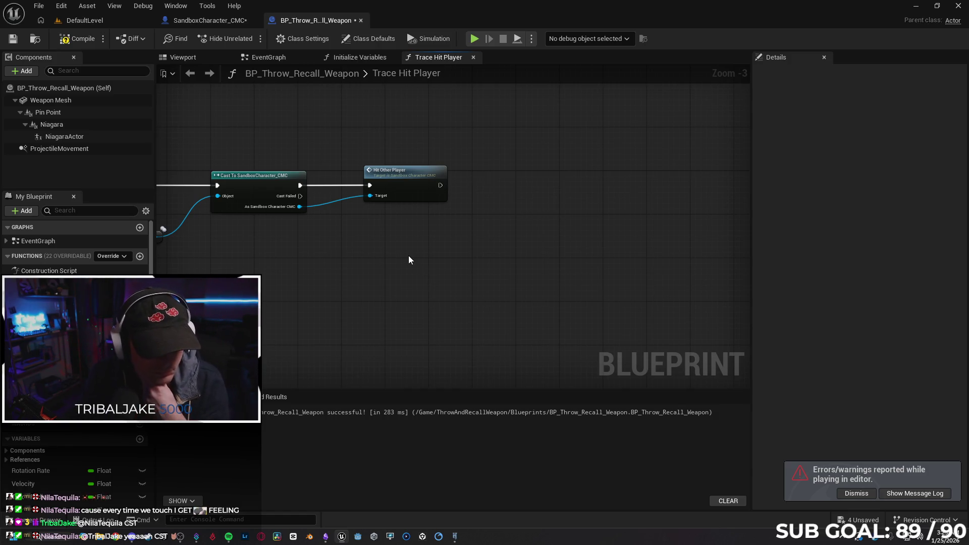
pyautogui.moveTo(400, 256); pyautogui.dragTo(417, 255)
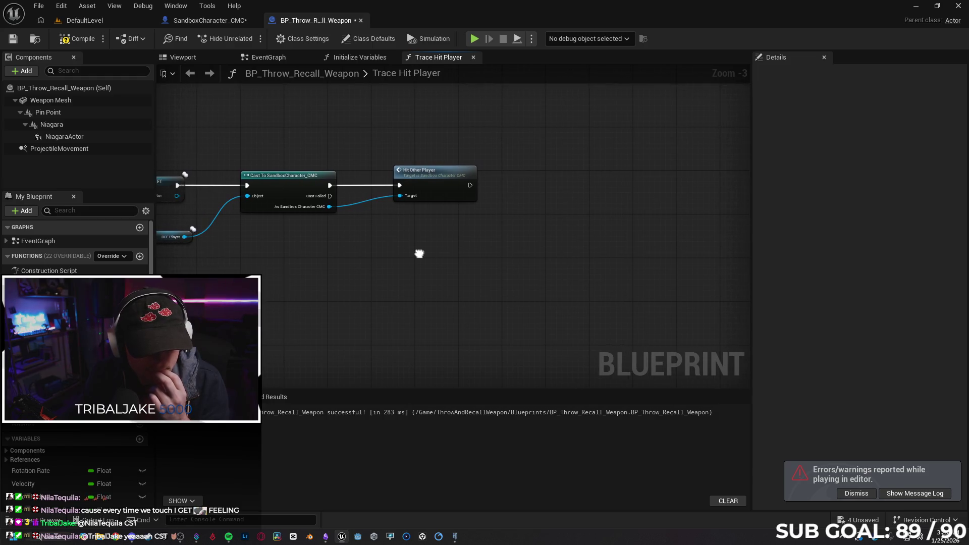
pyautogui.click(83, 20)
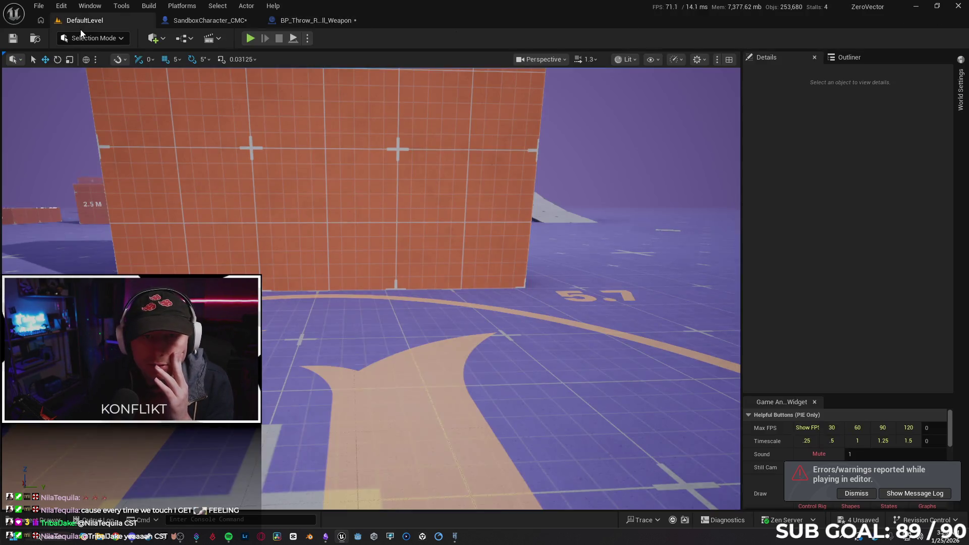
# Step: Compile and save the BP_Throw_Recall_Weapon blueprint
pyautogui.click(182, 22)
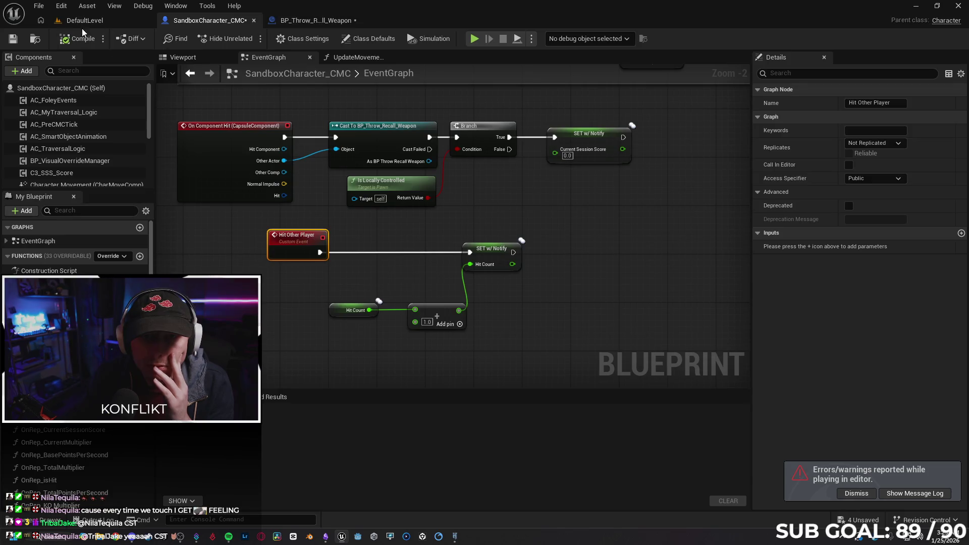
pyautogui.click(326, 21)
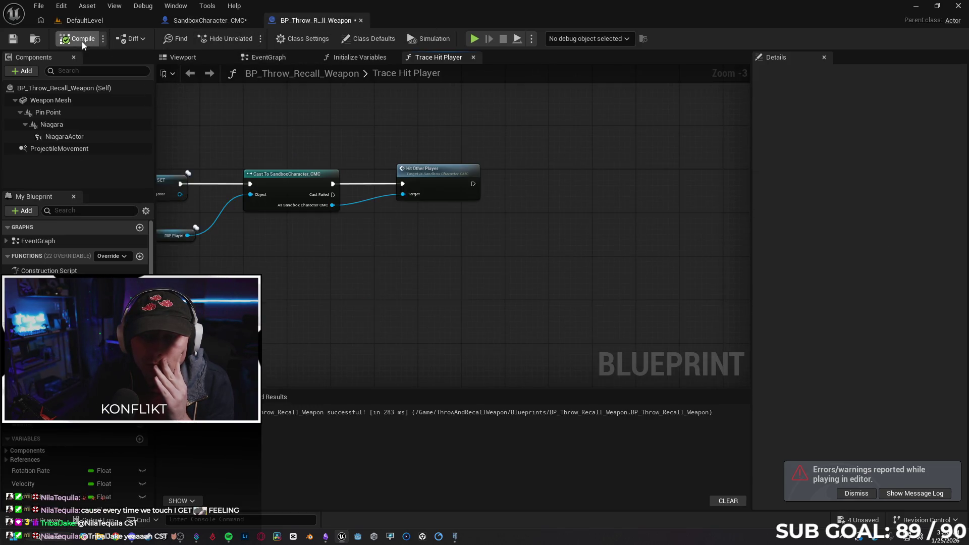
pyautogui.click(13, 38)
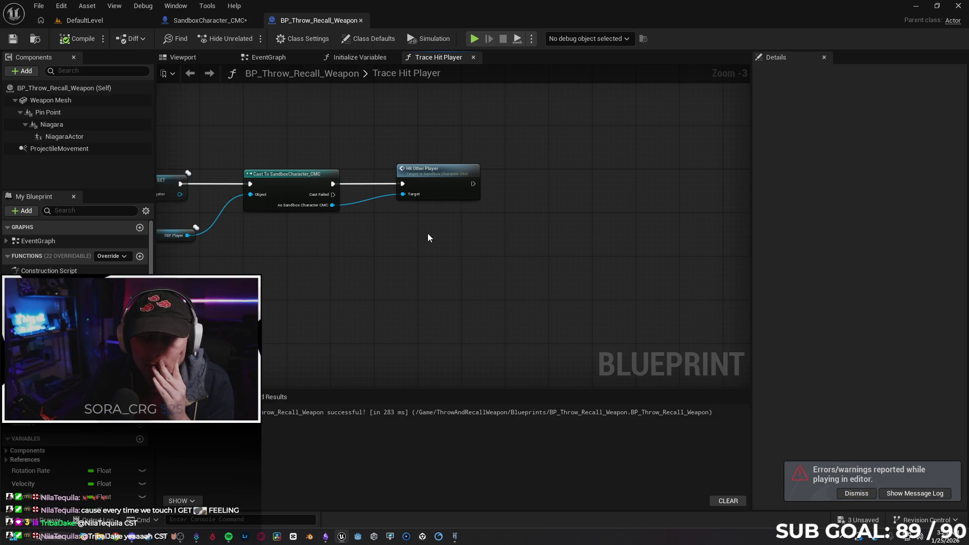
pyautogui.press('Home')
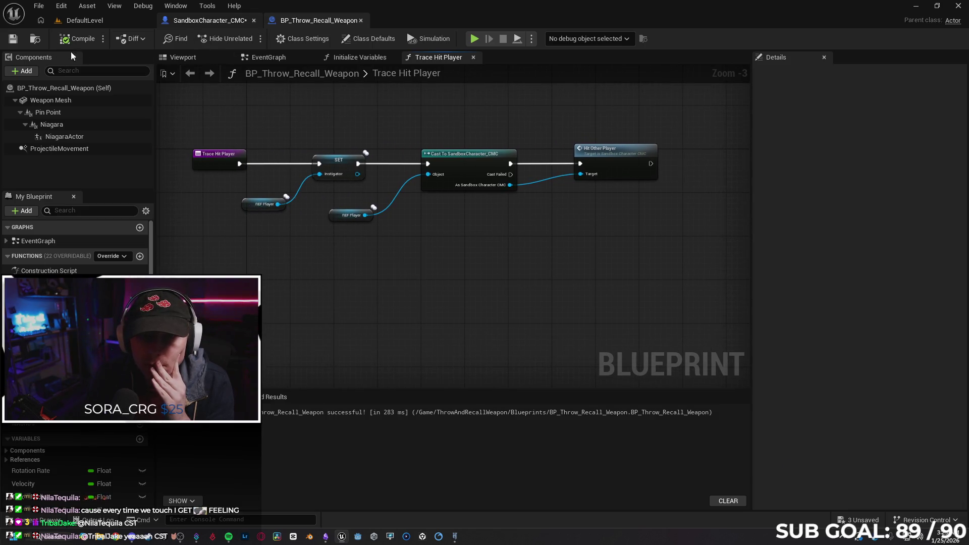
# Step: Compile and save SandboxCharacter_CMC, then open its UpdateMovementScore function graph
pyautogui.click(194, 21)
pyautogui.click(12, 38)
pyautogui.click(95, 22)
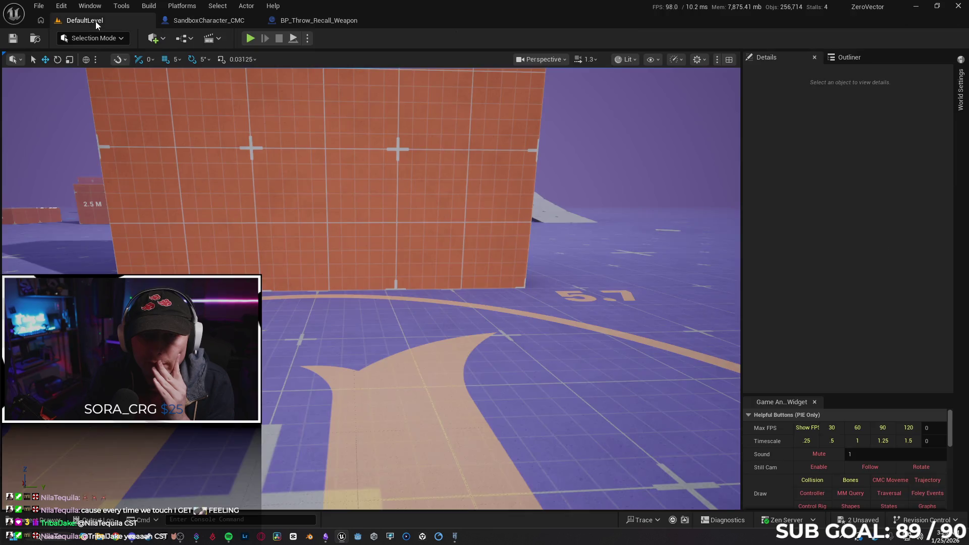
pyautogui.click(176, 21)
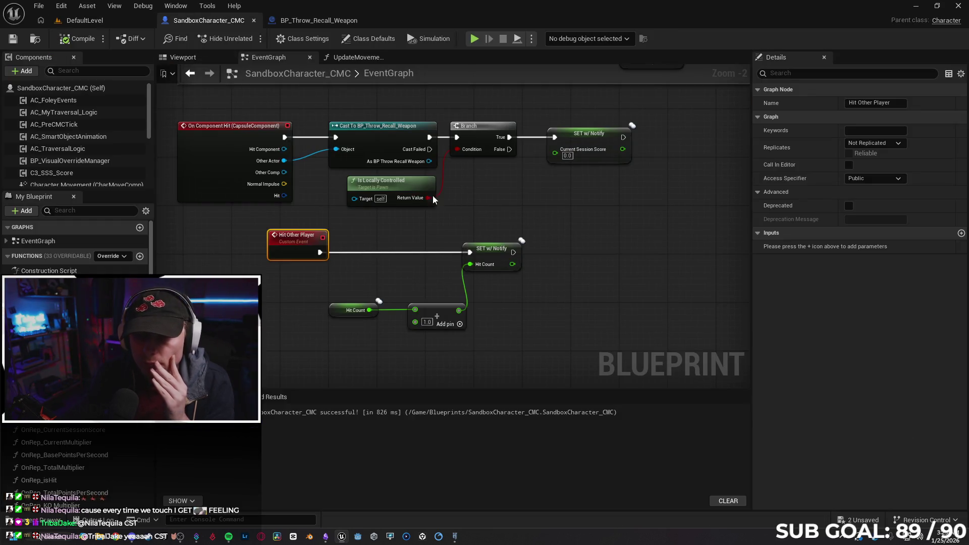
pyautogui.click(358, 57)
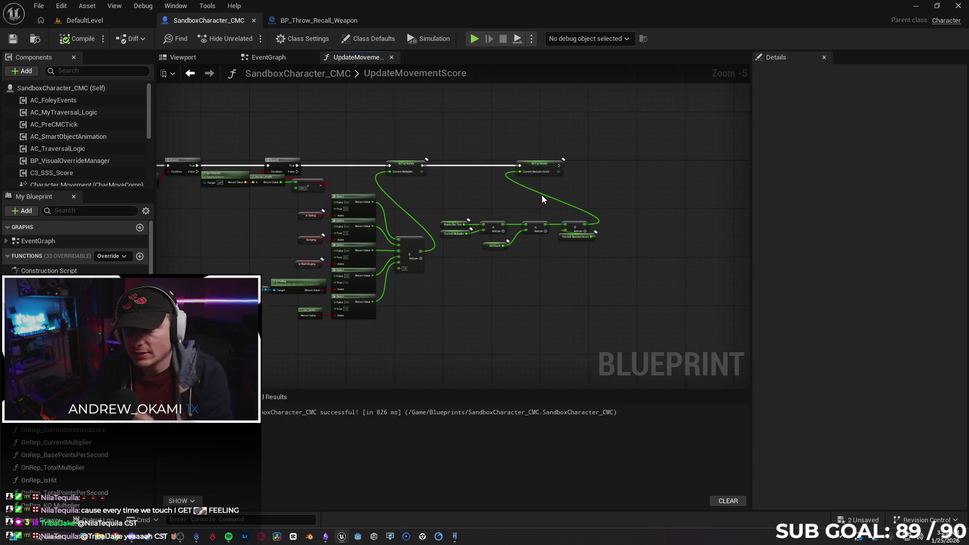
# Step: Route Hit Count through a Truncate node into the score multiply, then launch a two-client test
pyautogui.scroll(2, 542, 199)
pyautogui.moveTo(549, 191); pyautogui.dragTo(492, 207)
pyautogui.moveTo(367, 222)
pyautogui.mouseDown()
pyautogui.moveTo(387, 201)
pyautogui.moveTo(382, 279)
pyautogui.moveTo(342, 282)
pyautogui.mouseUp()
pyautogui.moveTo(412, 280); pyautogui.dragTo(413, 282)
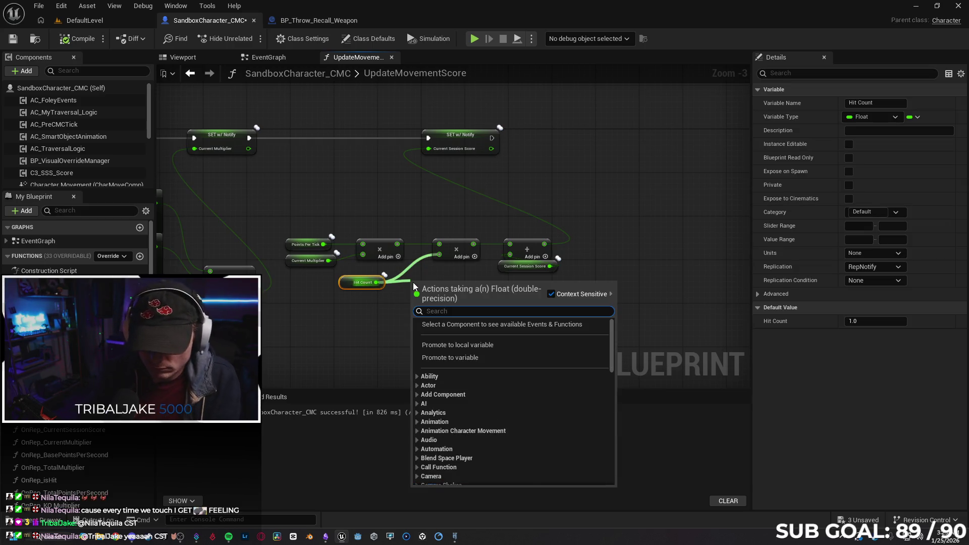
pyautogui.write('trun')
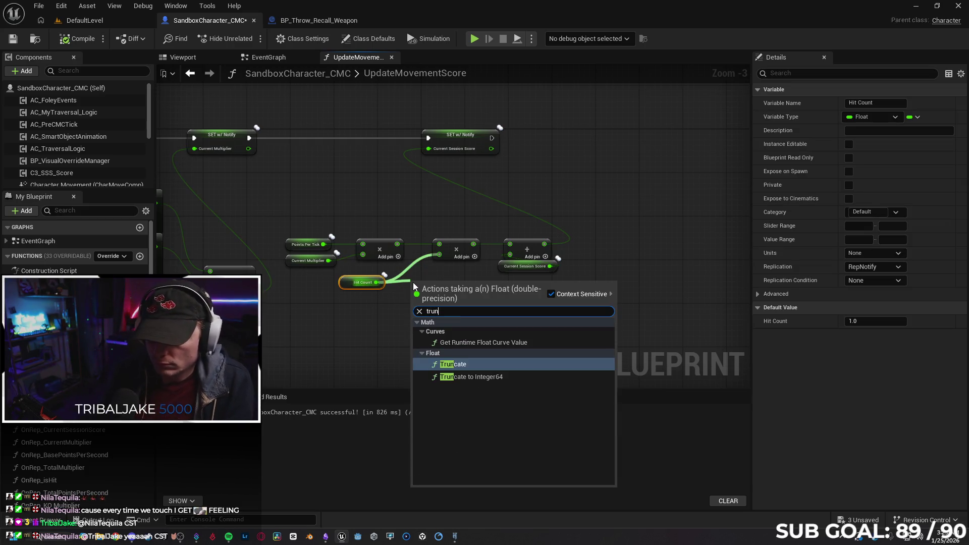
pyautogui.press('Return')
pyautogui.moveTo(464, 290); pyautogui.dragTo(446, 264)
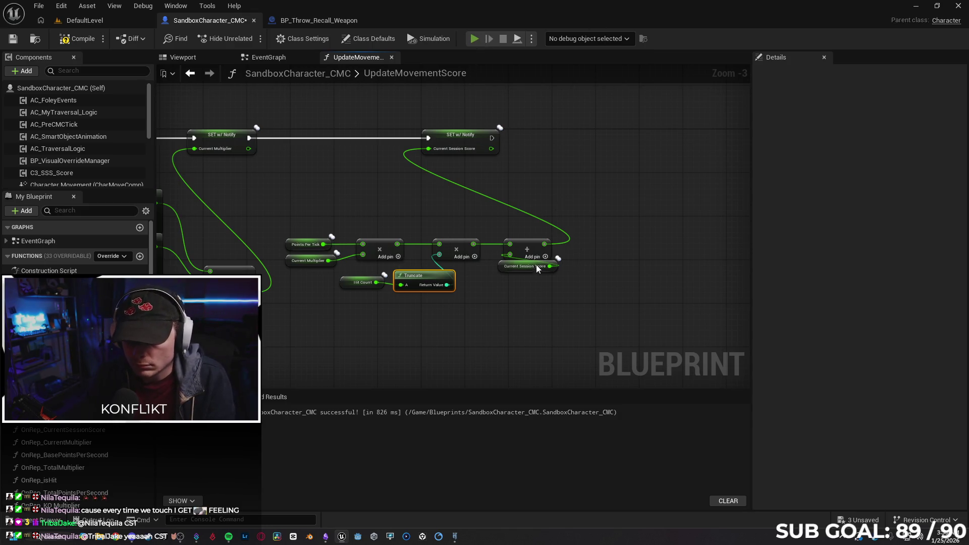
pyautogui.hotkey('alt', 'p')
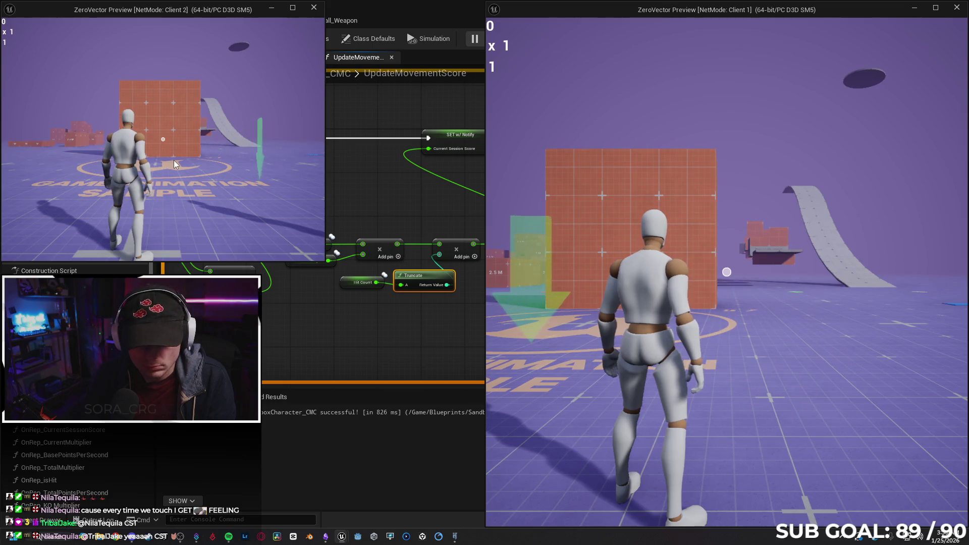
# Step: Move toward and hit the other player eight times from Client 2, counter reaching 9, then stop
pyautogui.click(173, 159)
pyautogui.press('w')
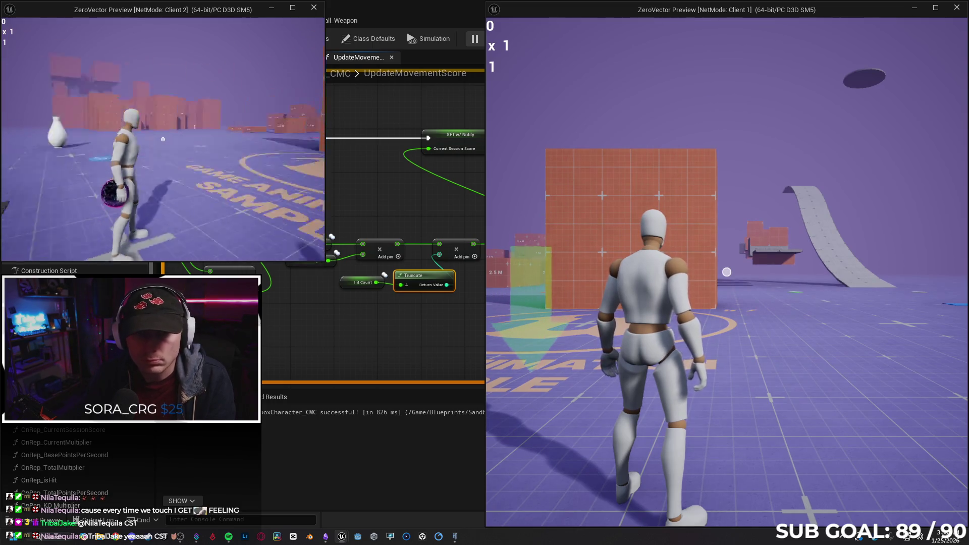
pyautogui.click(163, 139)
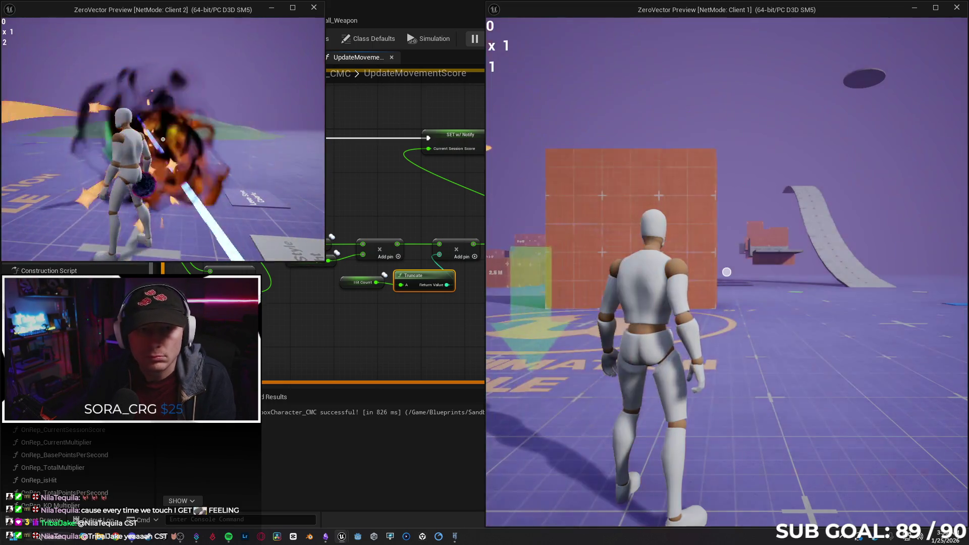
pyautogui.click(163, 139)
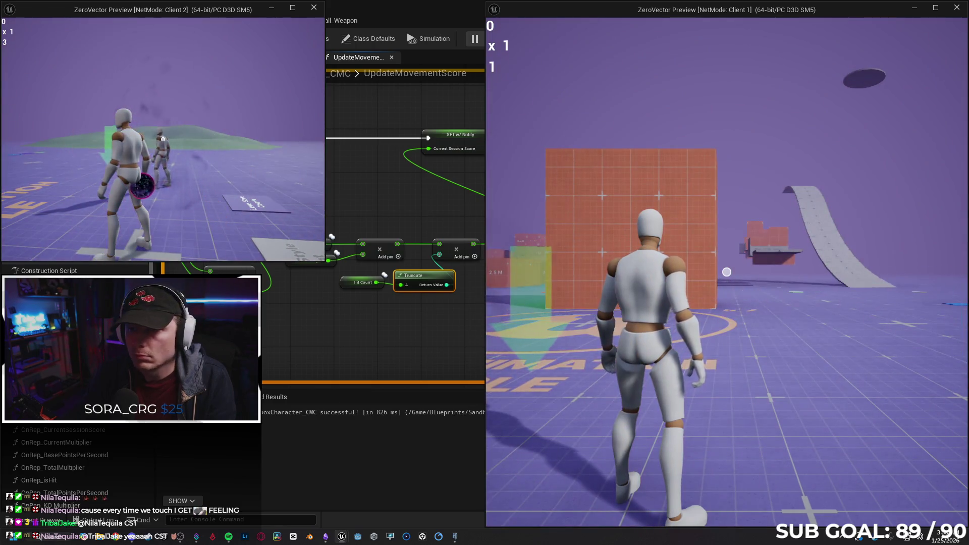
pyautogui.click(163, 139)
pyautogui.click(163, 140)
pyautogui.click(163, 139)
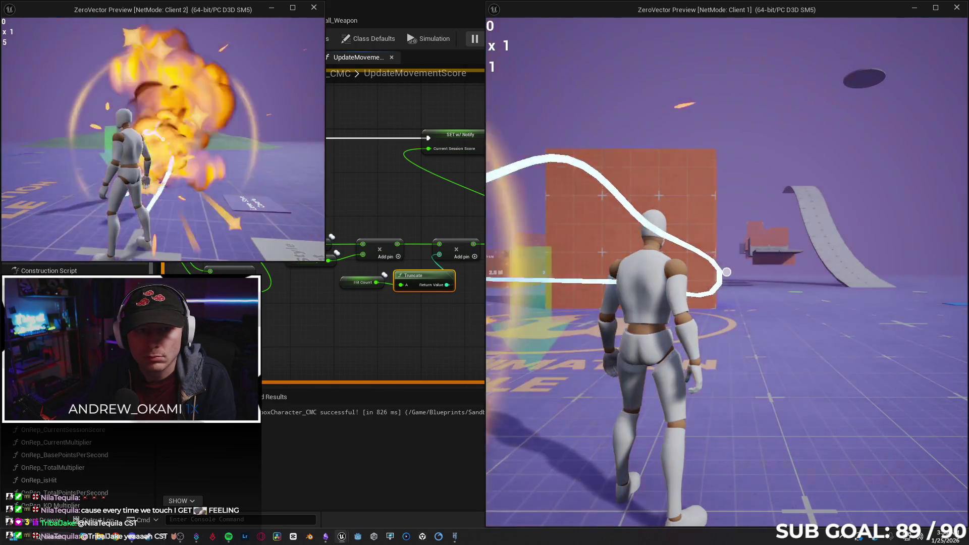
pyautogui.click(163, 140)
pyautogui.click(163, 139)
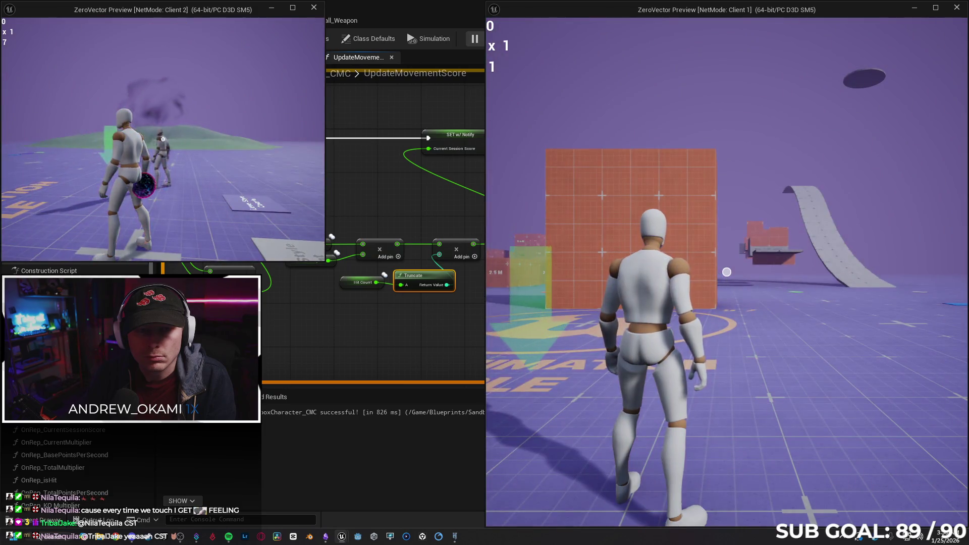
pyautogui.click(163, 140)
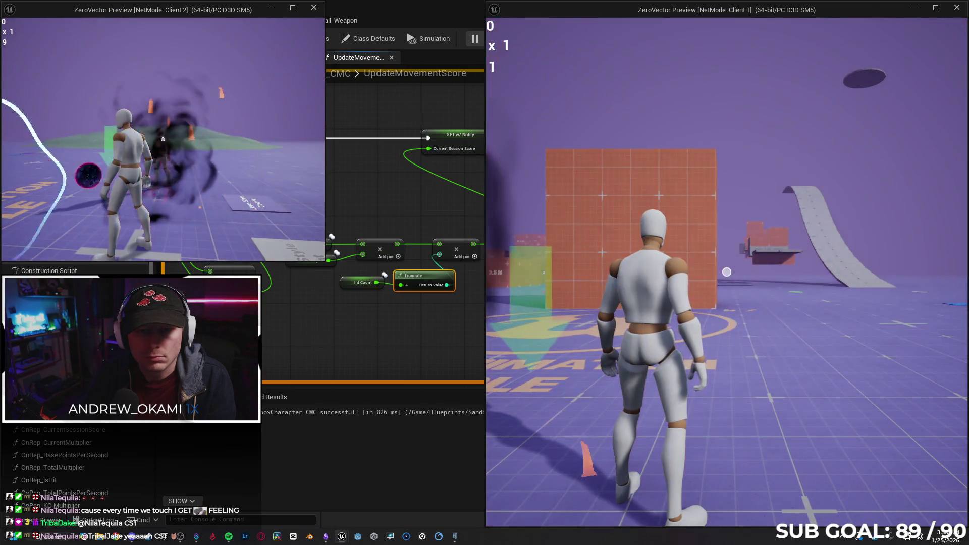
pyautogui.press('Escape')
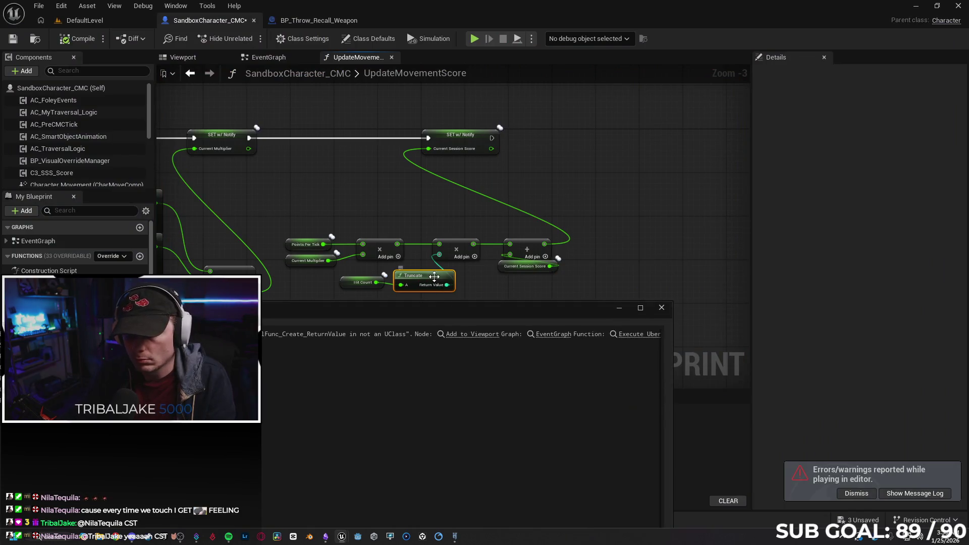
# Step: Replace Truncate with a Truncate to Integer64 node feeding the multiply, and start a test
pyautogui.press('Delete')
pyautogui.moveTo(375, 282); pyautogui.dragTo(406, 286)
pyautogui.write('truncate')
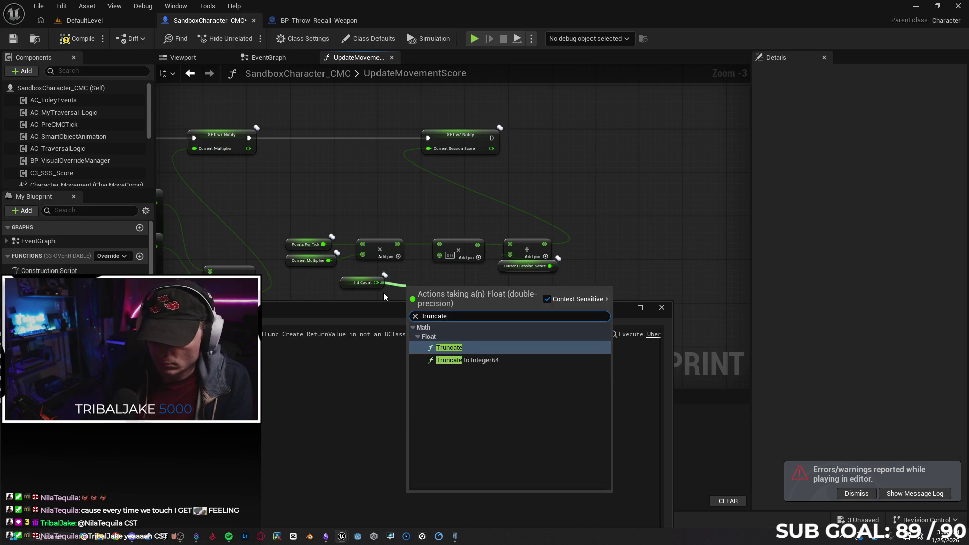
pyautogui.press('Down')
pyautogui.press('Return')
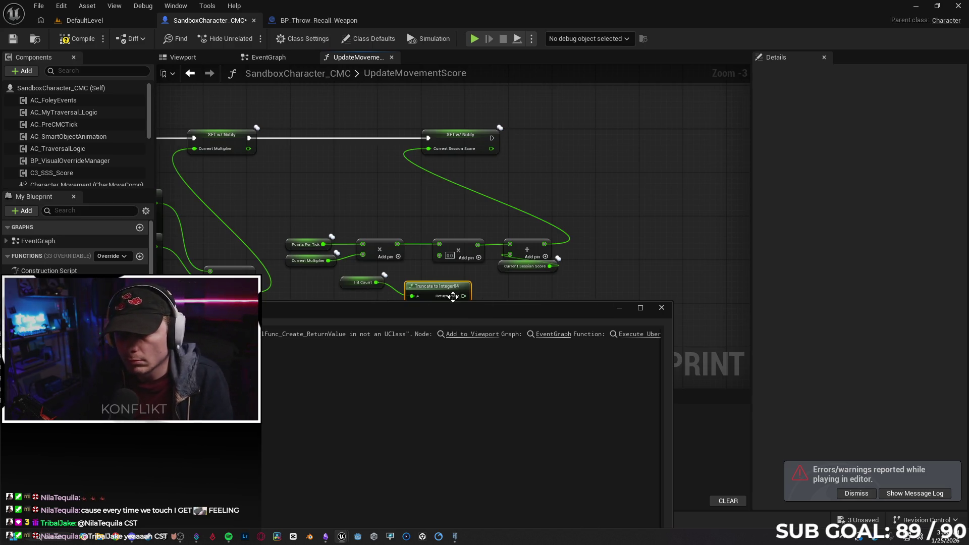
pyautogui.click(660, 307)
pyautogui.moveTo(463, 296); pyautogui.dragTo(439, 255)
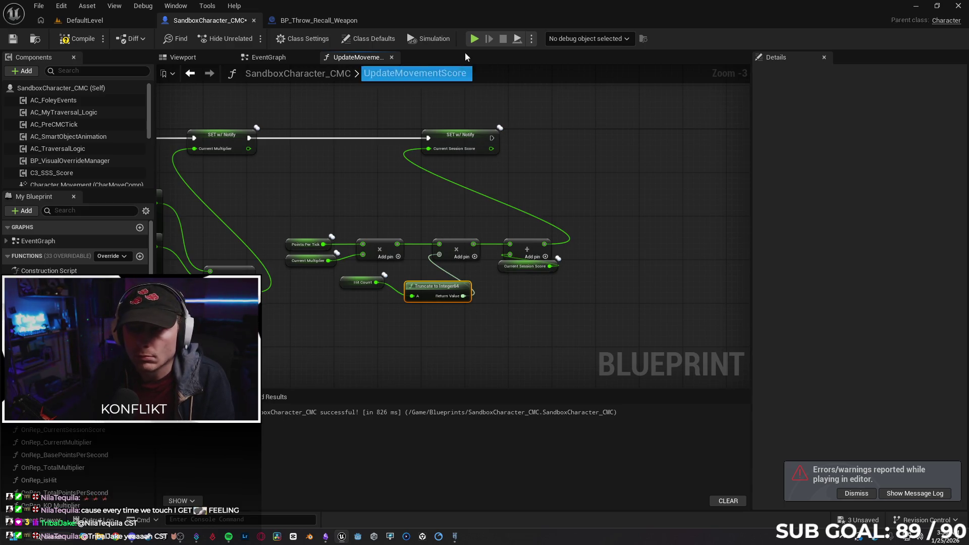
pyautogui.hotkey('alt', 'p')
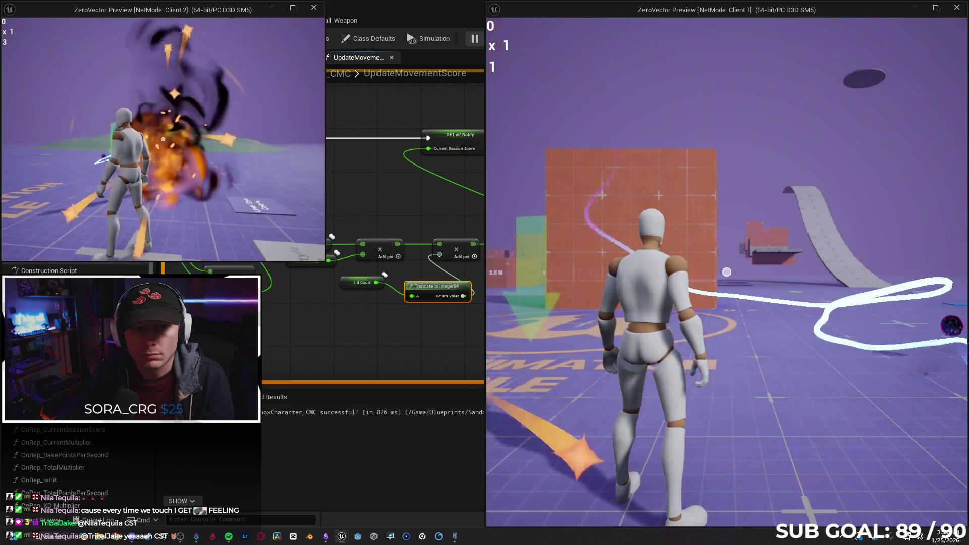
# Step: Stop the test and swap in a Round node between Hit Count and the multiply
pyautogui.hotkey('shift', 'F1')
pyautogui.click(332, 141)
pyautogui.press('Escape')
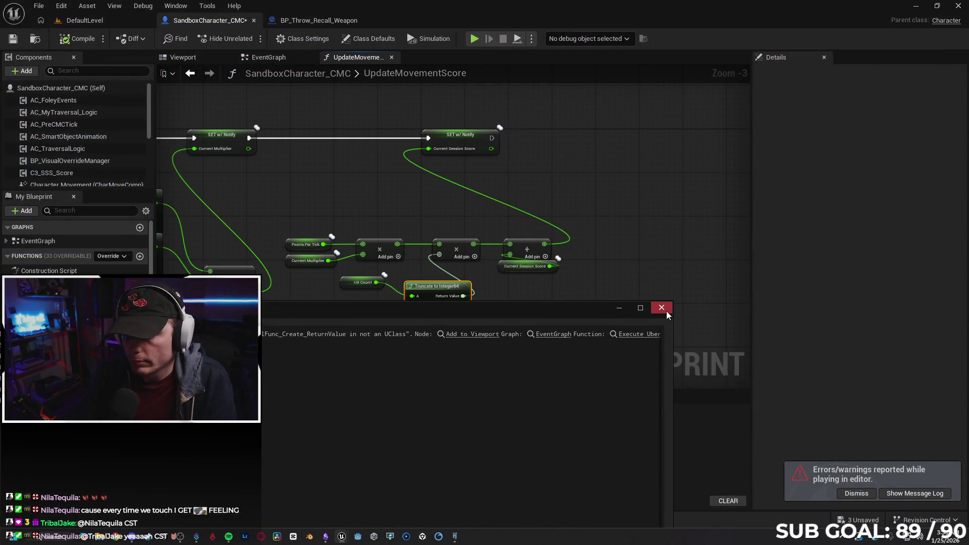
pyautogui.click(661, 308)
pyautogui.press('Delete')
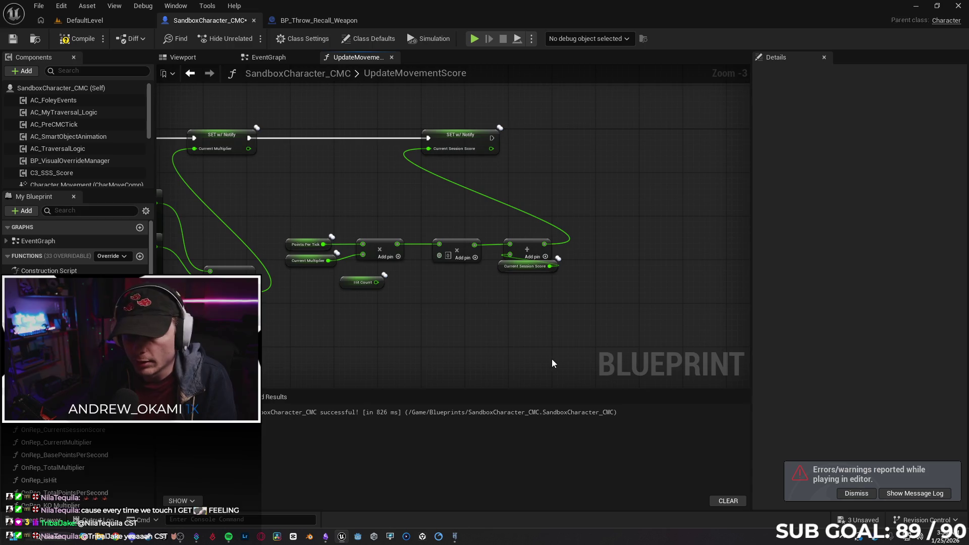
pyautogui.moveTo(376, 282); pyautogui.dragTo(408, 289)
pyautogui.write('round')
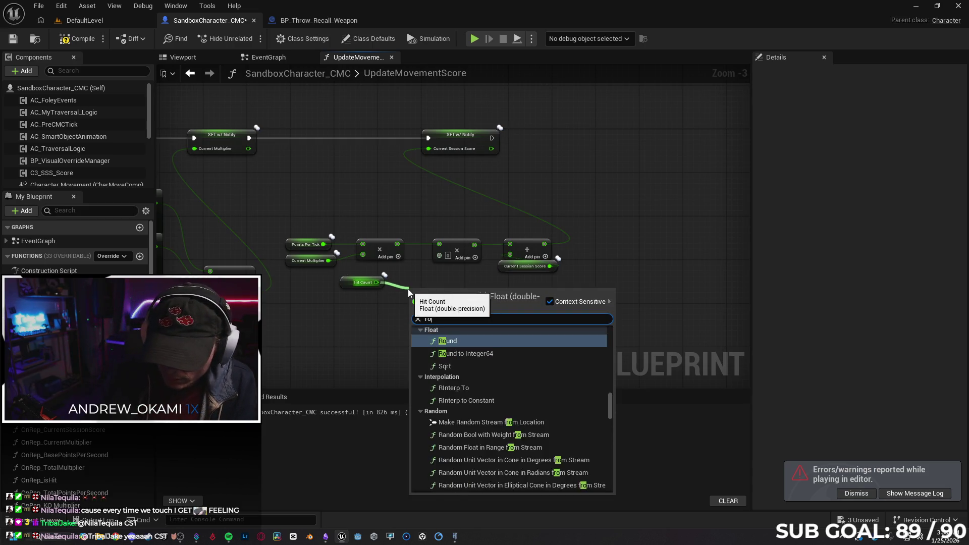
pyautogui.press('Return')
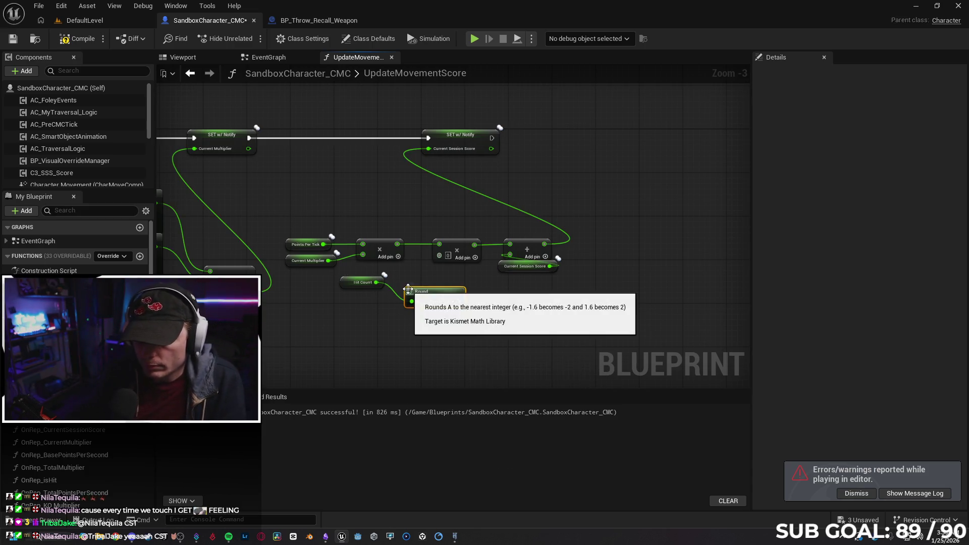
pyautogui.moveTo(458, 301)
pyautogui.mouseDown()
pyautogui.moveTo(451, 251)
pyautogui.moveTo(441, 253)
pyautogui.mouseUp()
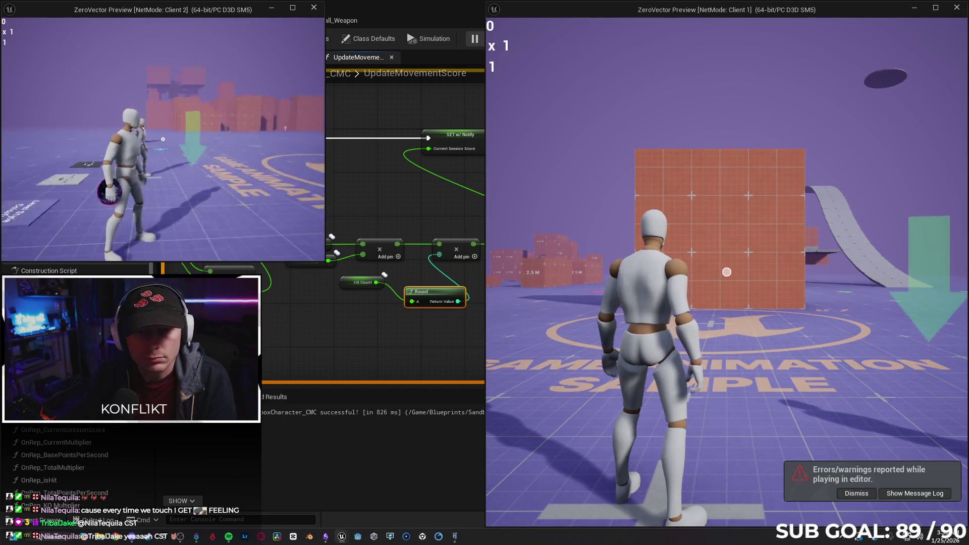
pyautogui.press('Escape')
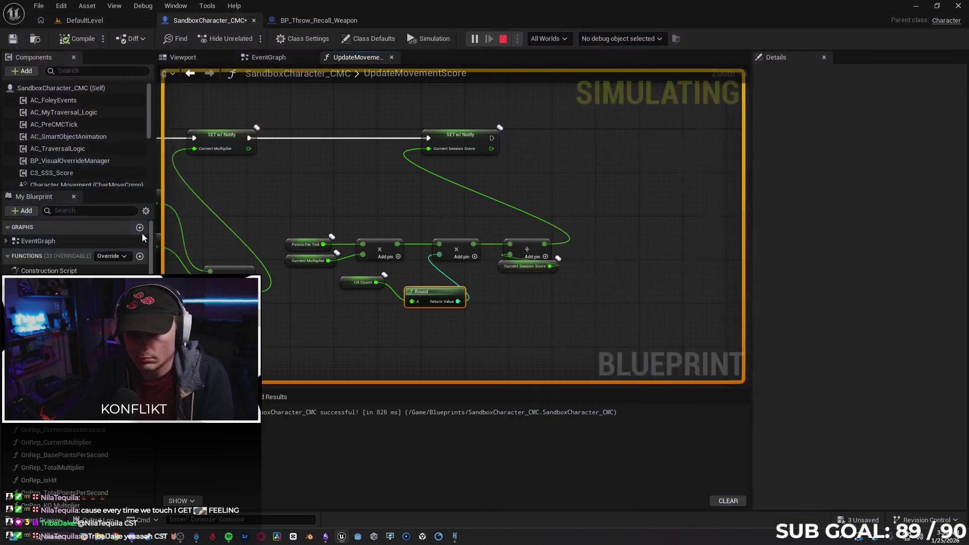
# Step: Undo back to Hit Count feeding the multiply directly and delete the leftover Truncate node
pyautogui.click(662, 308)
pyautogui.hotkey('ctrl', 'z')
pyautogui.hotkey('ctrl', 'z')
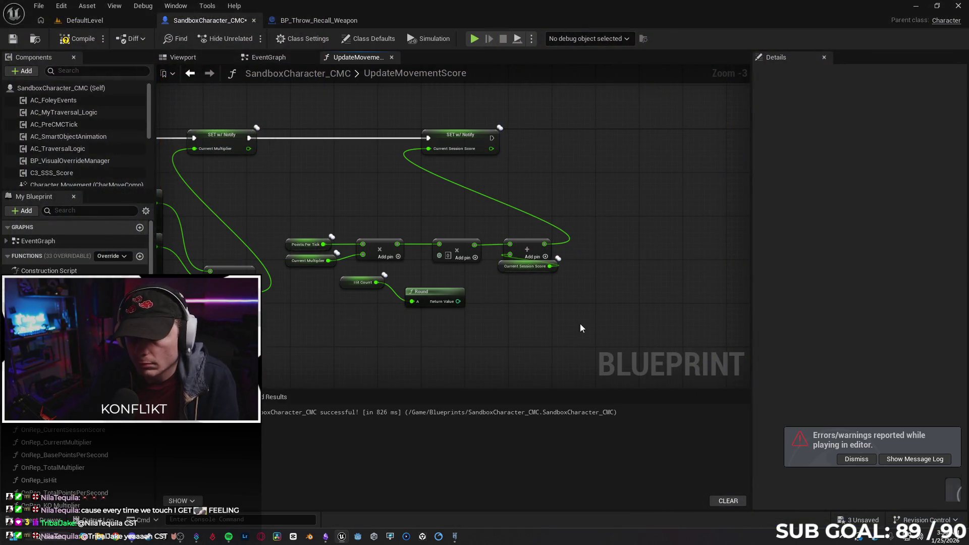
pyautogui.hotkey('ctrl', 'z')
pyautogui.hotkey('ctrl', 'z')
pyautogui.hotkey('ctrl', 'z')
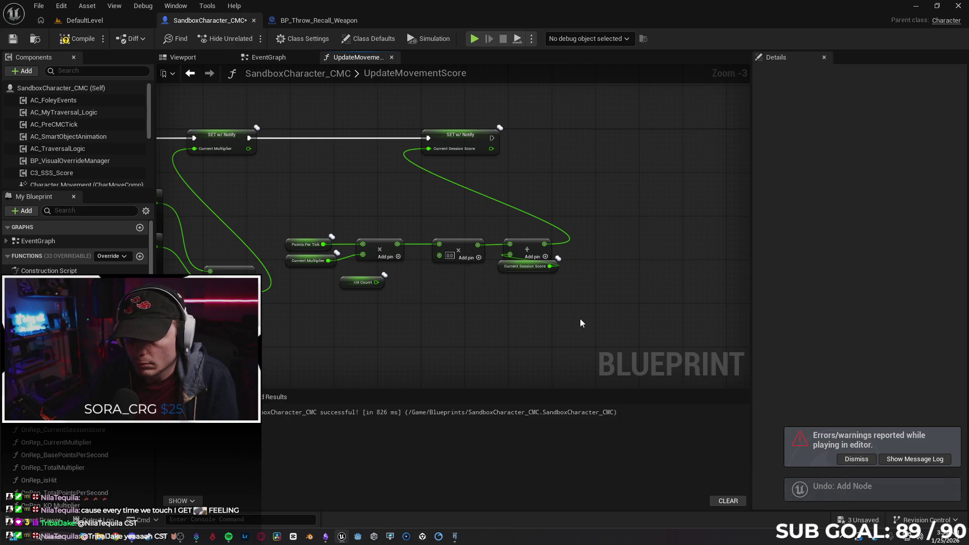
pyautogui.hotkey('ctrl', 'z')
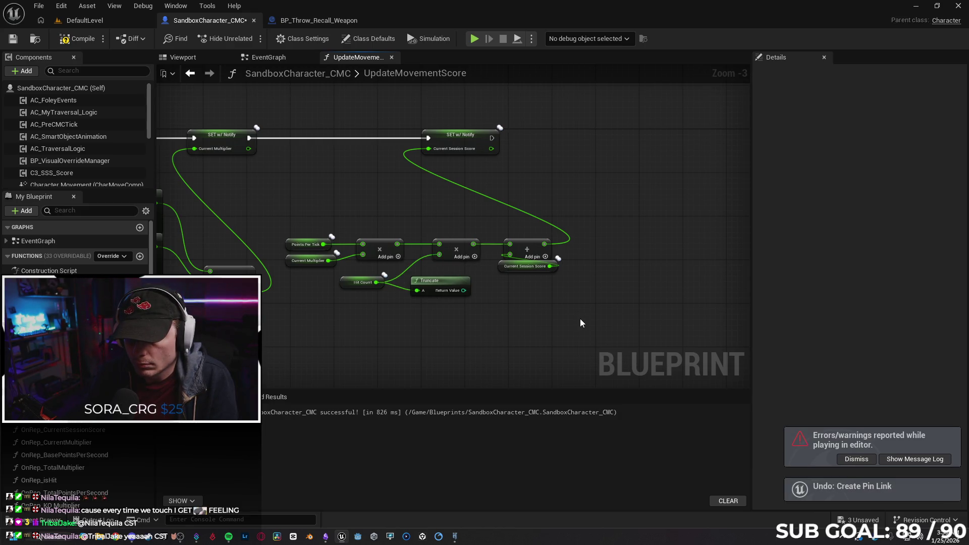
pyautogui.press('Delete')
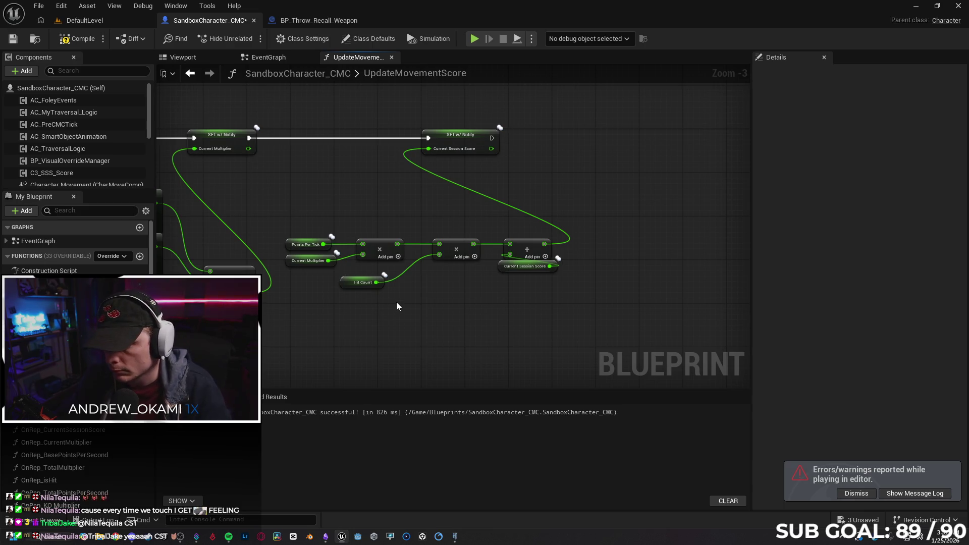
pyautogui.click(856, 494)
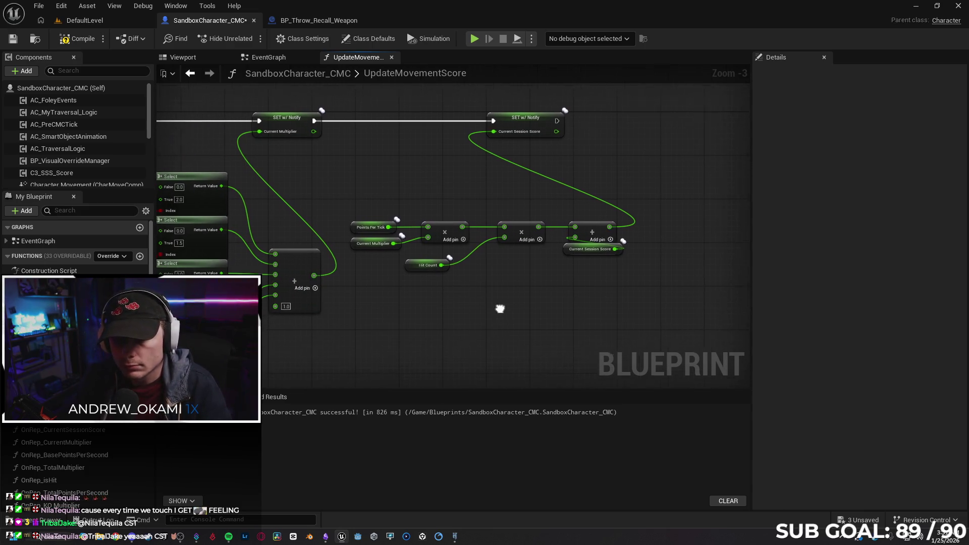
# Step: Make Hit Count Instance Editable and Expose on Spawn with units None, then launch a test
pyautogui.click(423, 262)
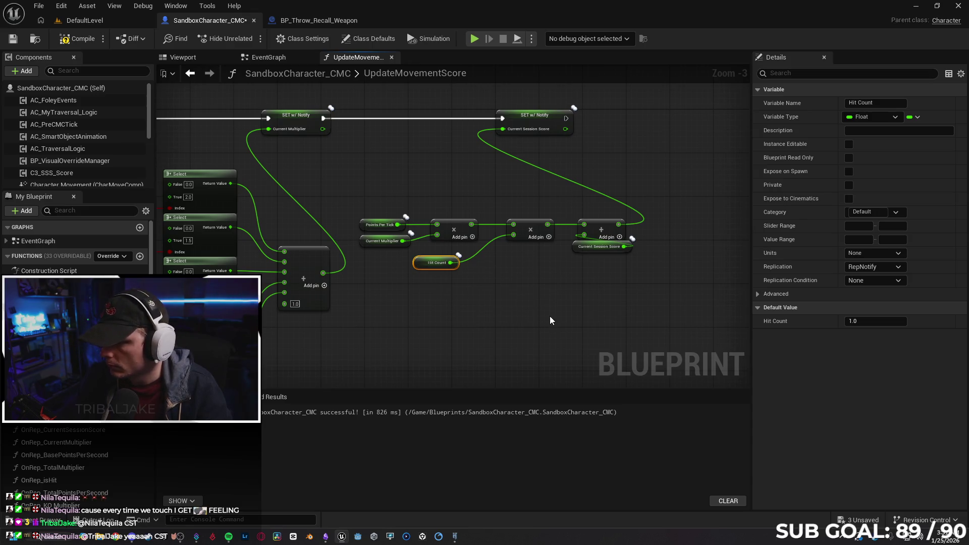
pyautogui.click(867, 254)
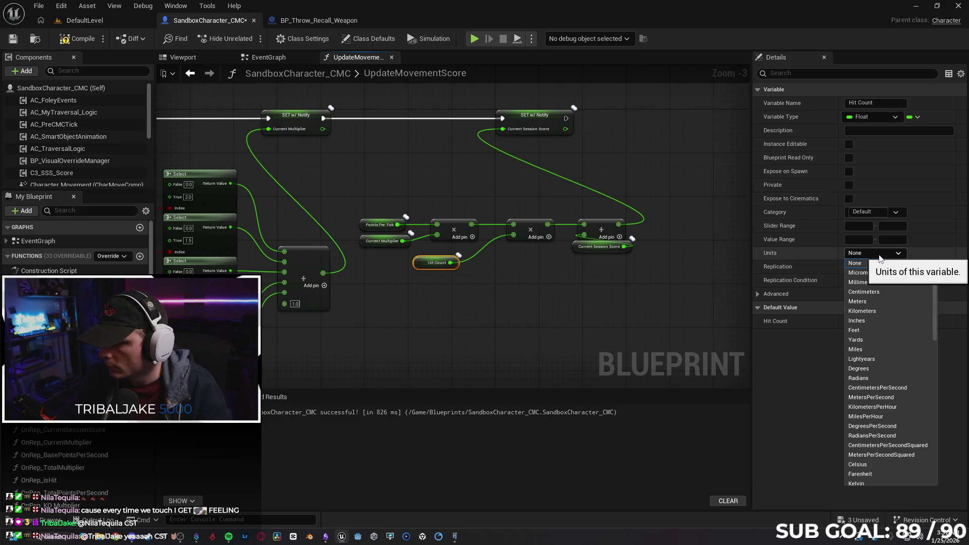
pyautogui.click(824, 292)
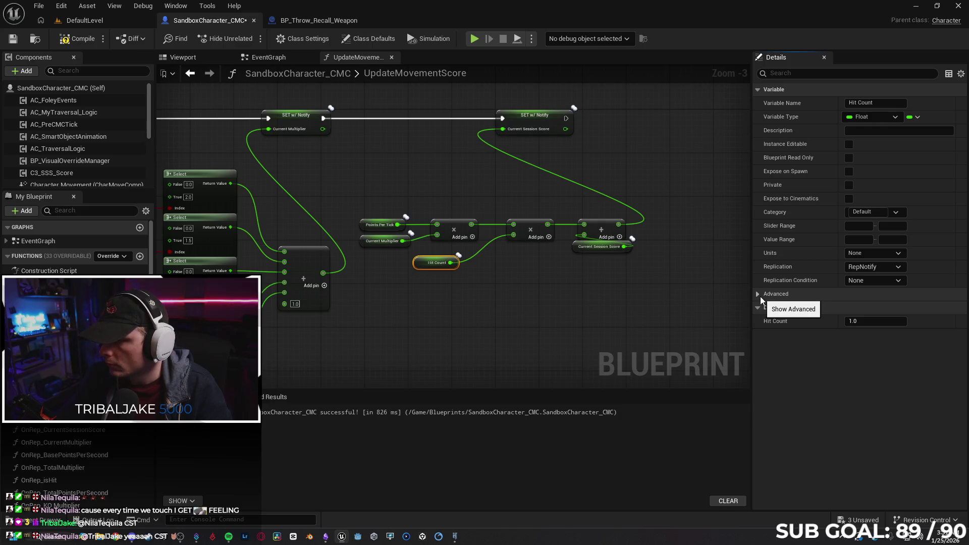
pyautogui.click(850, 142)
pyautogui.click(850, 170)
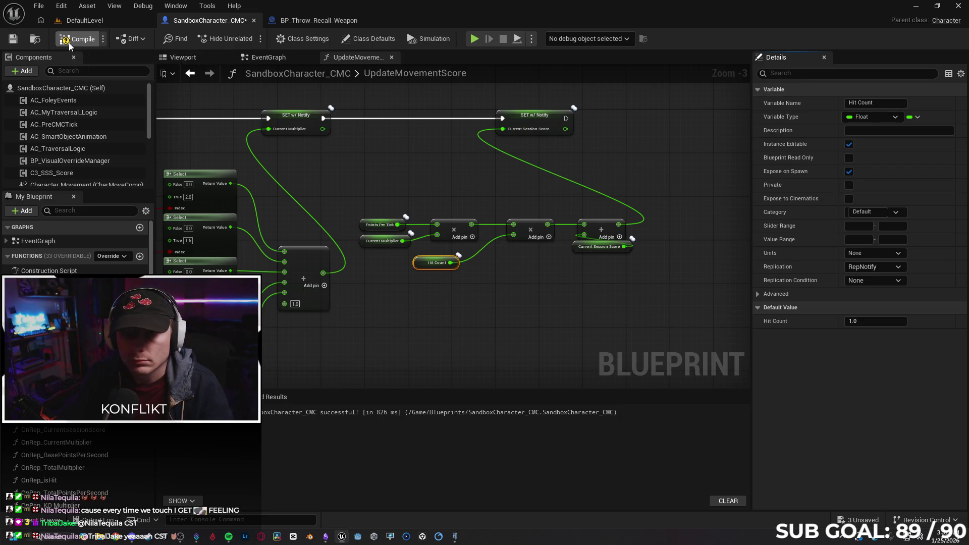
pyautogui.click(473, 40)
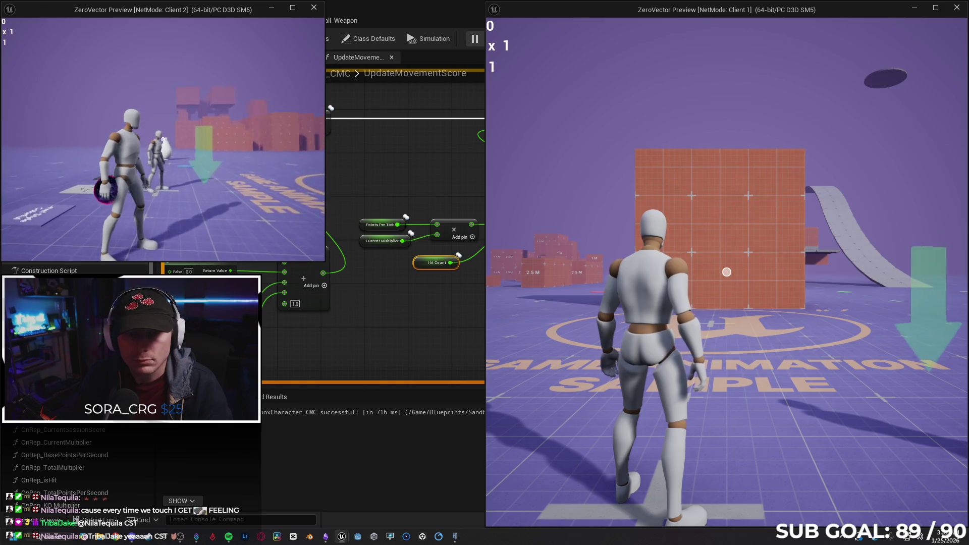
# Step: Throw the weapon at the other player repeatedly to raise Client 2's hit score
pyautogui.click(162, 140)
pyautogui.click(163, 139)
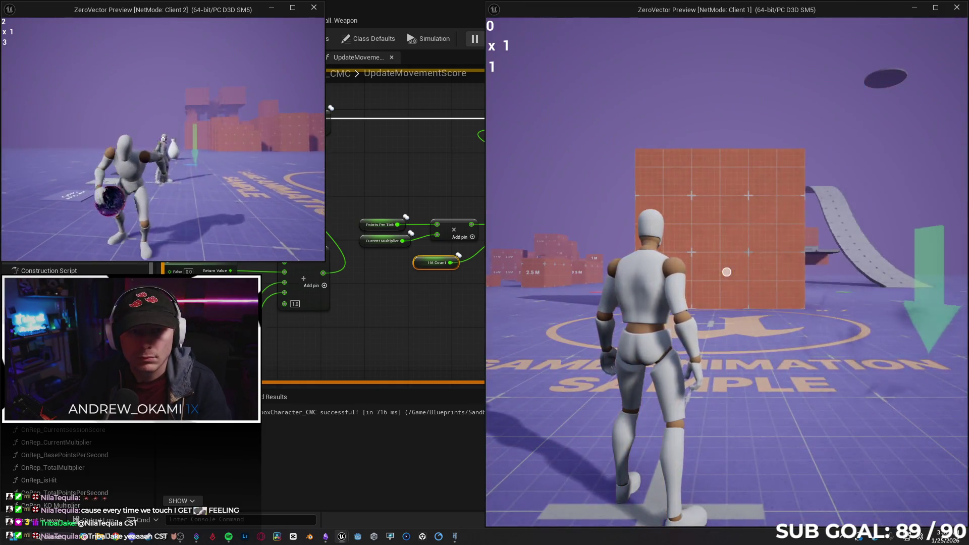
pyautogui.click(163, 139)
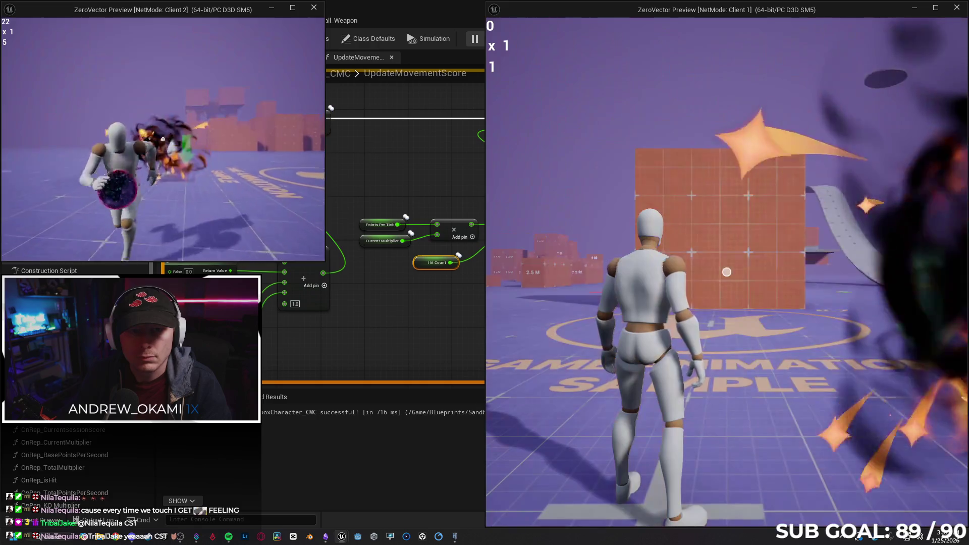
pyautogui.click(162, 139)
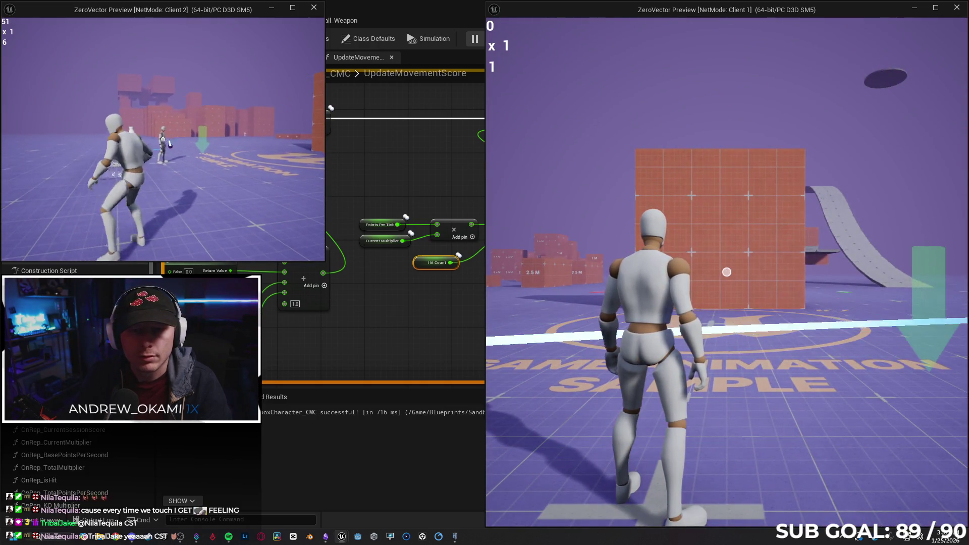
pyautogui.click(162, 139)
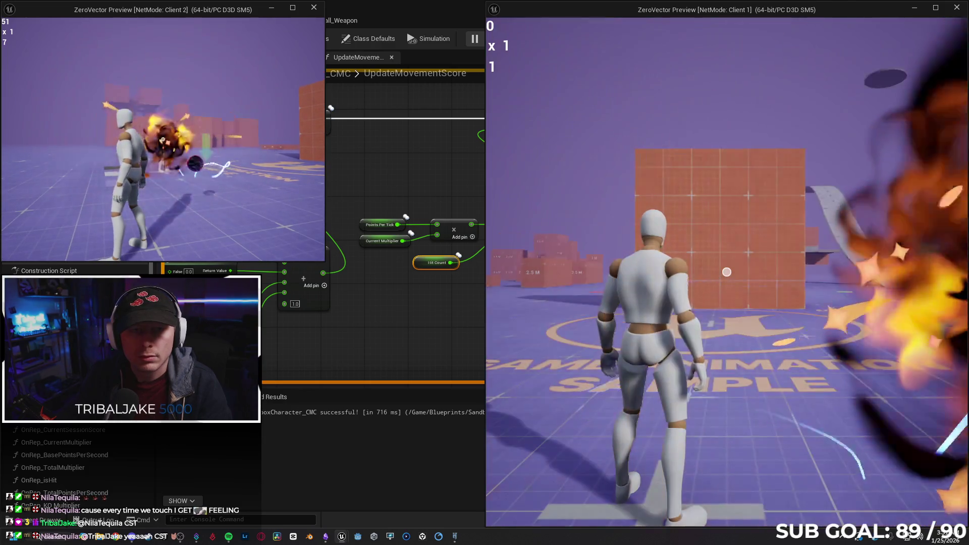
pyautogui.press('w')
pyautogui.click(162, 139)
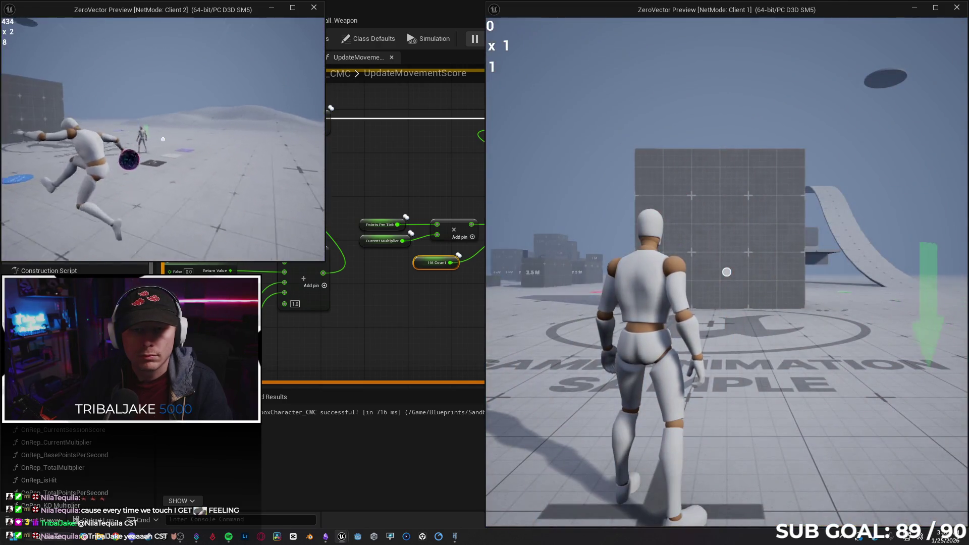
pyautogui.click(163, 139)
# Step: Keep landing hits until the counter reaches 11, then stop and restart the two-client play session
pyautogui.press('w')
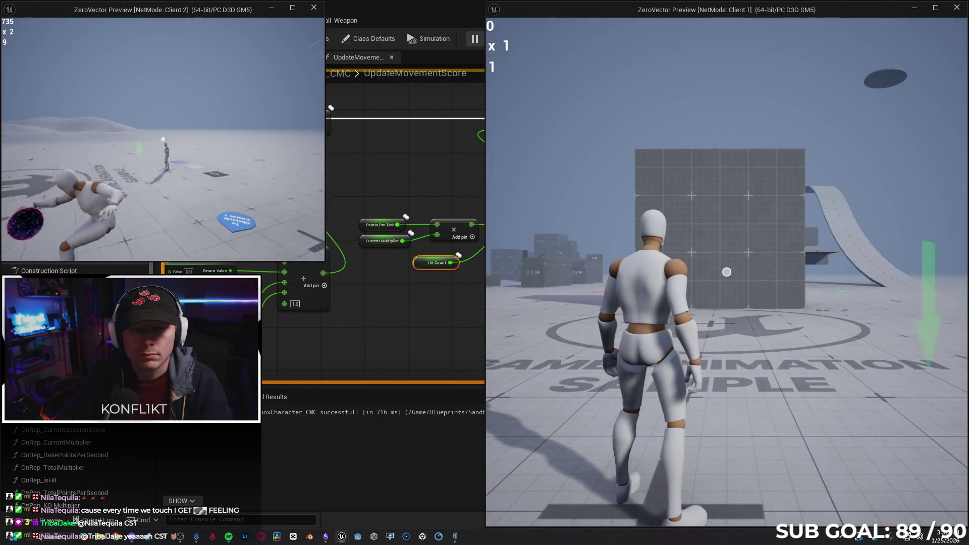
pyautogui.click(162, 140)
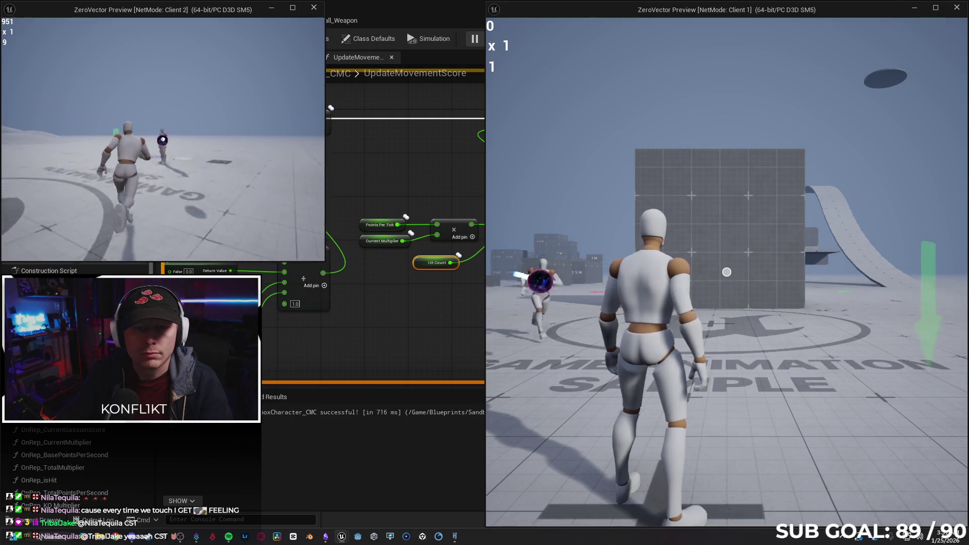
pyautogui.click(162, 139)
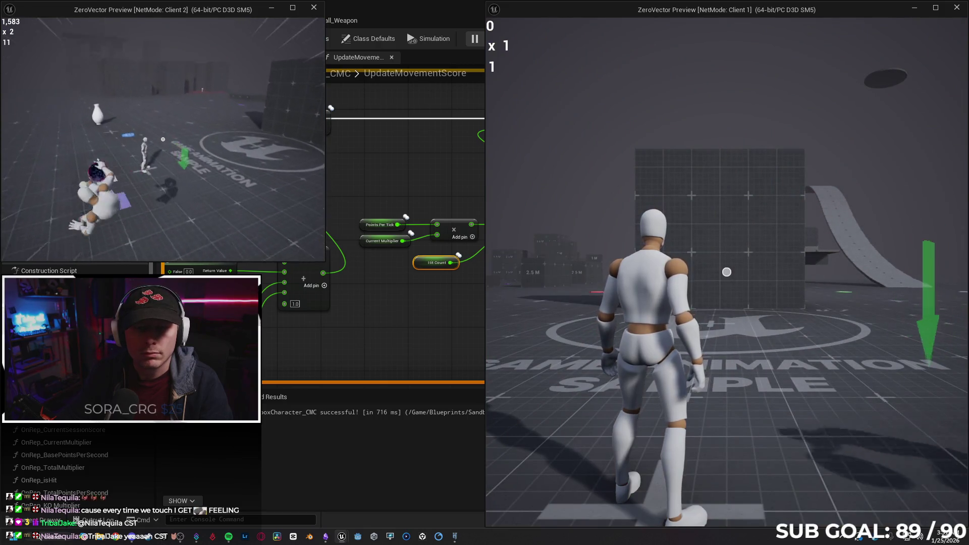
pyautogui.click(162, 139)
pyautogui.press('Escape')
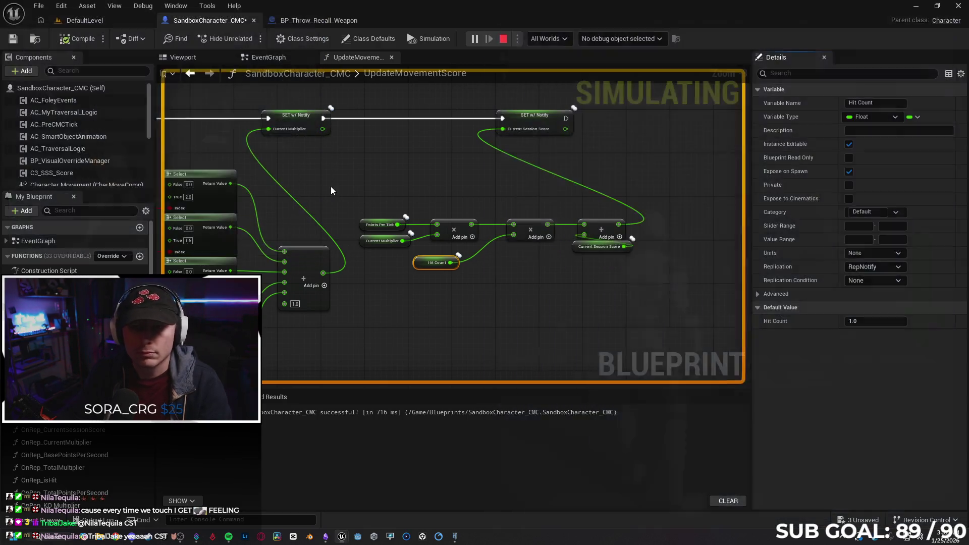
pyautogui.hotkey('alt', 'p')
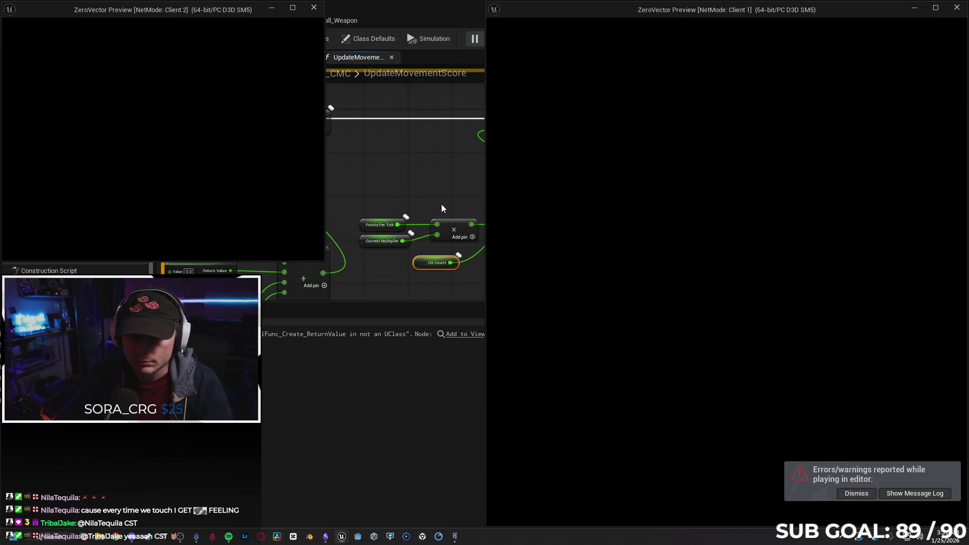
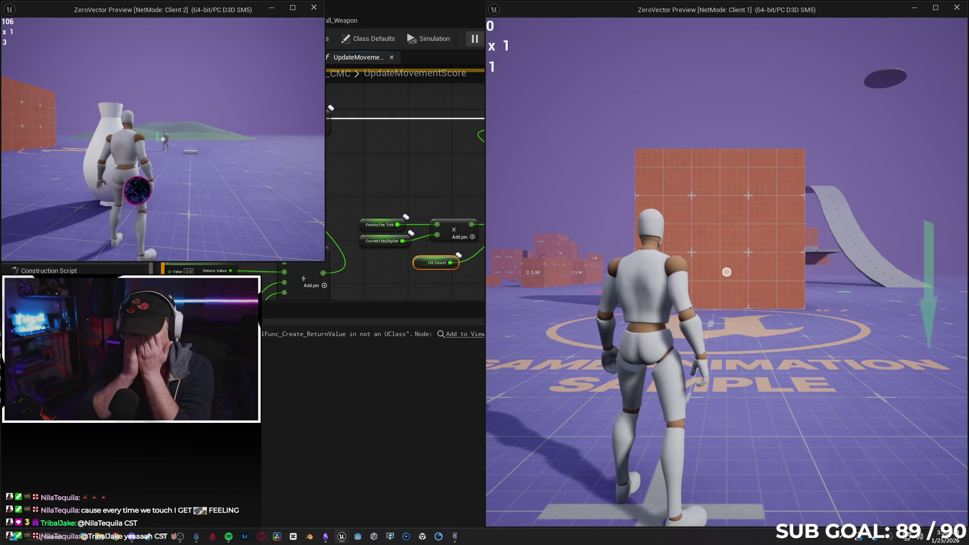
# Step: Stop the session, then rerun a two-client test throwing and recalling the orb at the other player
pyautogui.press('Escape')
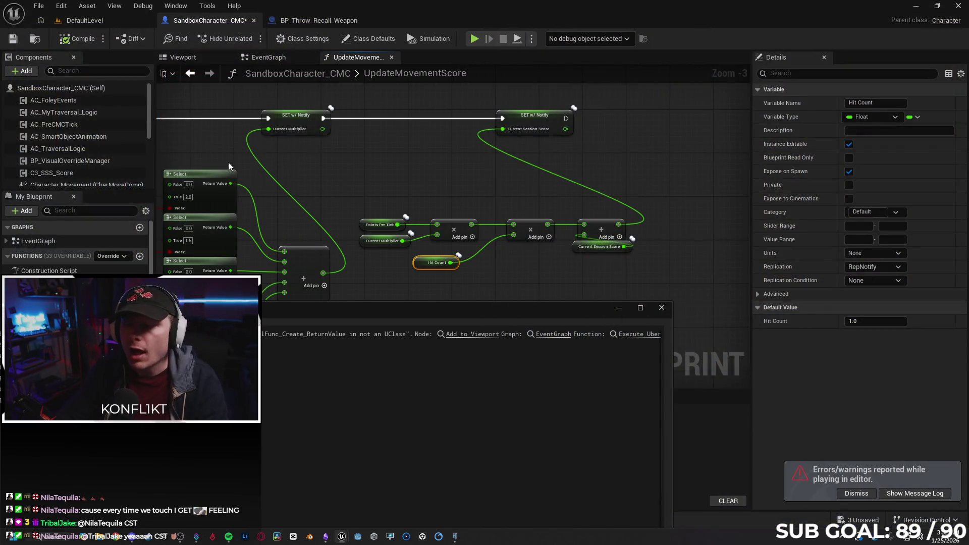
pyautogui.click(661, 309)
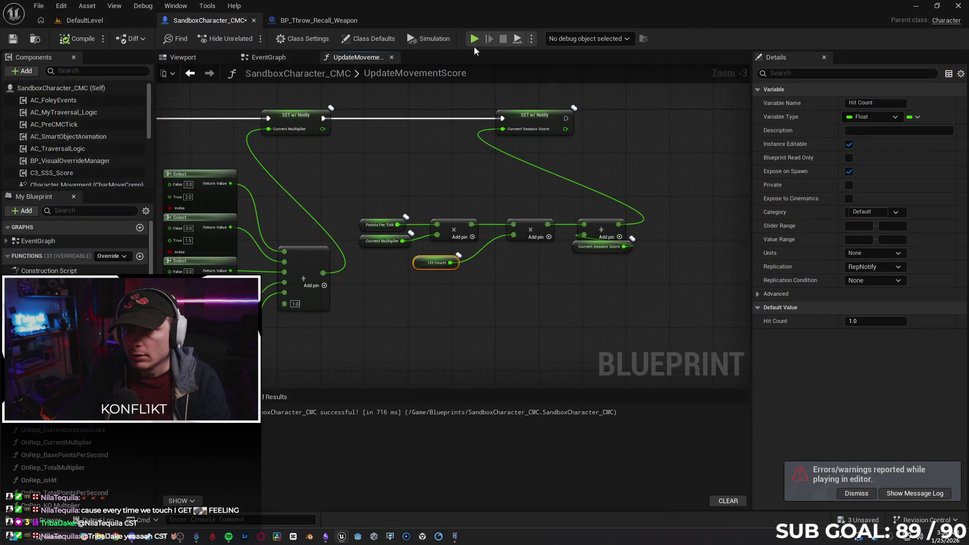
pyautogui.hotkey('alt', 'p')
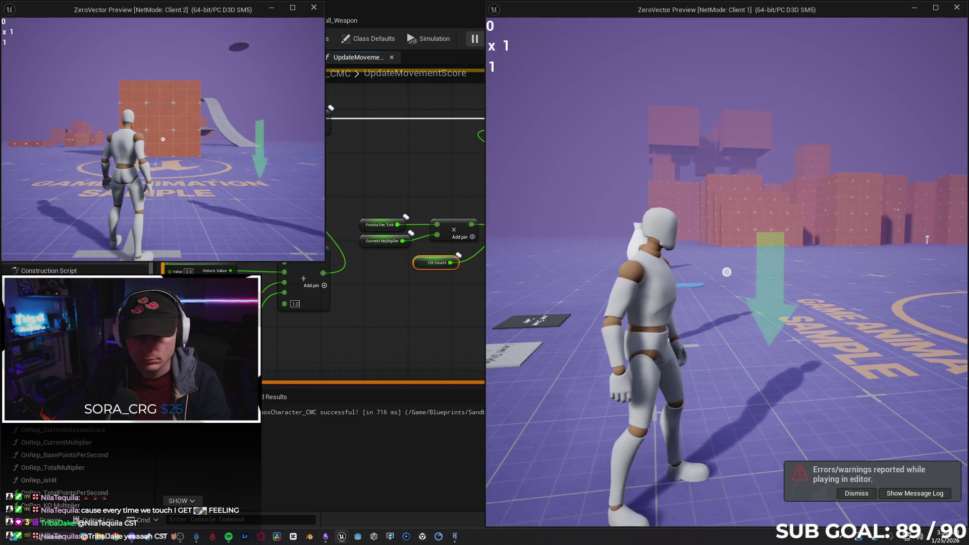
pyautogui.click(726, 272)
pyautogui.press('w')
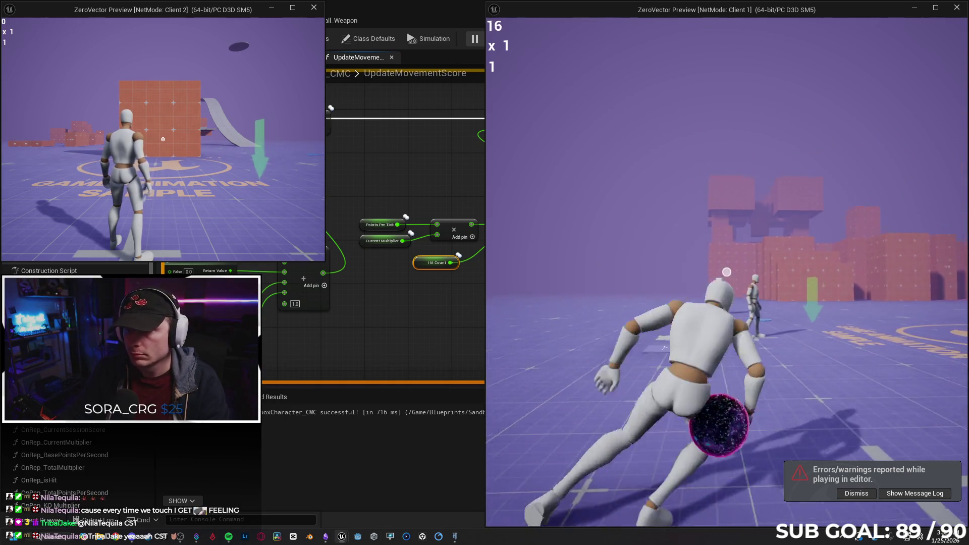
pyautogui.click(727, 271)
pyautogui.click(726, 272)
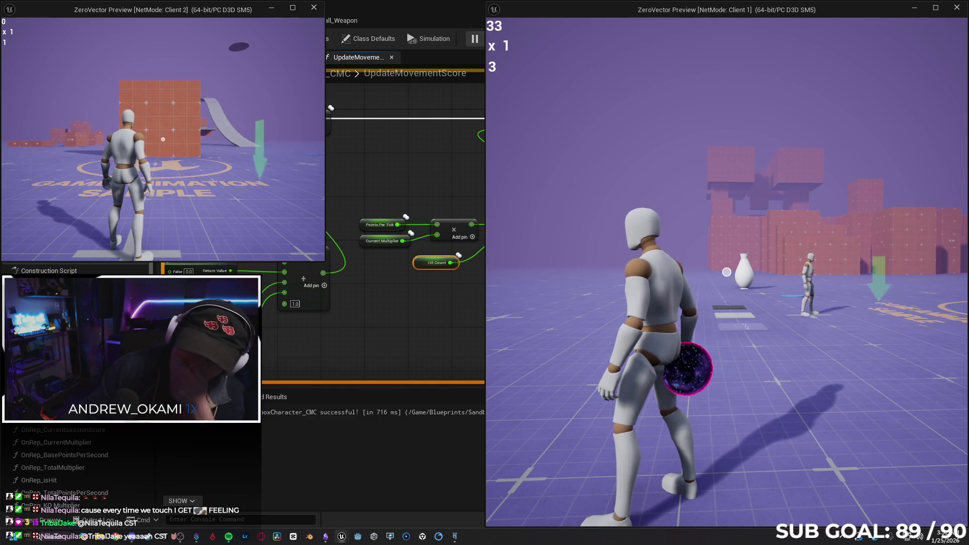
pyautogui.press('Escape')
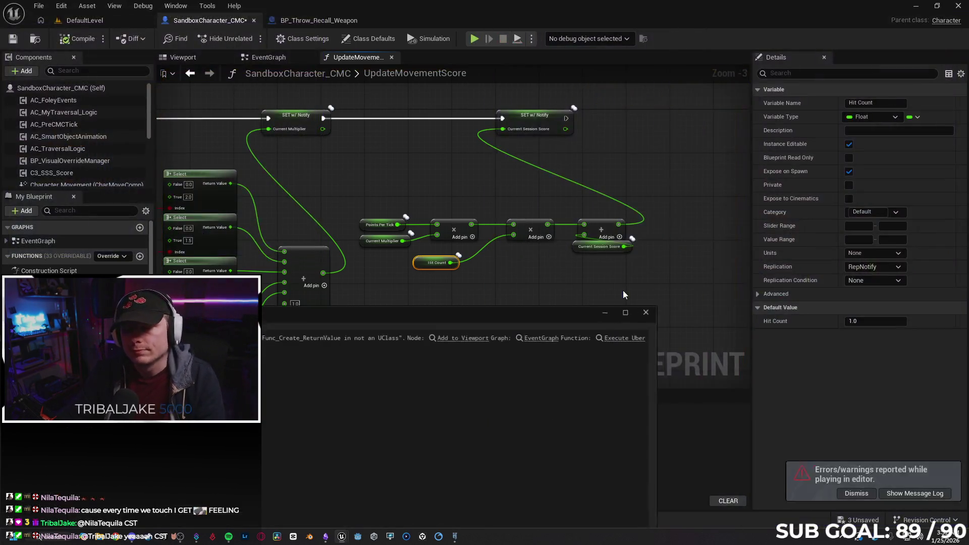
# Step: Review the character's Hit Other Player event and Hit Count increment, then view the weapon's Trace Hit Player graph
pyautogui.moveTo(551, 292); pyautogui.dragTo(581, 300)
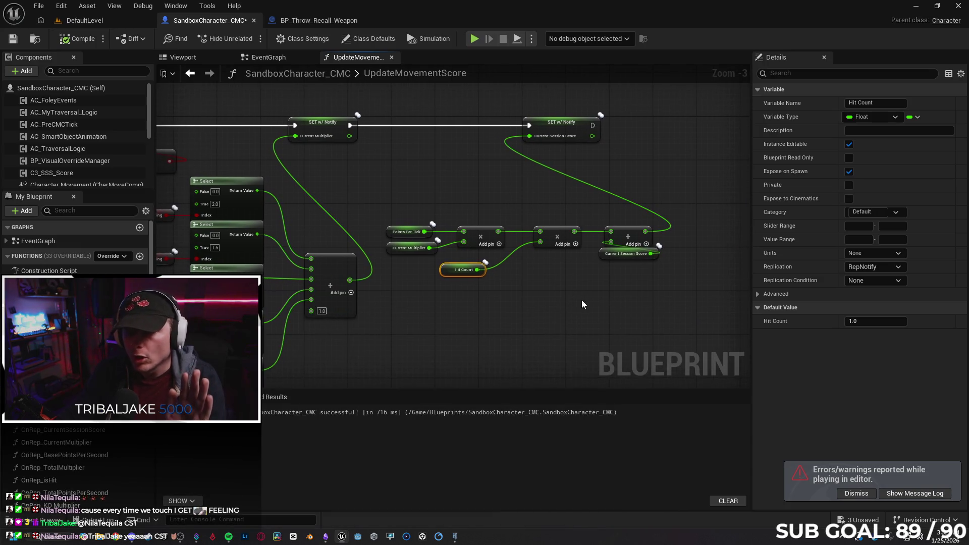
pyautogui.click(522, 311)
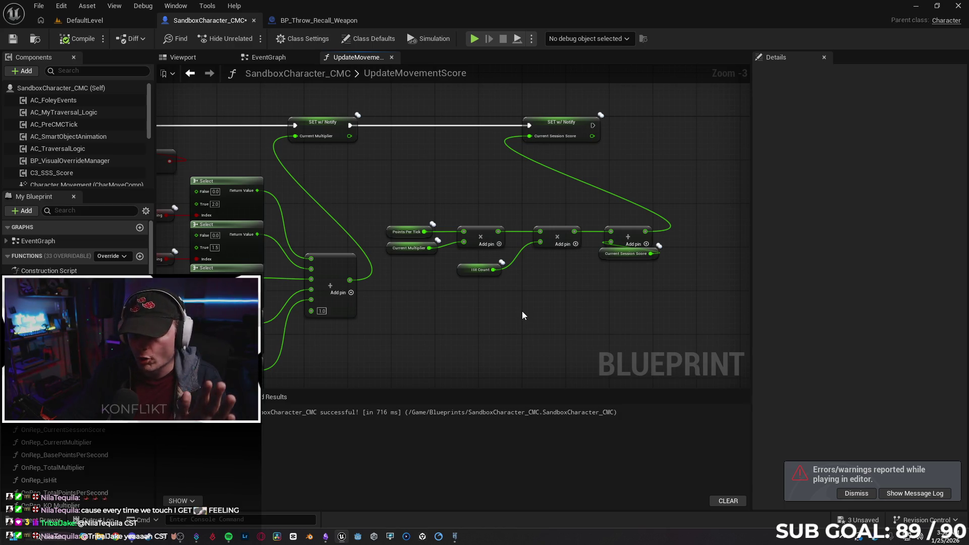
pyautogui.hotkey('alt', 'Left')
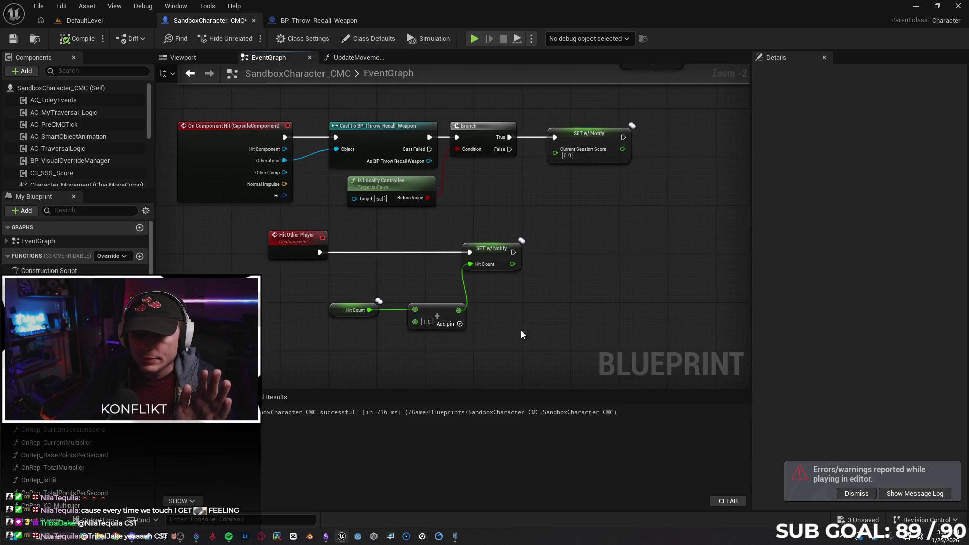
pyautogui.scroll(2, 289, 279)
pyautogui.moveTo(463, 302); pyautogui.dragTo(367, 274)
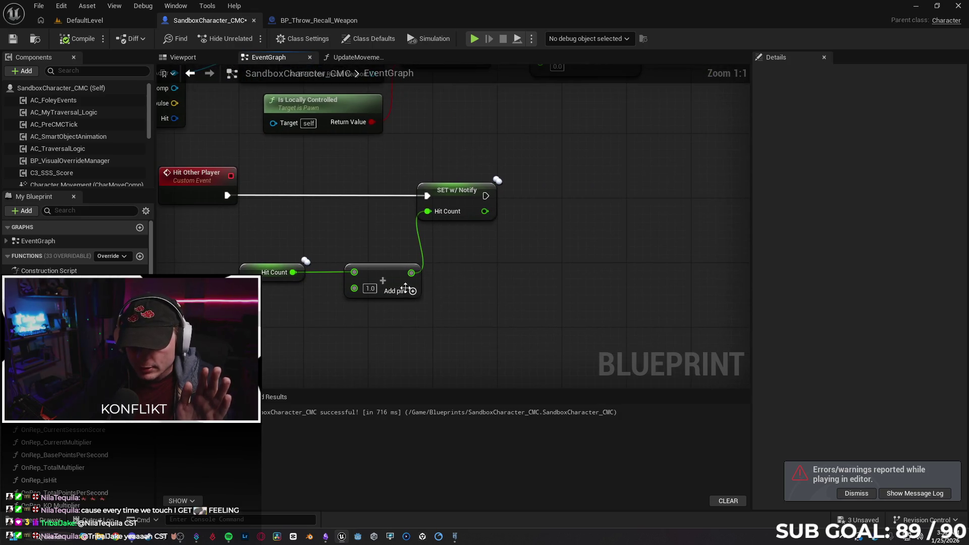
pyautogui.moveTo(335, 323); pyautogui.dragTo(398, 313)
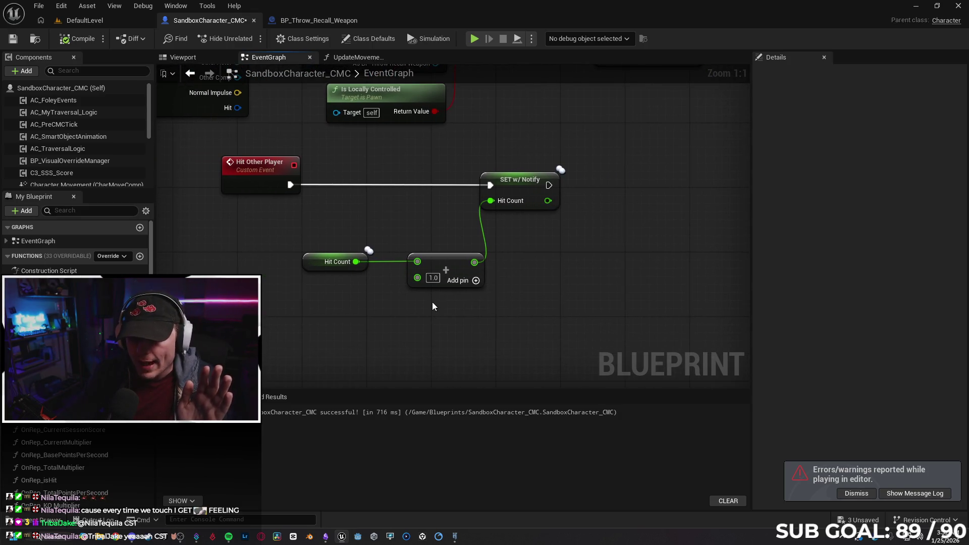
pyautogui.moveTo(492, 331); pyautogui.dragTo(481, 336)
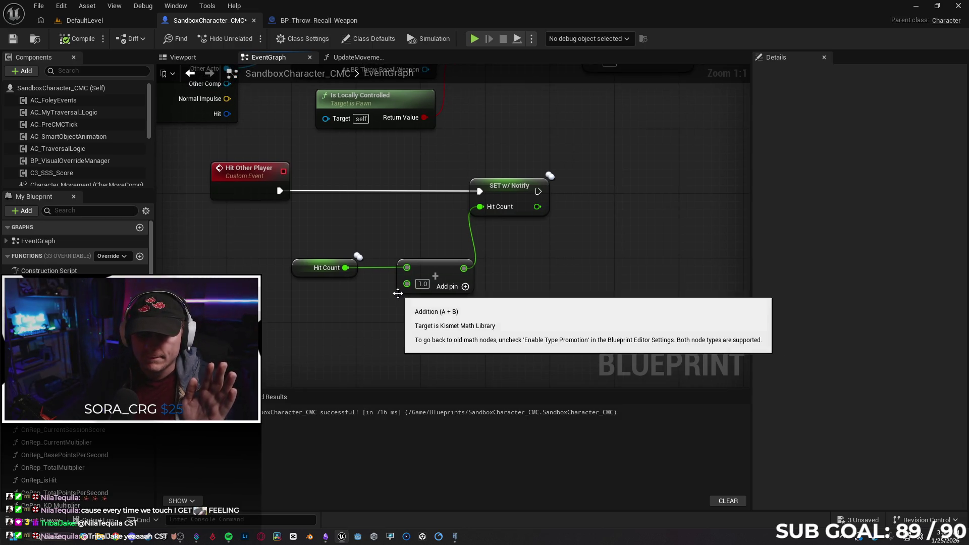
pyautogui.click(292, 20)
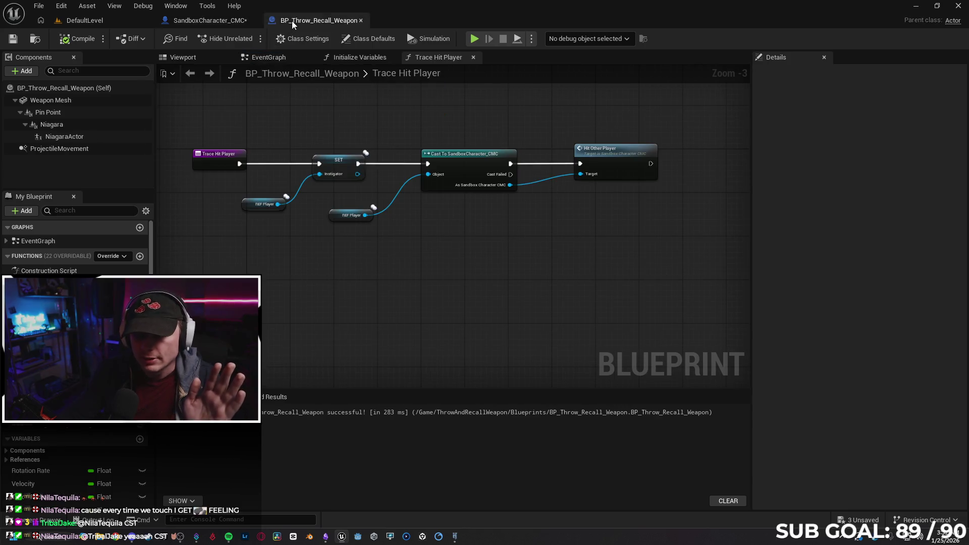
# Step: Bring the Cast and Hit Other Player nodes into view, moving Hit Other Player right
pyautogui.scroll(2, 233, 132)
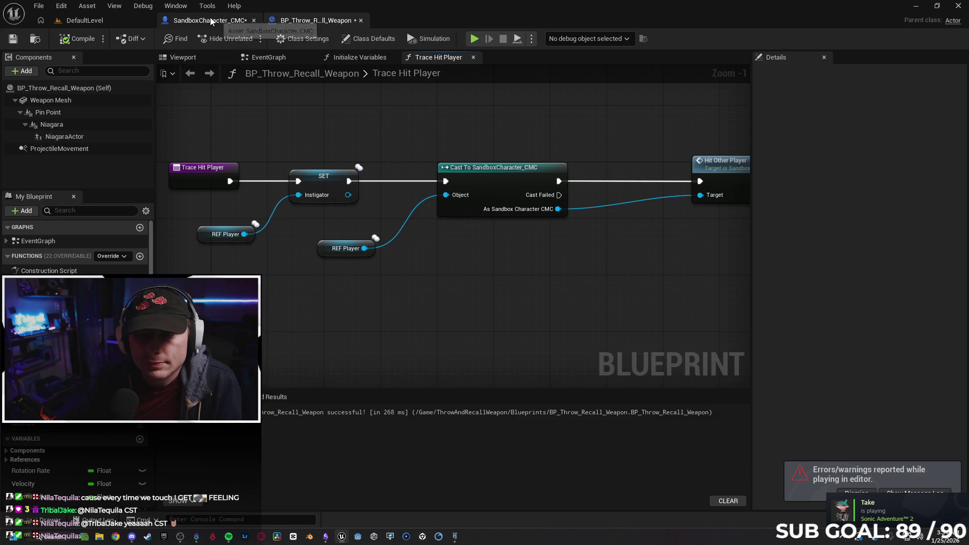
pyautogui.moveTo(624, 311)
pyautogui.mouseDown()
pyautogui.moveTo(495, 303)
pyautogui.moveTo(360, 260)
pyautogui.mouseUp()
pyautogui.moveTo(356, 211)
pyautogui.mouseDown()
pyautogui.moveTo(514, 262)
pyautogui.moveTo(525, 179)
pyautogui.moveTo(580, 181)
pyautogui.mouseUp()
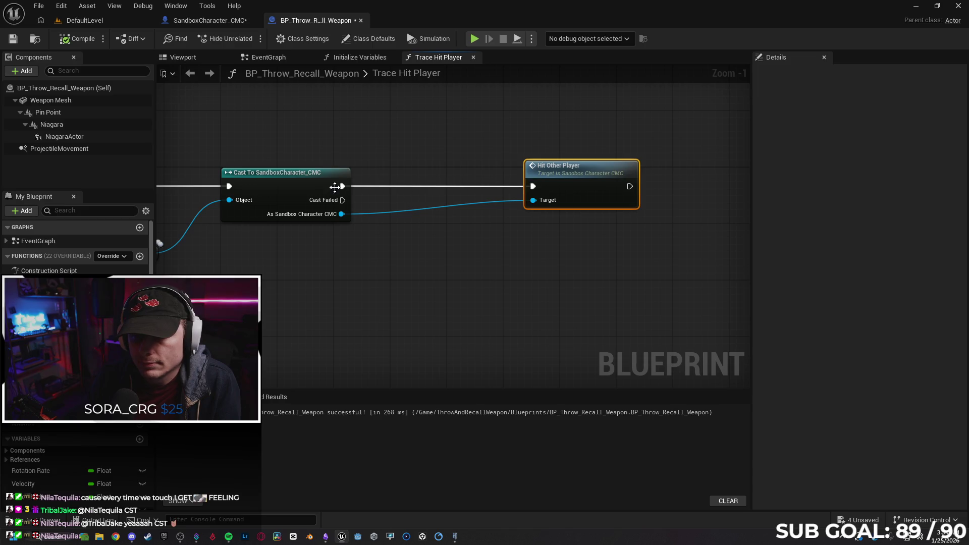
# Step: Add a Set Delay node after Cast To SandboxCharacter_CMC with Length 0.2
pyautogui.moveTo(342, 186); pyautogui.dragTo(402, 193)
pyautogui.write('delay')
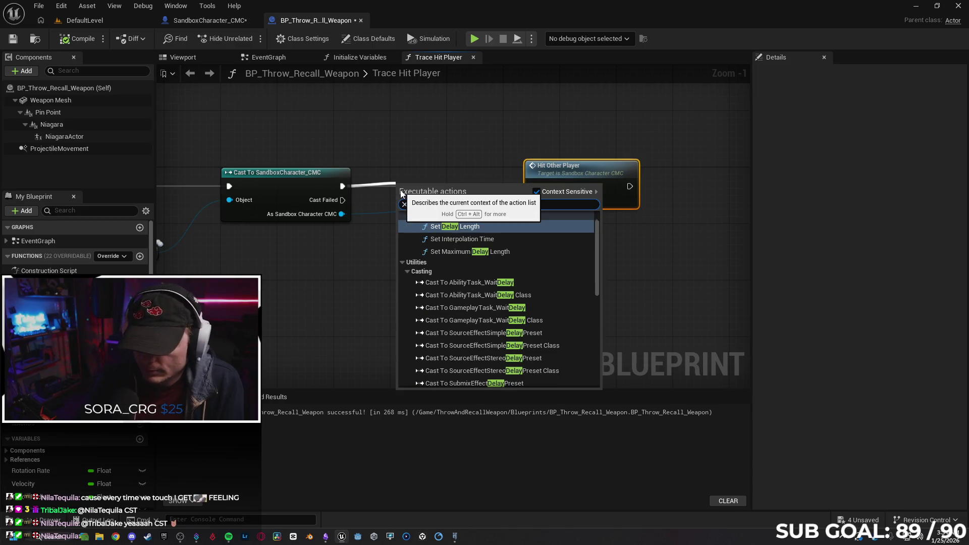
pyautogui.scroll(-10, 543, 253)
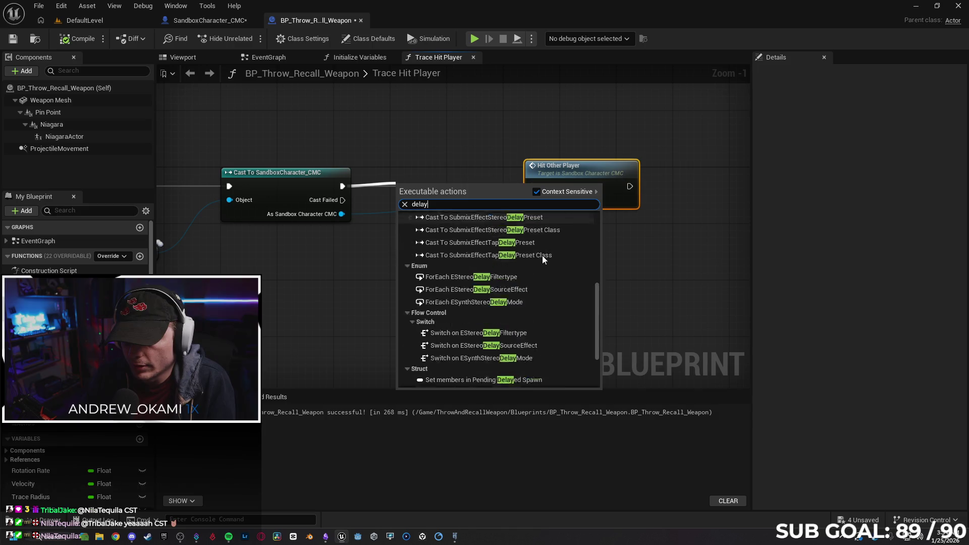
pyautogui.scroll(10, 536, 288)
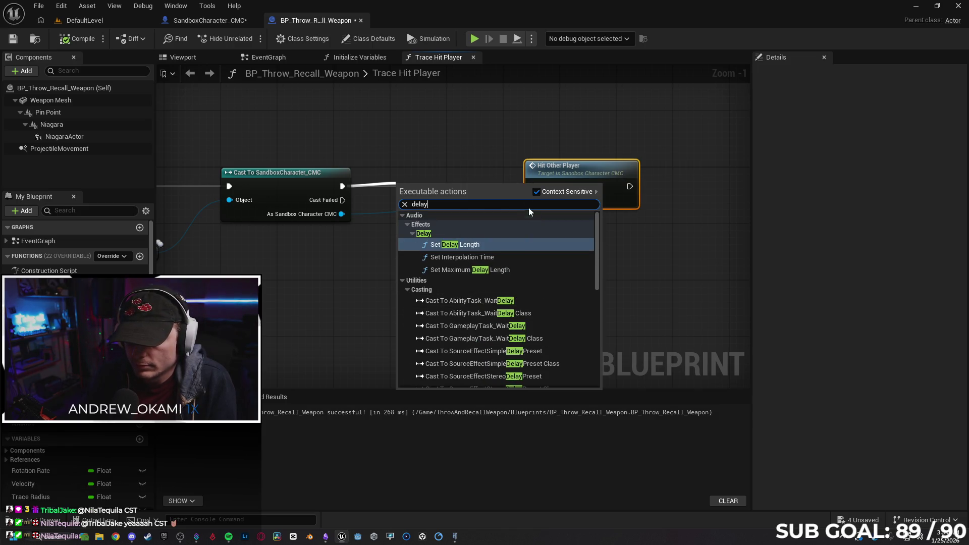
pyautogui.click(537, 191)
pyautogui.scroll(-2, 523, 236)
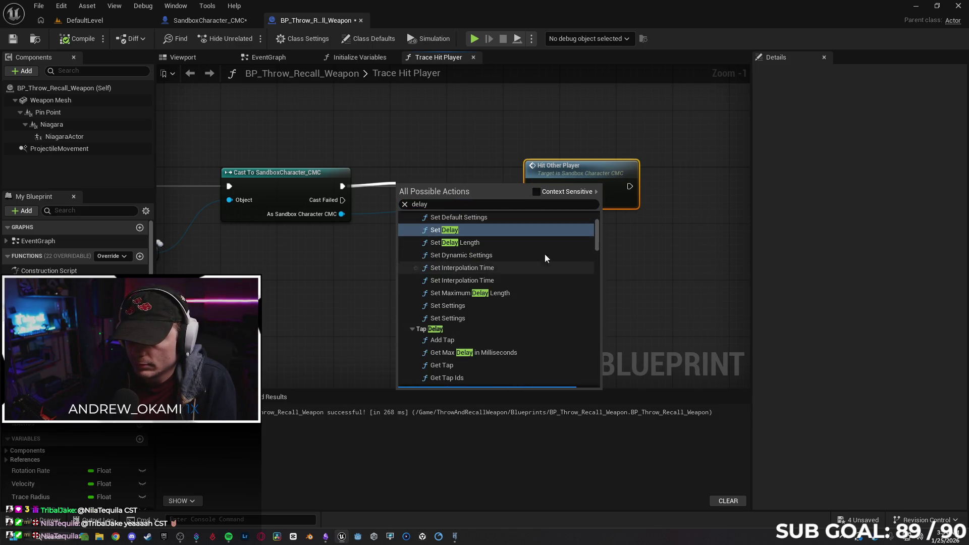
pyautogui.click(510, 231)
pyautogui.moveTo(461, 185); pyautogui.dragTo(458, 180)
pyautogui.click(426, 217)
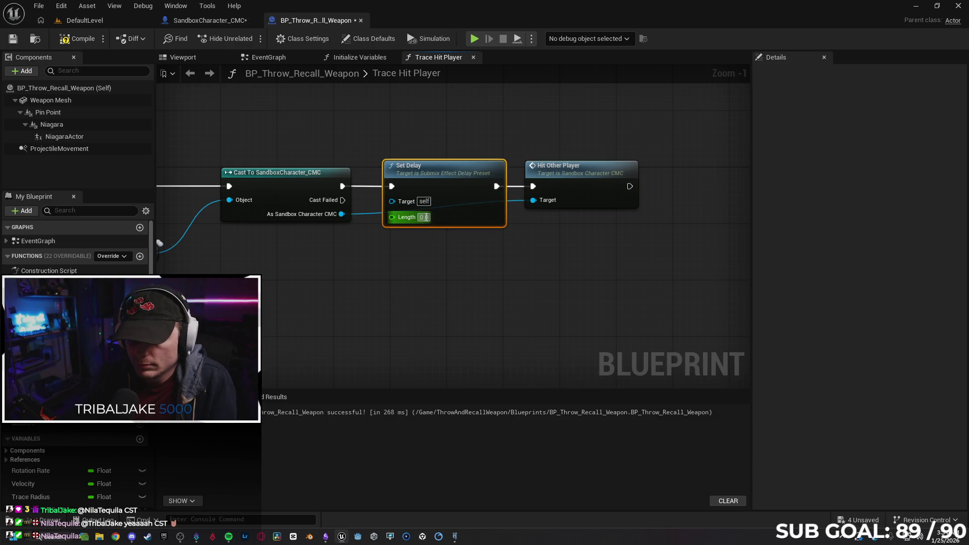
pyautogui.write('0.2')
pyautogui.click(459, 279)
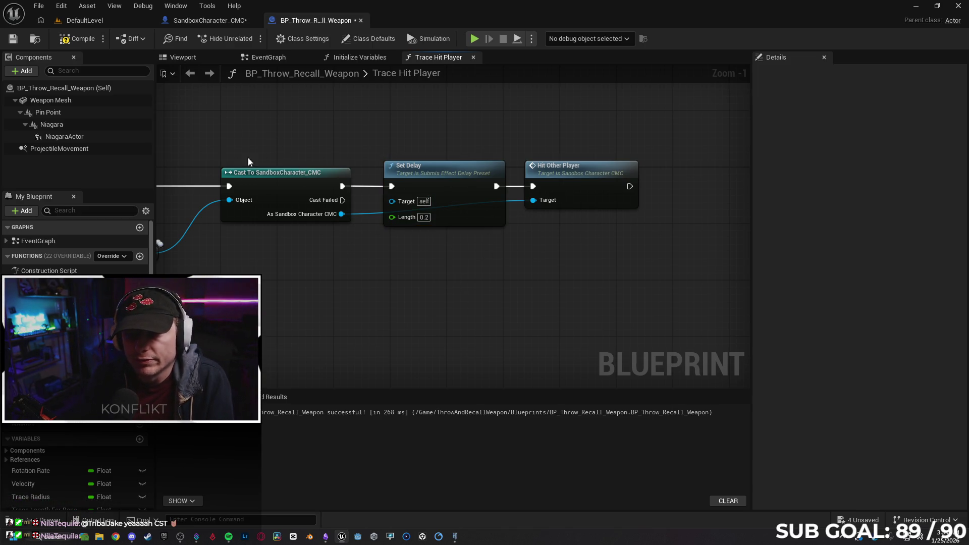
# Step: After the compile error, delete Set Delay, rewire Cast to Hit Other Player and recompile
pyautogui.click(82, 41)
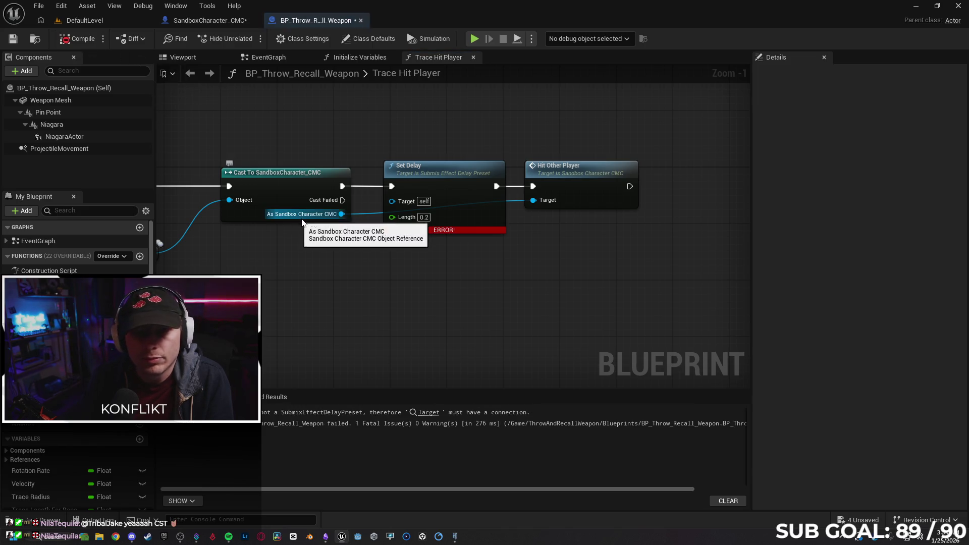
pyautogui.moveTo(397, 202)
pyautogui.mouseDown()
pyautogui.moveTo(318, 233)
pyautogui.moveTo(334, 212)
pyautogui.moveTo(414, 207)
pyautogui.mouseUp()
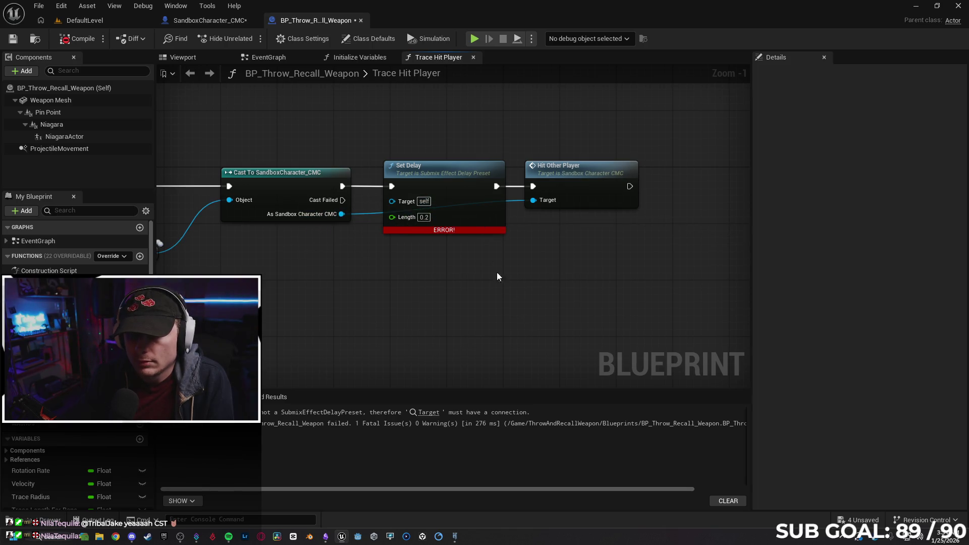
pyautogui.press('Delete')
pyautogui.moveTo(342, 186)
pyautogui.mouseDown()
pyautogui.moveTo(542, 183)
pyautogui.moveTo(447, 172)
pyautogui.mouseUp()
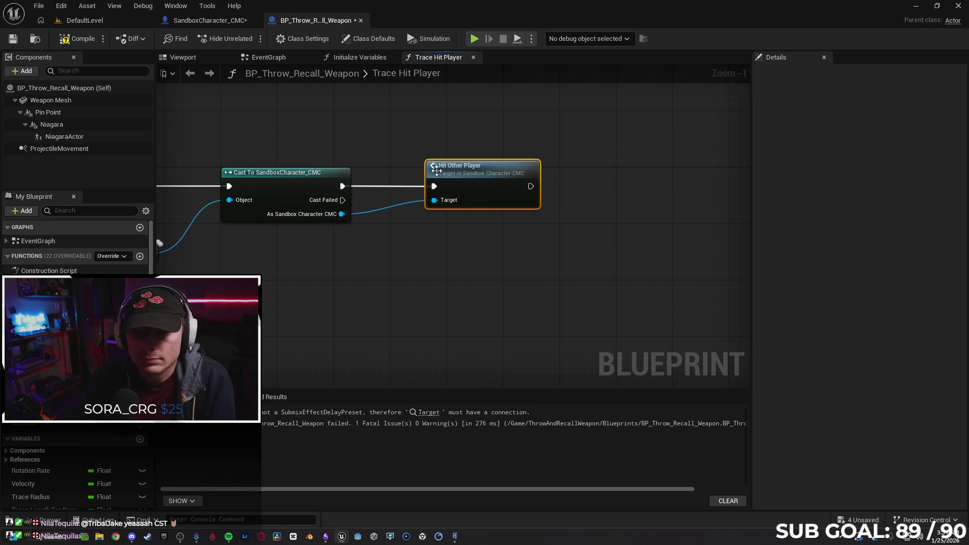
pyautogui.click(77, 39)
pyautogui.click(199, 22)
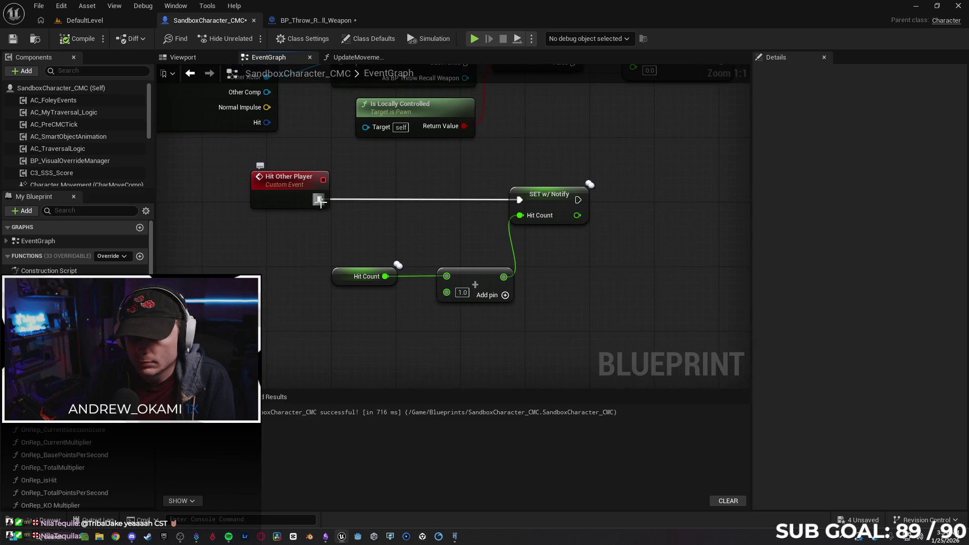
# Step: Insert 0.2 s Delay nodes before and after SET w/ Notify Hit Count in the character EventGraph
pyautogui.moveTo(320, 200); pyautogui.dragTo(359, 189)
pyautogui.write('delay')
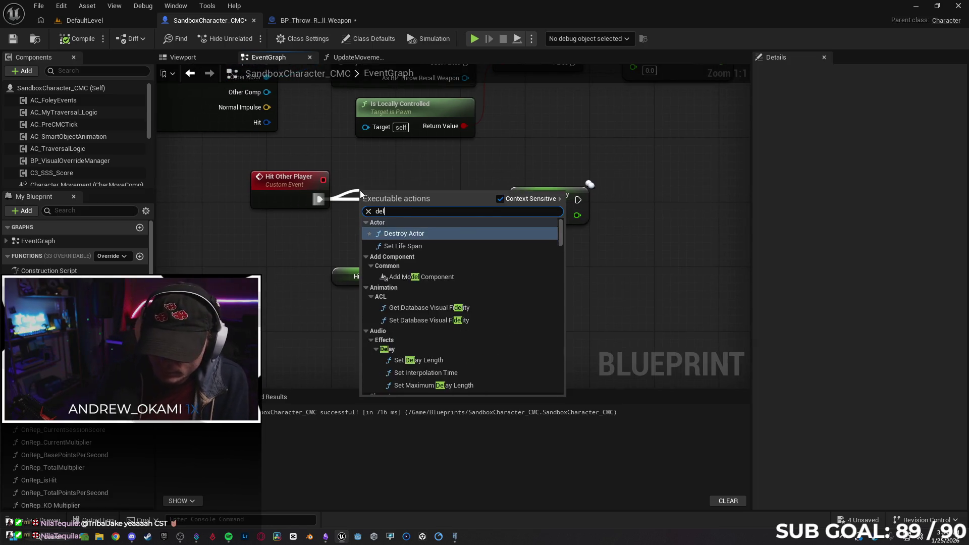
pyautogui.press('Return')
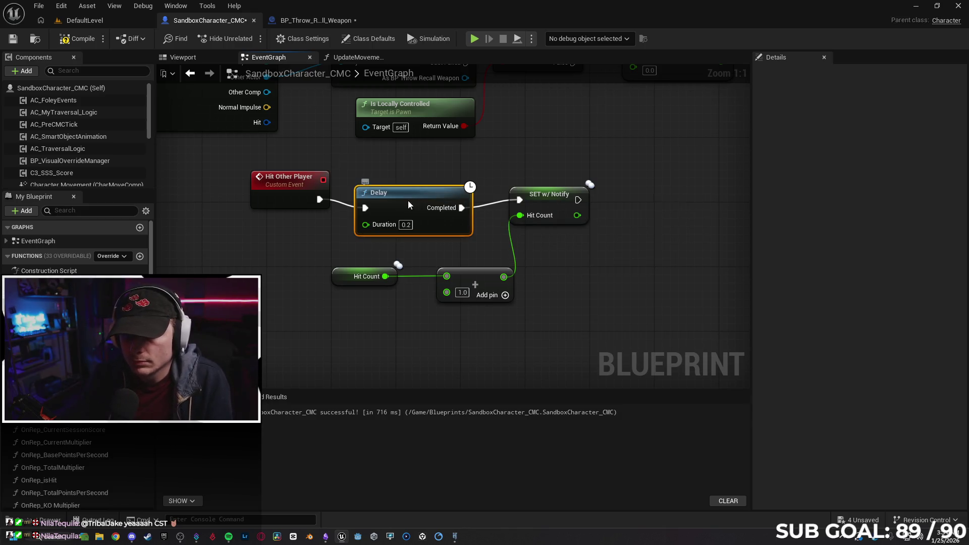
pyautogui.moveTo(408, 201); pyautogui.dragTo(413, 192)
pyautogui.moveTo(586, 227)
pyautogui.mouseDown()
pyautogui.moveTo(508, 226)
pyautogui.moveTo(563, 206)
pyautogui.mouseUp()
pyautogui.write('delay')
pyautogui.click(584, 239)
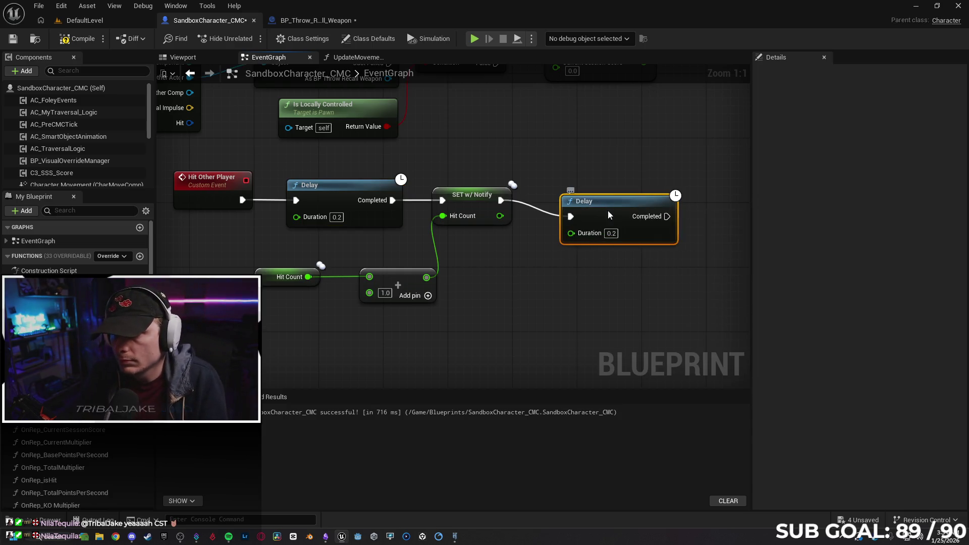
pyautogui.moveTo(609, 211); pyautogui.dragTo(585, 196)
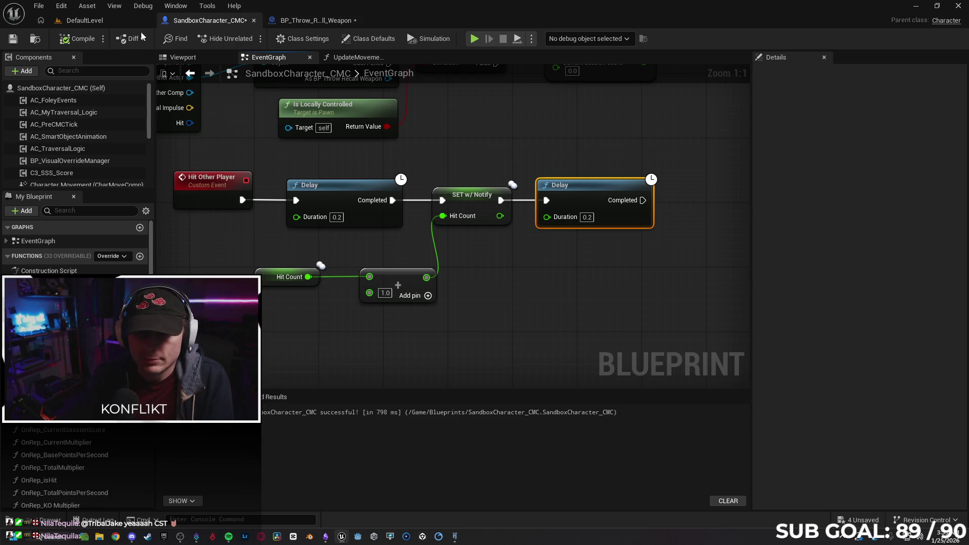
pyautogui.hotkey('alt', 'p')
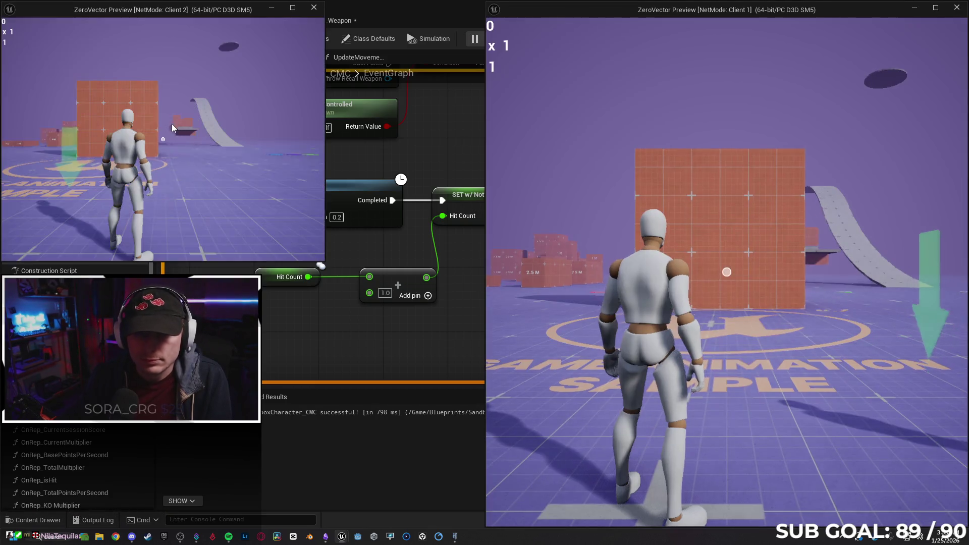
# Step: Throw the weapon repeatedly at the other player from Client 2
pyautogui.click(171, 123)
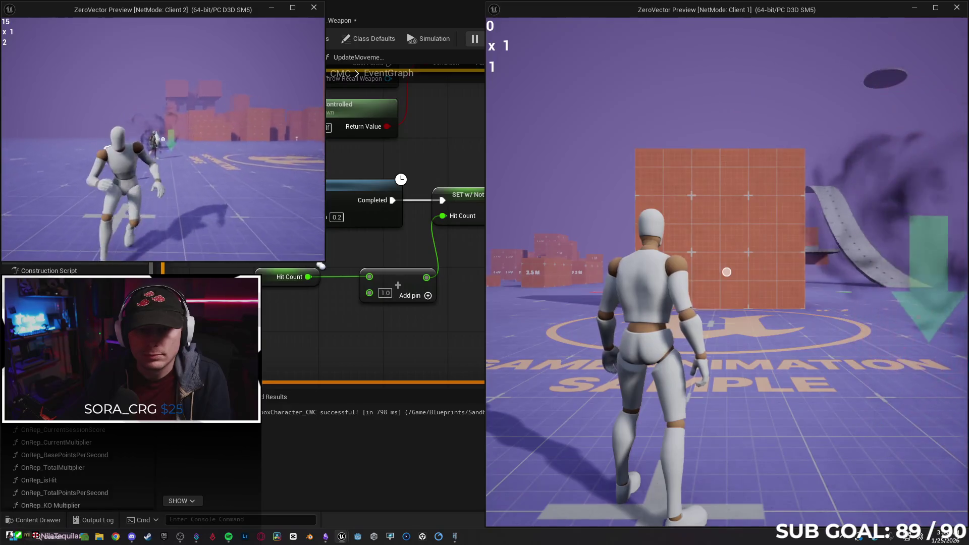
pyautogui.click(163, 138)
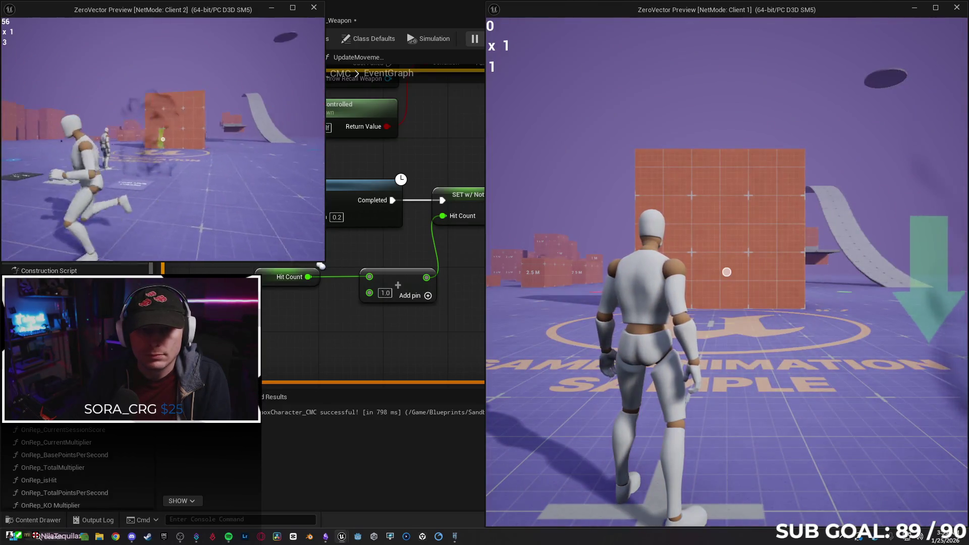
pyautogui.click(163, 139)
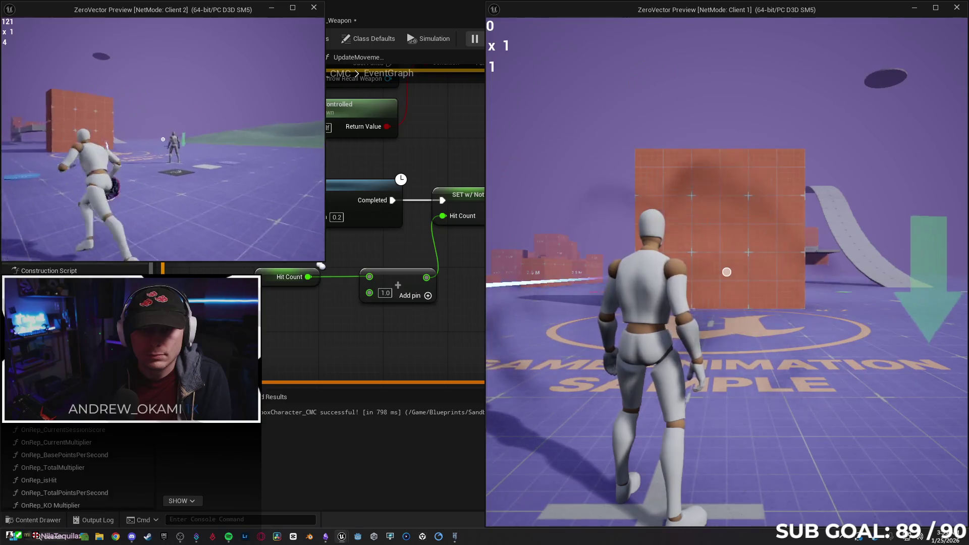
pyautogui.click(163, 139)
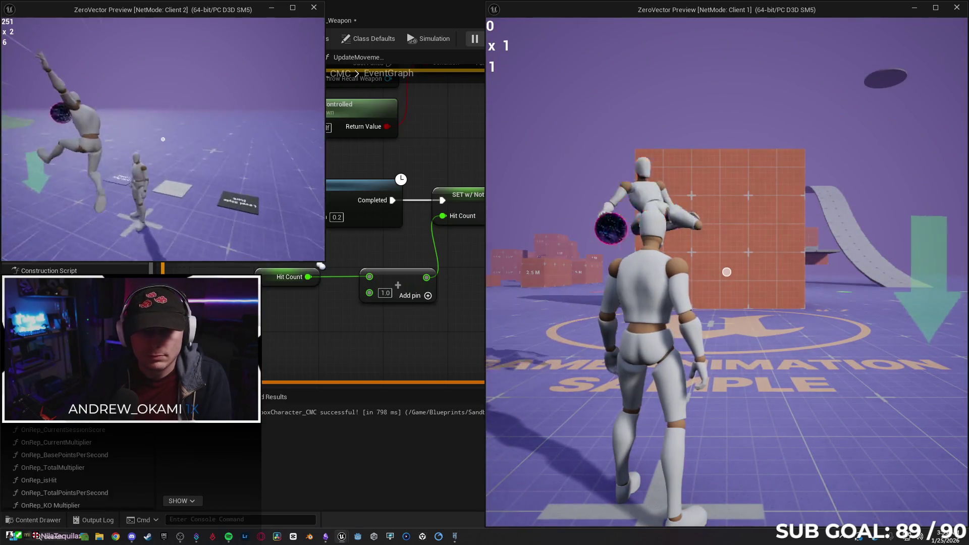
pyautogui.click(163, 139)
pyautogui.press('w')
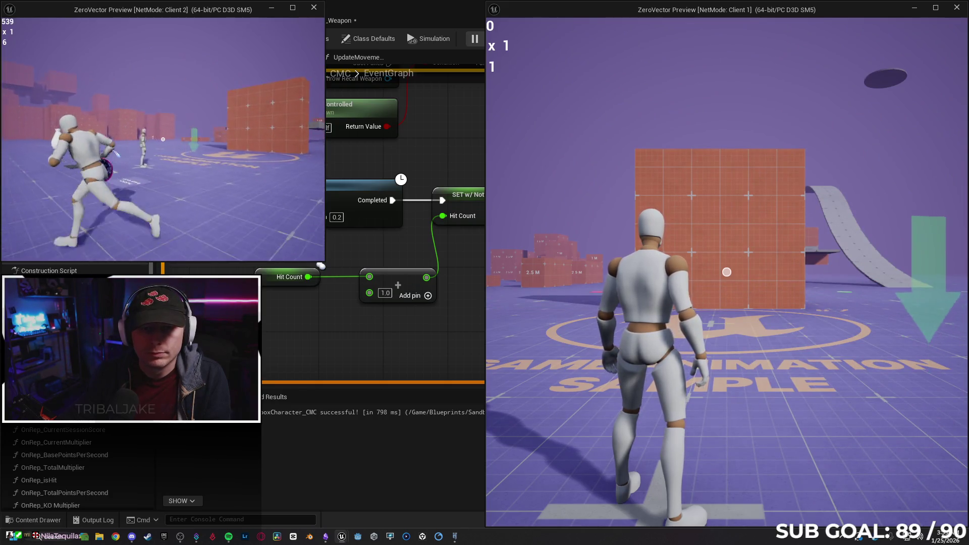
pyautogui.click(163, 139)
pyautogui.click(163, 138)
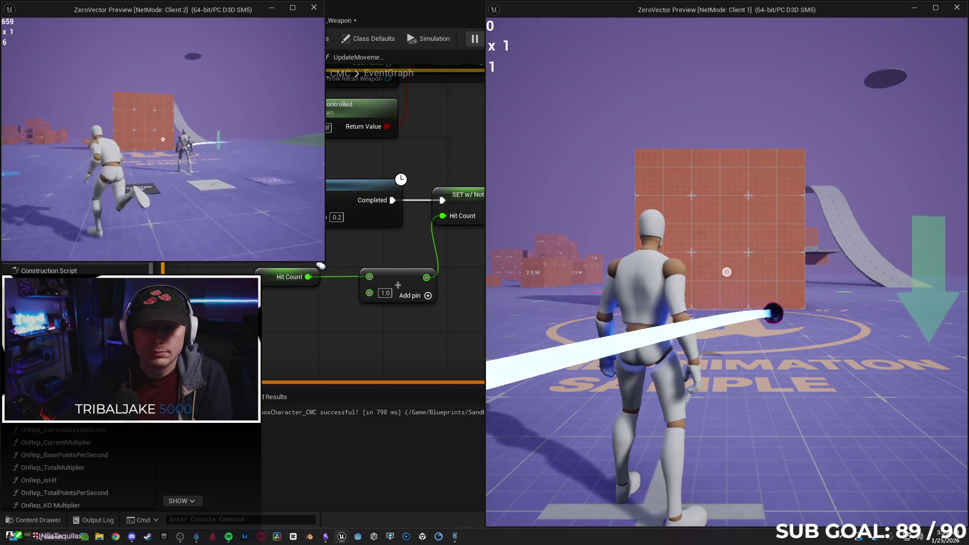
# Step: Keep throwing to raise Client 2's hit count to 13, then stop and dismiss the Message Log
pyautogui.click(163, 139)
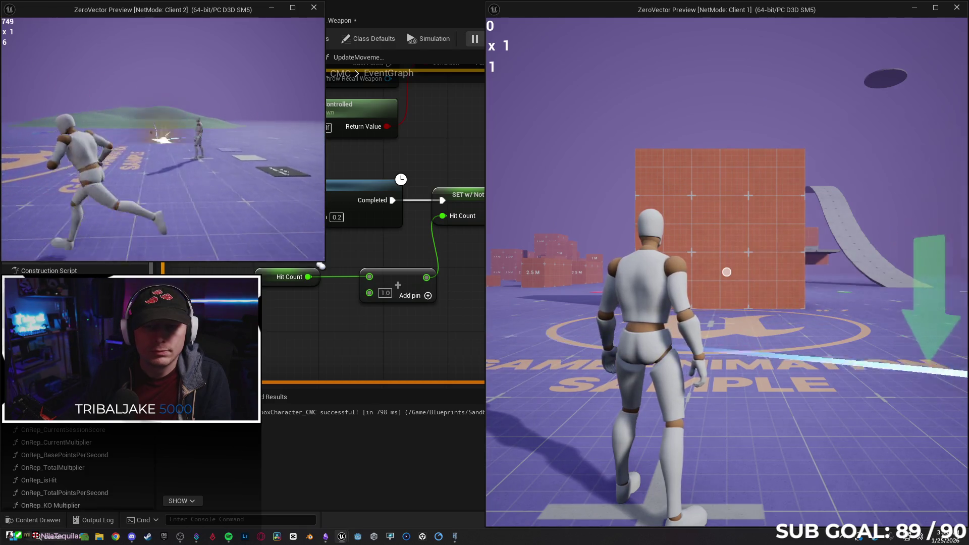
pyautogui.click(163, 139)
pyautogui.click(163, 139)
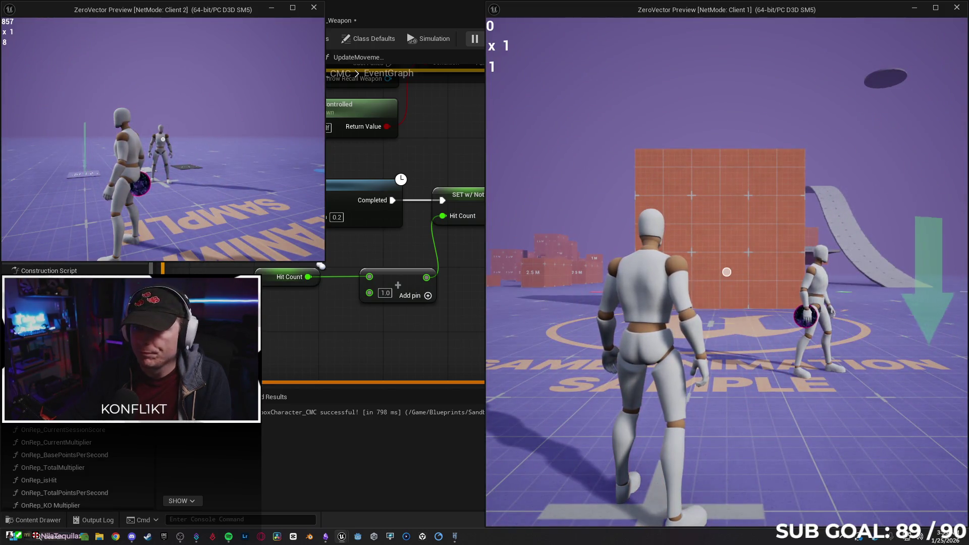
pyautogui.click(163, 139)
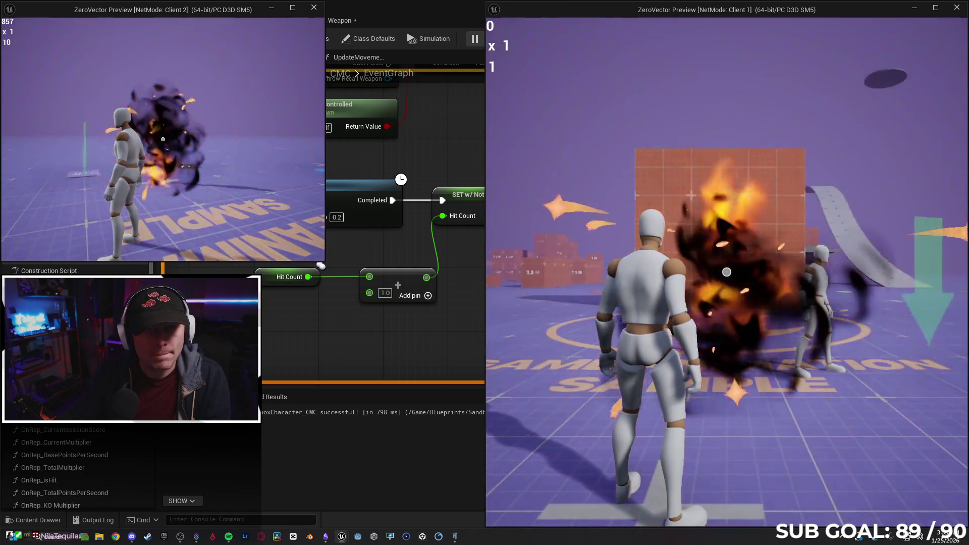
pyautogui.click(163, 139)
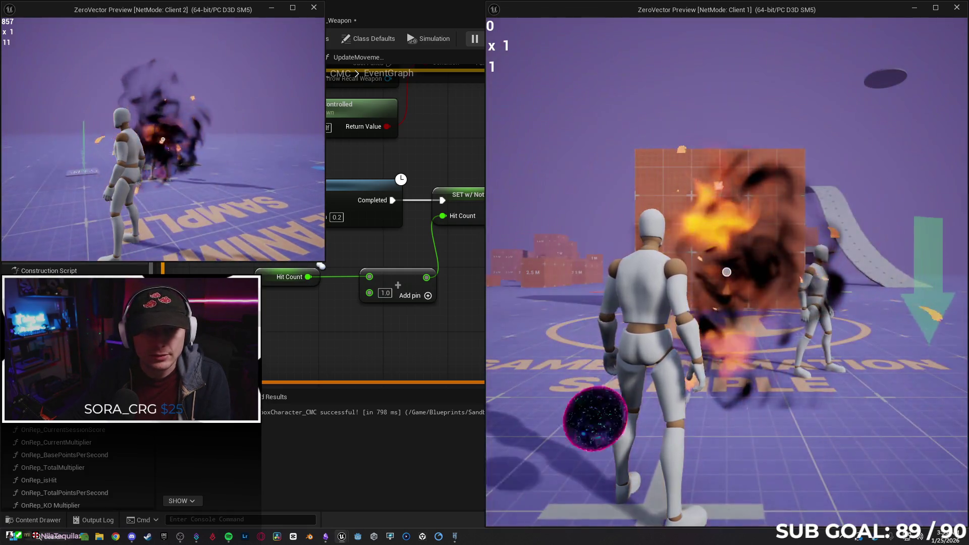
pyautogui.click(163, 139)
pyautogui.click(163, 139)
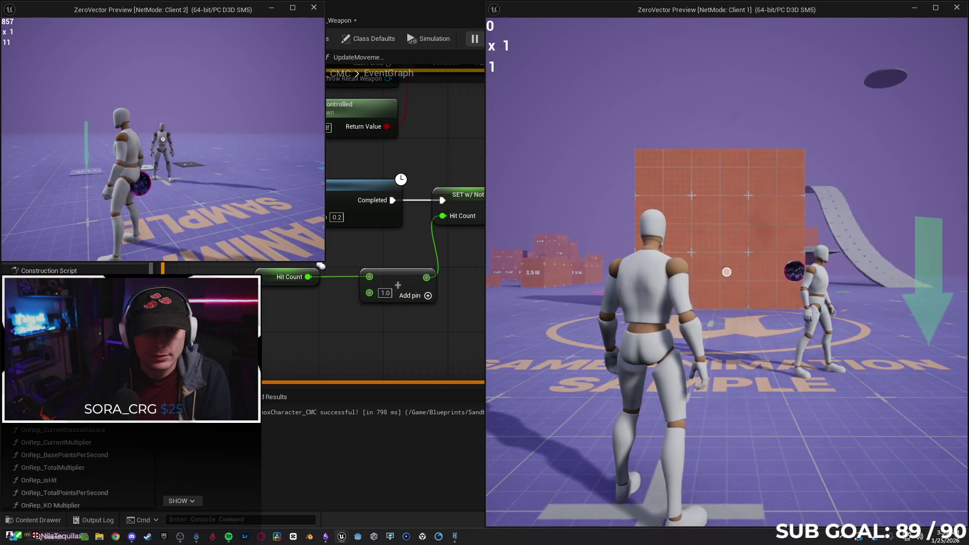
pyautogui.click(163, 139)
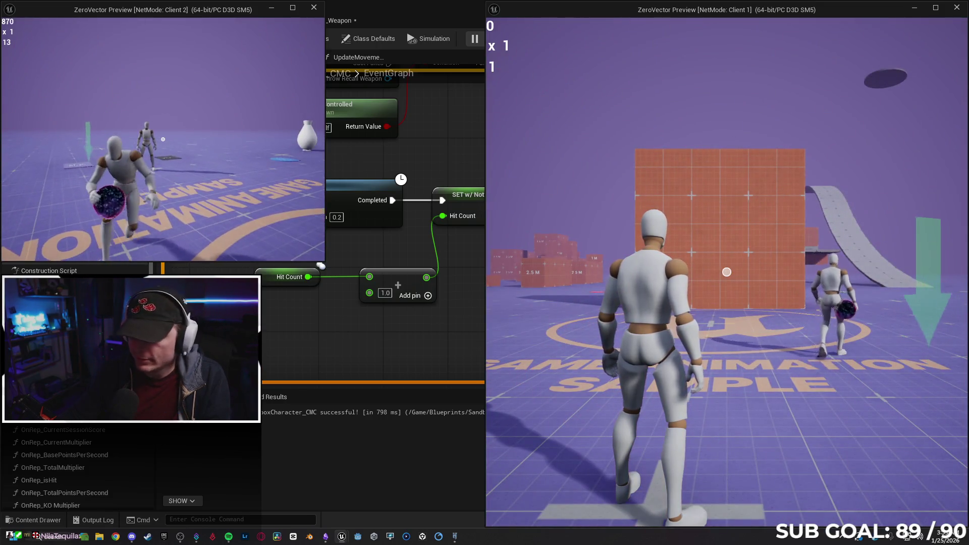
pyautogui.press('Escape')
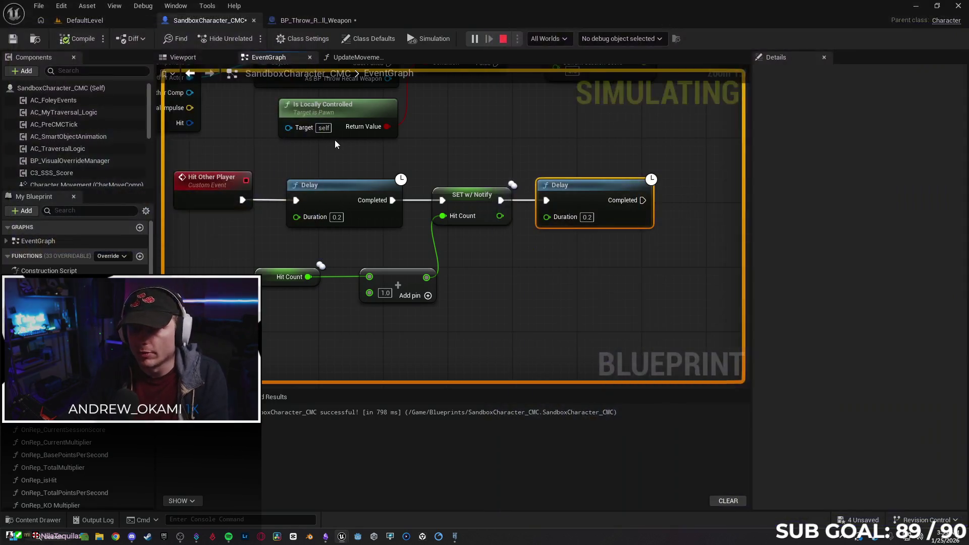
pyautogui.click(662, 308)
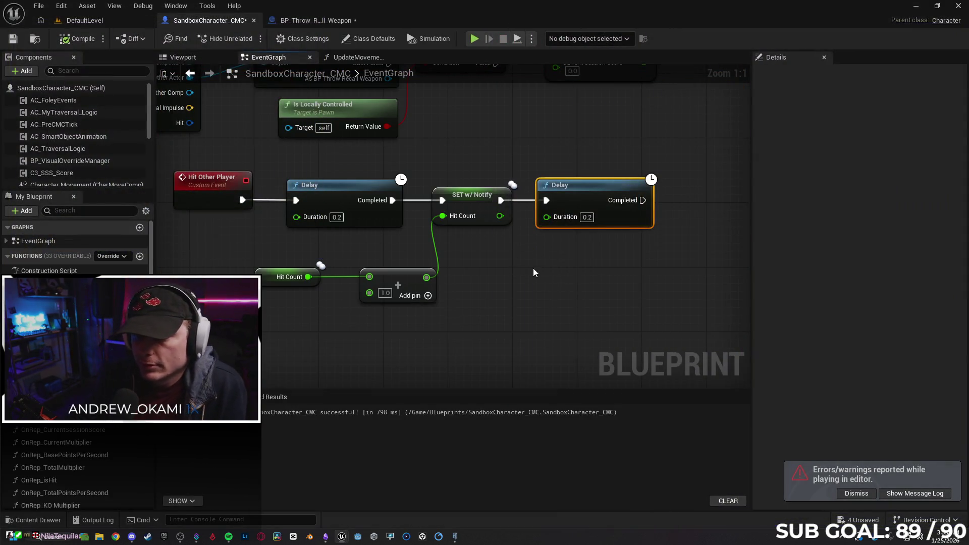
# Step: Set the second Delay to 0.1 s and test hits in a two-client run
pyautogui.write('0.1')
pyautogui.click(596, 264)
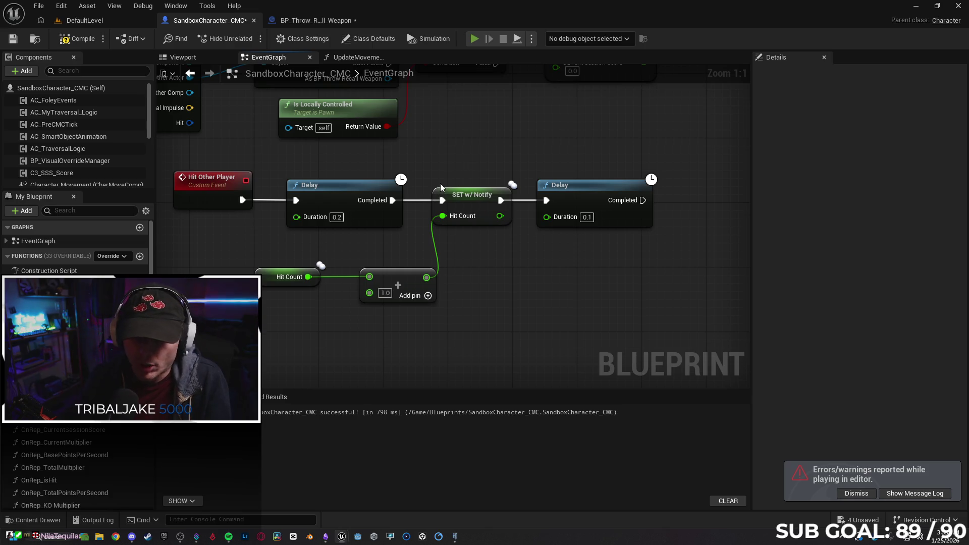
pyautogui.hotkey('alt', 'p')
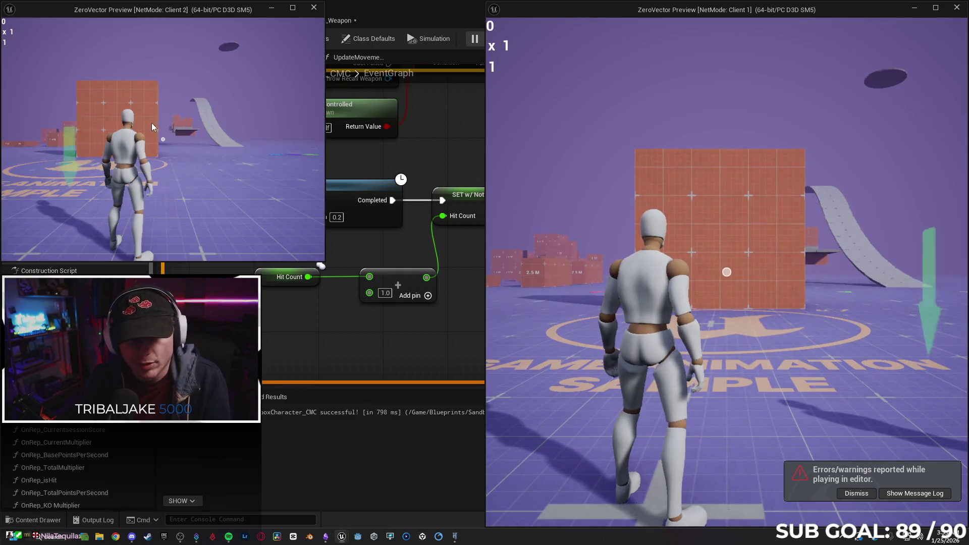
pyautogui.click(163, 139)
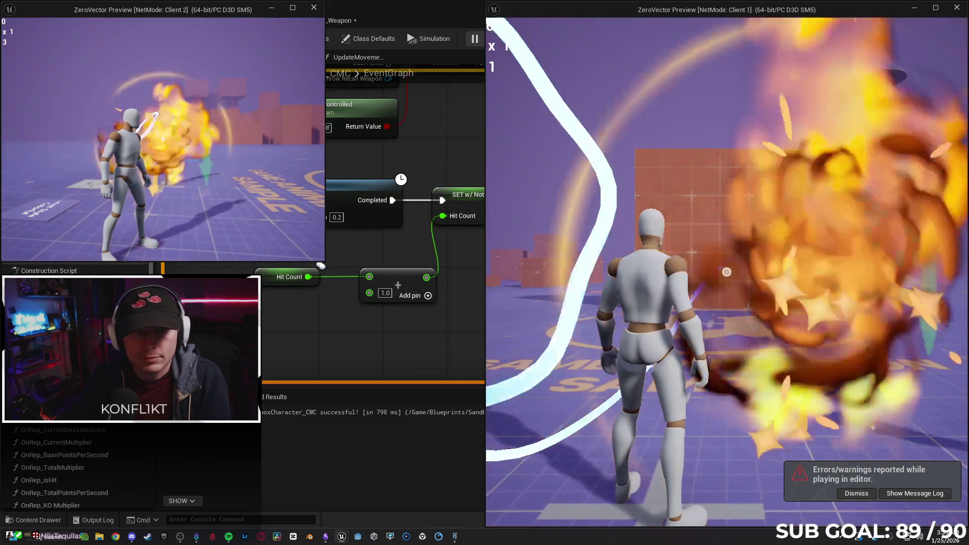
pyautogui.press('Escape')
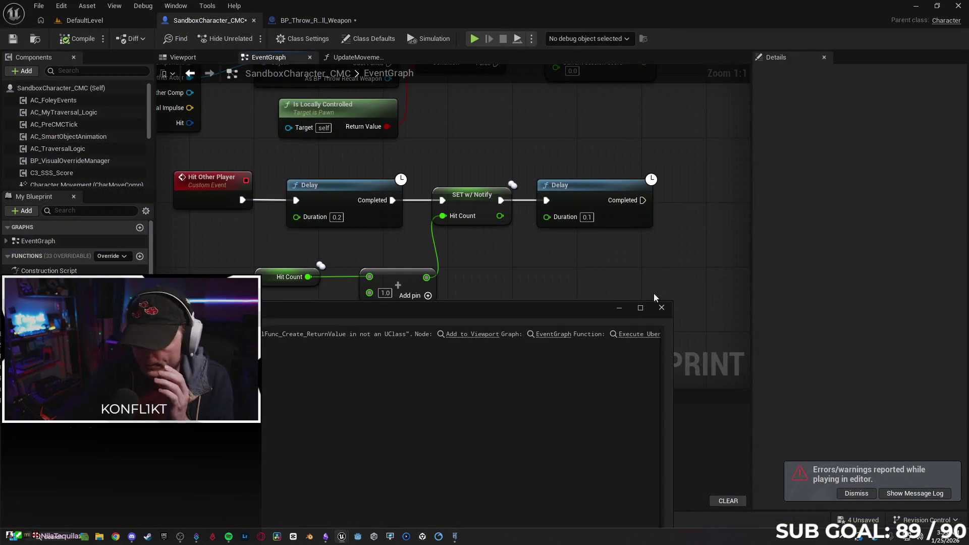
pyautogui.click(662, 309)
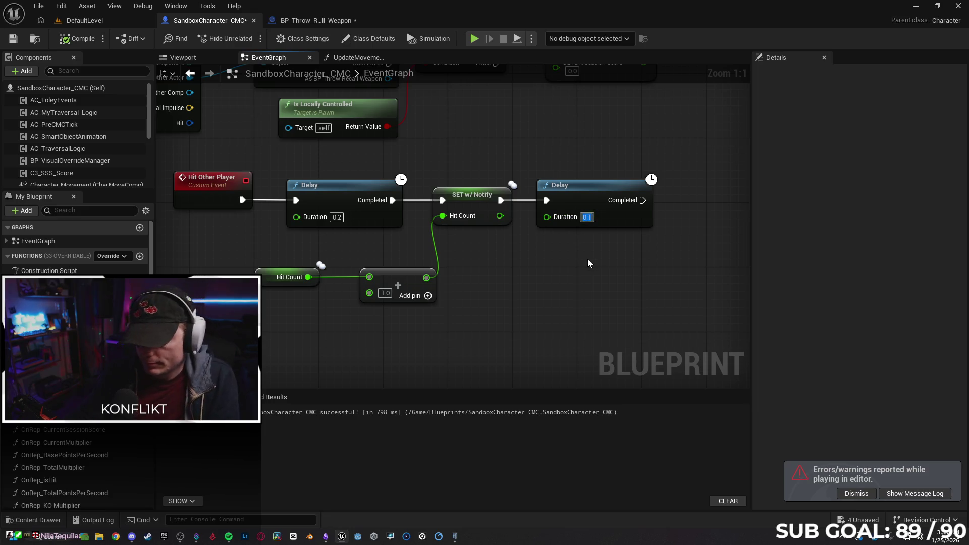
# Step: Adjust the Delay durations (0.2, 0.1) and retest with several attacks on the other player
pyautogui.write('.2')
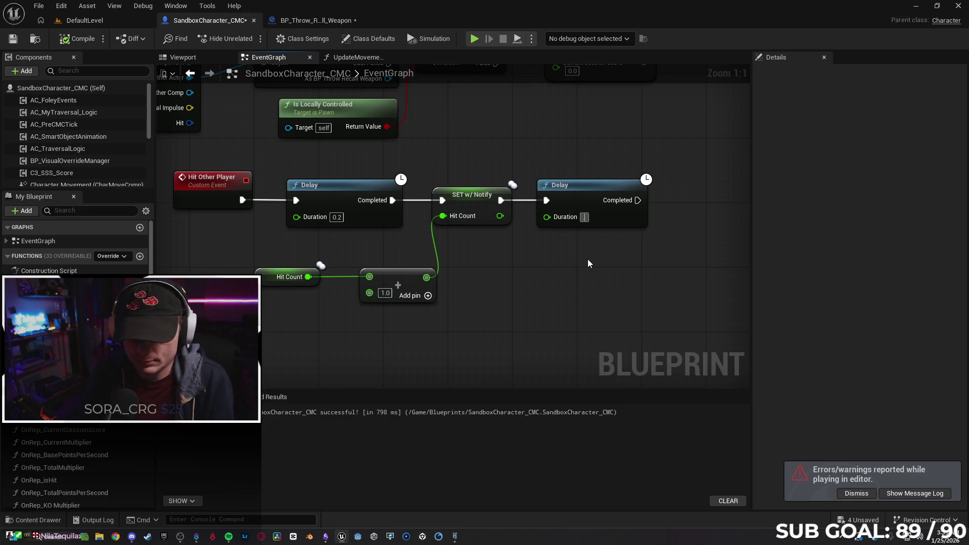
pyautogui.press('Return')
pyautogui.write('.1')
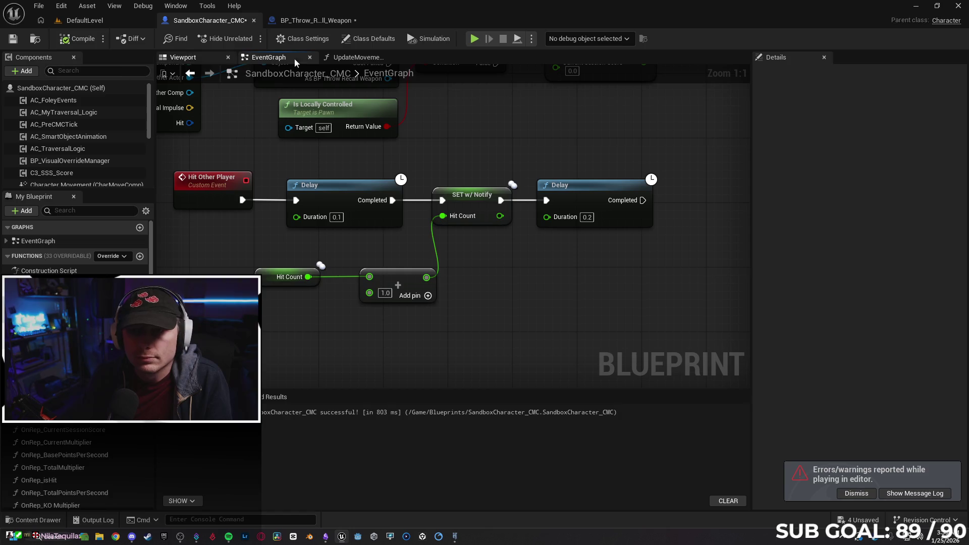
pyautogui.hotkey('alt', 'p')
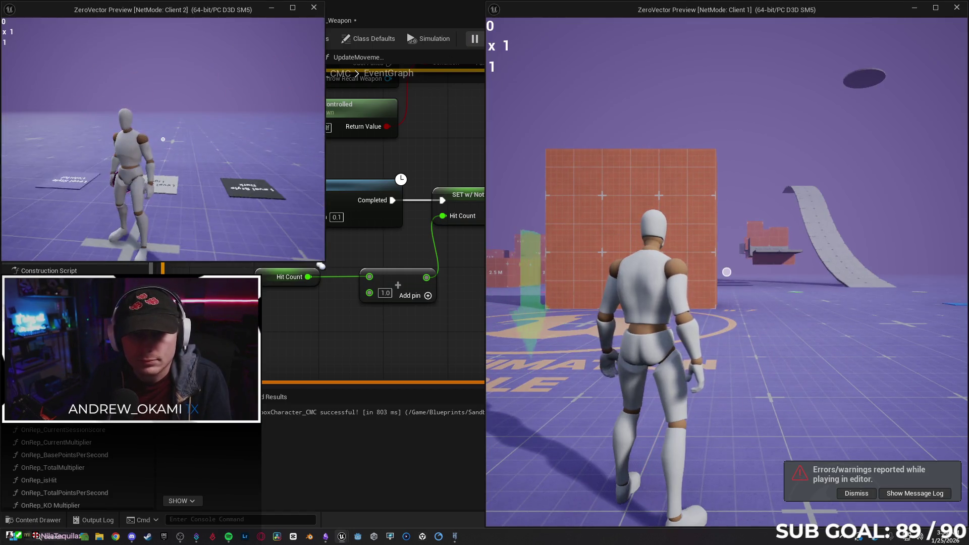
pyautogui.click(163, 139)
pyautogui.click(163, 139)
pyautogui.click(163, 139)
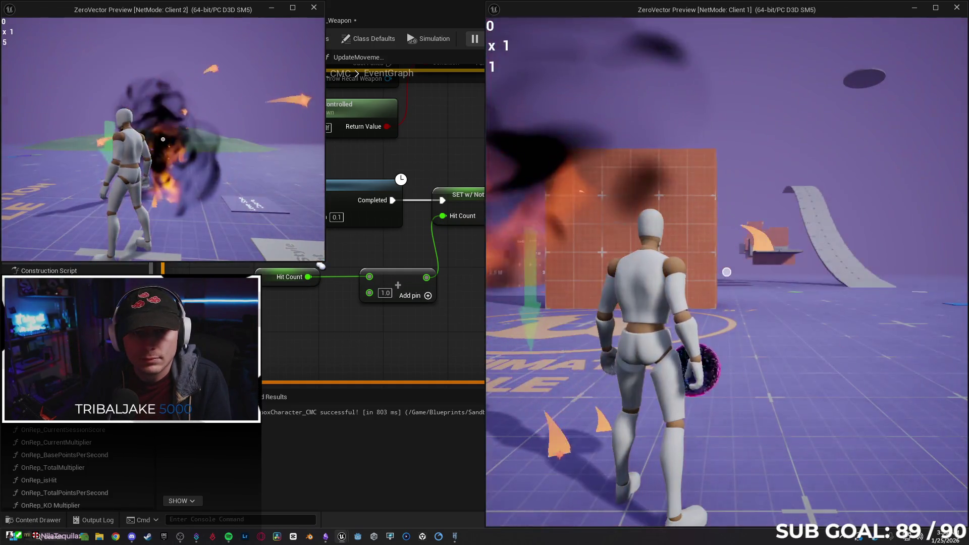
pyautogui.click(163, 140)
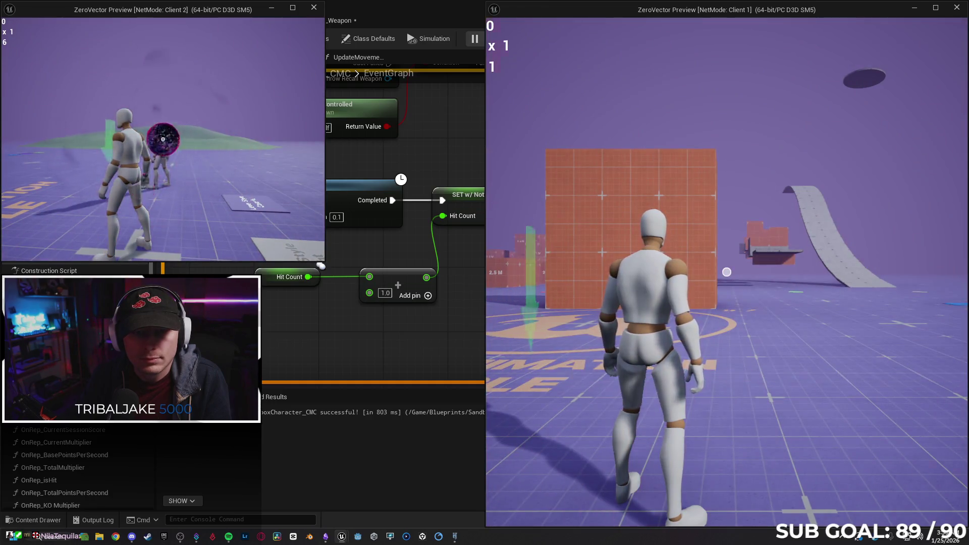
pyautogui.press('Escape')
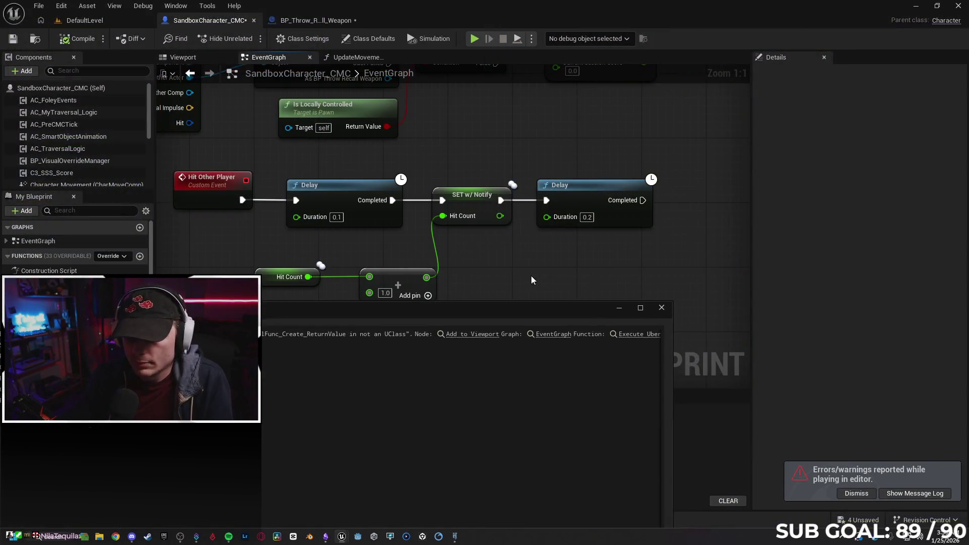
pyautogui.click(662, 308)
# Step: Delete the second Delay node and set the first Delay to 0.2 s
pyautogui.click(593, 196)
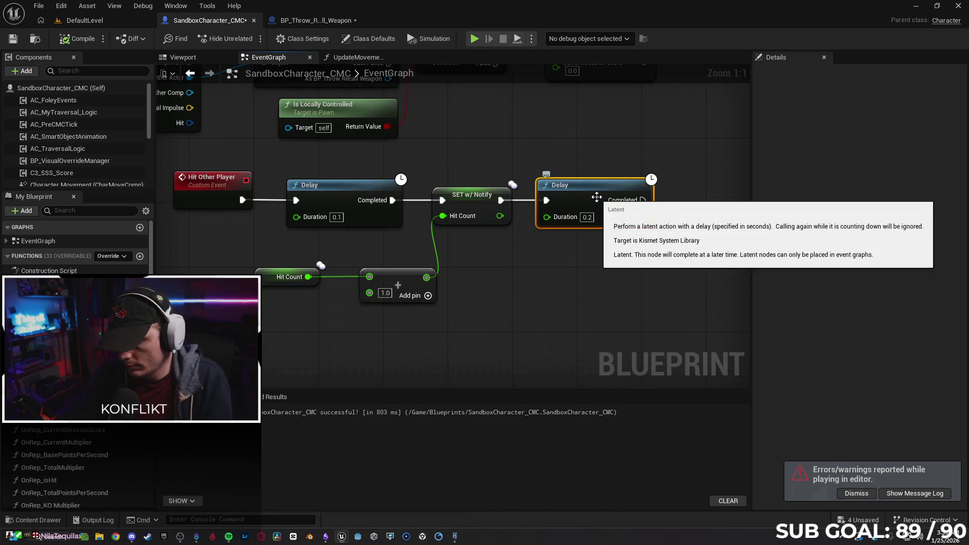
pyautogui.press('Delete')
pyautogui.click(341, 220)
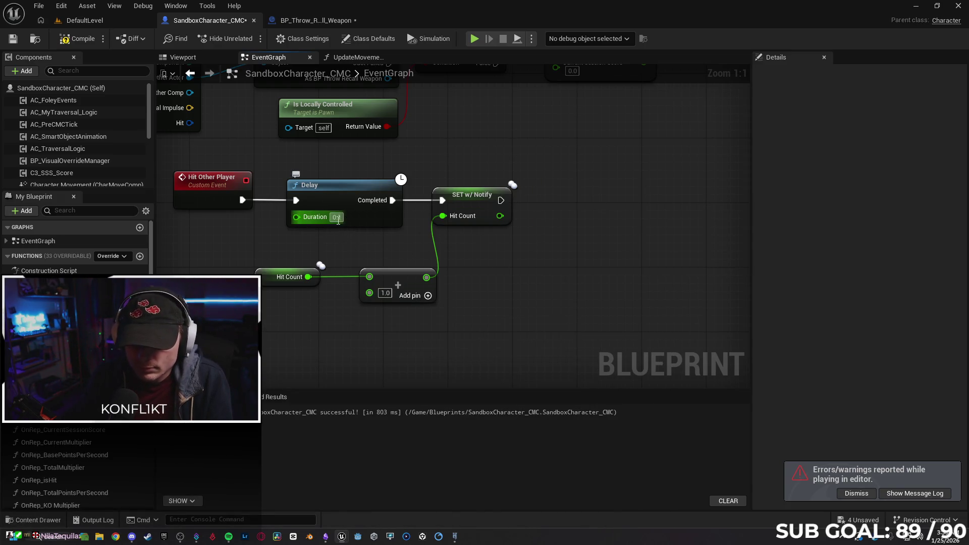
pyautogui.write('.2')
pyautogui.press('Return')
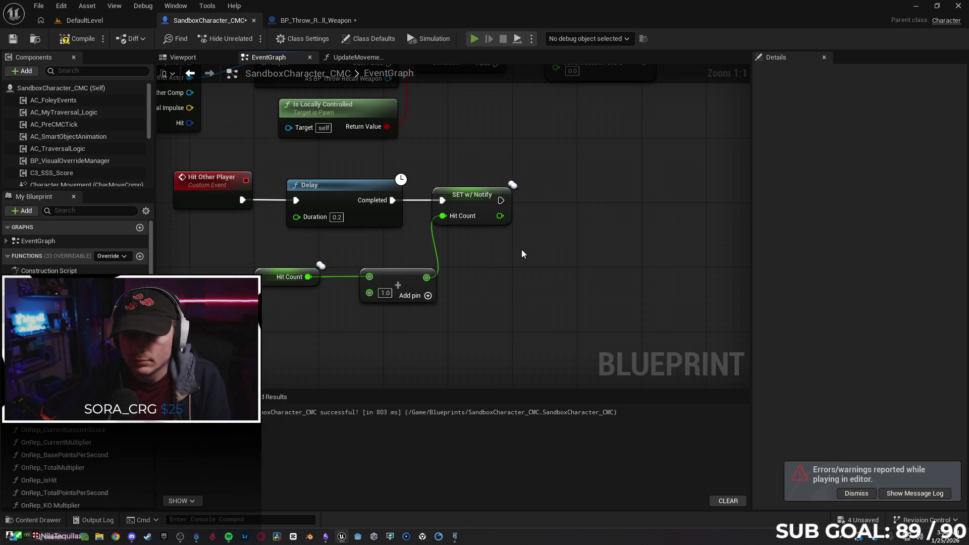
# Step: Run another test, then delete the remaining Delay between Hit Other Player and SET
pyautogui.hotkey('alt', 'p')
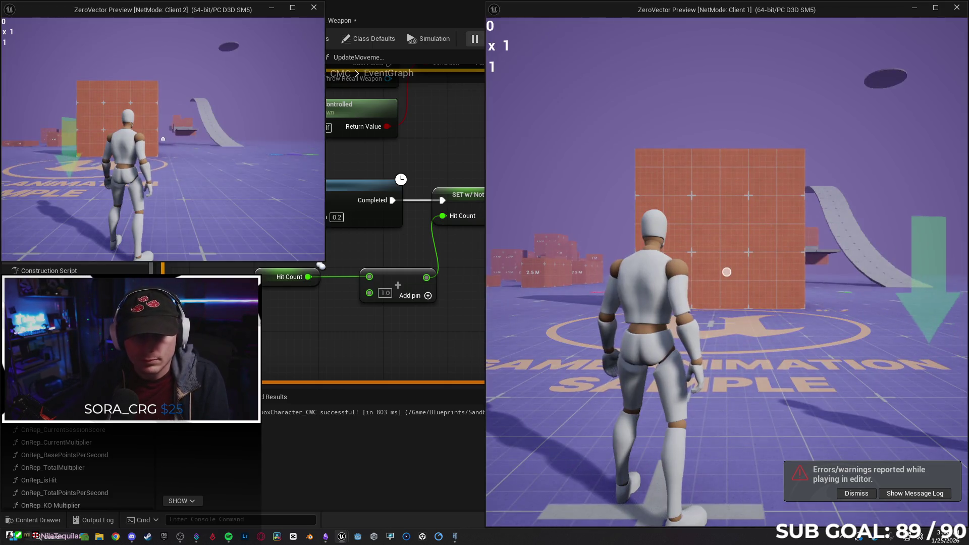
pyautogui.click(162, 139)
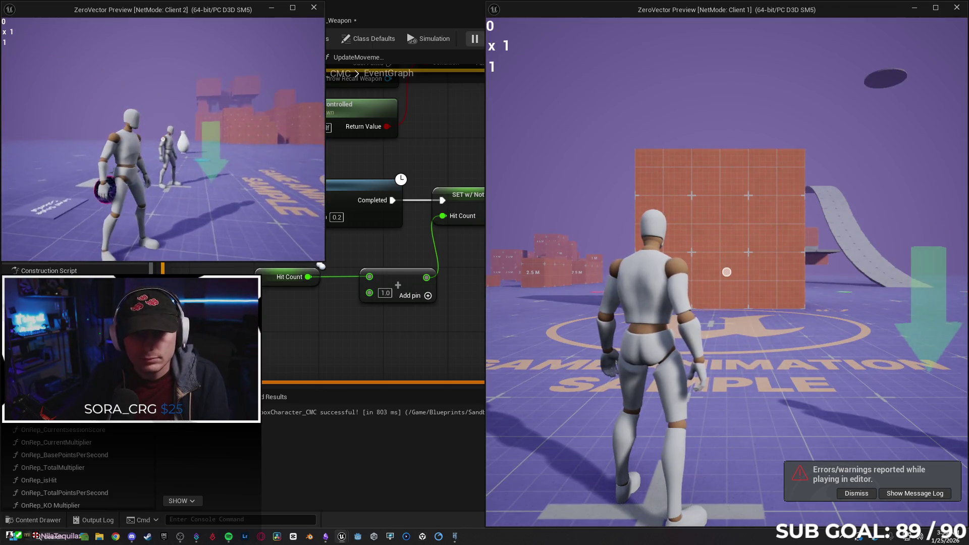
pyautogui.press('Escape')
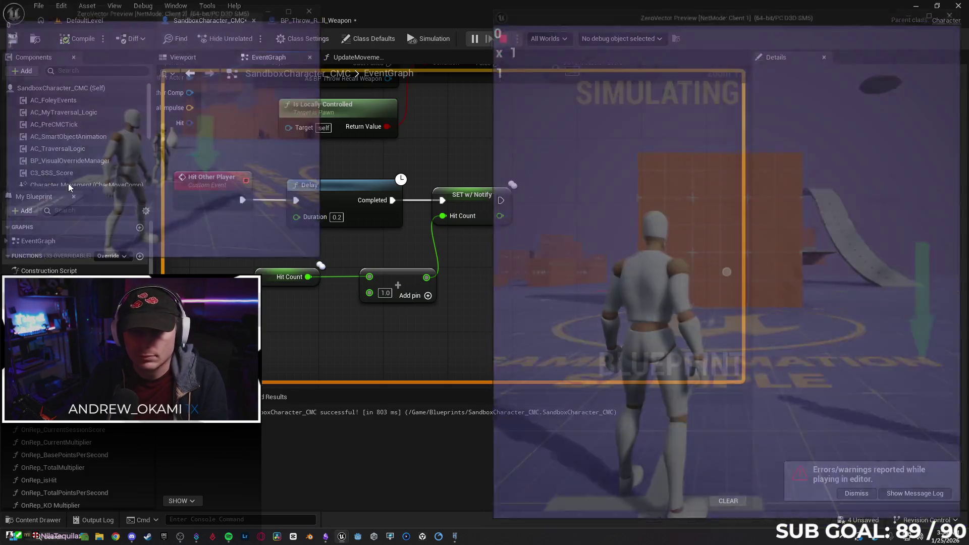
pyautogui.click(661, 307)
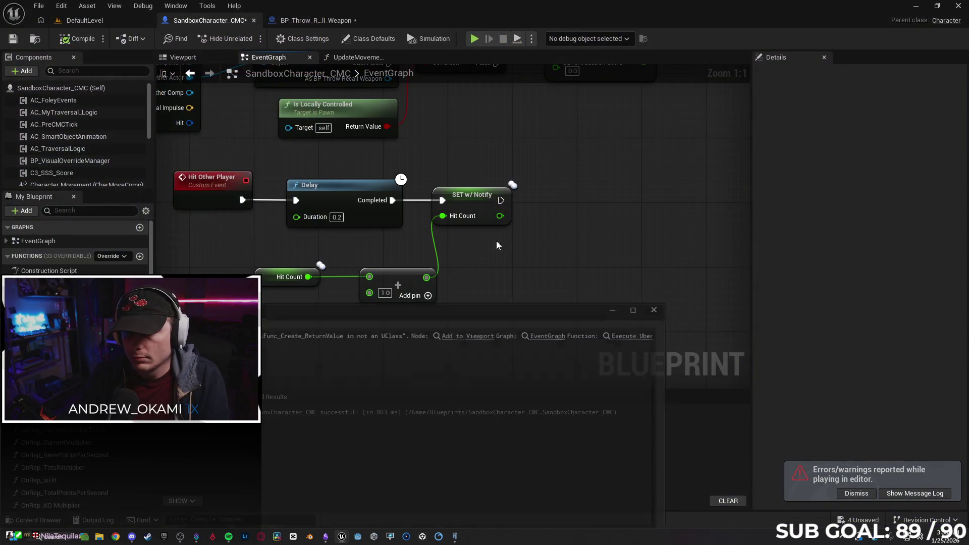
pyautogui.click(335, 195)
pyautogui.press('Delete')
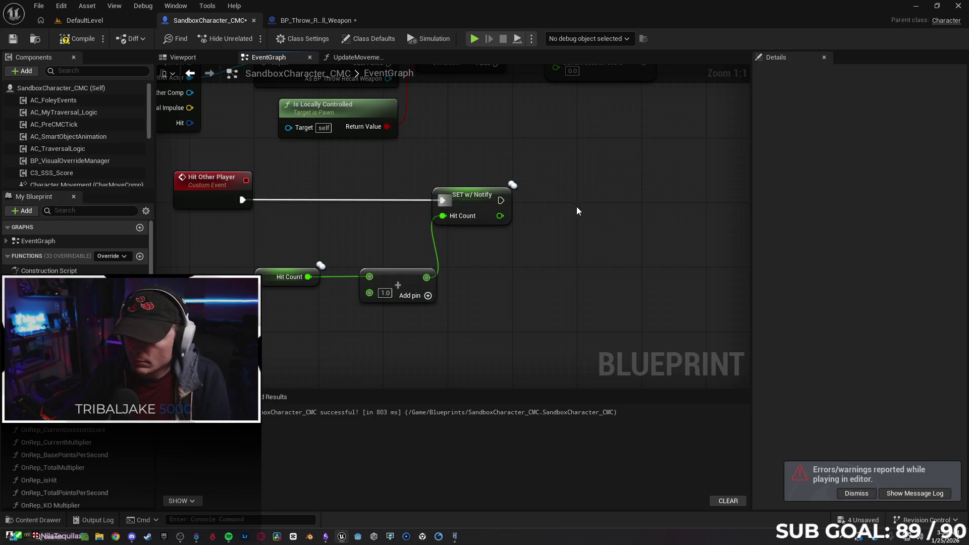
# Step: Paste a Delay after SET Hit Count, wire it in and test it in a multiplayer run
pyautogui.hotkey('ctrl', 'v')
pyautogui.moveTo(500, 200)
pyautogui.mouseDown()
pyautogui.moveTo(564, 217)
pyautogui.moveTo(603, 187)
pyautogui.mouseUp()
pyautogui.click(550, 249)
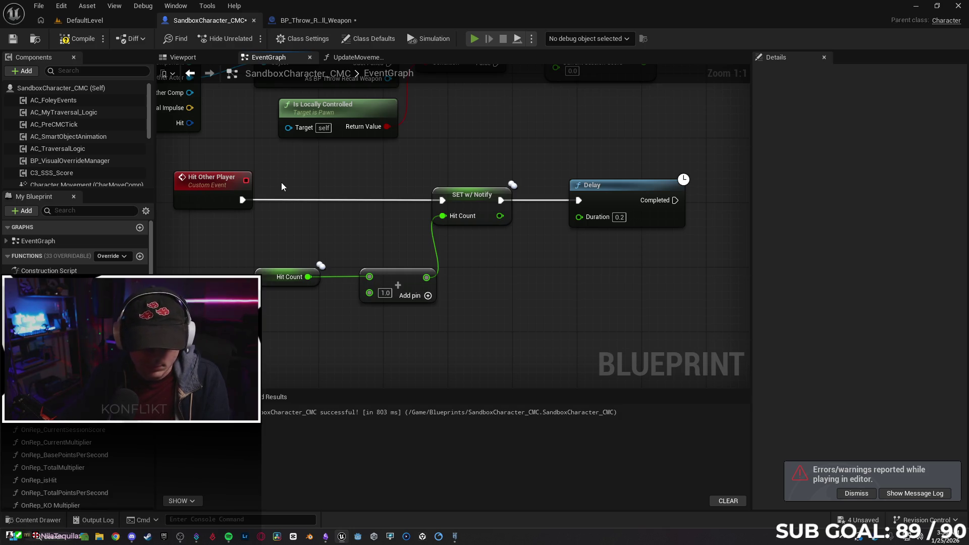
pyautogui.hotkey('alt', 'p')
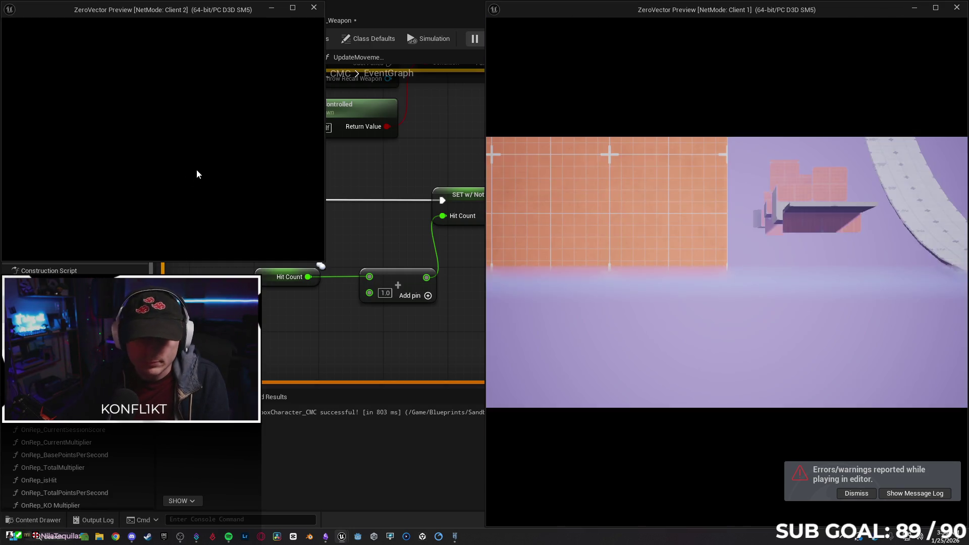
pyautogui.press('w')
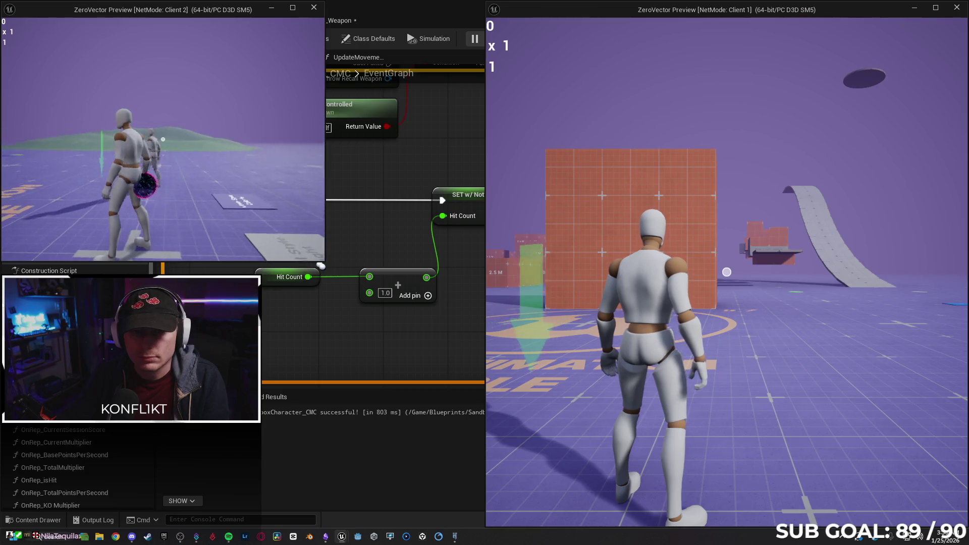
pyautogui.press('Escape')
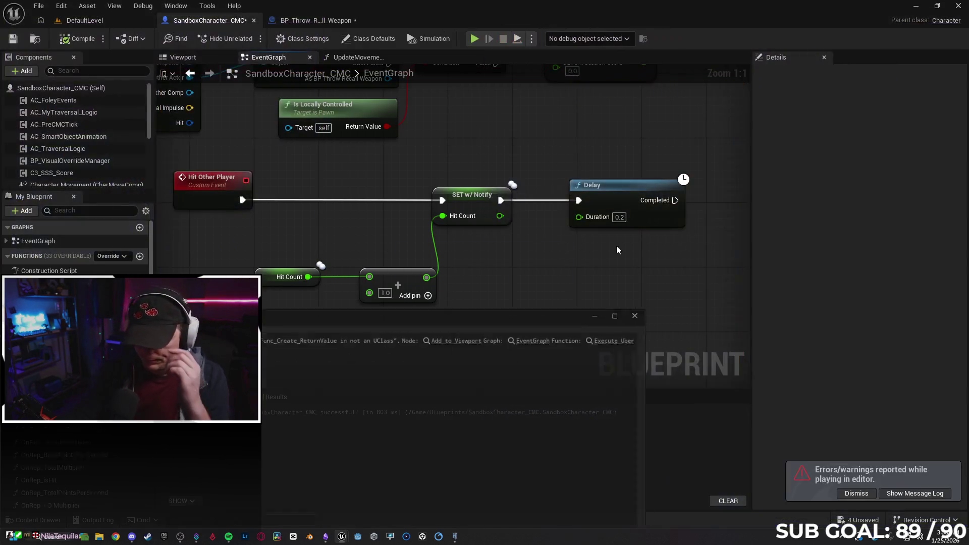
pyautogui.click(661, 307)
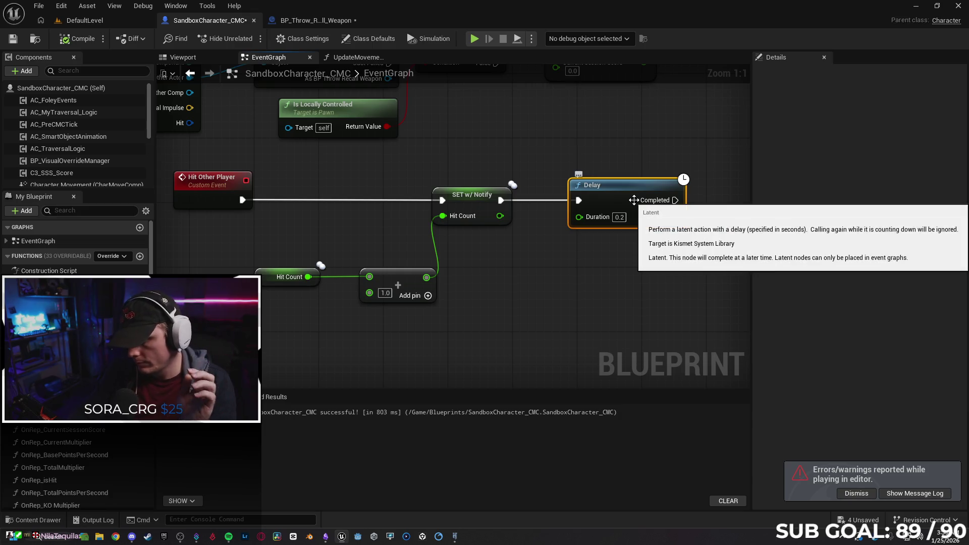
# Step: Delete that trailing Delay and move Hit Other Player closer to SET Hit Count
pyautogui.click(633, 200)
pyautogui.press('Delete')
pyautogui.moveTo(217, 186); pyautogui.dragTo(304, 186)
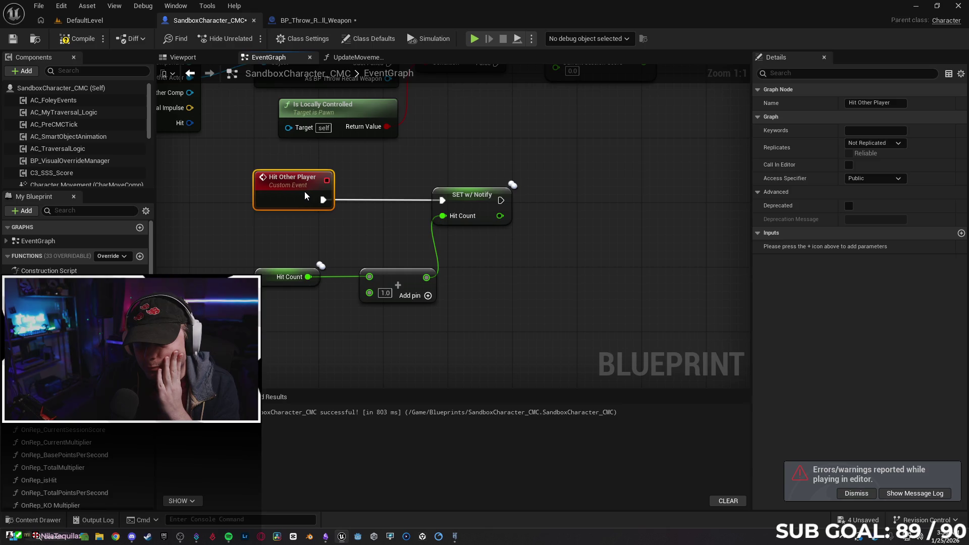
pyautogui.click(571, 324)
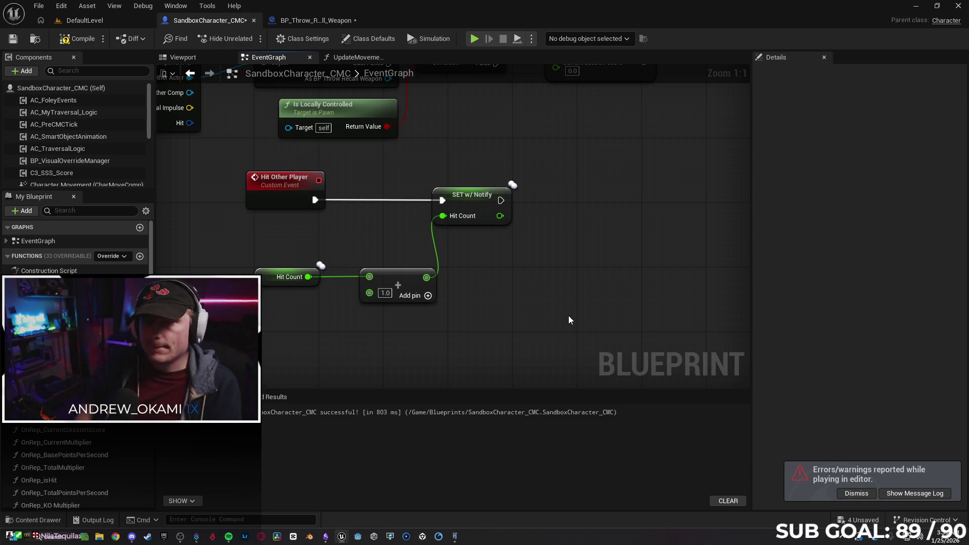
pyautogui.scroll(-7, 194, 192)
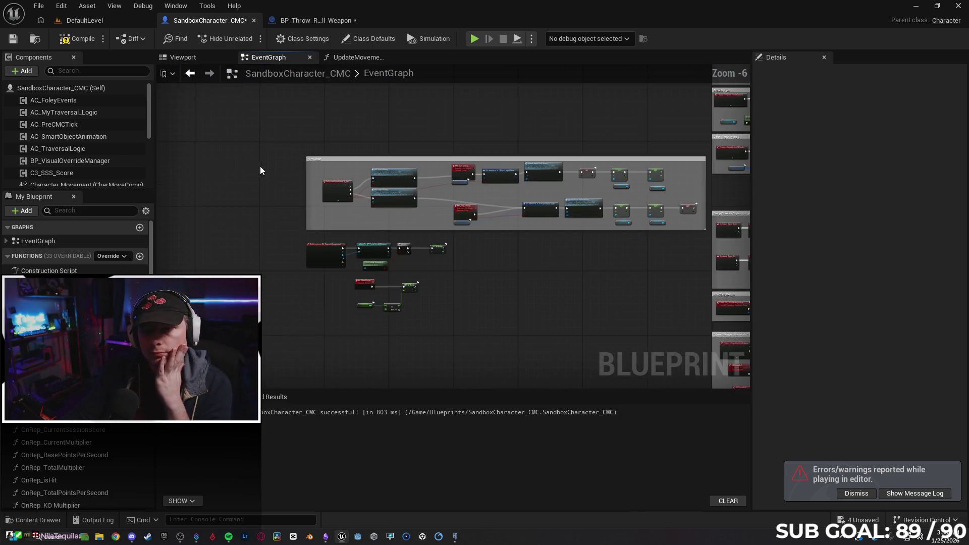
# Step: Change the Set Timer's Time value to 3 and test hits in a two-client run
pyautogui.scroll(-1, 307, 195)
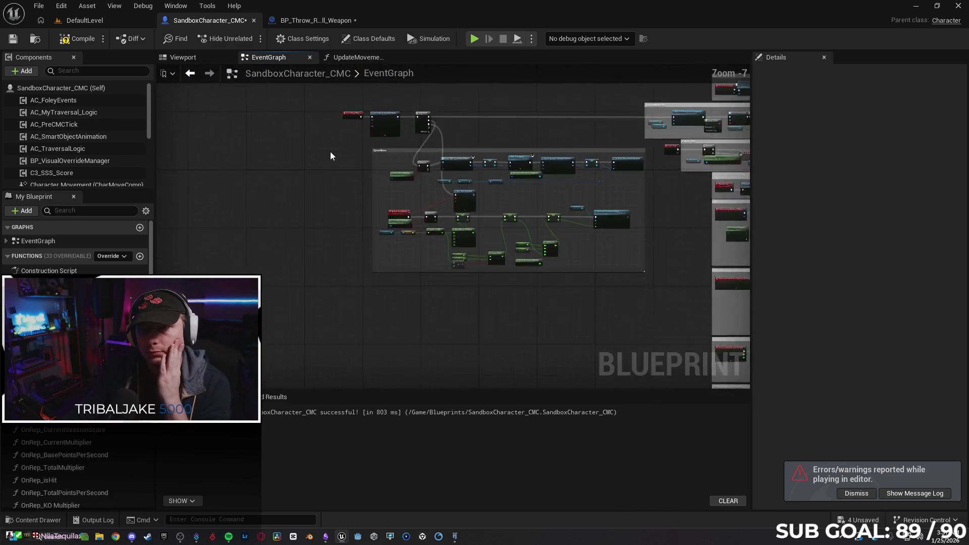
pyautogui.scroll(8, 329, 155)
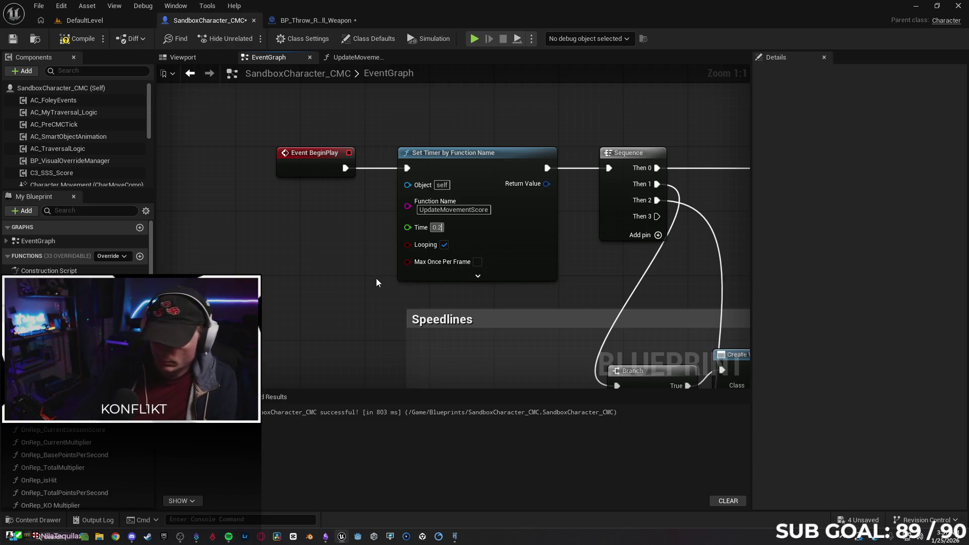
pyautogui.press('BackSpace')
pyautogui.press('BackSpace')
pyautogui.write('3')
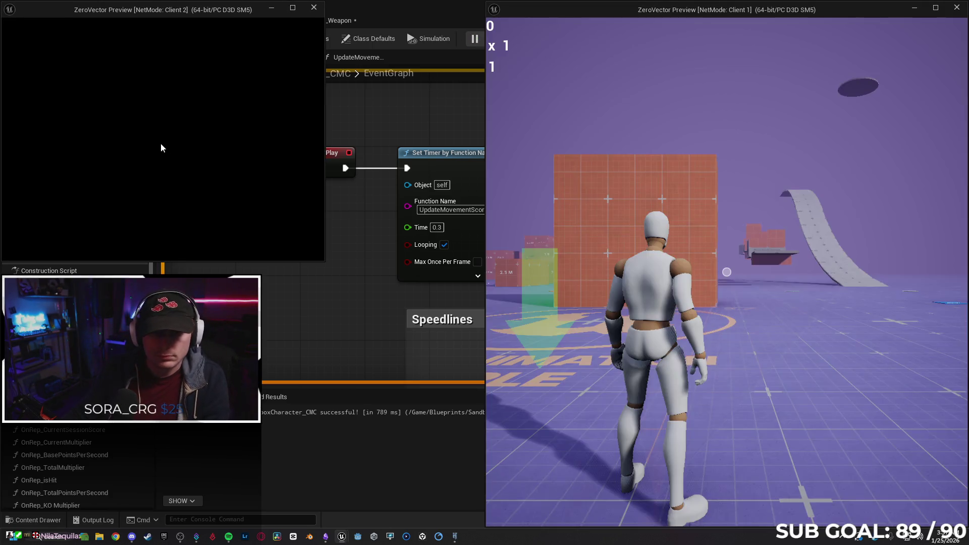
pyautogui.click(161, 145)
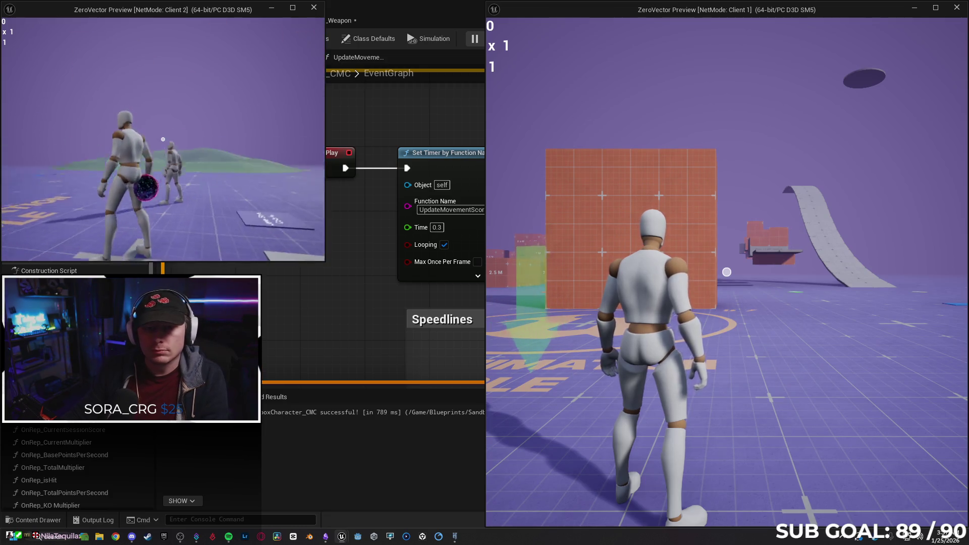
pyautogui.click(163, 139)
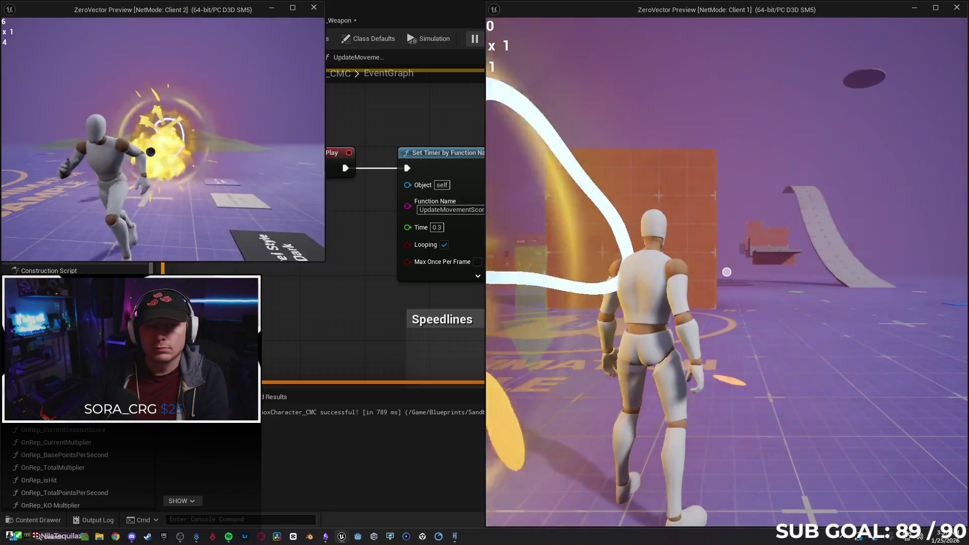
pyautogui.click(163, 139)
pyautogui.click(163, 139)
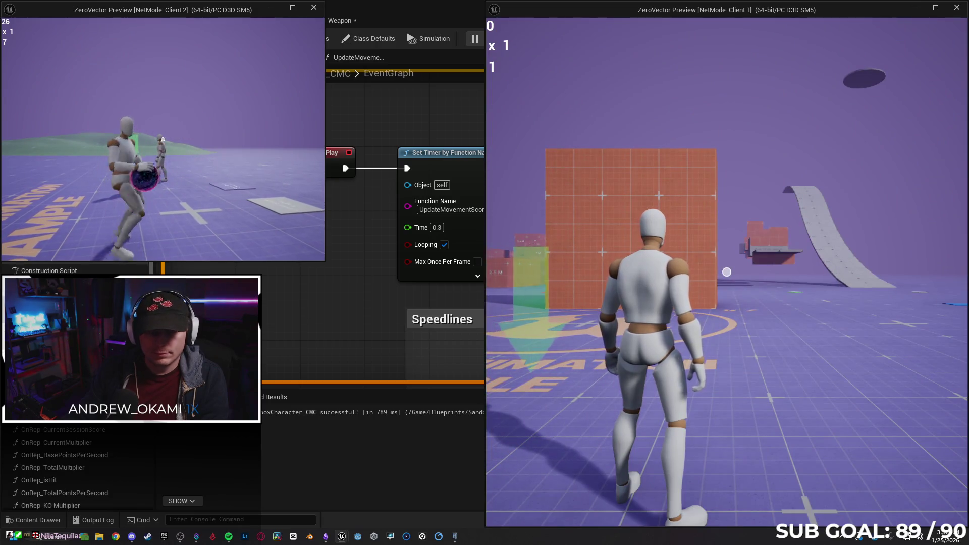
pyautogui.press('Escape')
pyautogui.click(661, 308)
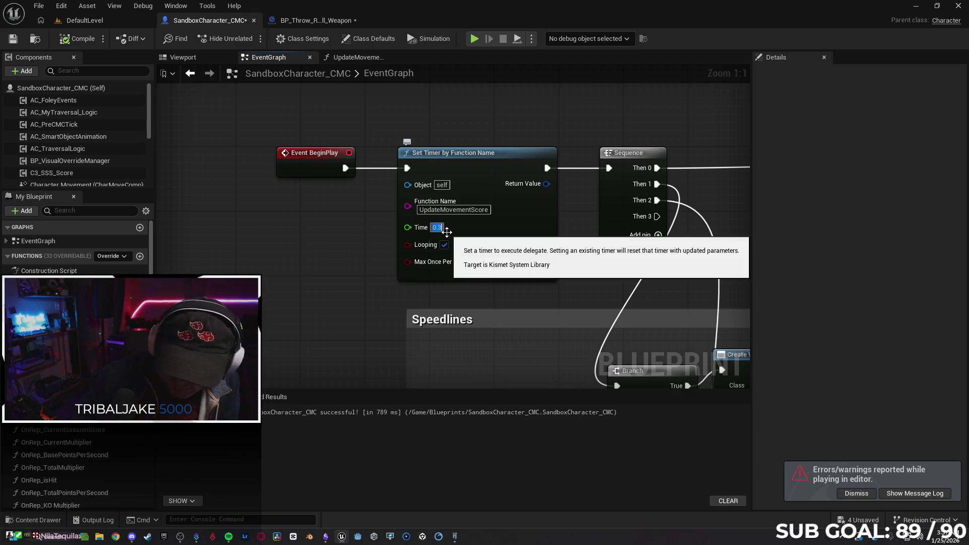
pyautogui.write('0.1')
# Step: Restore the timer Time to 0.1 and run two more multiplayer play tests
pyautogui.click(366, 259)
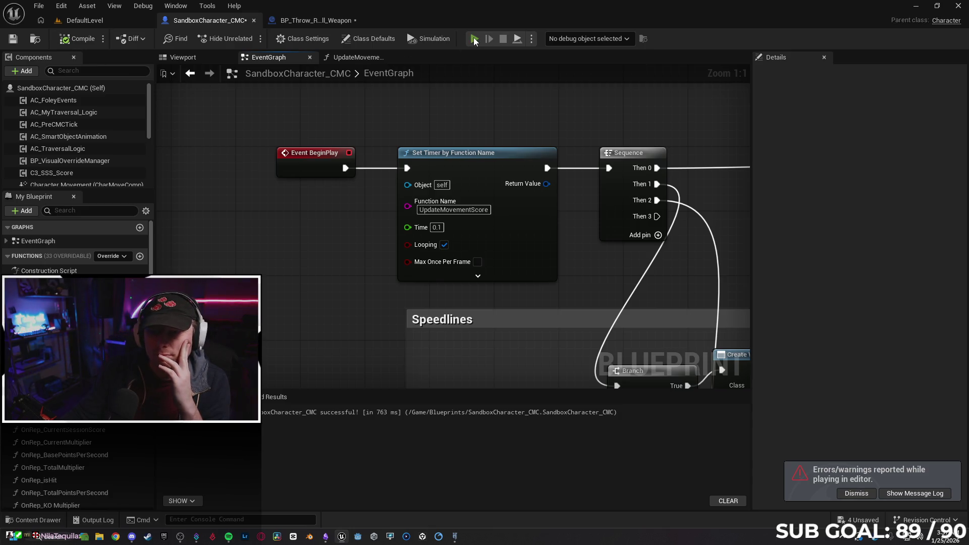
pyautogui.hotkey('alt', 'p')
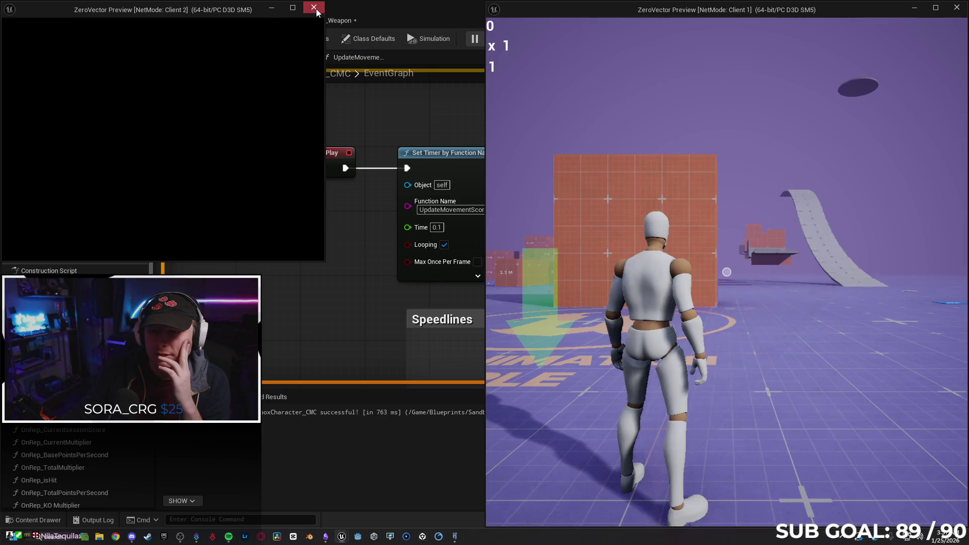
pyautogui.click(313, 8)
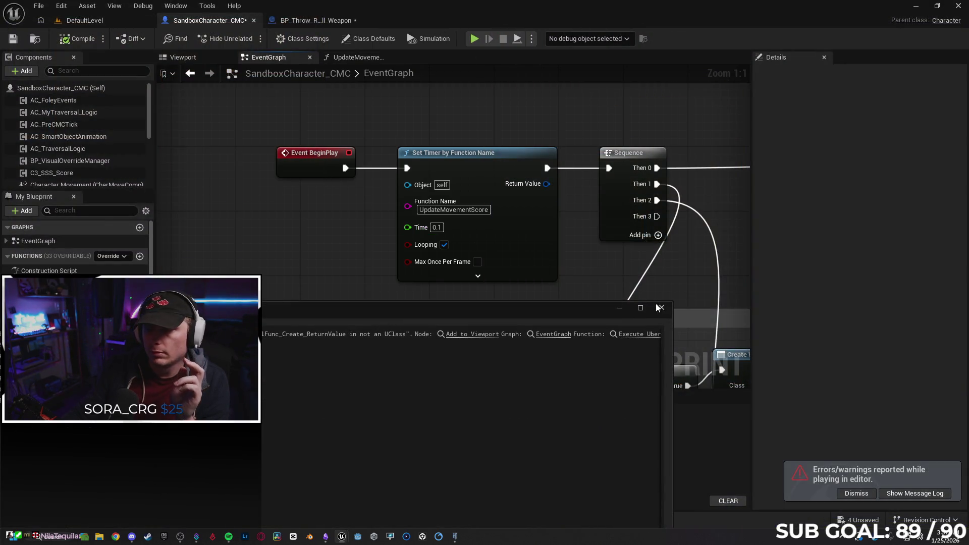
pyautogui.click(660, 307)
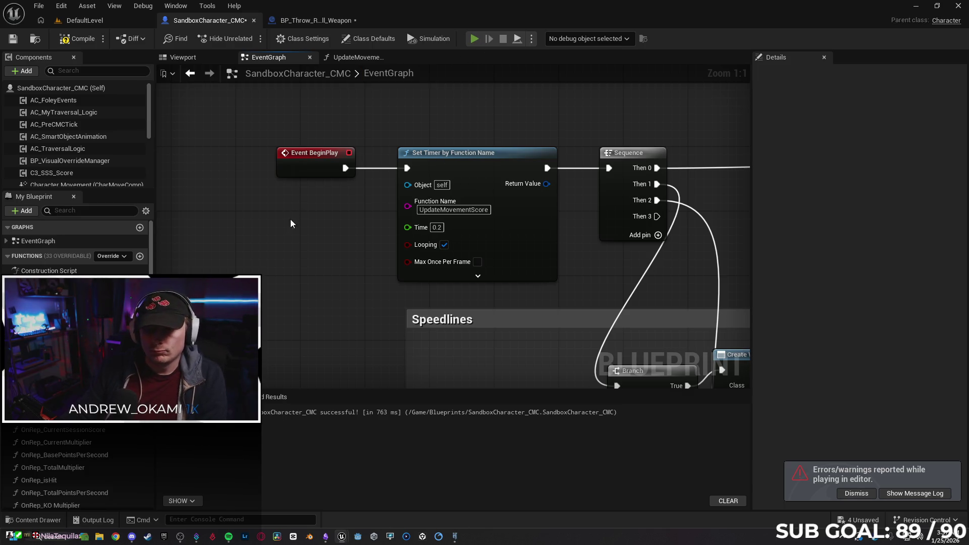
pyautogui.hotkey('alt', 'p')
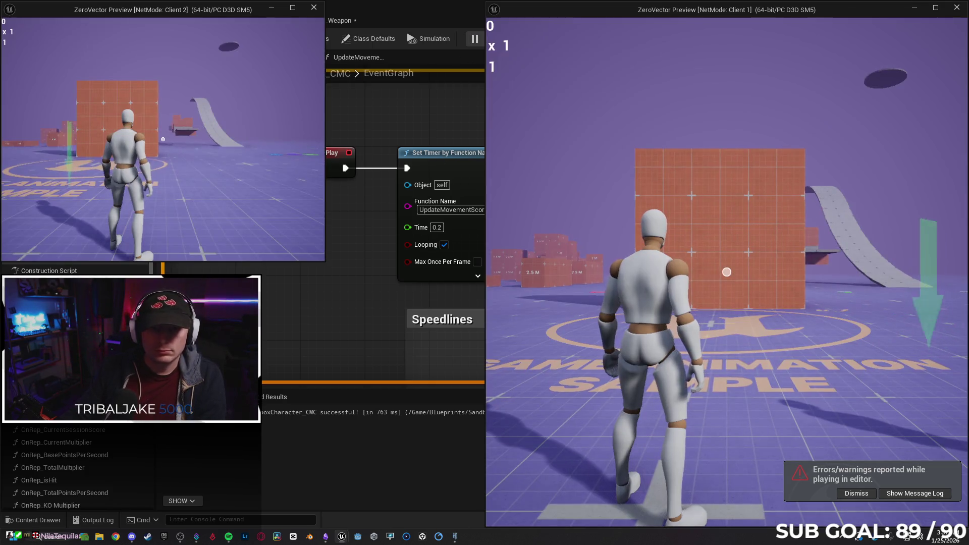
pyautogui.click(167, 149)
pyautogui.press('w')
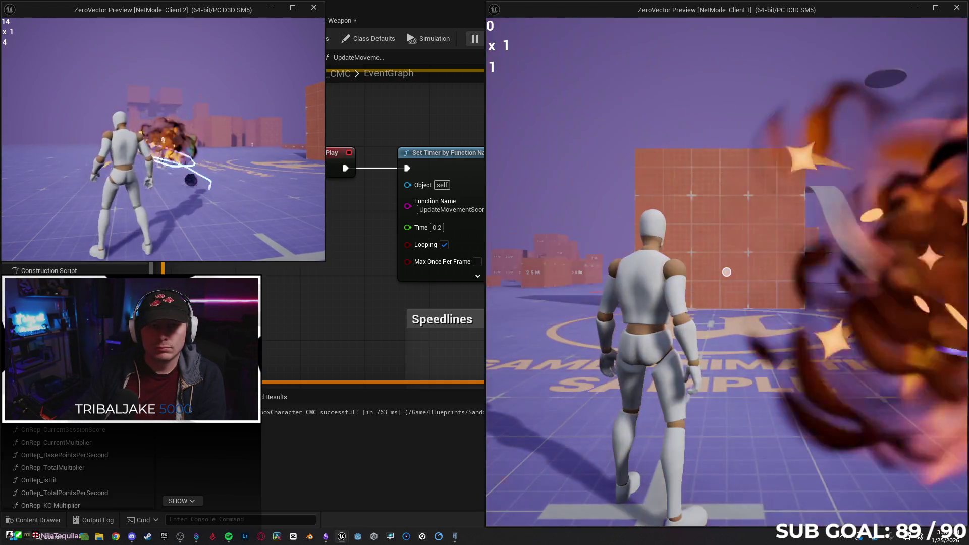
pyautogui.hotkey('alt', 'Tab')
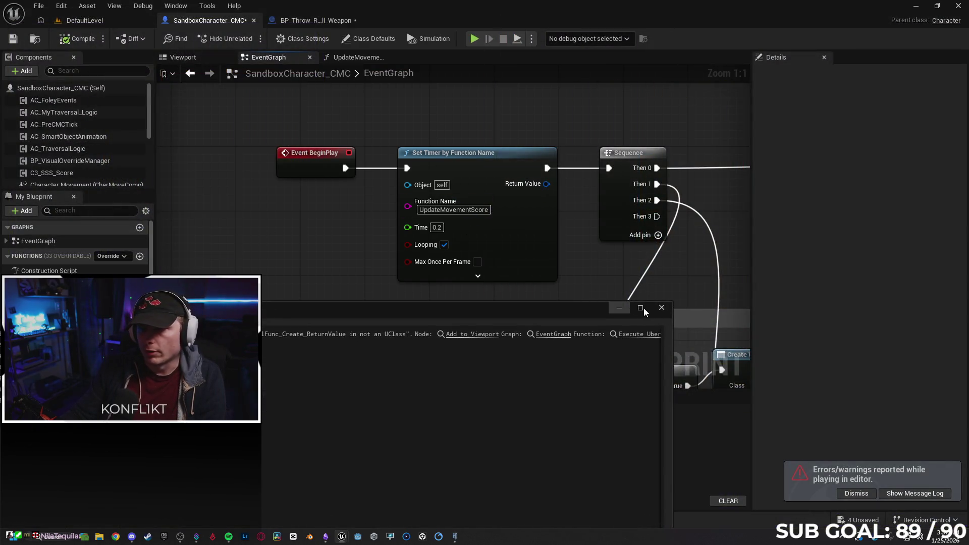
pyautogui.click(661, 307)
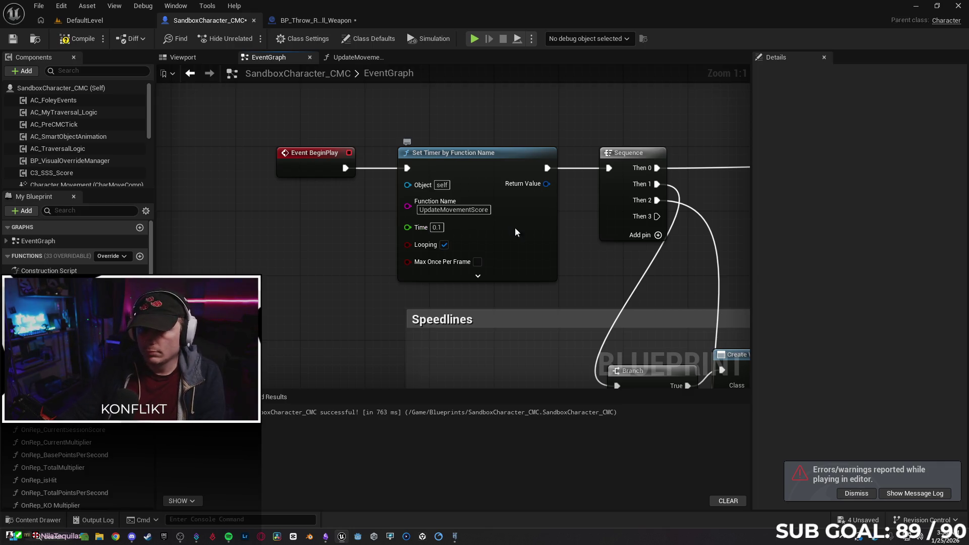
# Step: Delete and restore the Set Timer by Function Name node, then run another play test
pyautogui.click(499, 233)
pyautogui.press('Delete')
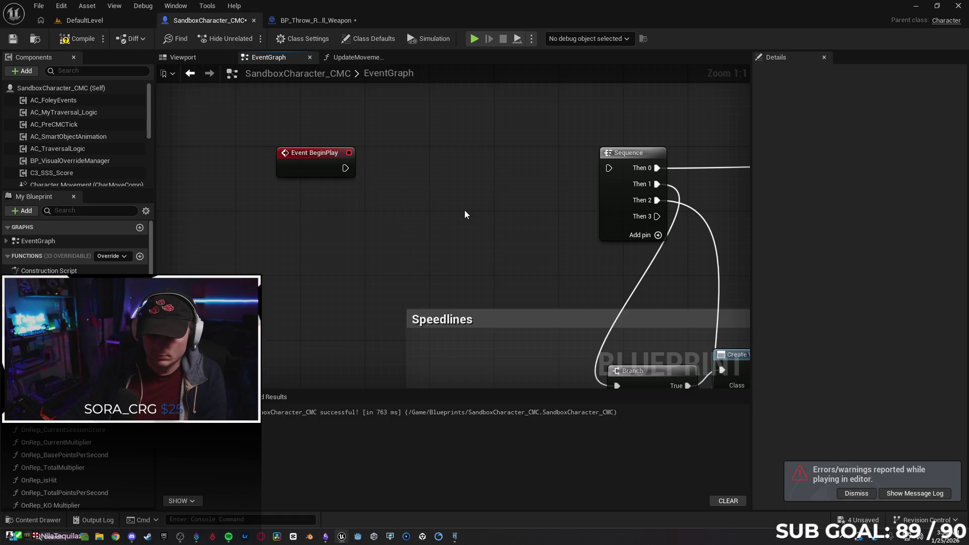
pyautogui.hotkey('ctrl', 'z')
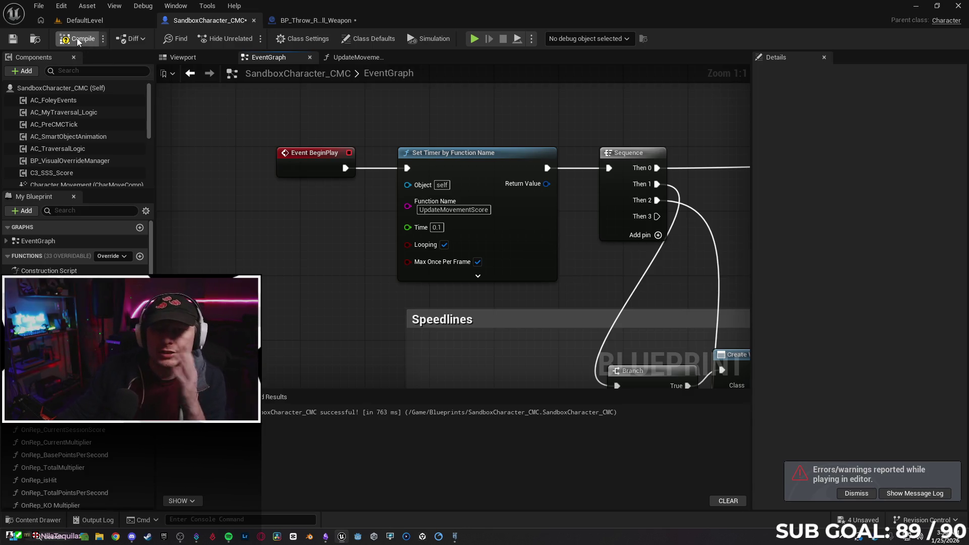
pyautogui.click(475, 38)
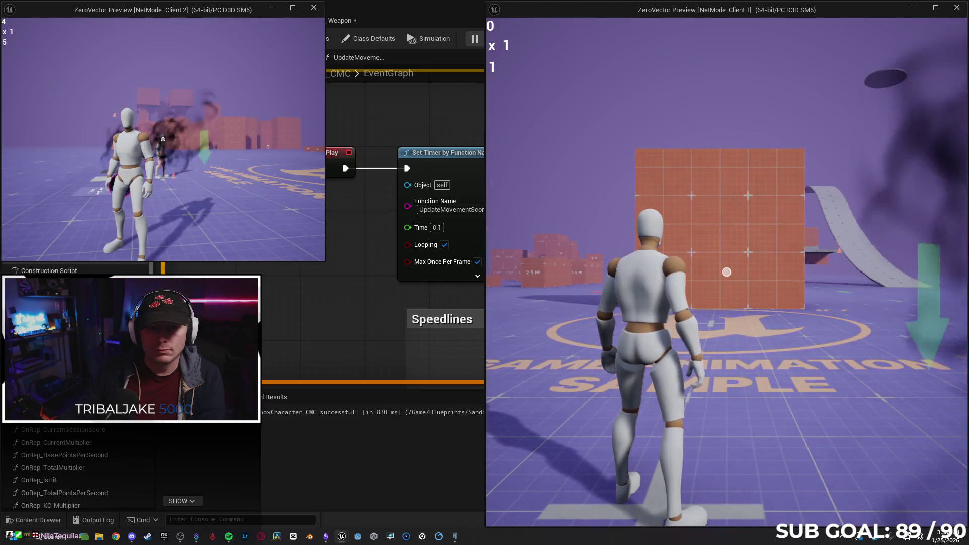
pyautogui.press('Escape')
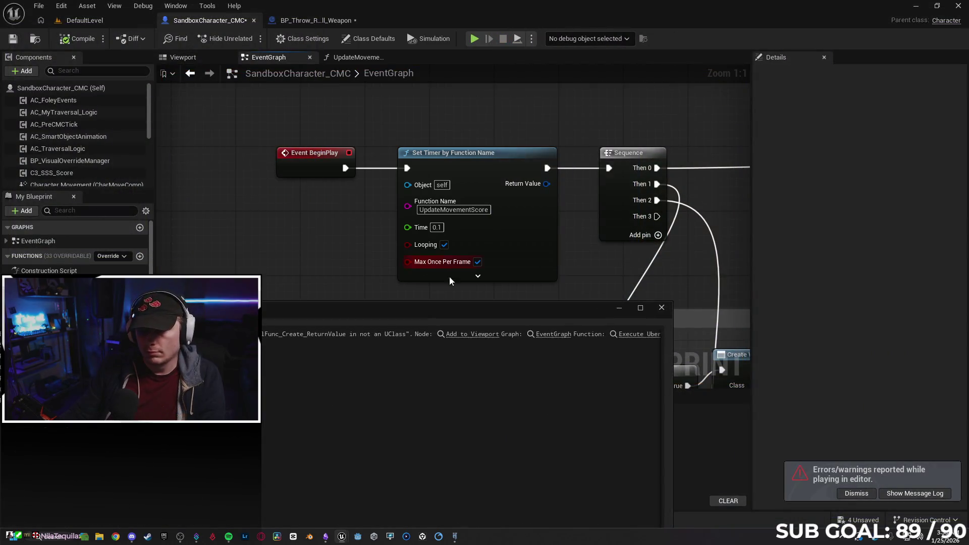
pyautogui.click(662, 309)
# Step: Remove the looping 0.1 s UpdateMovementScore timer node, wiring Event BeginPlay into Sequence
pyautogui.click(463, 281)
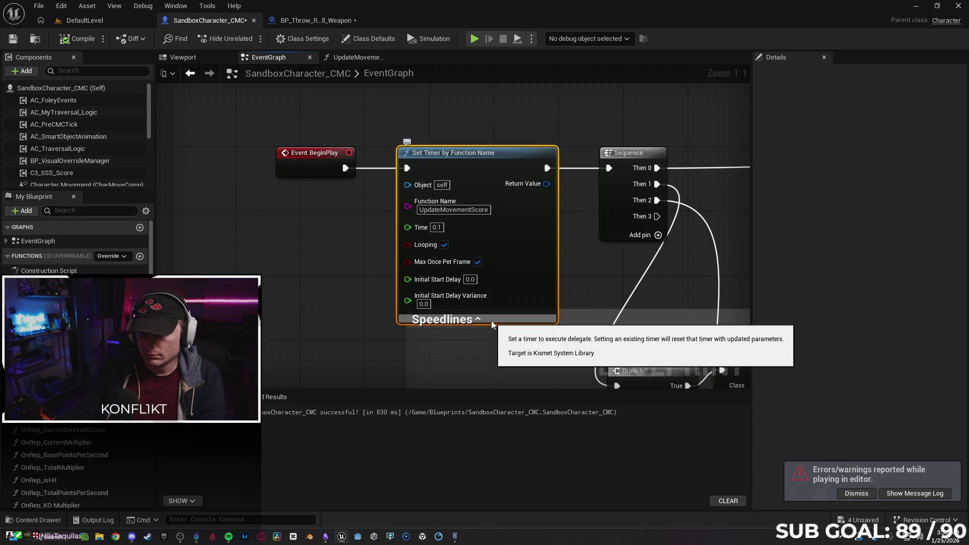
pyautogui.click(491, 320)
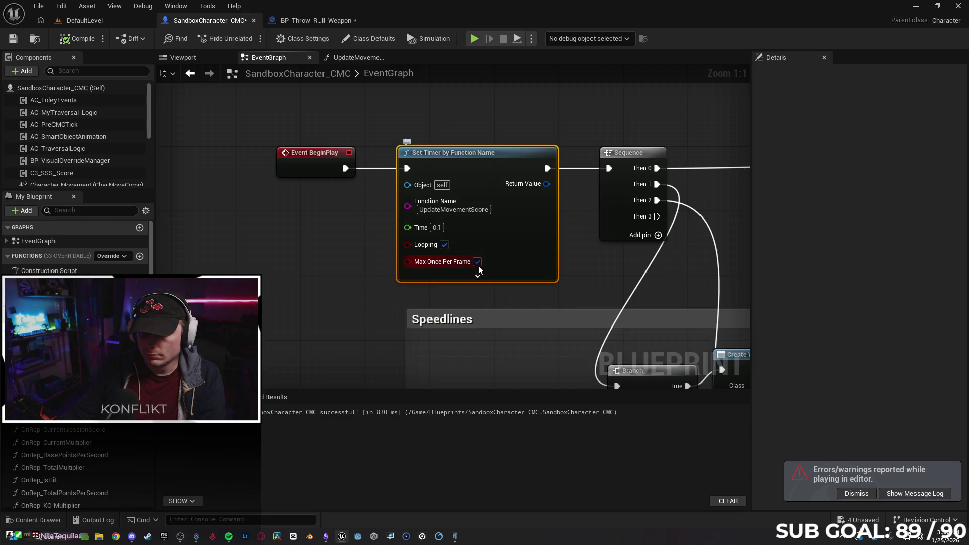
pyautogui.press('Delete')
pyautogui.moveTo(346, 168)
pyautogui.mouseDown()
pyautogui.moveTo(538, 177)
pyautogui.moveTo(608, 168)
pyautogui.mouseUp()
pyautogui.scroll(-5, 447, 189)
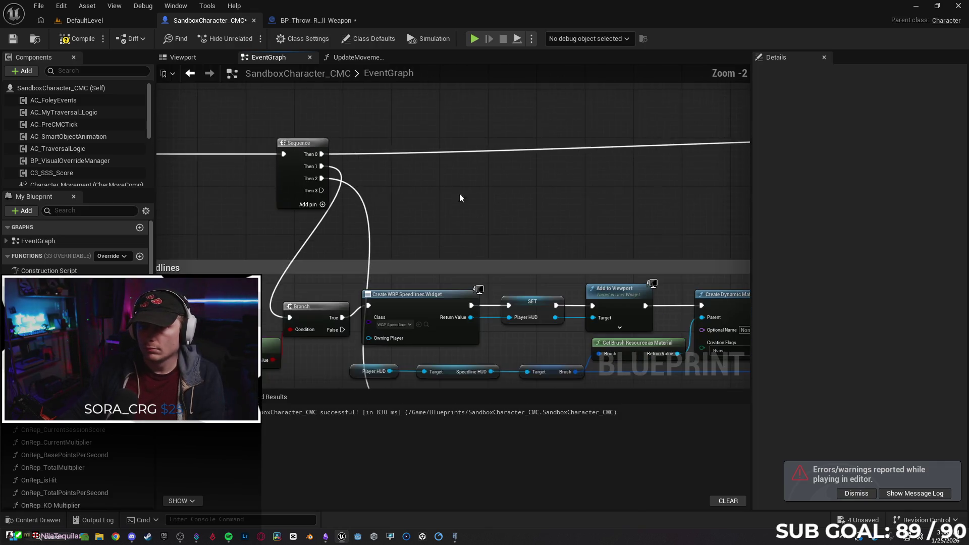
# Step: Paste the Set Timer by Function Name node after Event Tick and wire it into Branch
pyautogui.scroll(4, 461, 246)
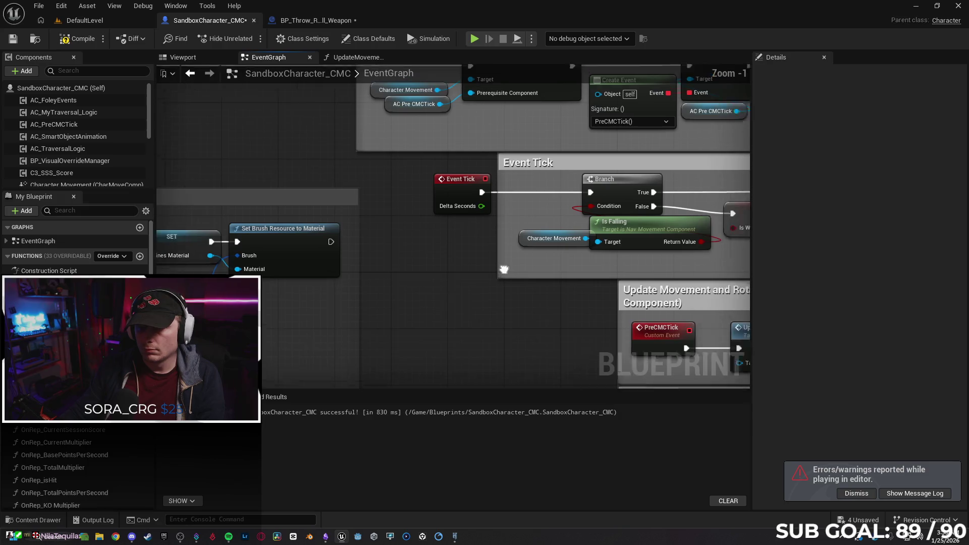
pyautogui.click(325, 203)
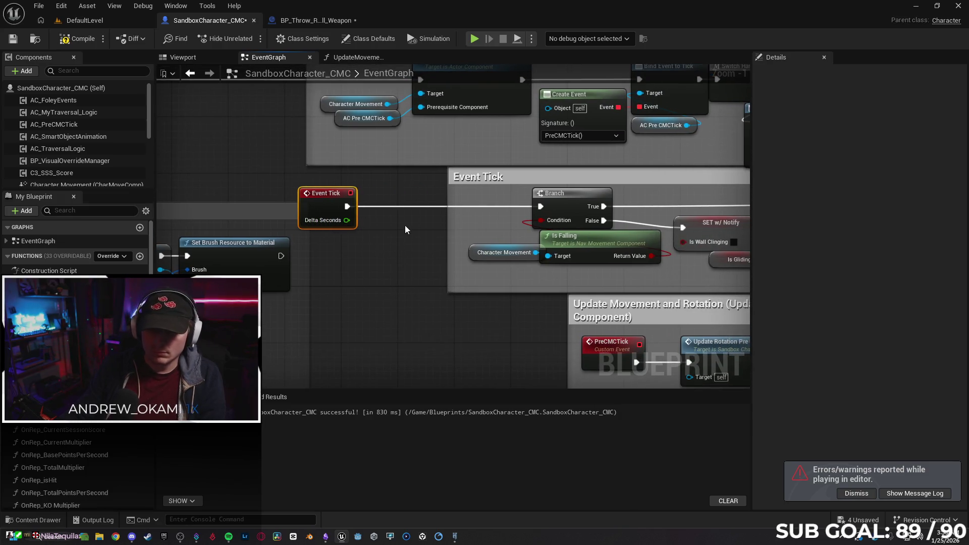
pyautogui.hotkey('ctrl', 'v')
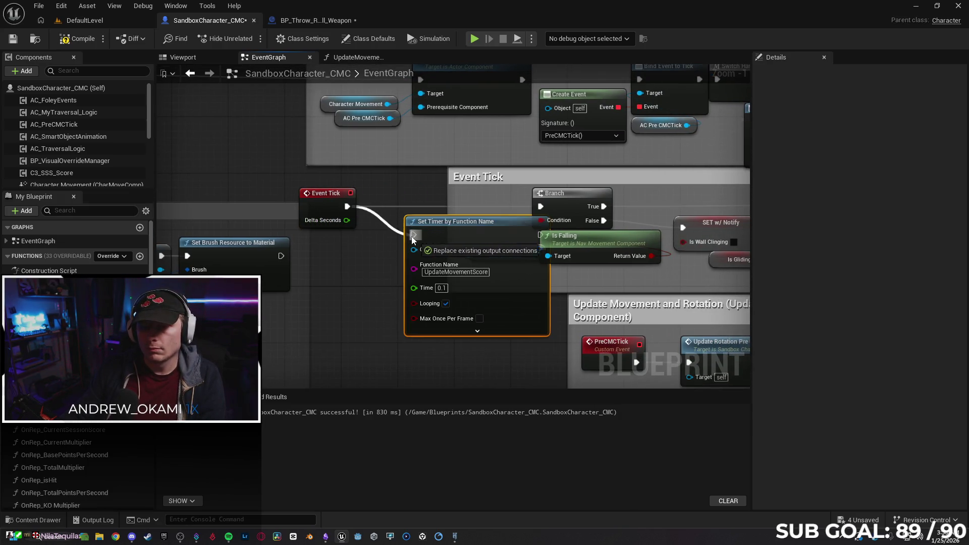
pyautogui.moveTo(464, 224); pyautogui.dragTo(420, 196)
pyautogui.moveTo(496, 207); pyautogui.dragTo(540, 206)
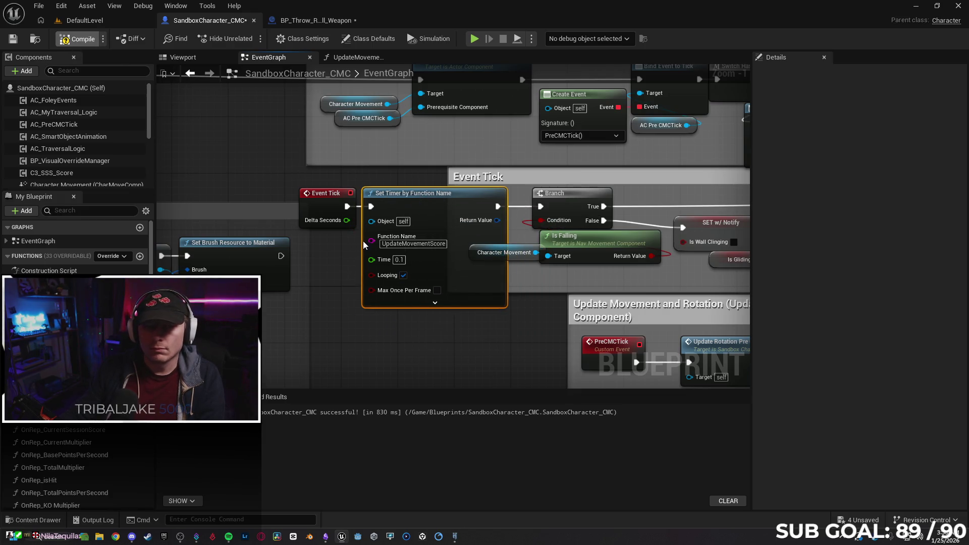
# Step: Compile the blueprint and run a multiplayer play test, moving Client 2 forward before stopping
pyautogui.press('F7')
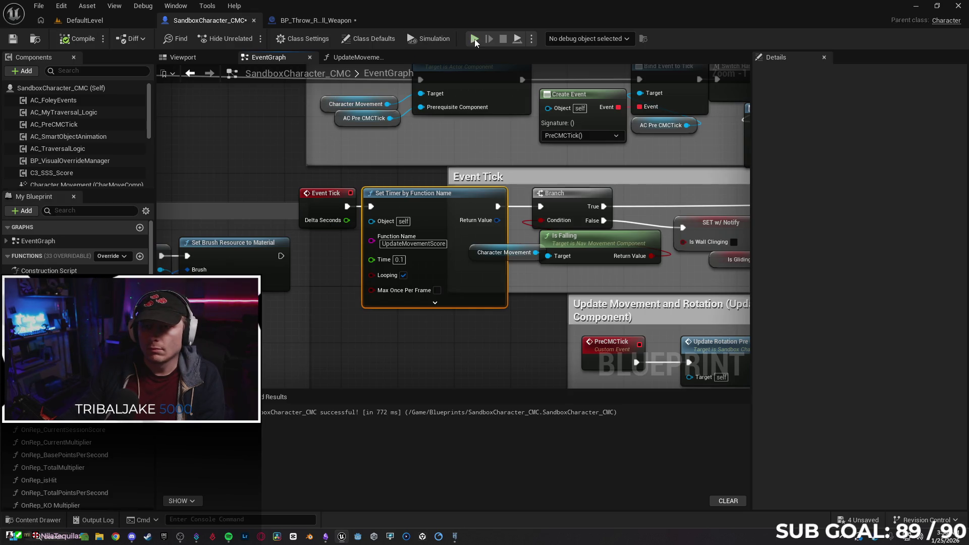
pyautogui.hotkey('alt', 'p')
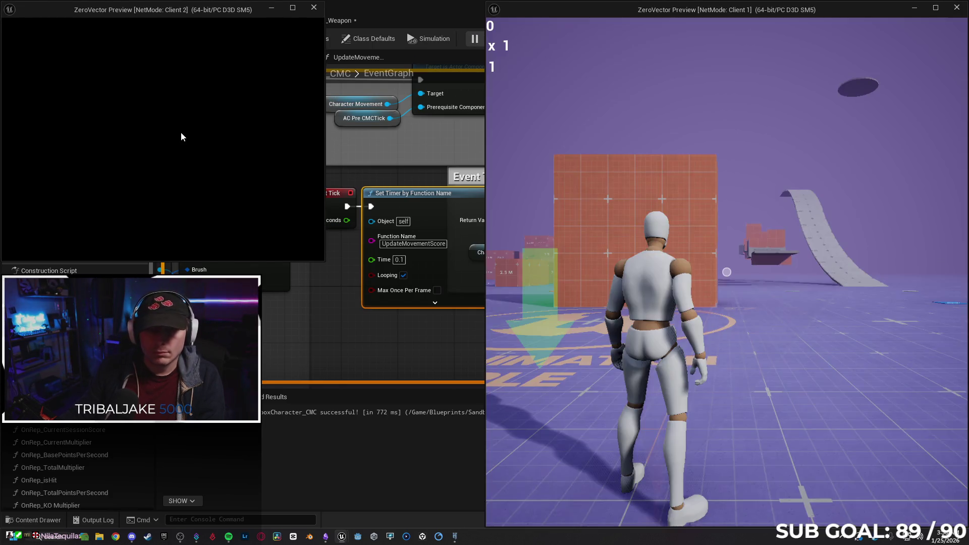
pyautogui.press('w')
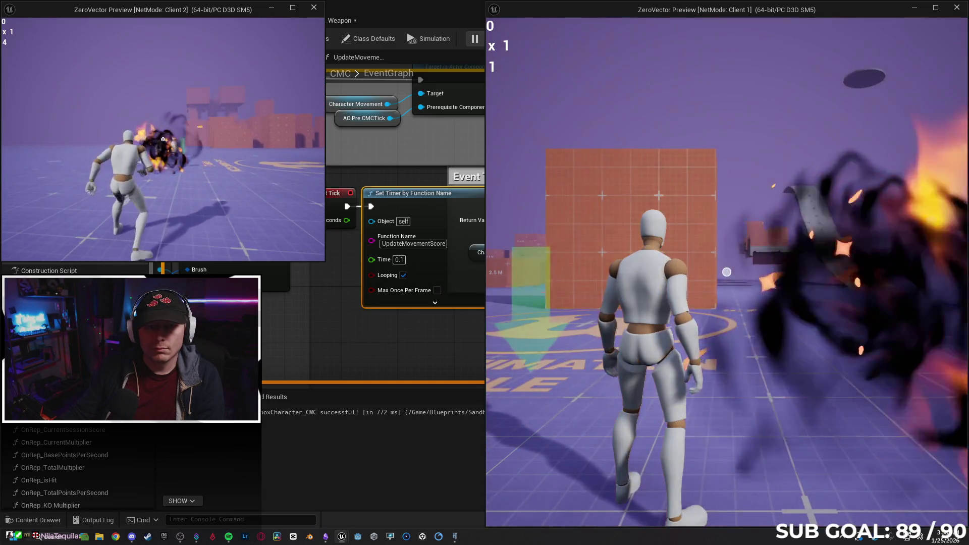
pyautogui.press('Escape')
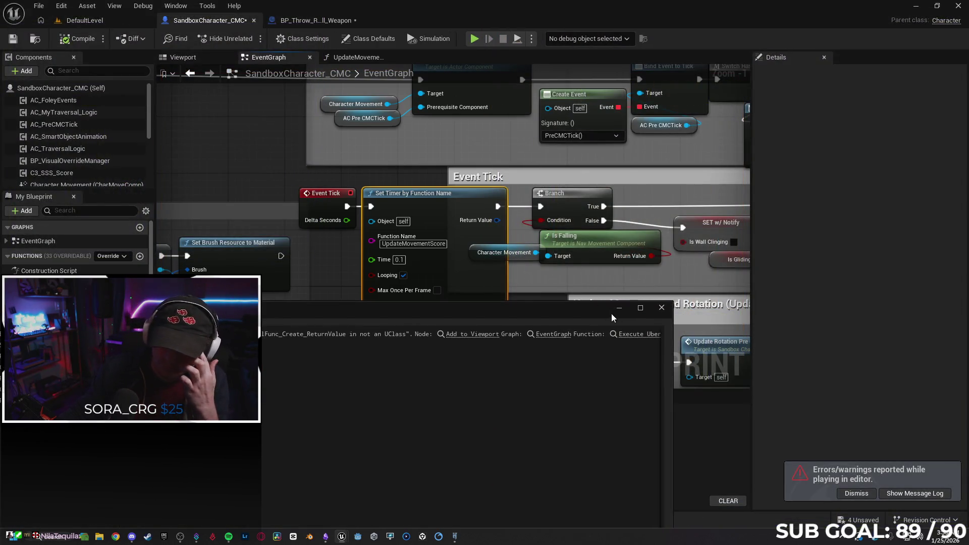
# Step: Delete the Set Timer node after Event Tick and re-paste it beside Event BeginPlay
pyautogui.click(660, 308)
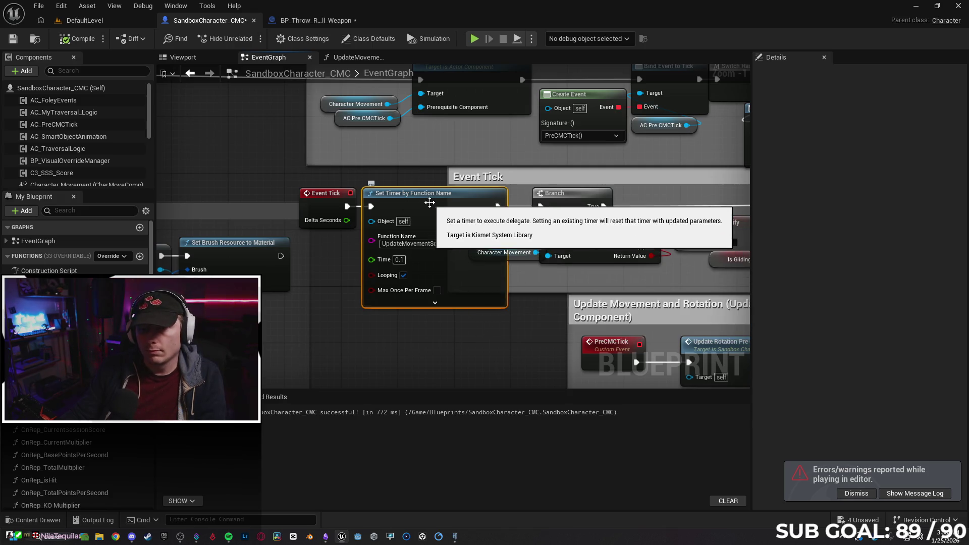
pyautogui.press('Delete')
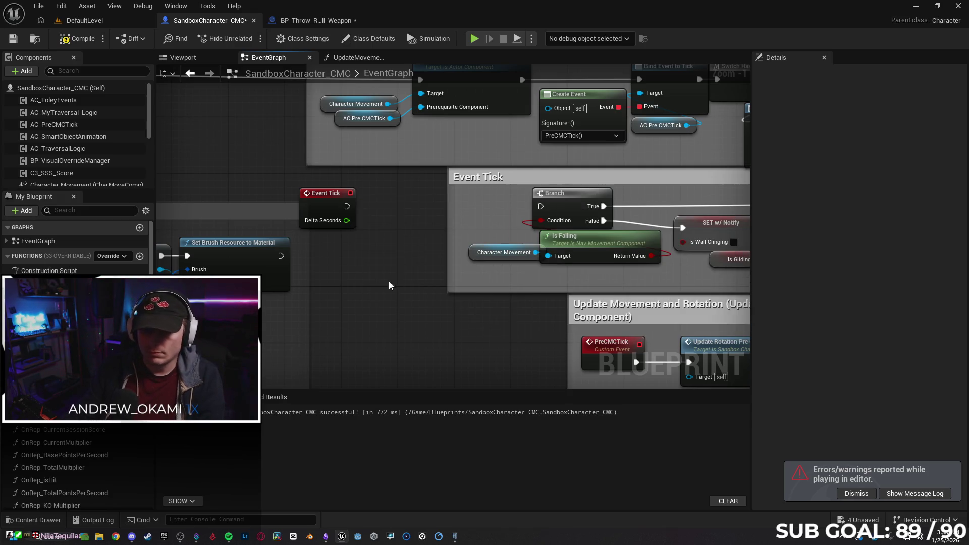
pyautogui.moveTo(351, 207); pyautogui.dragTo(540, 206)
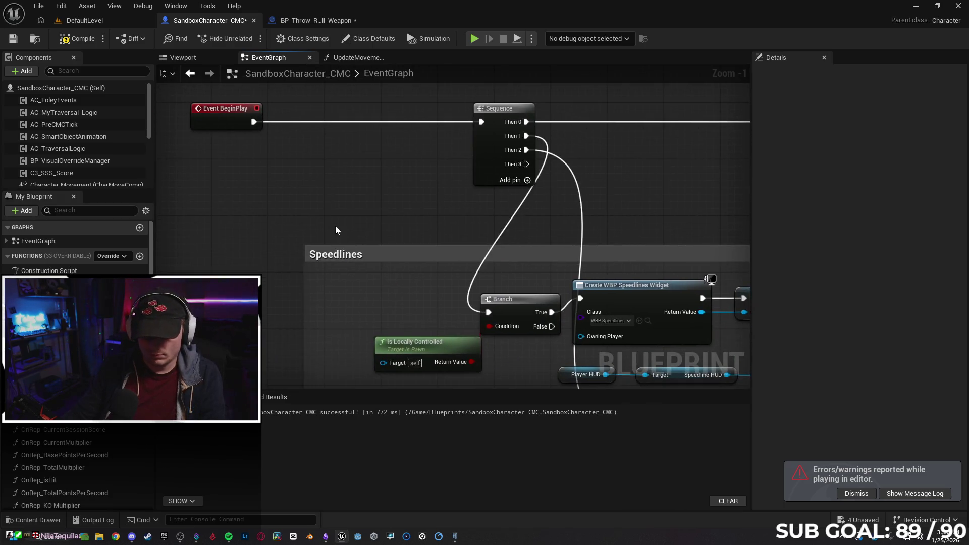
pyautogui.hotkey('ctrl', 'v')
pyautogui.moveTo(381, 185); pyautogui.dragTo(306, 167)
pyautogui.click(444, 177)
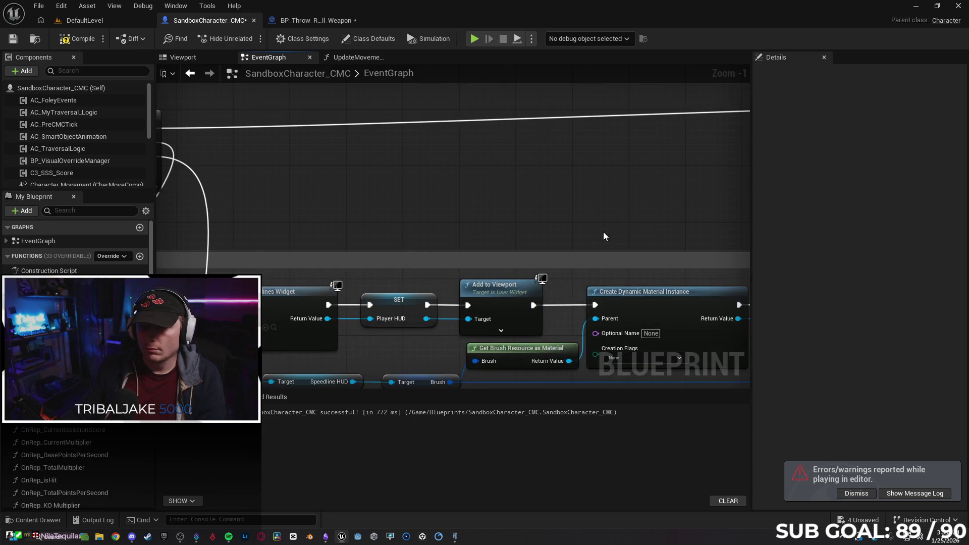
# Step: Insert an Update Movement Score call between Event Tick and Branch
pyautogui.moveTo(397, 190); pyautogui.dragTo(449, 191)
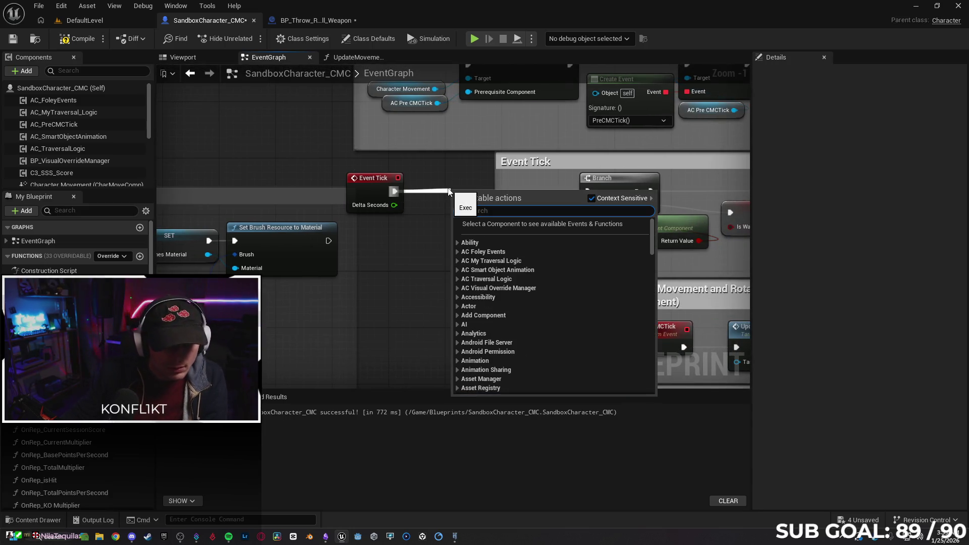
pyautogui.write('update')
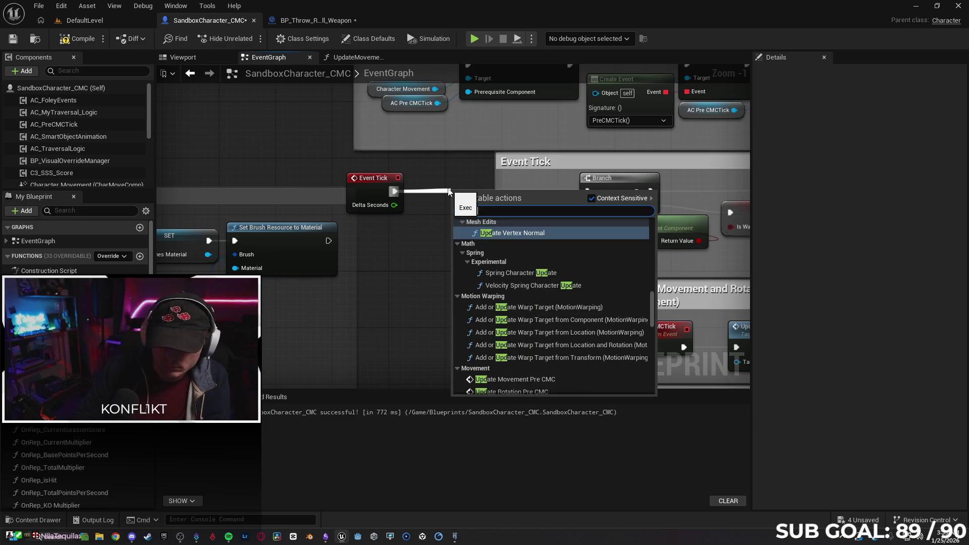
pyautogui.scroll(-10, 531, 279)
pyautogui.scroll(-5, 545, 267)
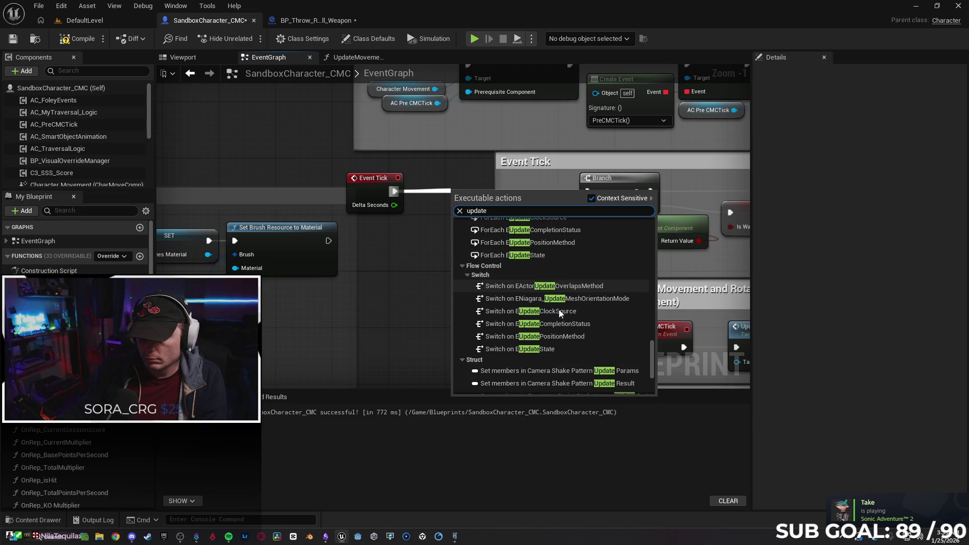
pyautogui.scroll(15, 637, 296)
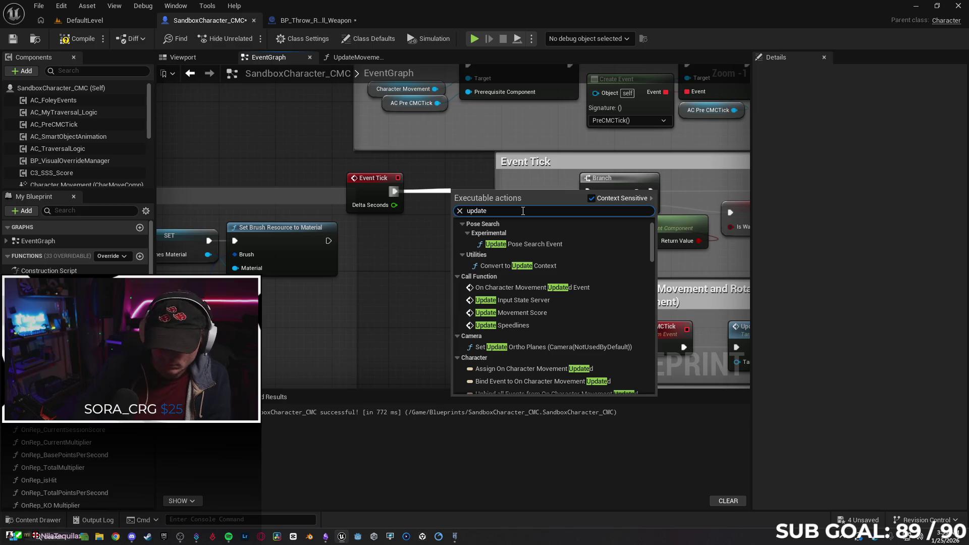
pyautogui.write(' movement')
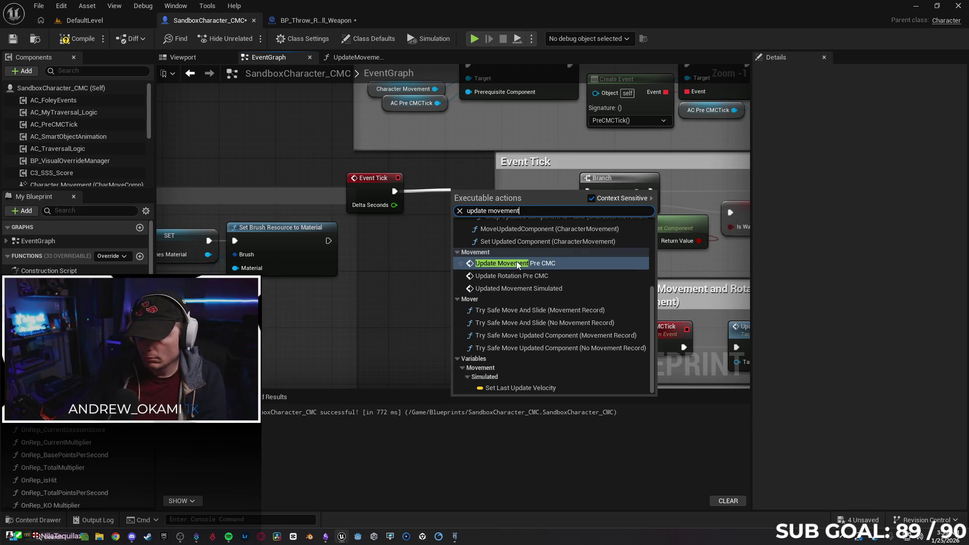
pyautogui.press('Escape')
pyautogui.moveTo(496, 174)
pyautogui.mouseDown()
pyautogui.moveTo(474, 176)
pyautogui.moveTo(483, 174)
pyautogui.mouseUp()
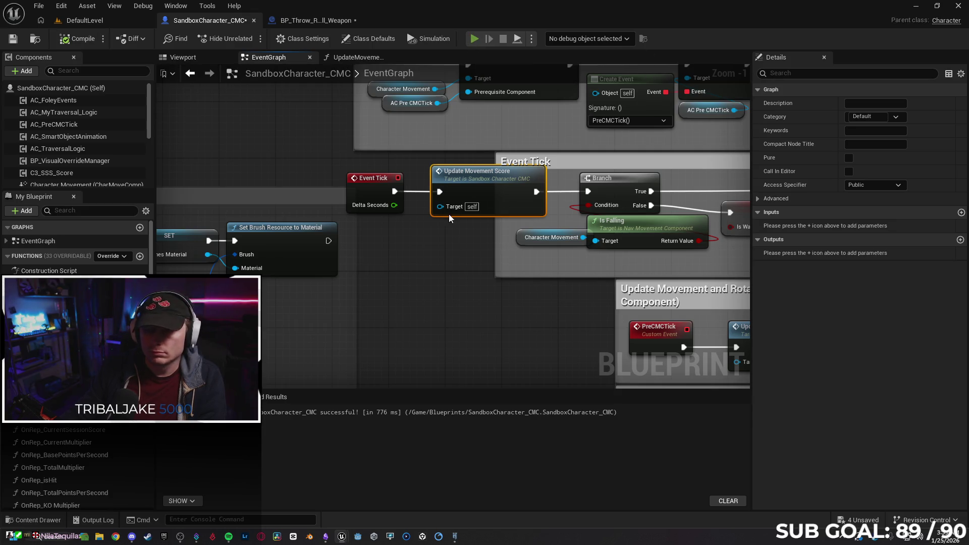
# Step: Play-test with Client 2 running, jumping and attacking, then delete the Update Movement Score node
pyautogui.hotkey('alt', 'p')
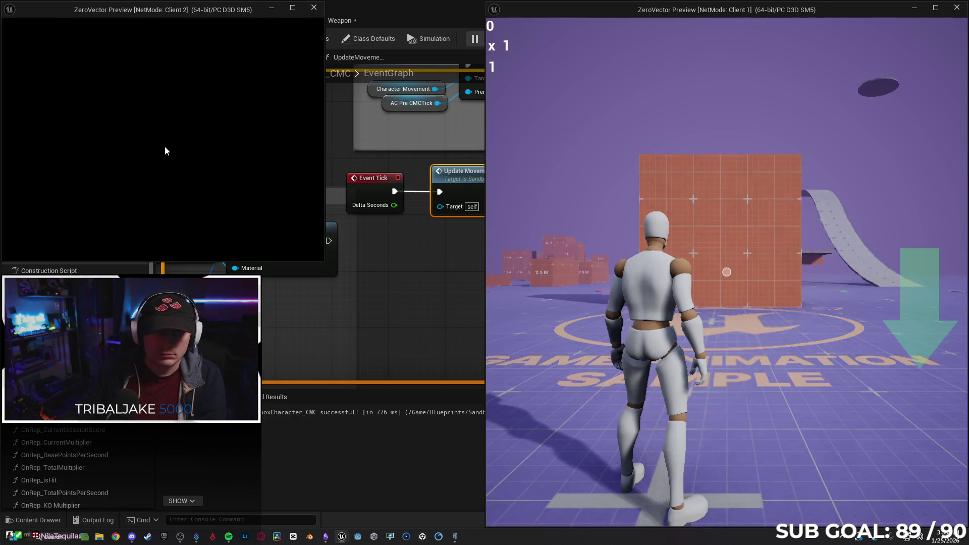
pyautogui.click(164, 146)
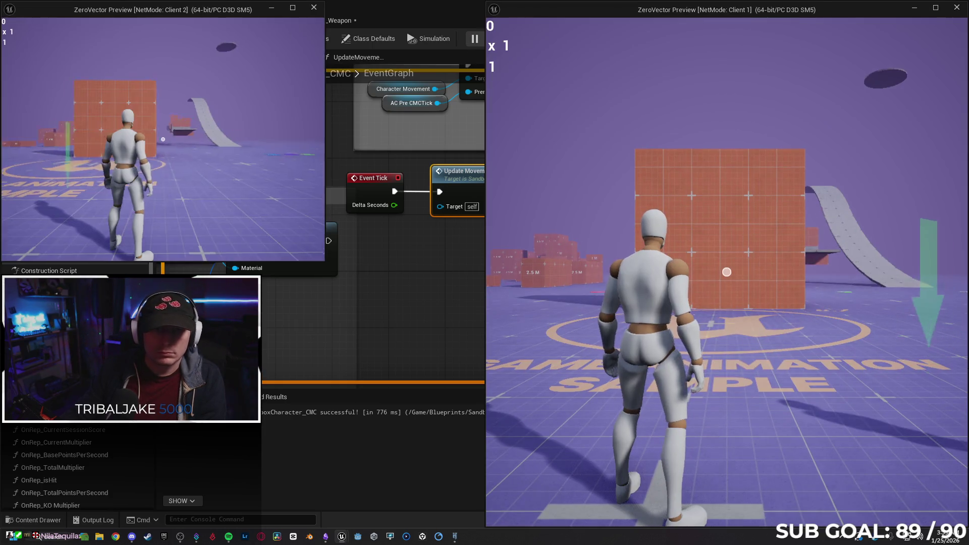
pyautogui.press('w')
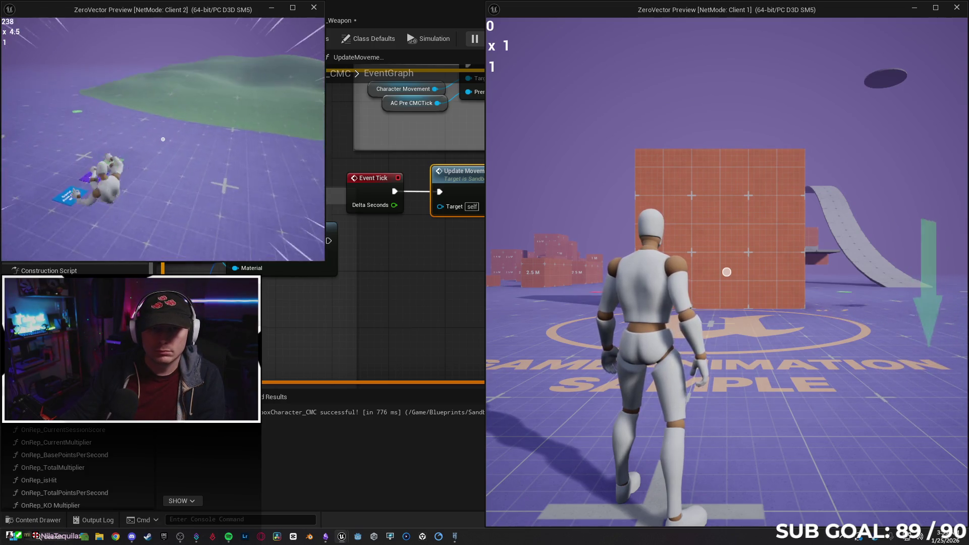
pyautogui.press('space')
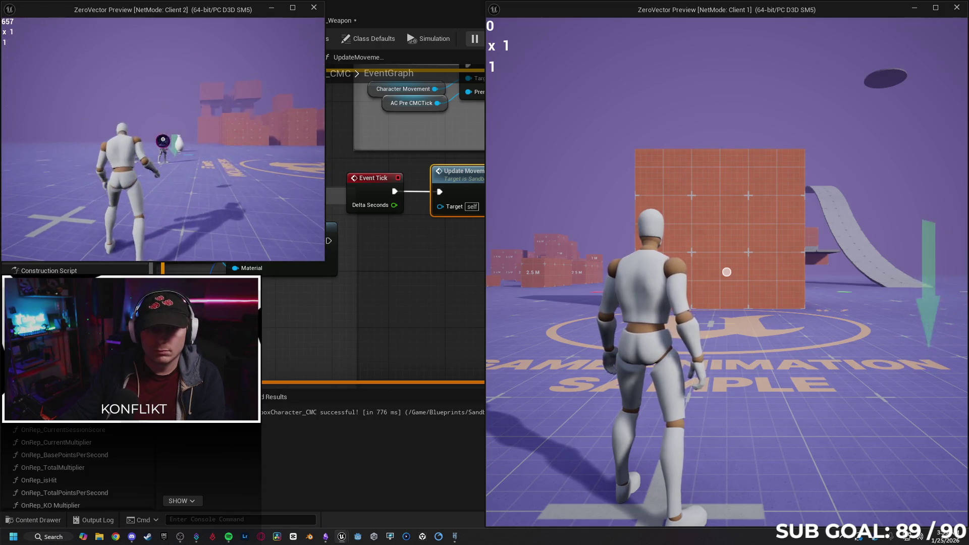
pyautogui.click(163, 139)
pyautogui.press('Escape')
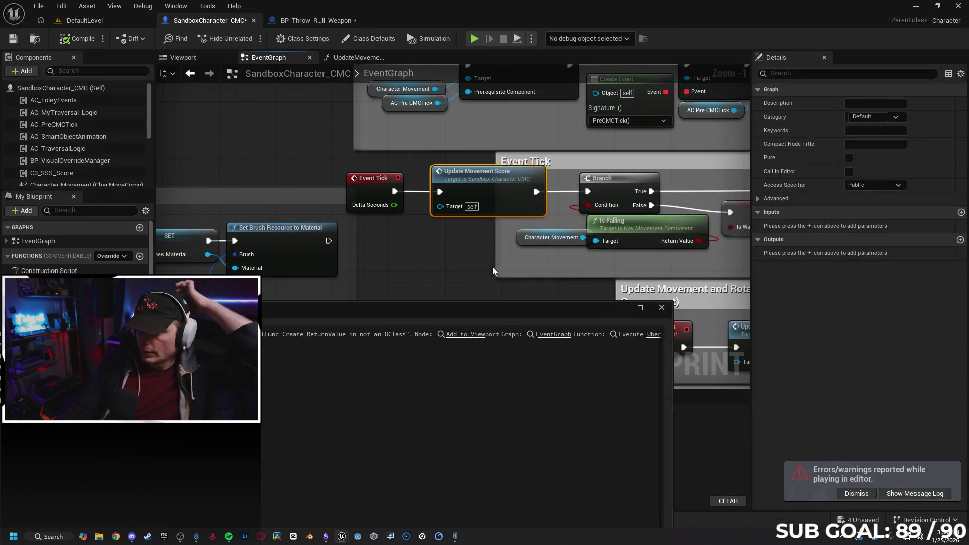
pyautogui.click(662, 308)
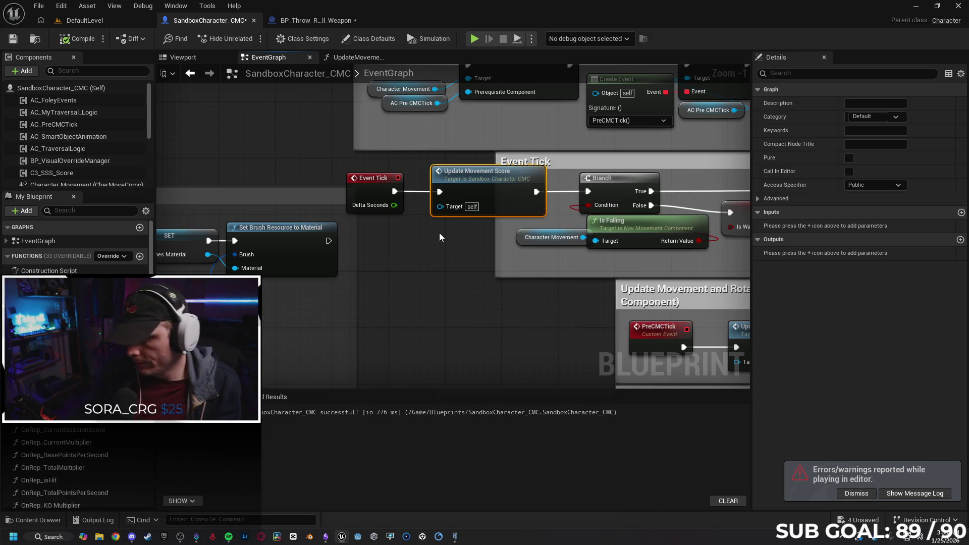
pyautogui.press('Delete')
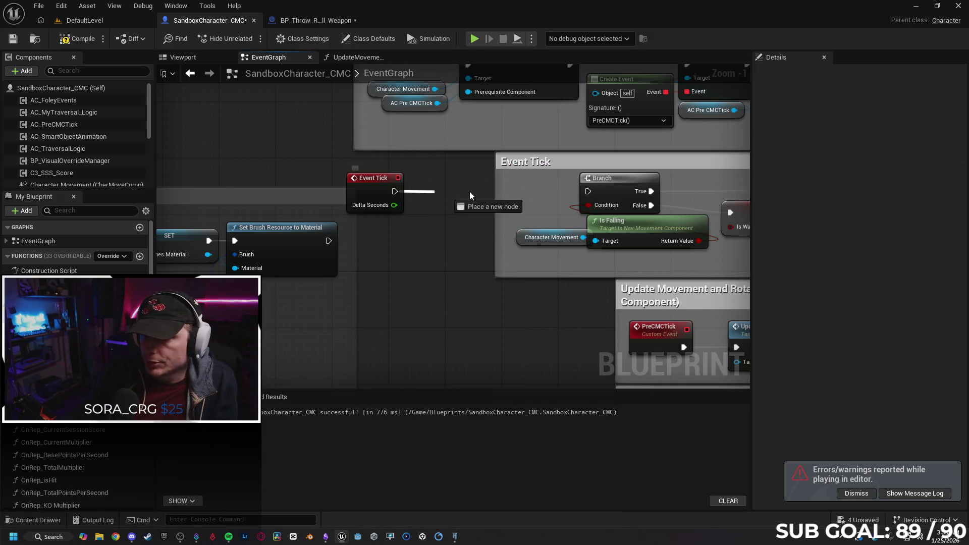
# Step: Undo a trial Event Tick-to-Branch link and remove the Update Movement Score node
pyautogui.moveTo(568, 198); pyautogui.dragTo(588, 191)
pyautogui.moveTo(377, 190); pyautogui.dragTo(383, 191)
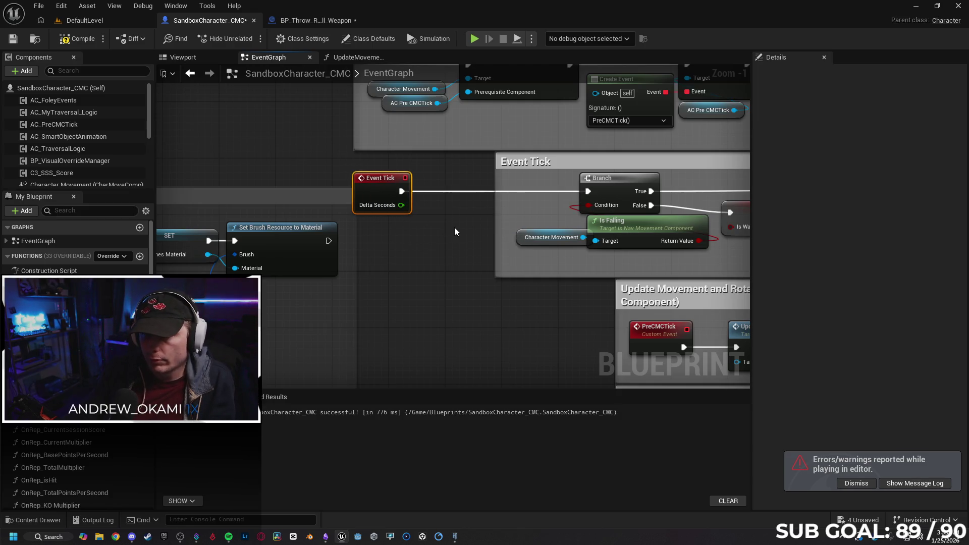
pyautogui.hotkey('ctrl', 'z')
pyautogui.hotkey('ctrl', 'z')
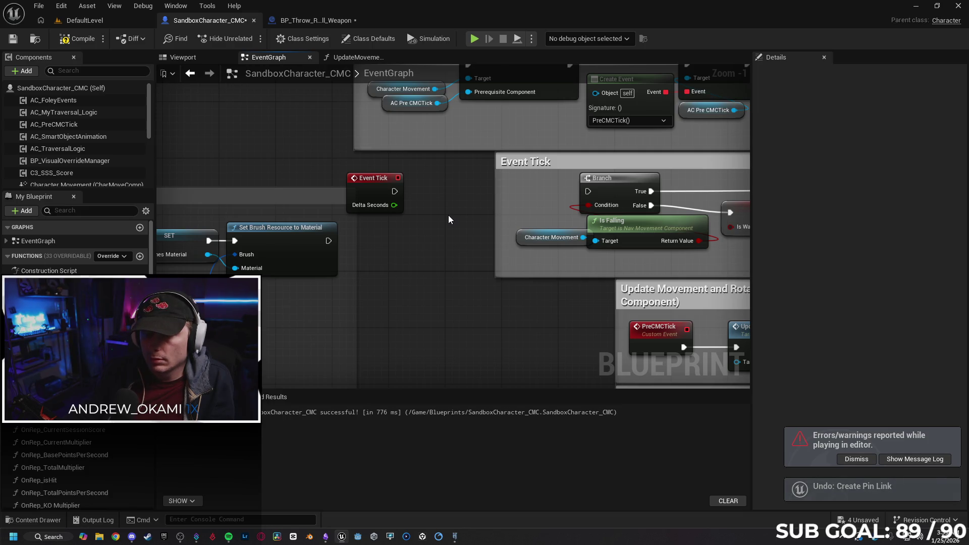
pyautogui.hotkey('ctrl', 'z')
pyautogui.moveTo(394, 205)
pyautogui.mouseDown()
pyautogui.moveTo(440, 207)
pyautogui.moveTo(460, 189)
pyautogui.moveTo(388, 205)
pyautogui.mouseUp()
pyautogui.click(467, 187)
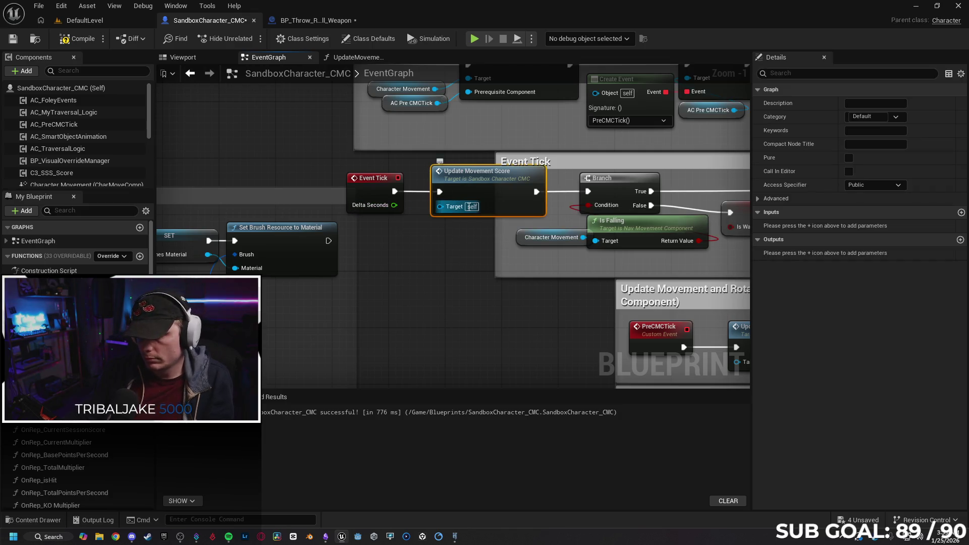
pyautogui.press('Delete')
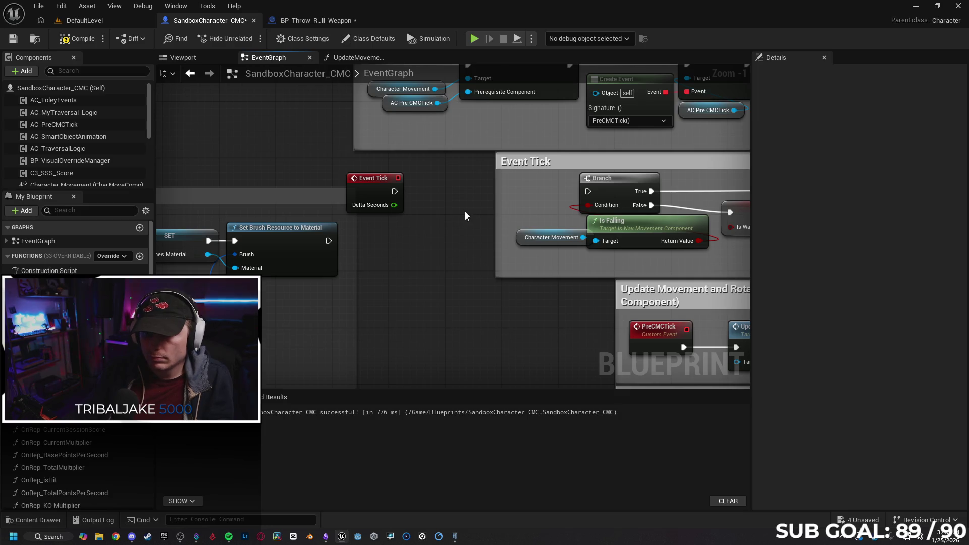
# Step: Paste the Set Timer node, feed it Event Tick's exec and Delta Seconds as Time, then end the test
pyautogui.hotkey('ctrl', 'v')
pyautogui.moveTo(492, 215); pyautogui.dragTo(462, 198)
pyautogui.moveTo(394, 205); pyautogui.dragTo(408, 221)
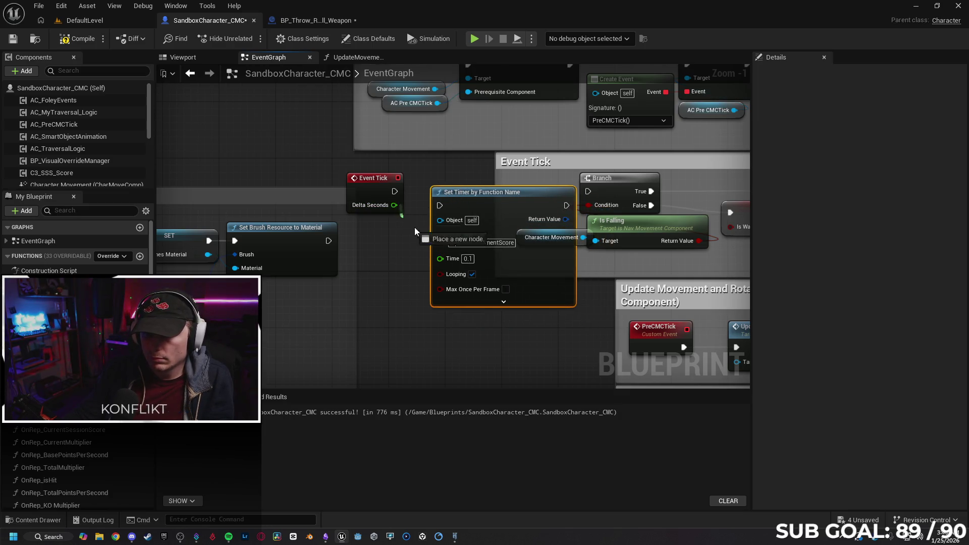
pyautogui.moveTo(440, 262); pyautogui.dragTo(440, 261)
pyautogui.moveTo(473, 200); pyautogui.dragTo(467, 187)
pyautogui.moveTo(394, 190); pyautogui.dragTo(432, 191)
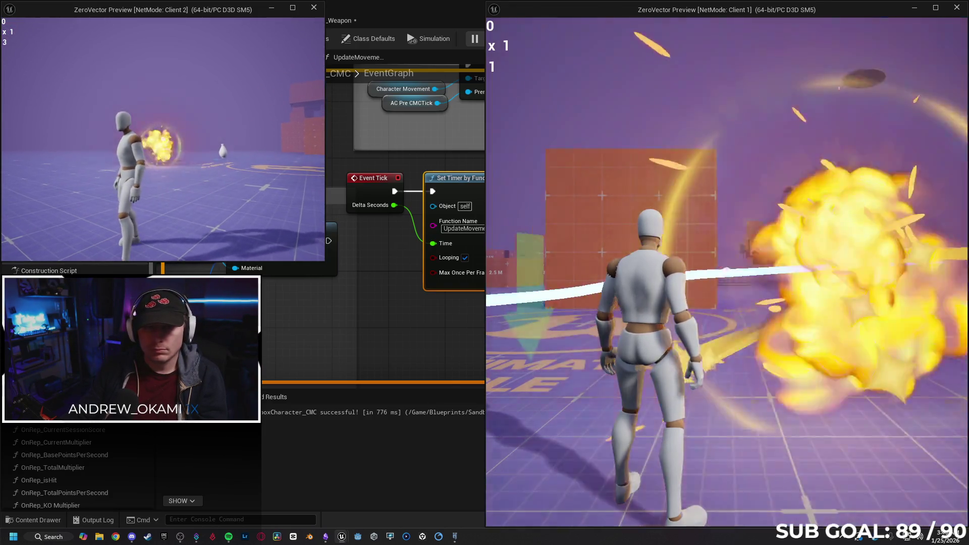
pyautogui.press('Escape')
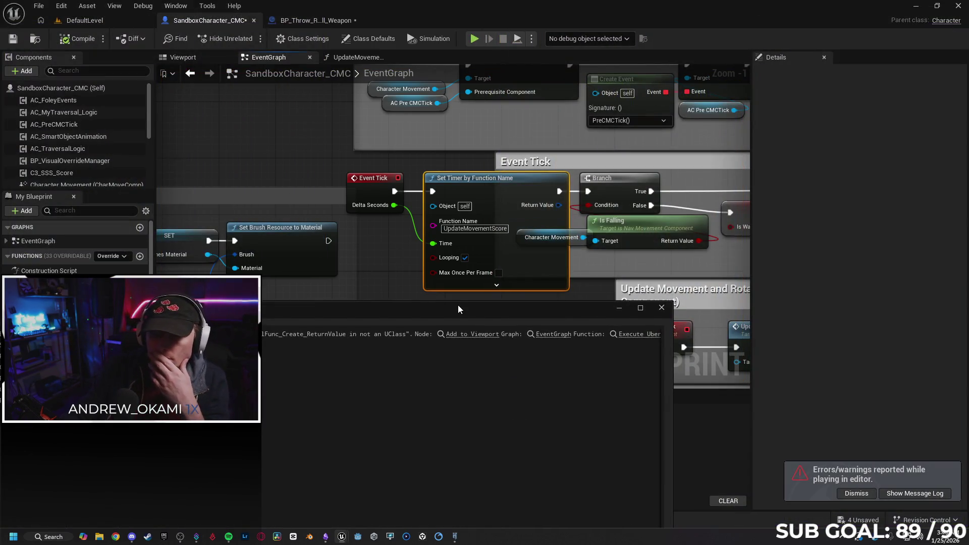
# Step: Remove the Set Timer node from Event Tick and reconnect Event Tick directly to Branch
pyautogui.click(662, 308)
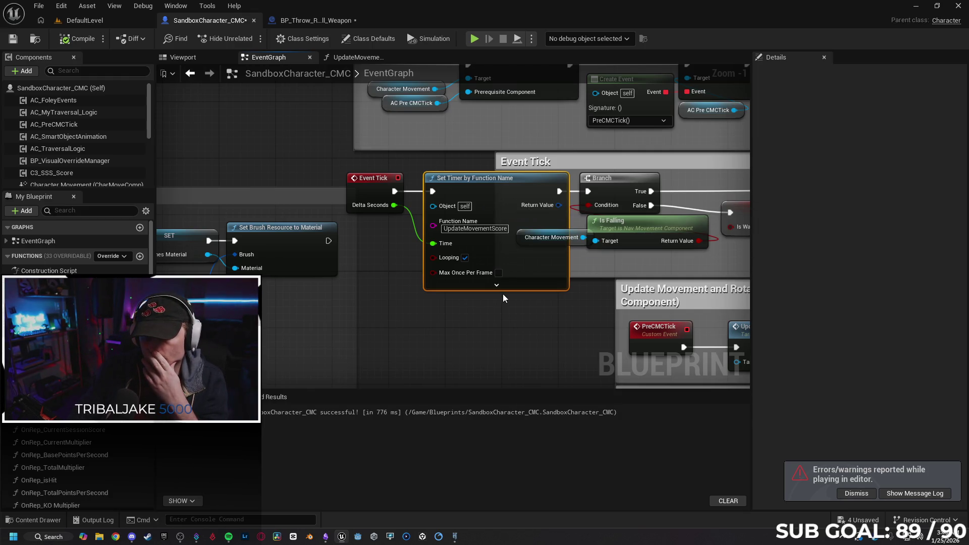
pyautogui.press('Delete')
pyautogui.moveTo(394, 191); pyautogui.dragTo(588, 191)
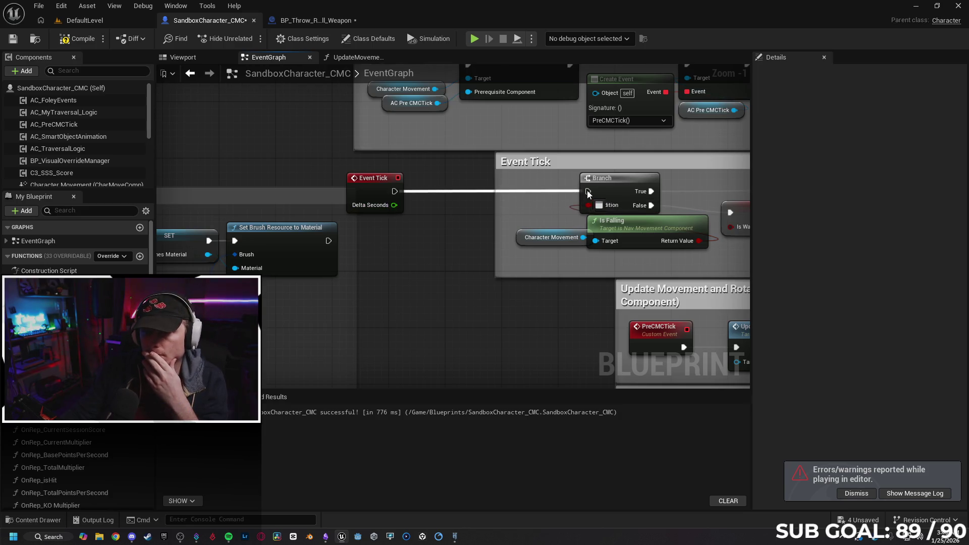
pyautogui.moveTo(397, 187); pyautogui.dragTo(410, 188)
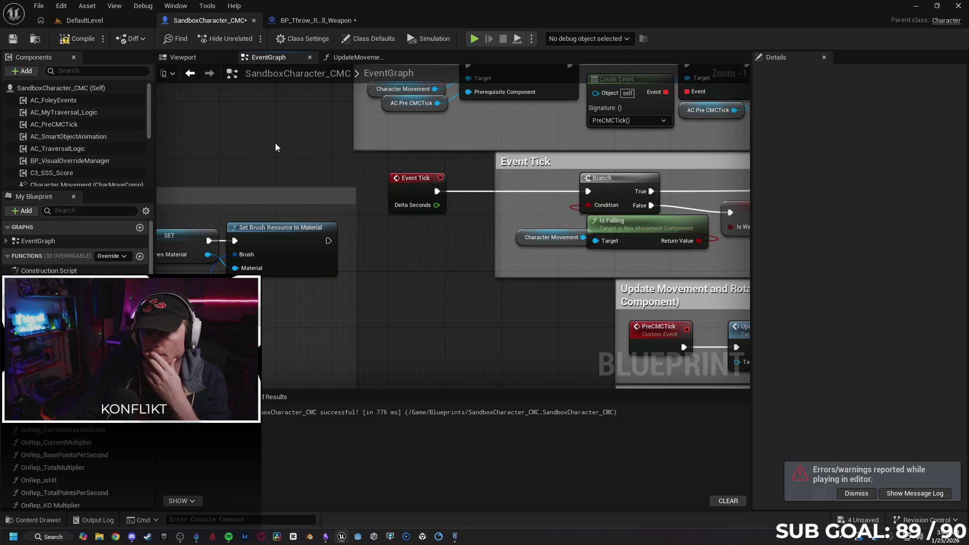
# Step: Wire the Set Timer node between Event BeginPlay and Sequence, then compile
pyautogui.scroll(-3, 244, 138)
pyautogui.moveTo(346, 217)
pyautogui.mouseDown()
pyautogui.moveTo(418, 216)
pyautogui.moveTo(430, 195)
pyautogui.moveTo(422, 205)
pyautogui.mouseUp()
pyautogui.scroll(3, 422, 205)
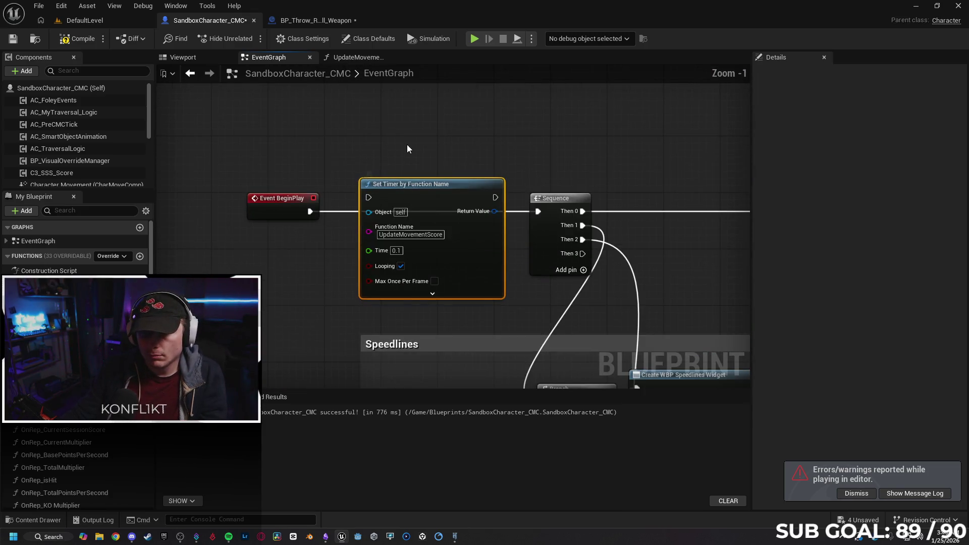
pyautogui.moveTo(299, 232); pyautogui.dragTo(357, 232)
pyautogui.moveTo(483, 231); pyautogui.dragTo(527, 232)
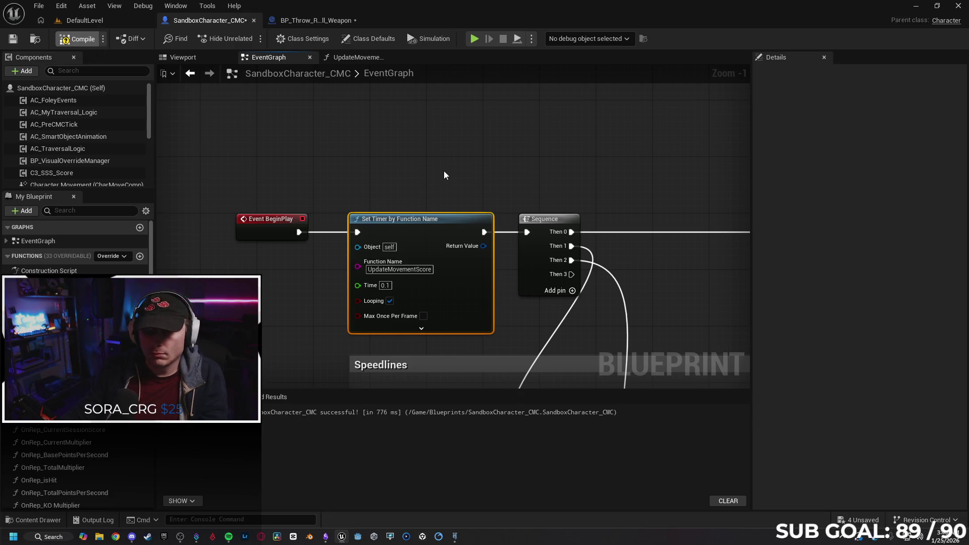
pyautogui.press('F7')
# Step: Add a Print String after Event Tick fed by a Hit Count getter, then start a play test
pyautogui.moveTo(604, 220); pyautogui.dragTo(295, 177)
pyautogui.moveTo(403, 233)
pyautogui.mouseDown()
pyautogui.moveTo(423, 232)
pyautogui.moveTo(361, 225)
pyautogui.moveTo(417, 226)
pyautogui.mouseUp()
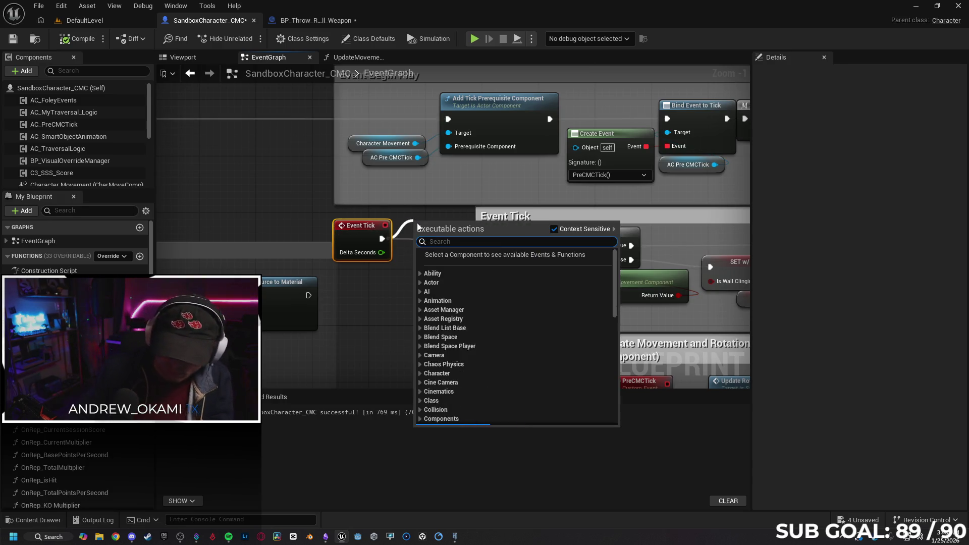
pyautogui.write('print')
pyautogui.press('Return')
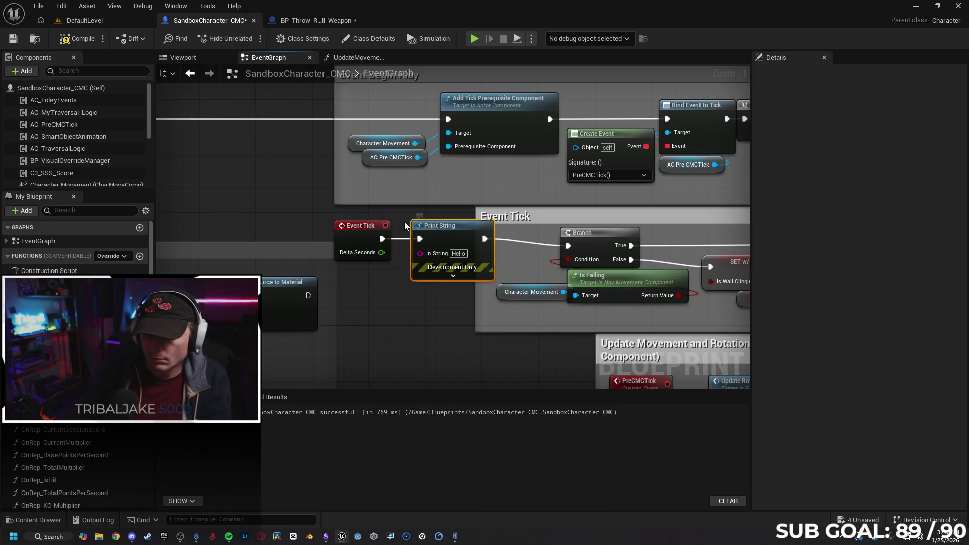
pyautogui.scroll(-6, 76, 354)
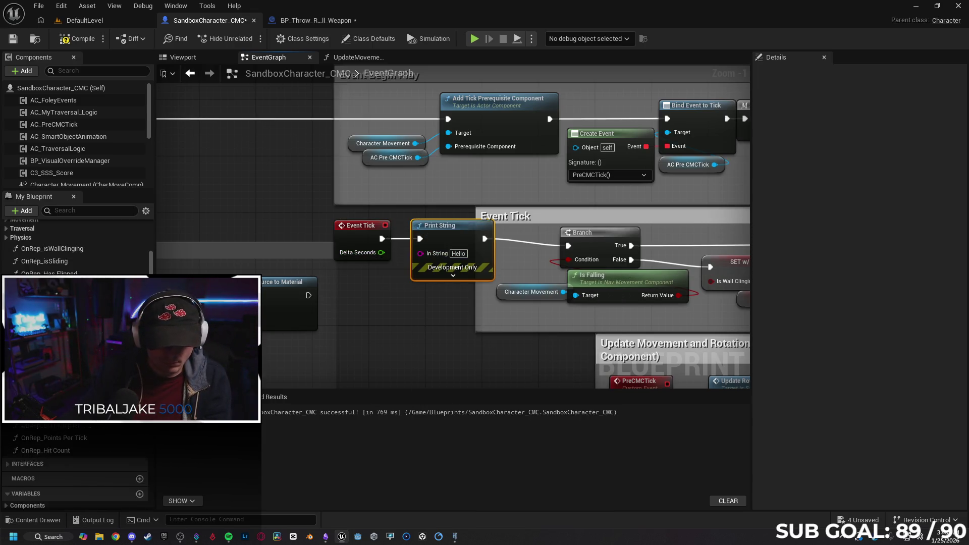
pyautogui.scroll(-5, 76, 353)
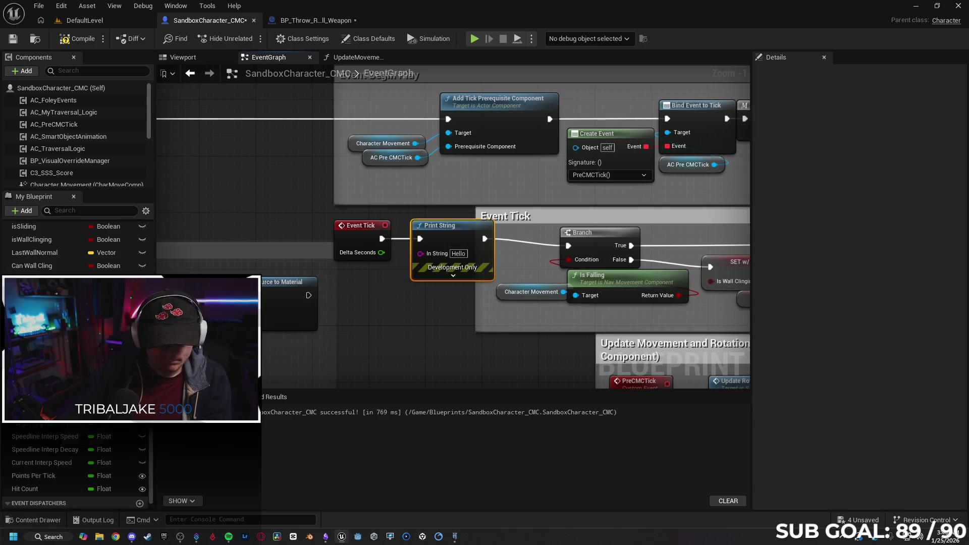
pyautogui.moveTo(25, 478)
pyautogui.mouseDown()
pyautogui.moveTo(375, 309)
pyautogui.moveTo(395, 316)
pyautogui.moveTo(420, 255)
pyautogui.mouseUp()
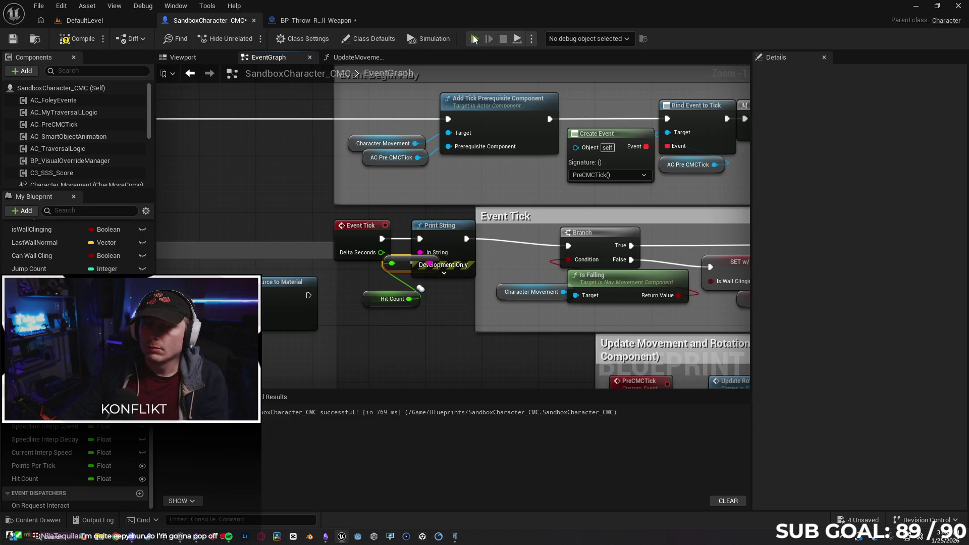
pyautogui.hotkey('alt', 'p')
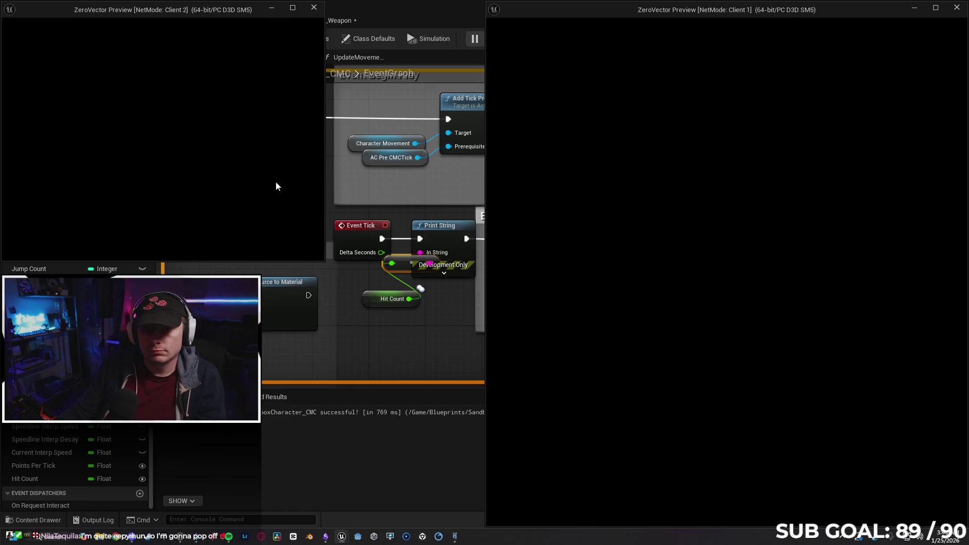
# Step: As Client 2, run, slide and throw the weapon at the other player to score hits
pyautogui.click(152, 129)
pyautogui.press('w')
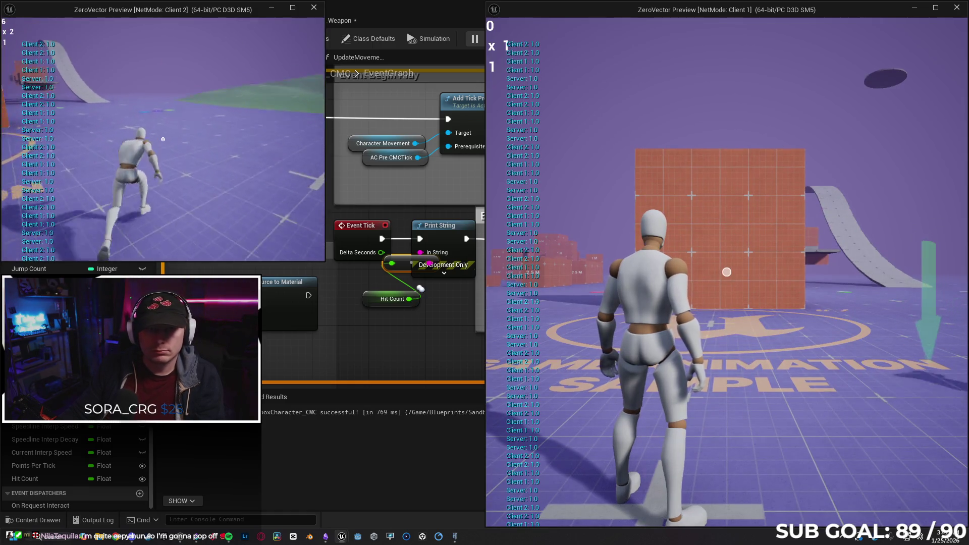
pyautogui.press('w')
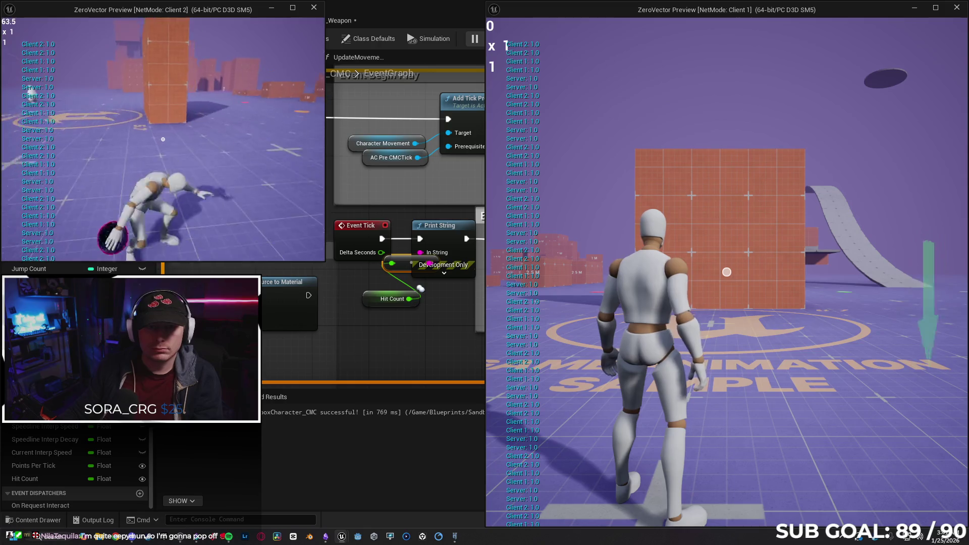
pyautogui.press('ctrl')
pyautogui.press('ctrl')
pyautogui.click(163, 139)
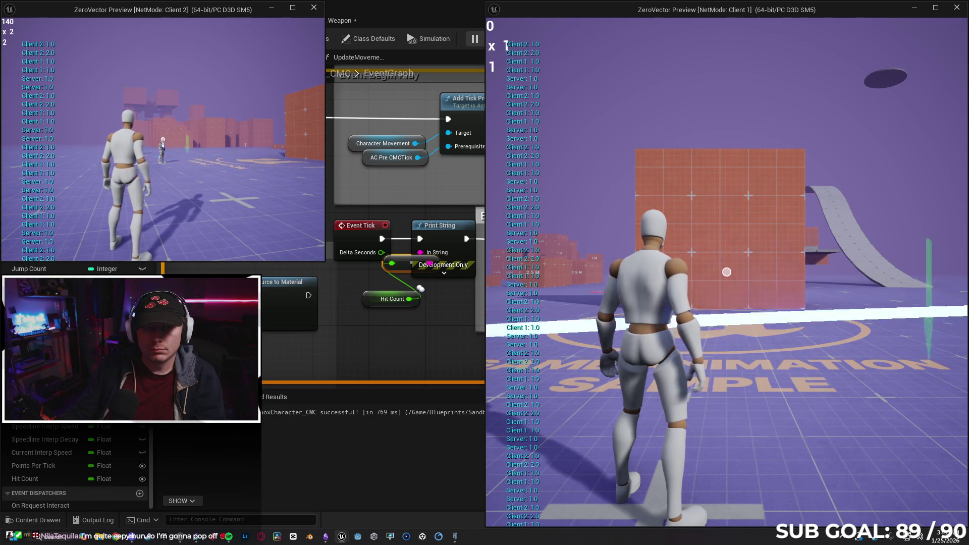
pyautogui.press('ctrl')
pyautogui.click(163, 139)
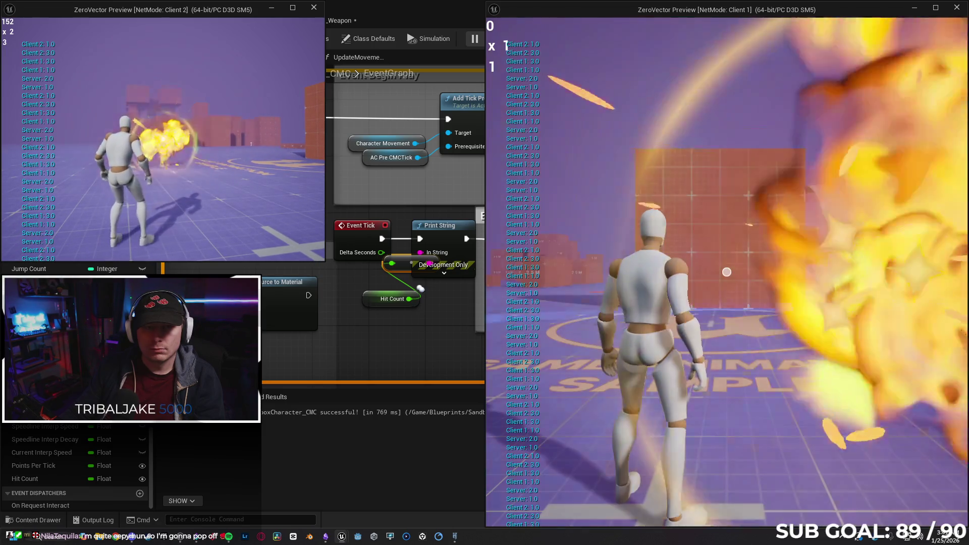
pyautogui.click(163, 138)
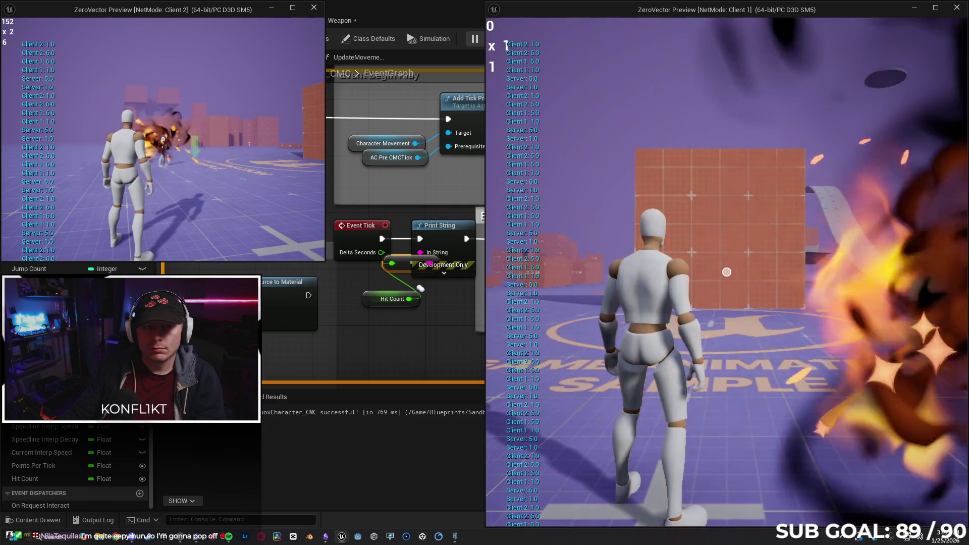
pyautogui.click(163, 138)
pyautogui.click(162, 138)
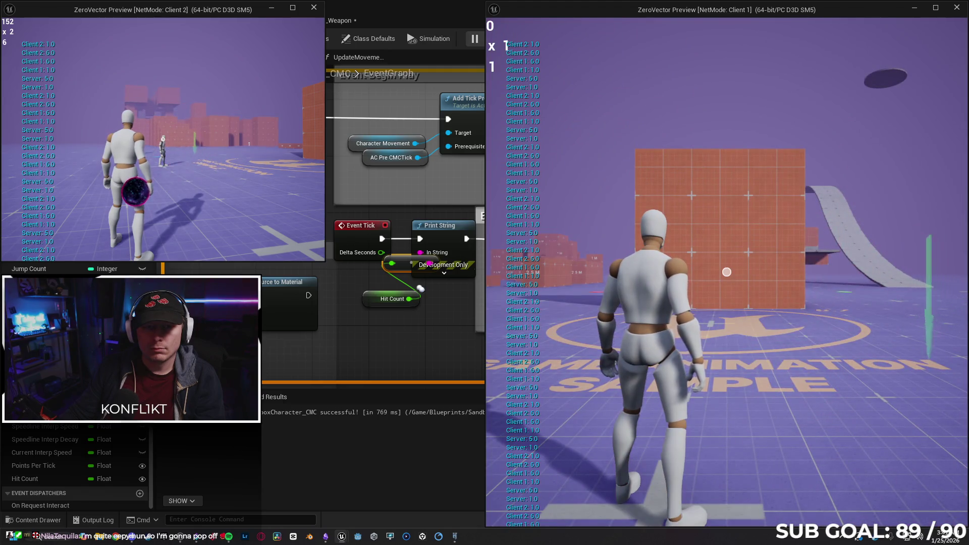
# Step: Keep throwing until Client 2's hit count reaches 16, then stop the session
pyautogui.click(163, 138)
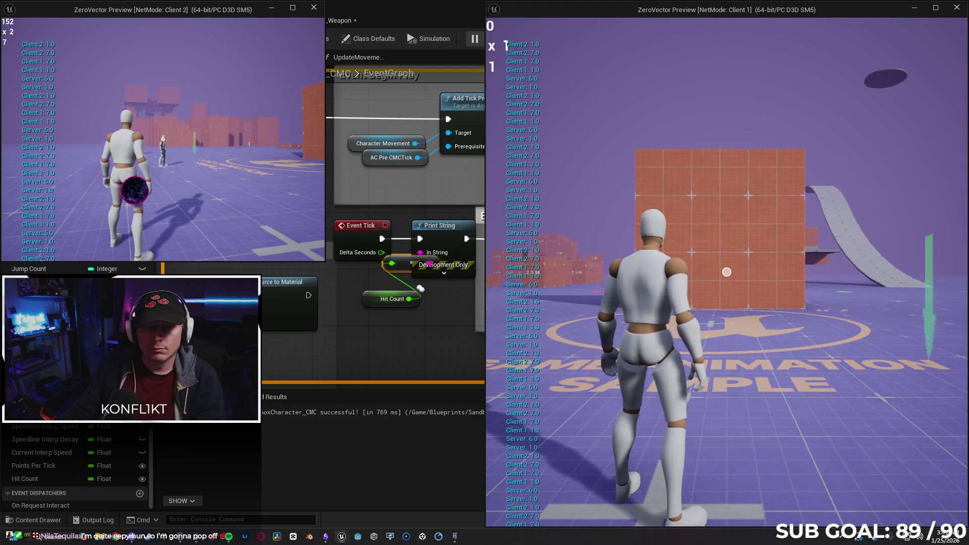
pyautogui.click(163, 138)
pyautogui.click(163, 139)
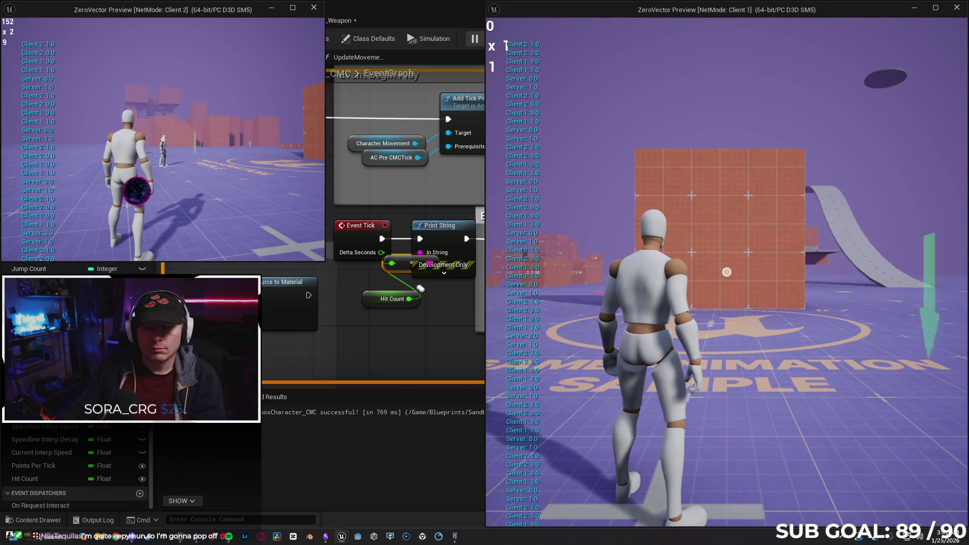
pyautogui.click(163, 139)
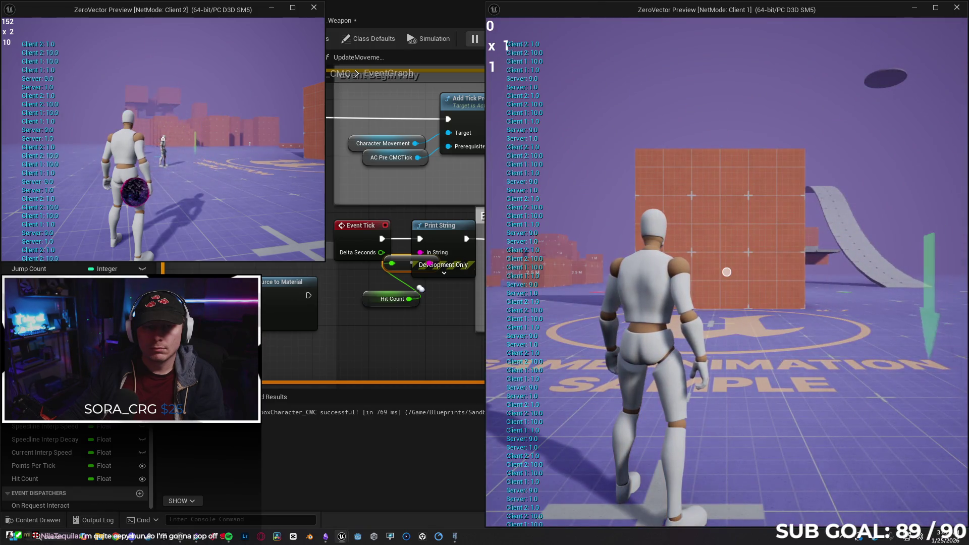
pyautogui.click(163, 138)
pyautogui.click(163, 139)
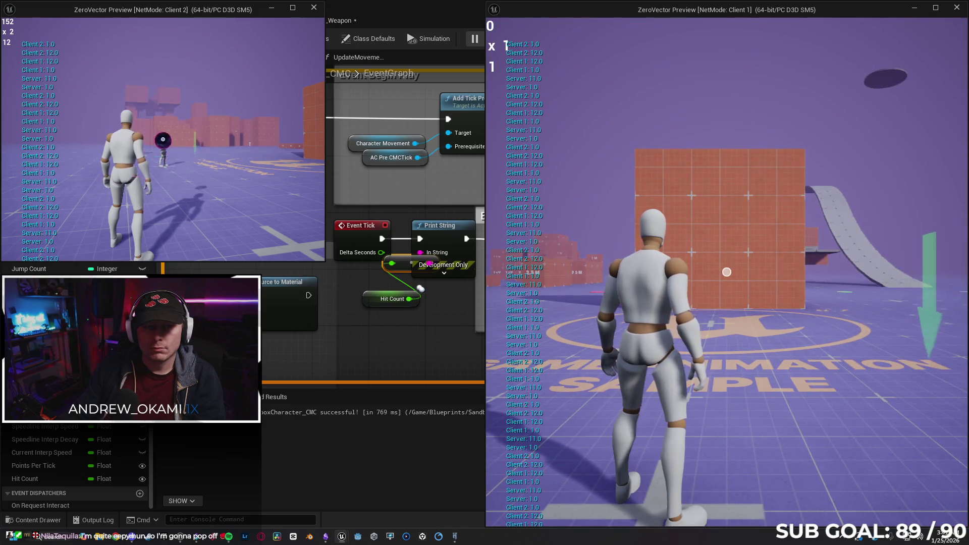
pyautogui.click(163, 139)
pyautogui.click(163, 139)
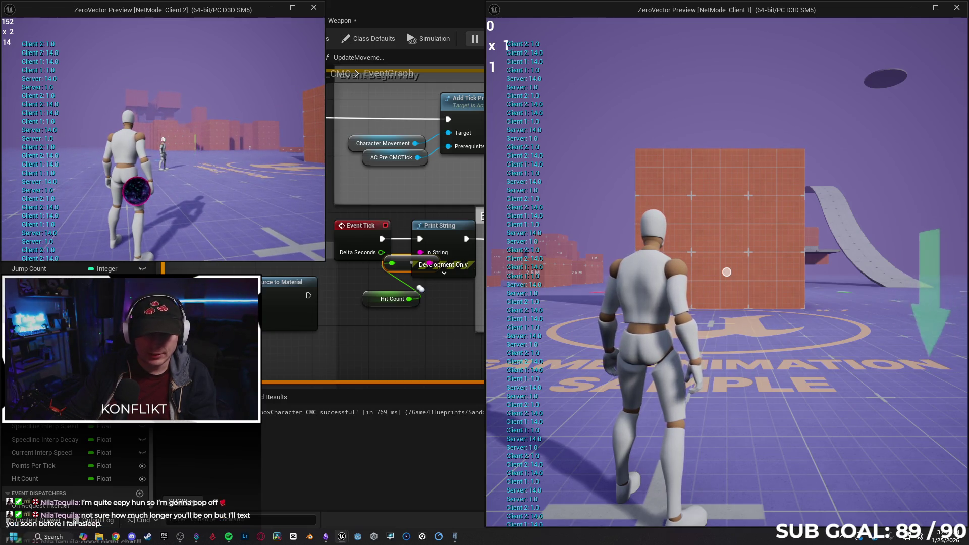
pyautogui.click(163, 139)
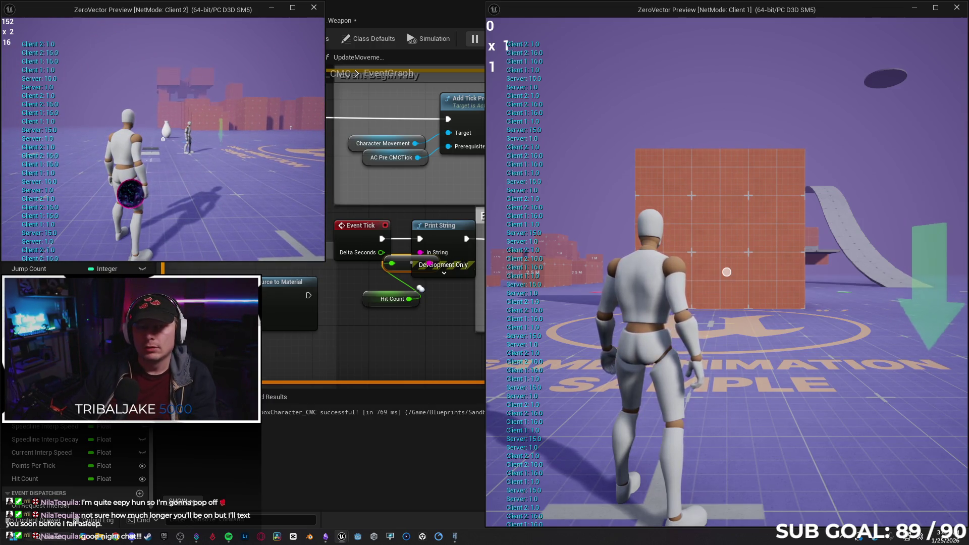
pyautogui.press('Escape')
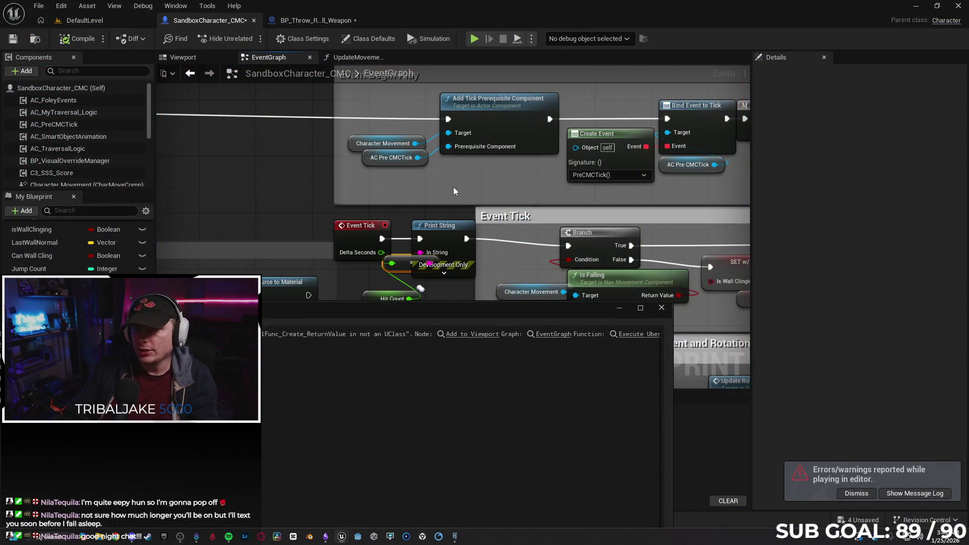
# Step: Close the Message Log, check the play options' Net Mode, and start a new play session
pyautogui.click(661, 307)
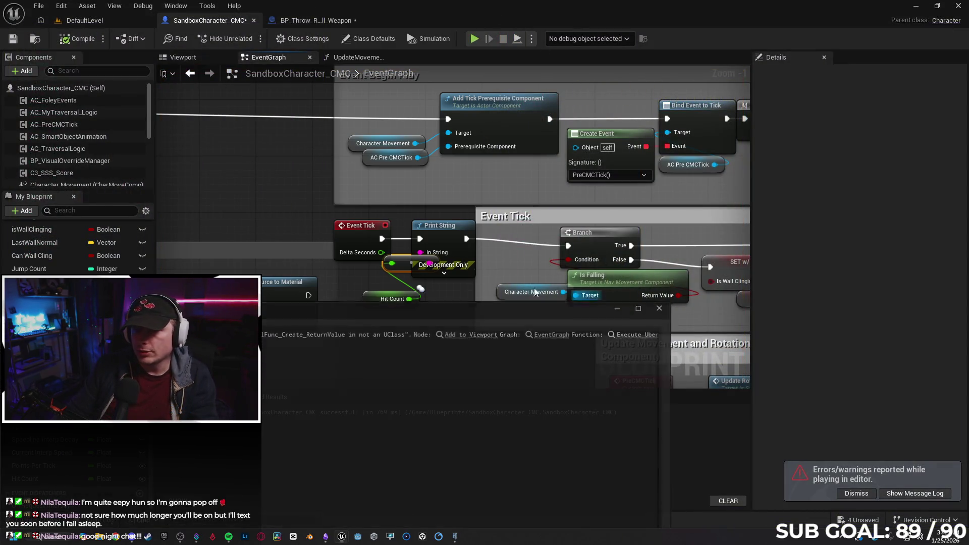
pyautogui.click(531, 39)
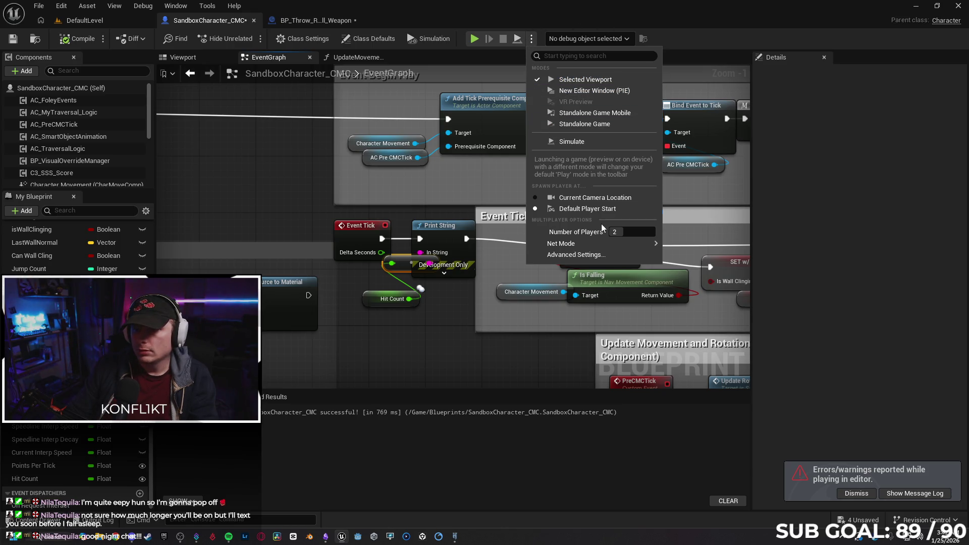
pyautogui.moveTo(595, 247)
pyautogui.click(396, 112)
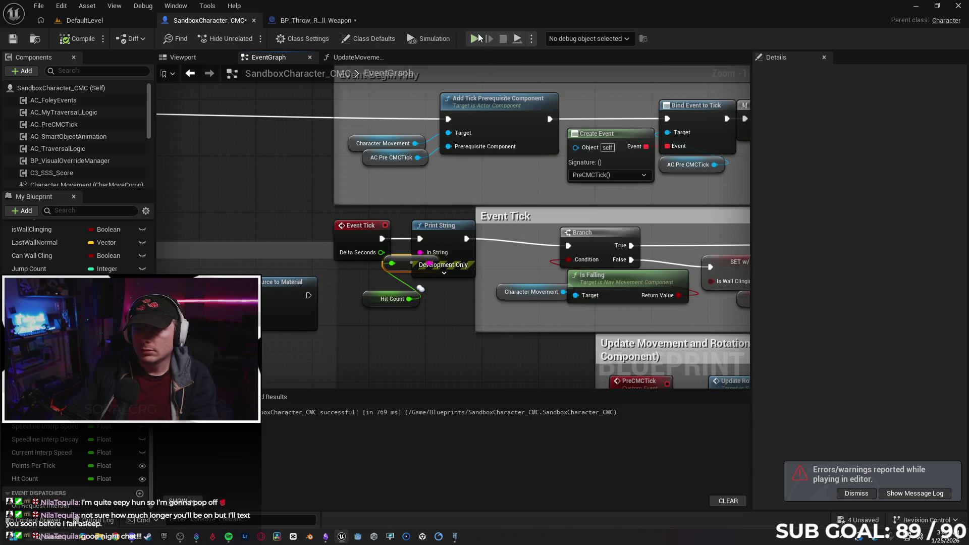
pyautogui.hotkey('alt', 'p')
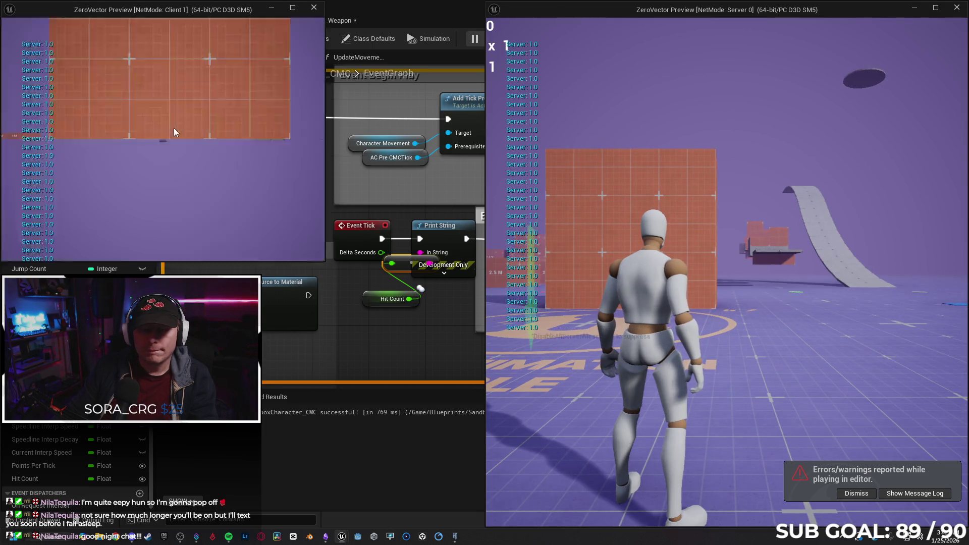
# Step: As Client 1, move around and throw at the server player, raising the hit count to 5
pyautogui.click(174, 122)
pyautogui.press('w')
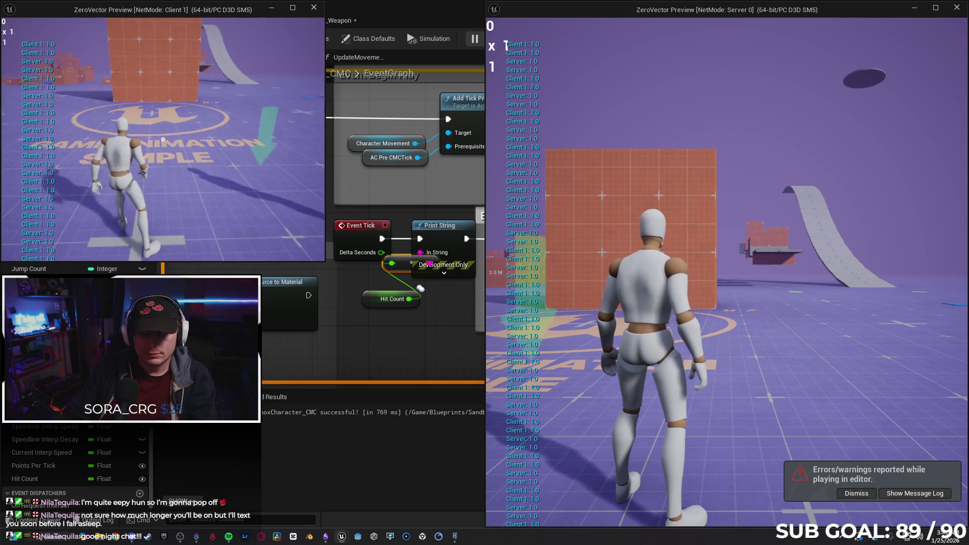
pyautogui.click(163, 139)
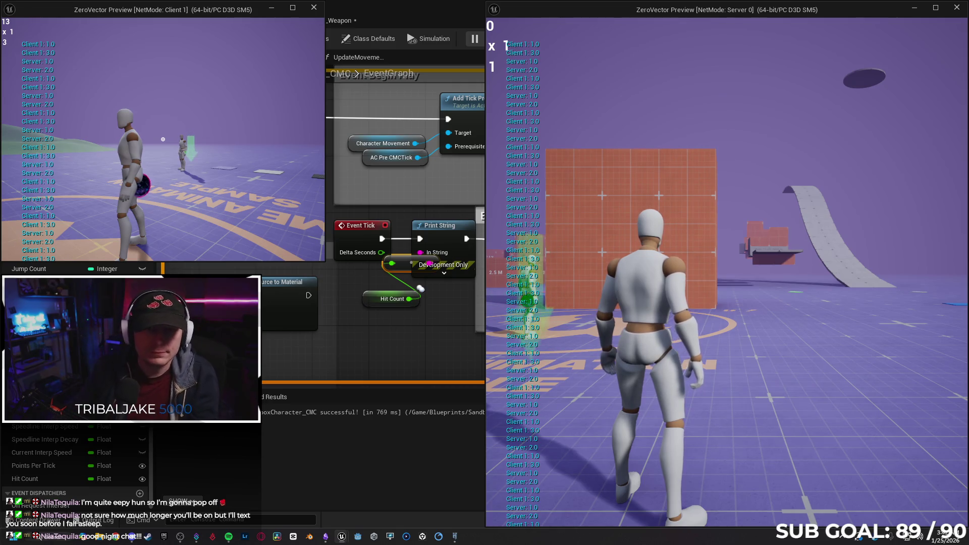
pyautogui.press('a')
pyautogui.press('w')
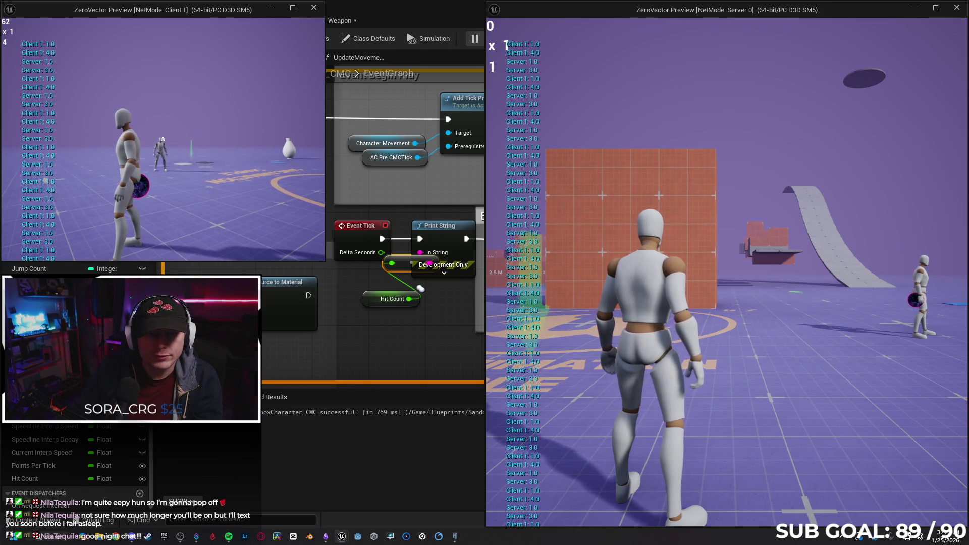
pyautogui.click(162, 139)
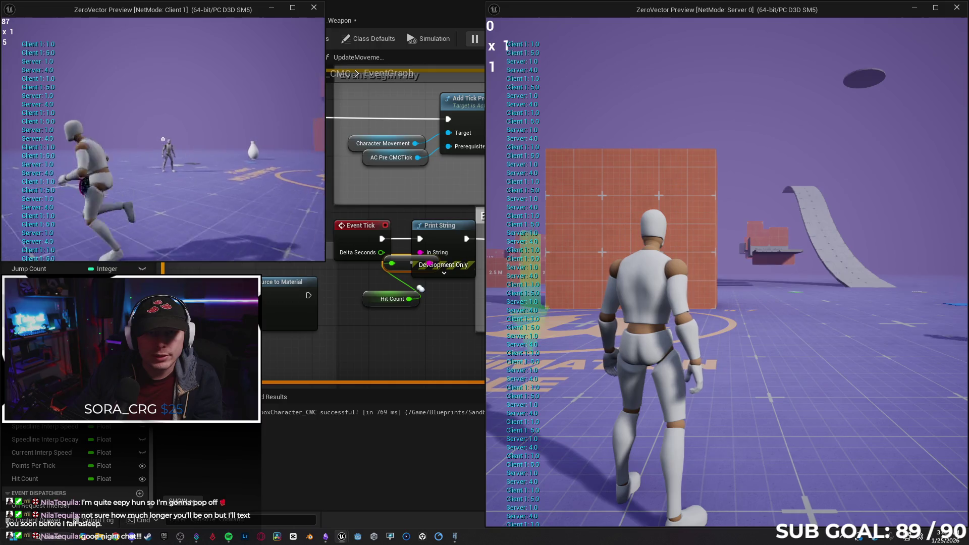
pyautogui.click(163, 139)
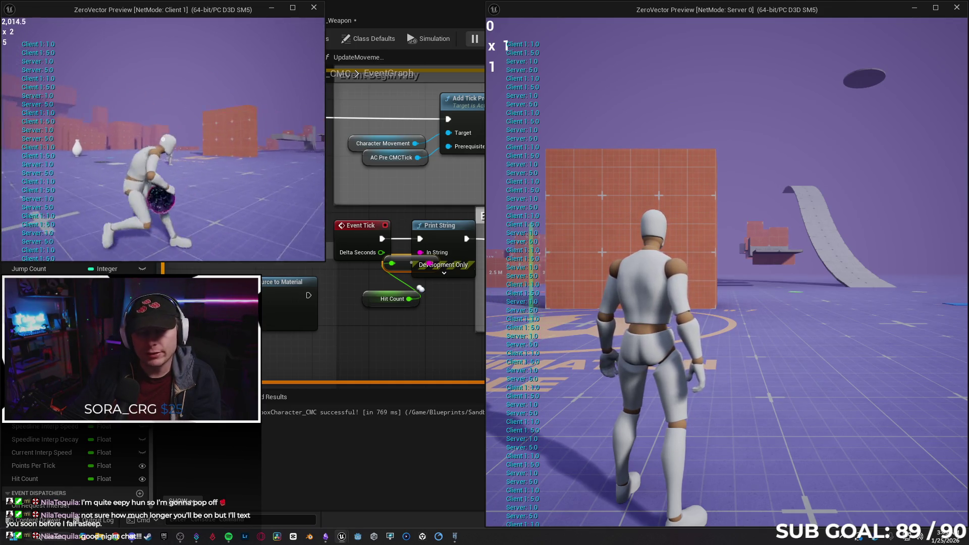
# Step: Throw nine more times from Client 1 to reach 13 hits, jump, and end the session
pyautogui.click(163, 139)
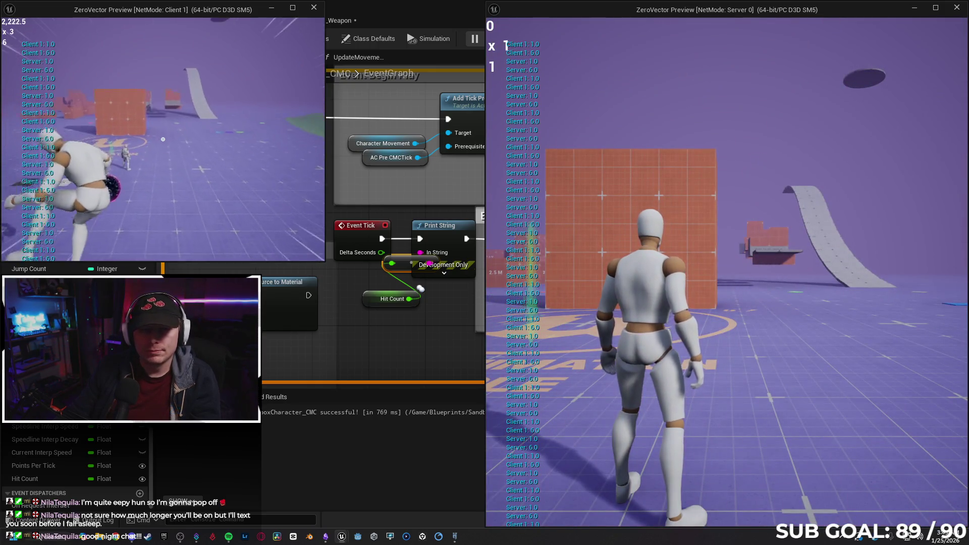
pyautogui.click(163, 139)
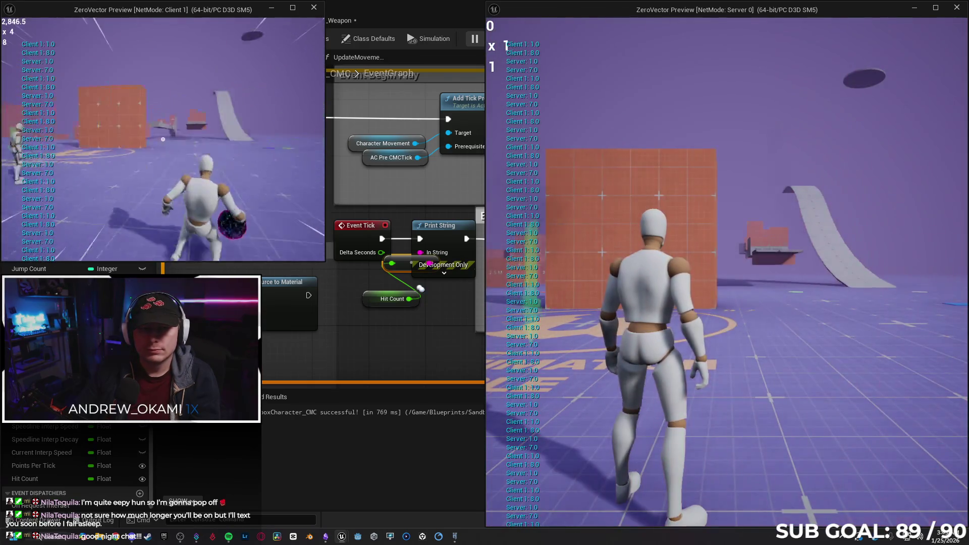
pyautogui.click(162, 139)
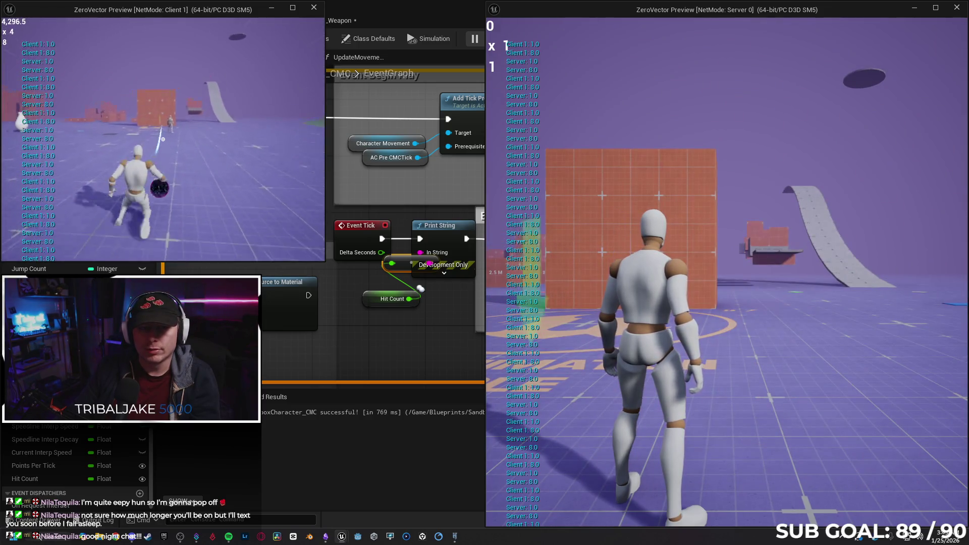
pyautogui.click(163, 138)
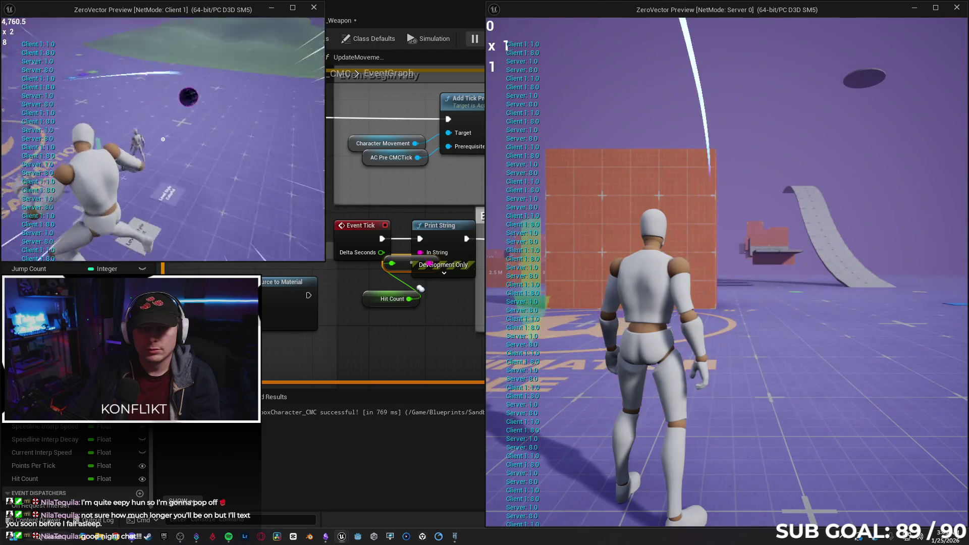
pyautogui.click(163, 139)
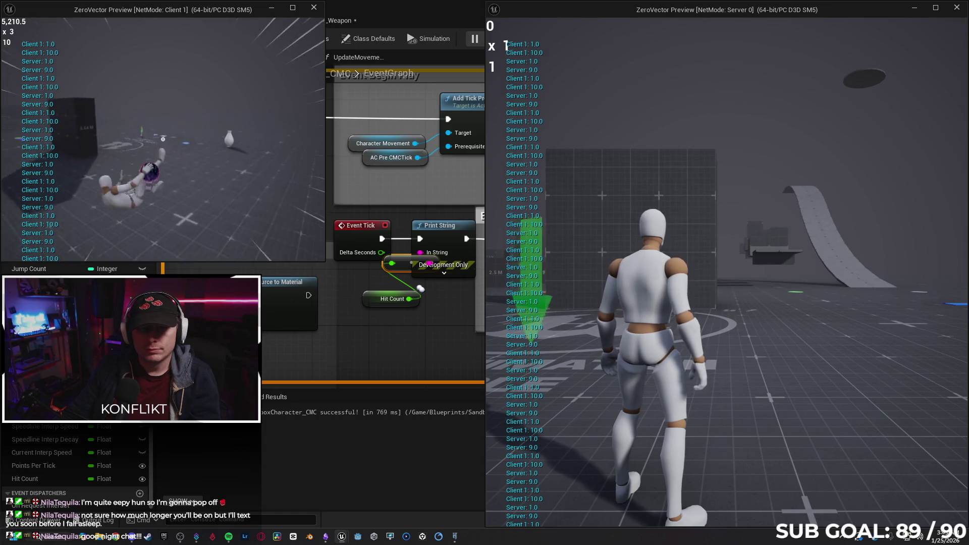
pyautogui.click(162, 139)
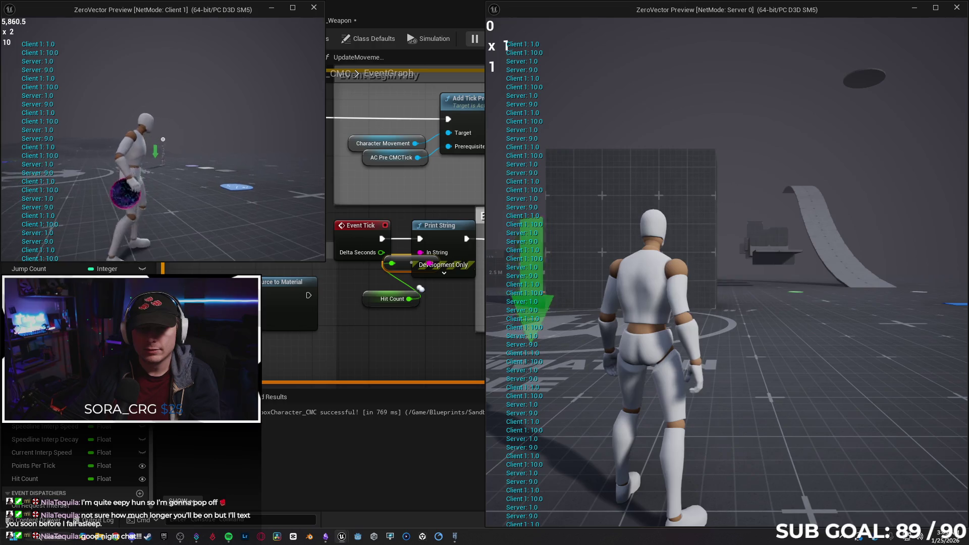
pyautogui.click(163, 140)
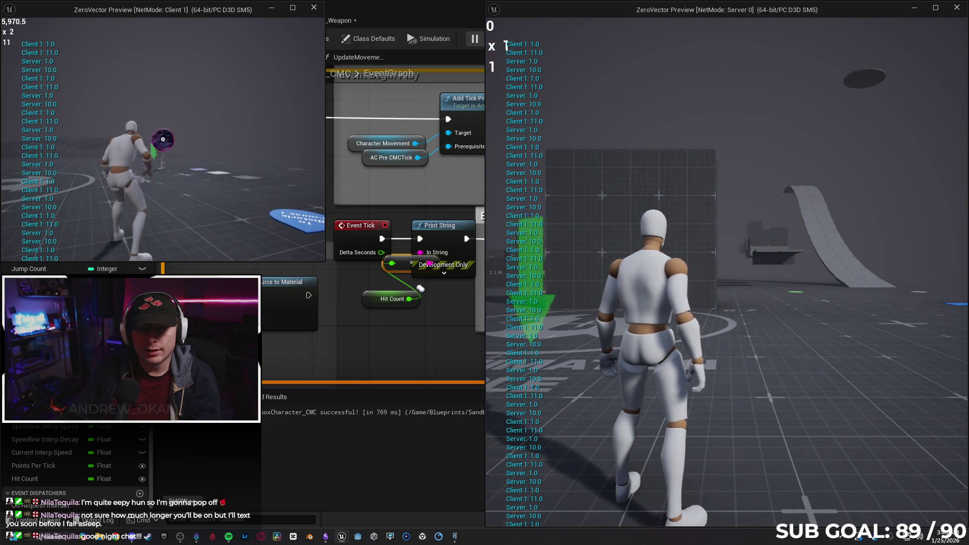
pyautogui.click(163, 139)
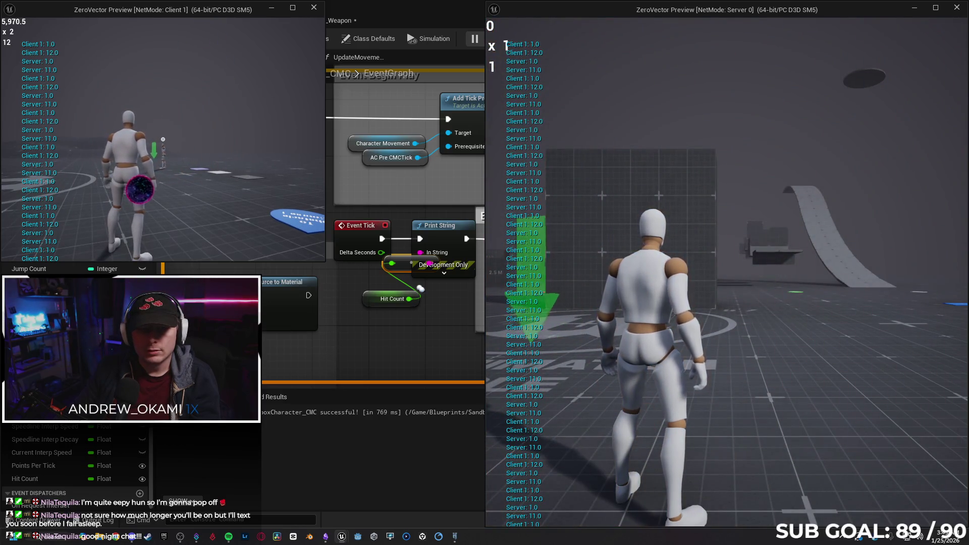
pyautogui.click(163, 139)
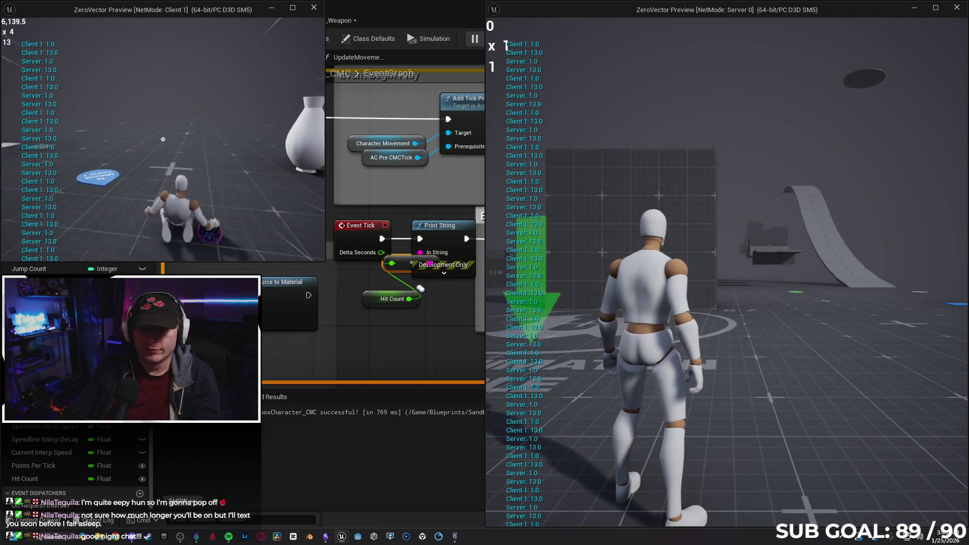
pyautogui.press('space')
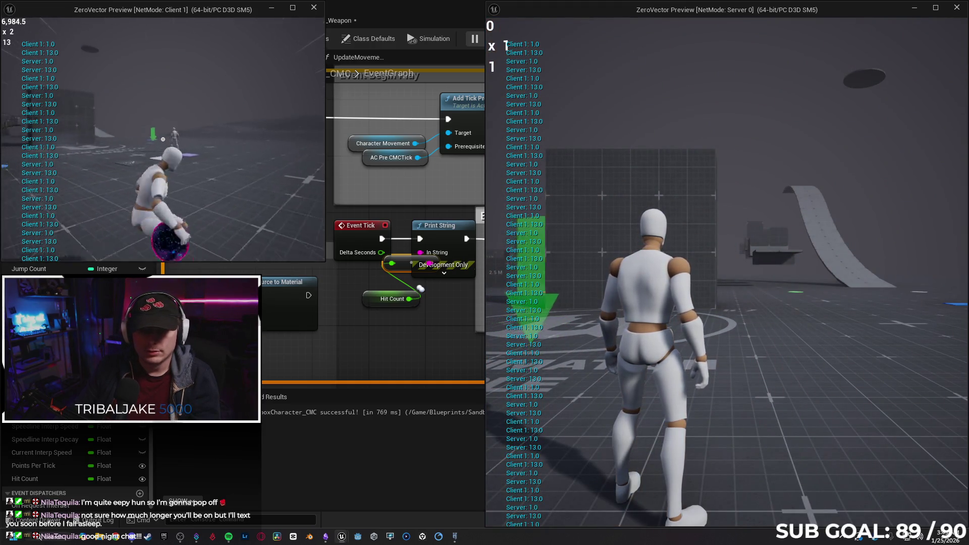
pyautogui.press('Escape')
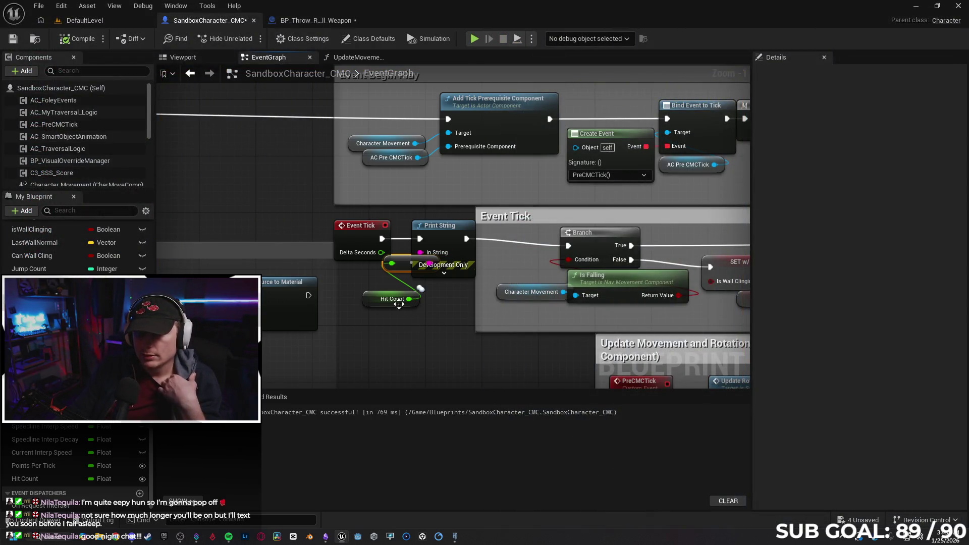
# Step: In UpdateMovementScore, truncate the summed score before setting Current Session Score
pyautogui.scroll(-5, 222, 169)
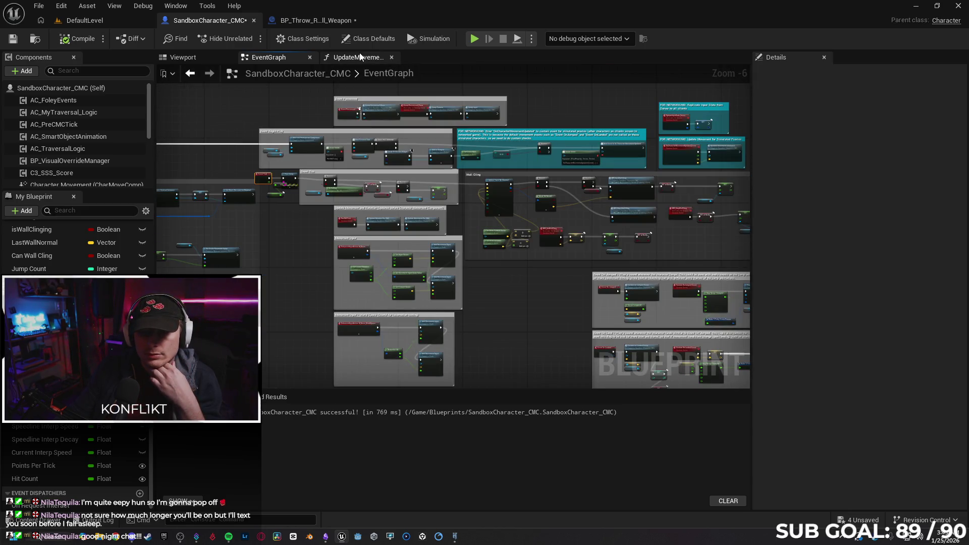
pyautogui.click(360, 57)
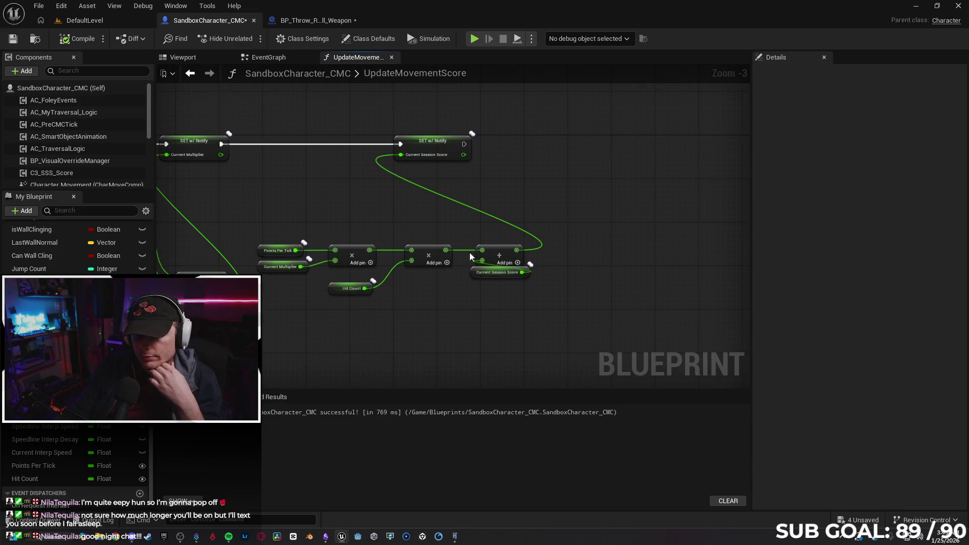
pyautogui.moveTo(515, 250); pyautogui.dragTo(416, 217)
pyautogui.write('truncate')
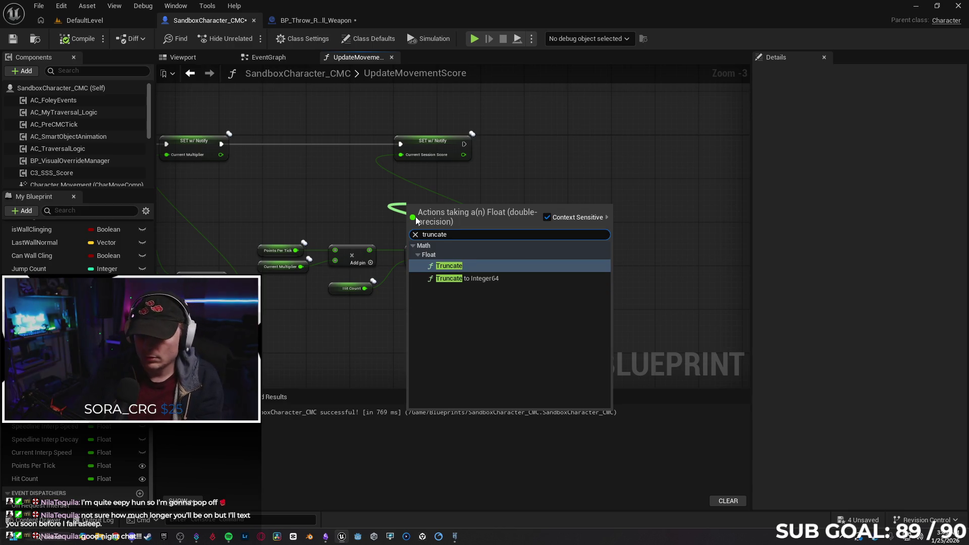
pyautogui.press('Return')
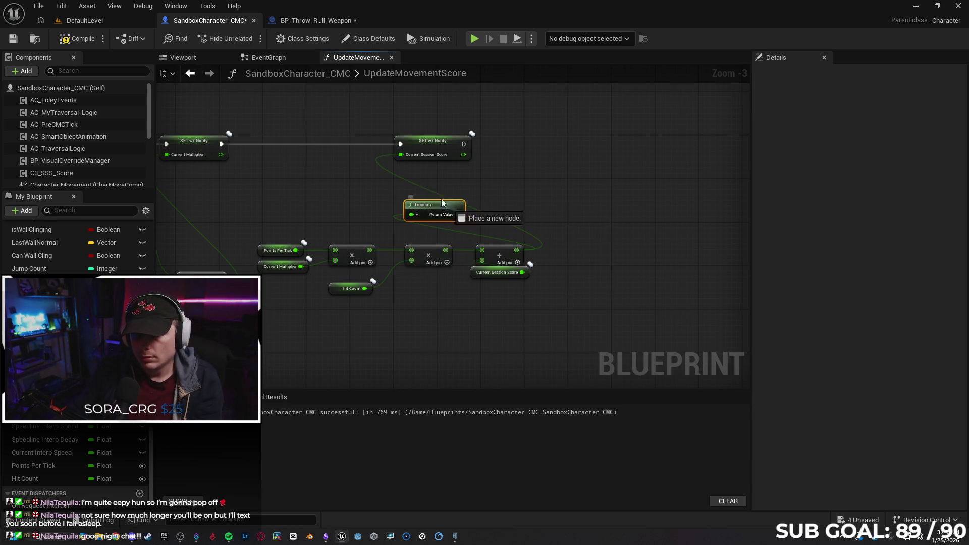
pyautogui.moveTo(402, 153); pyautogui.dragTo(402, 154)
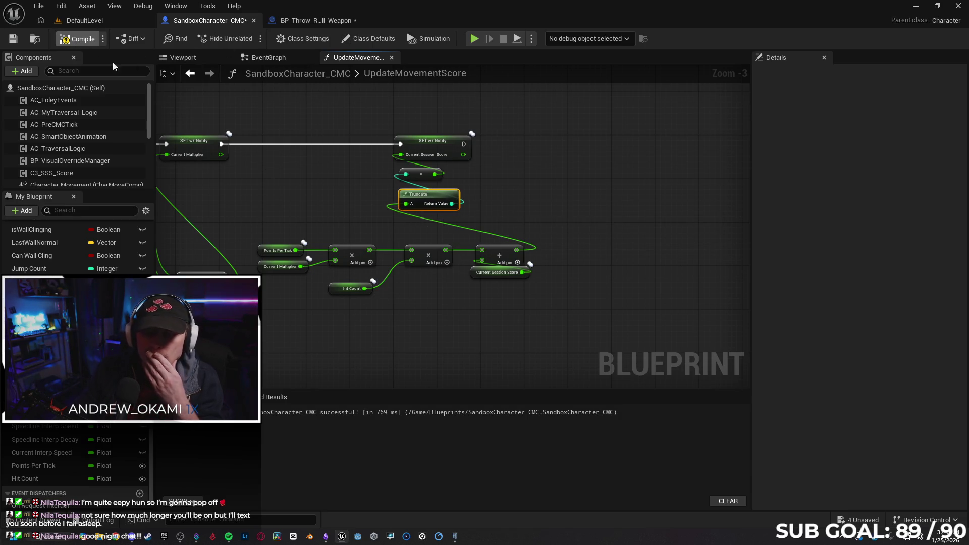
# Step: Return to the EventGraph and zoom out to view the whole graph layout
pyautogui.moveTo(393, 300); pyautogui.dragTo(569, 280)
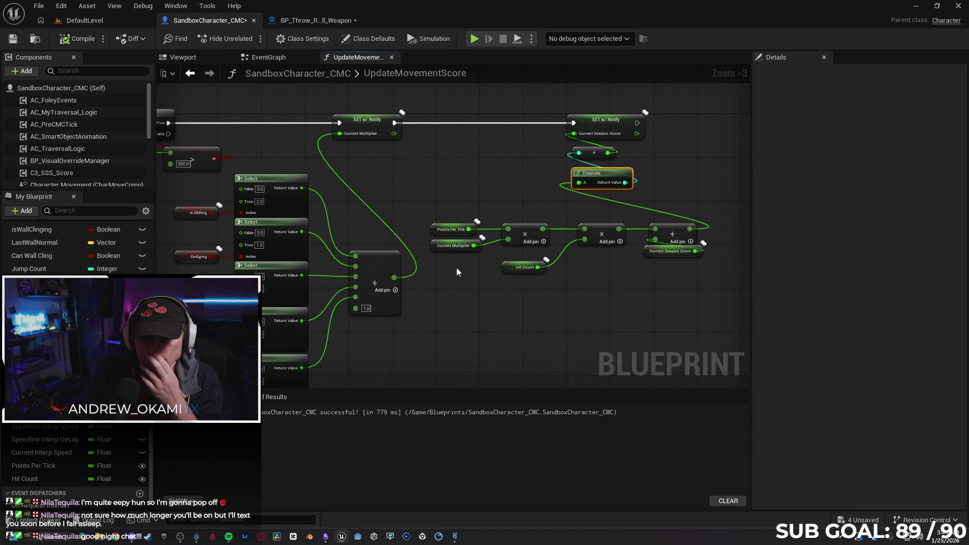
pyautogui.click(272, 58)
pyautogui.moveTo(240, 102)
pyautogui.mouseDown()
pyautogui.moveTo(501, 132)
pyautogui.moveTo(480, 193)
pyautogui.moveTo(367, 201)
pyautogui.mouseUp()
pyautogui.scroll(3, 242, 172)
pyautogui.scroll(-2, 577, 277)
pyautogui.moveTo(591, 288)
pyautogui.mouseDown()
pyautogui.moveTo(444, 202)
pyautogui.moveTo(419, 213)
pyautogui.mouseUp()
pyautogui.scroll(-2, 454, 167)
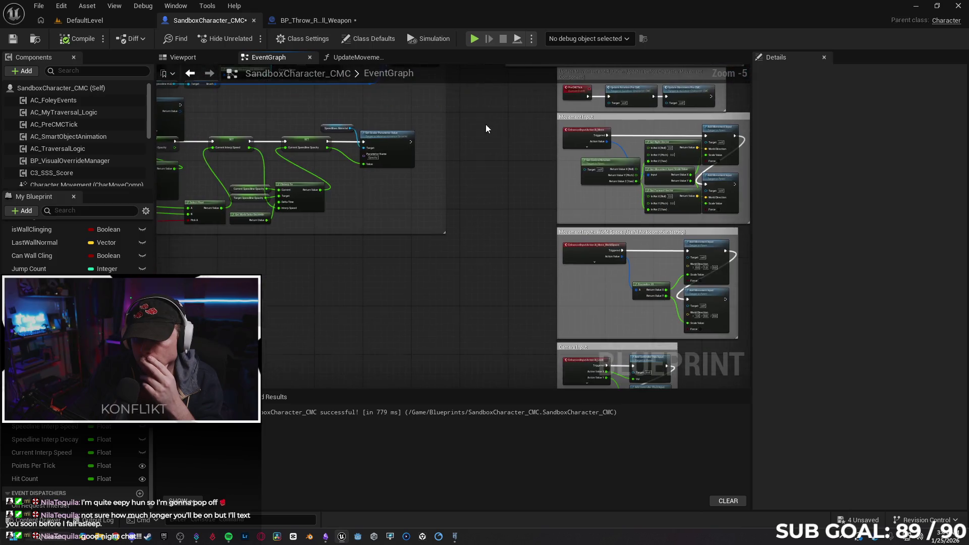
pyautogui.scroll(-1, 378, 280)
pyautogui.moveTo(377, 280)
pyautogui.mouseDown()
pyautogui.moveTo(400, 244)
pyautogui.moveTo(346, 292)
pyautogui.moveTo(446, 248)
pyautogui.moveTo(431, 248)
pyautogui.mouseUp()
# Step: Set the Hit Other Player custom event's Replicates option to Run on Server
pyautogui.scroll(1, 389, 141)
pyautogui.scroll(1, 362, 274)
pyautogui.scroll(3, 363, 276)
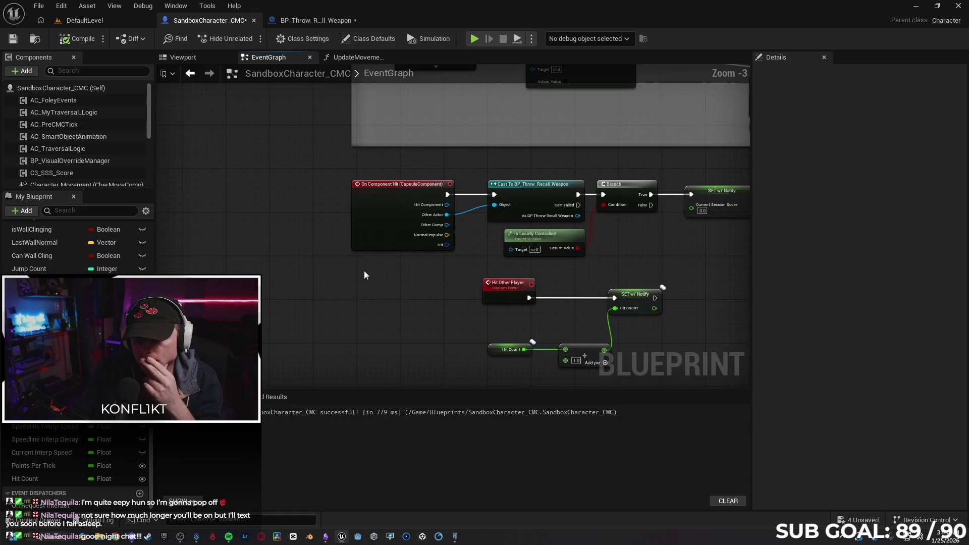
pyautogui.moveTo(364, 275); pyautogui.dragTo(295, 283)
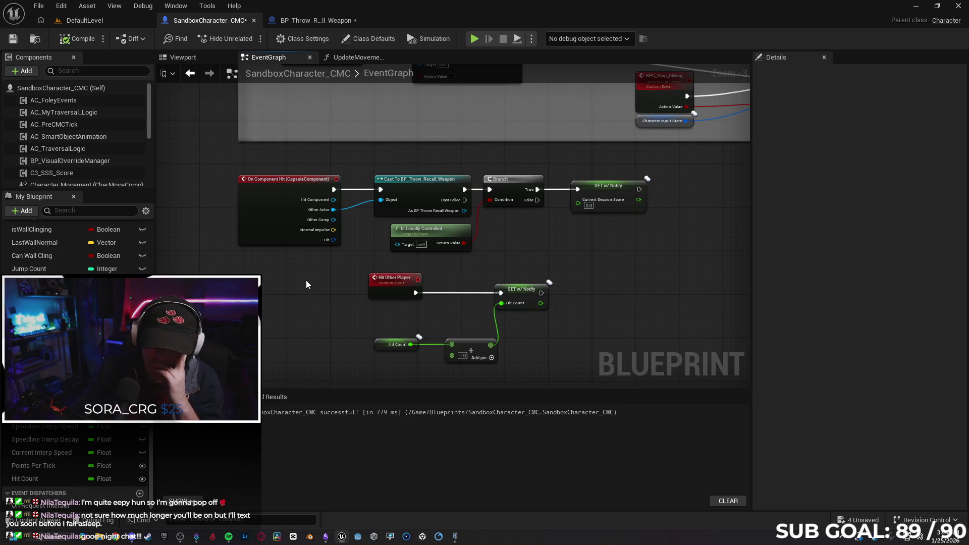
pyautogui.click(389, 290)
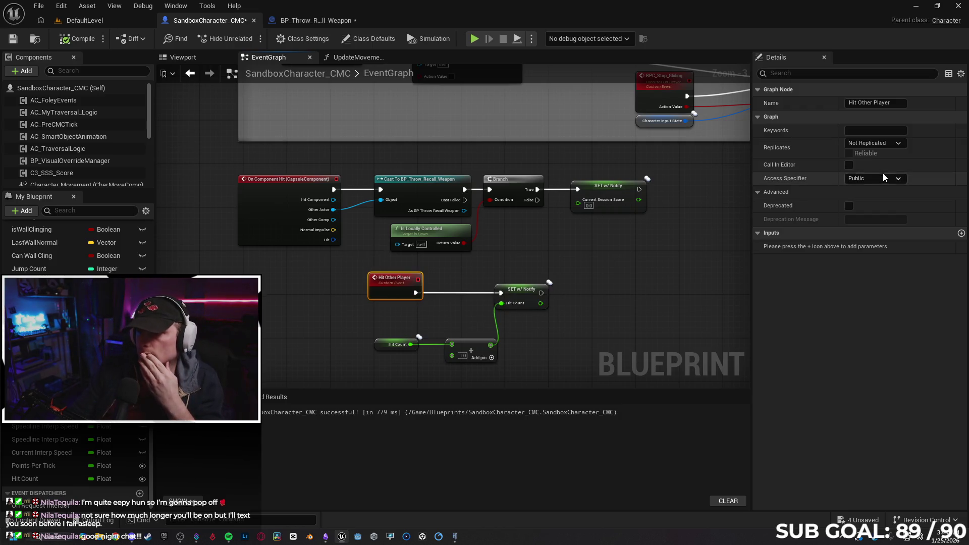
pyautogui.click(879, 144)
pyautogui.click(852, 162)
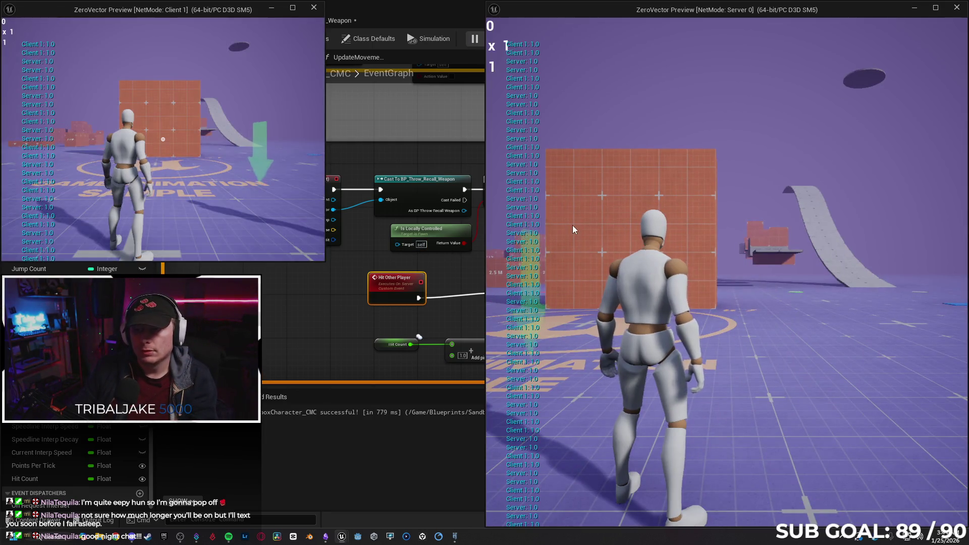
# Step: Throw the weapon at the other player four times as the client, raising hits to 5, then stop
pyautogui.click(194, 158)
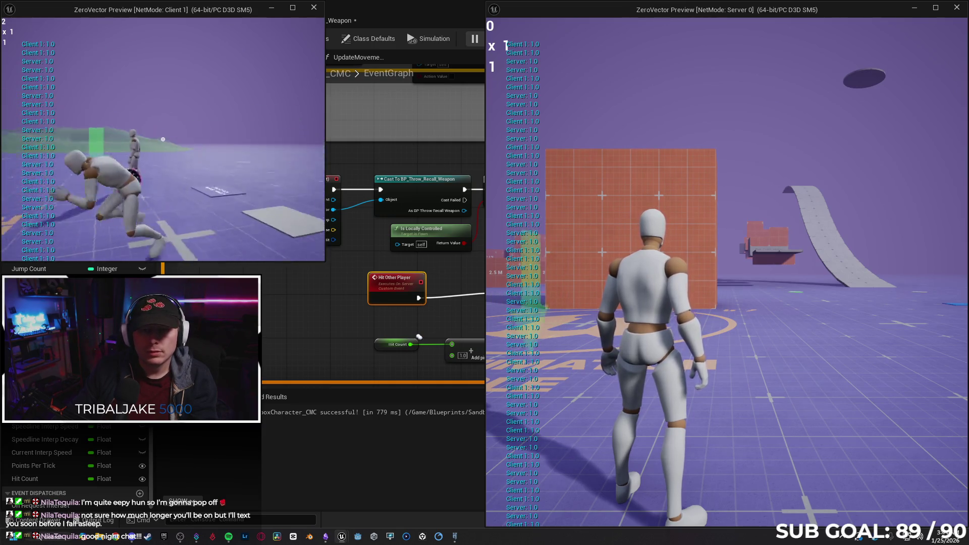
pyautogui.click(163, 139)
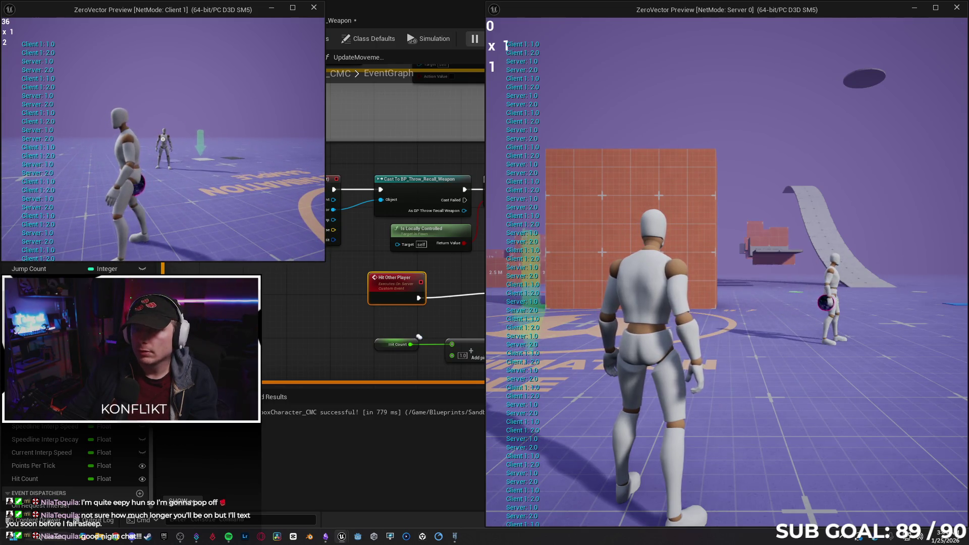
pyautogui.click(162, 139)
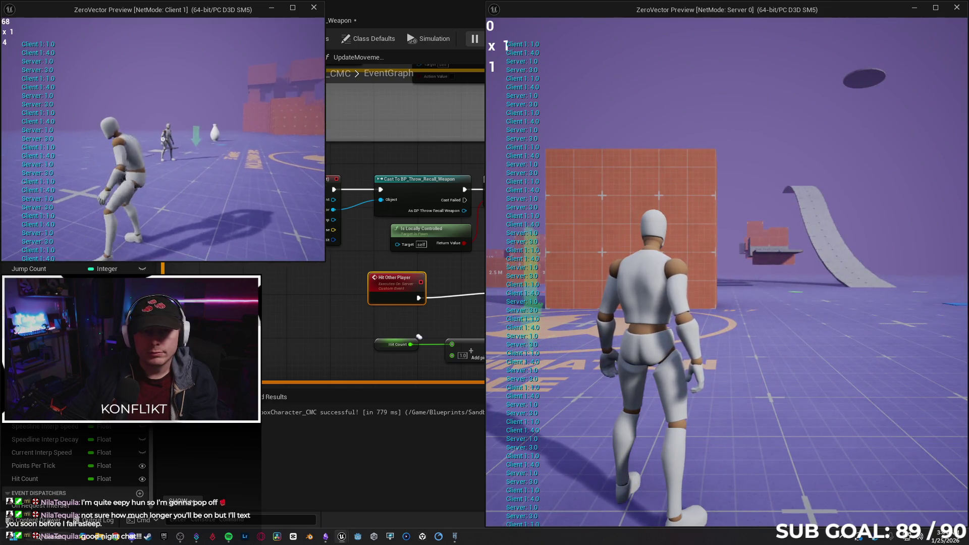
pyautogui.click(163, 140)
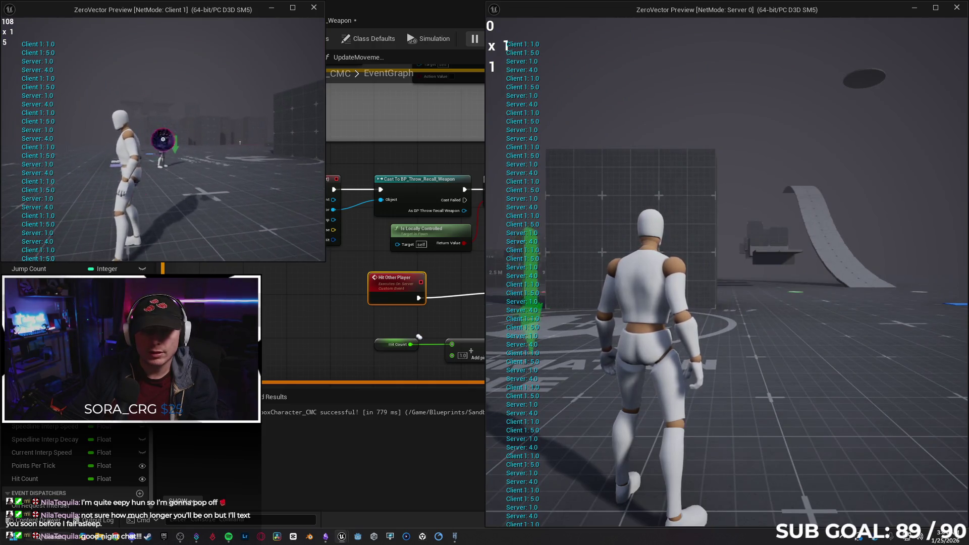
pyautogui.click(163, 139)
pyautogui.press('Escape')
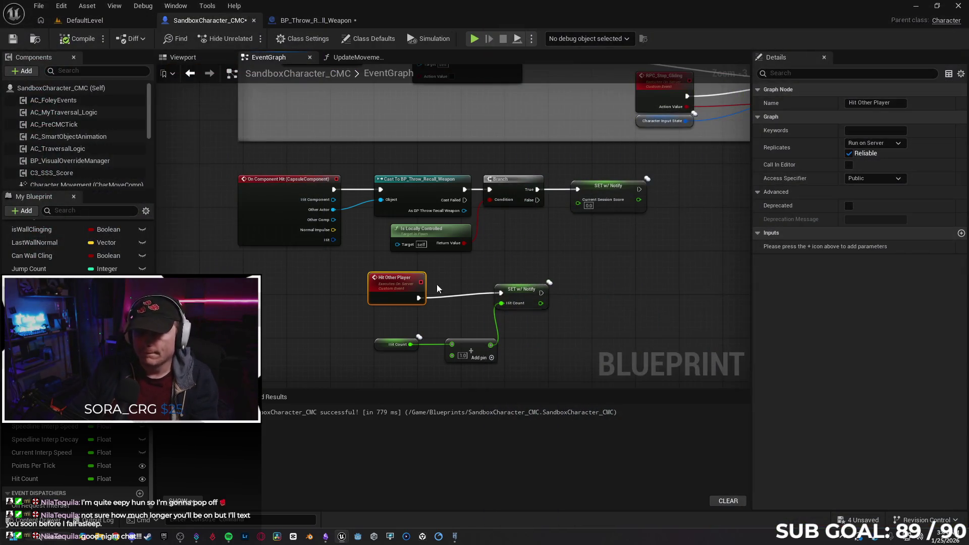
# Step: Set Hit Other Player to Multicast replication and test it with a client throw in PIE
pyautogui.click(886, 145)
pyautogui.click(868, 180)
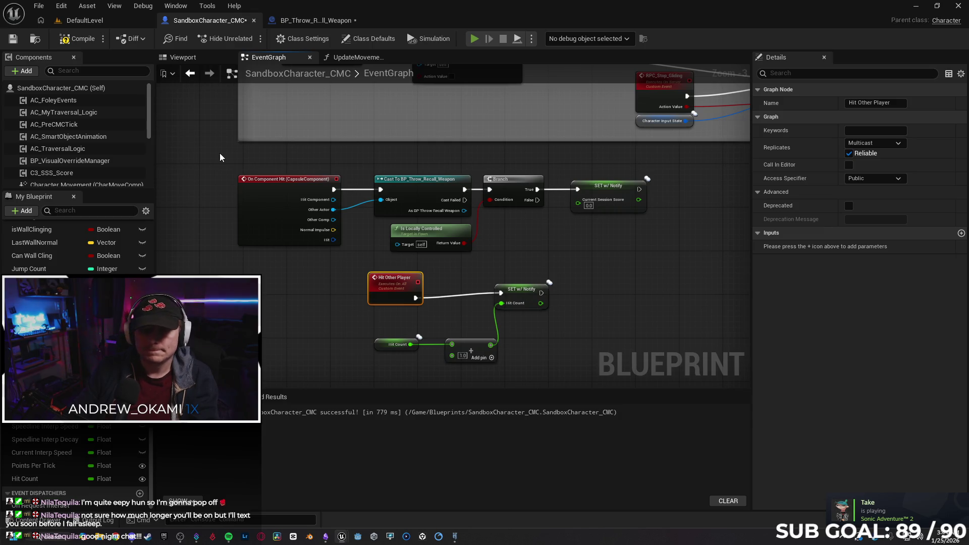
pyautogui.hotkey('alt', 'p')
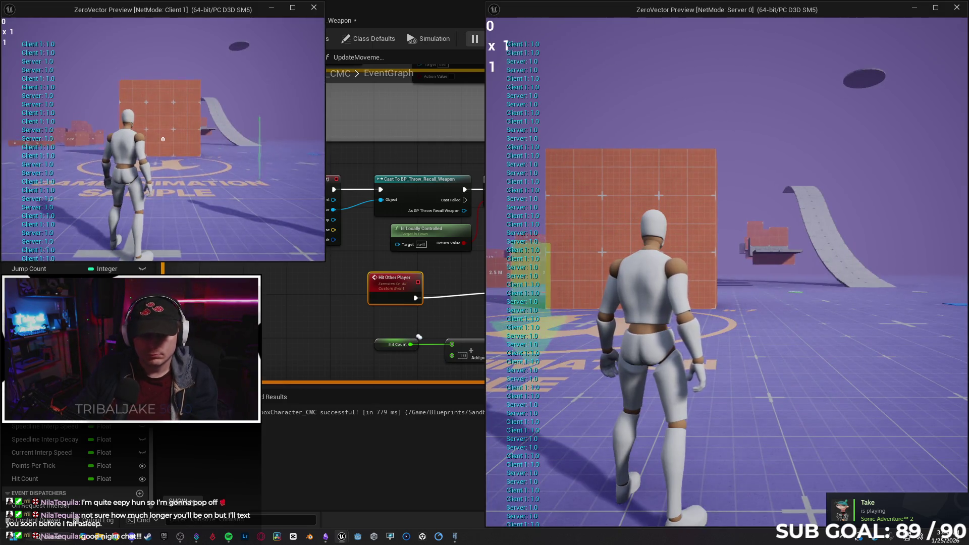
pyautogui.click(163, 139)
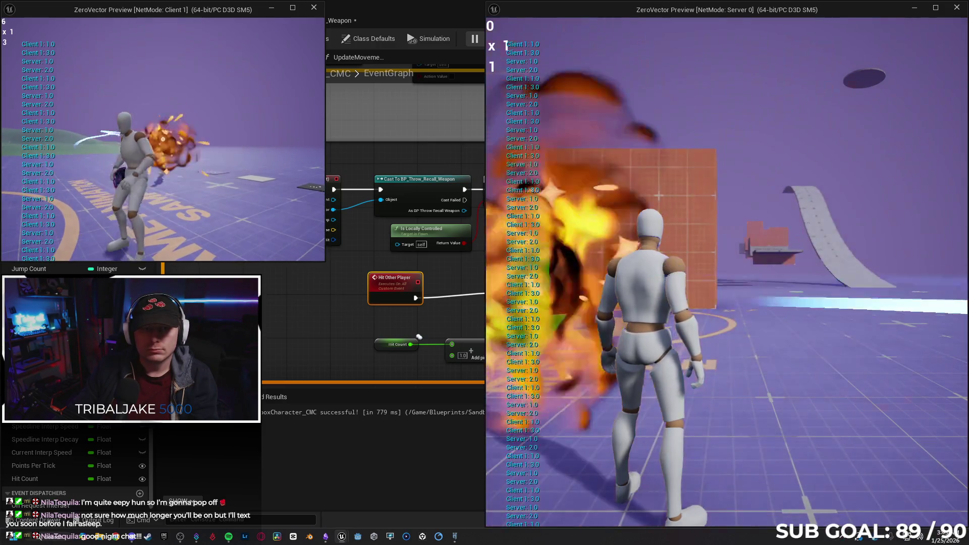
pyautogui.press('w')
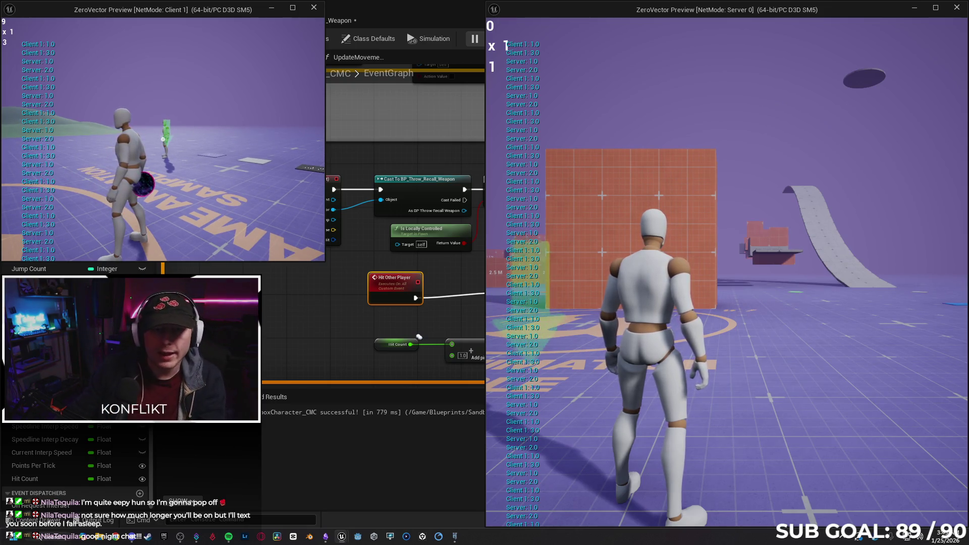
pyautogui.press('Escape')
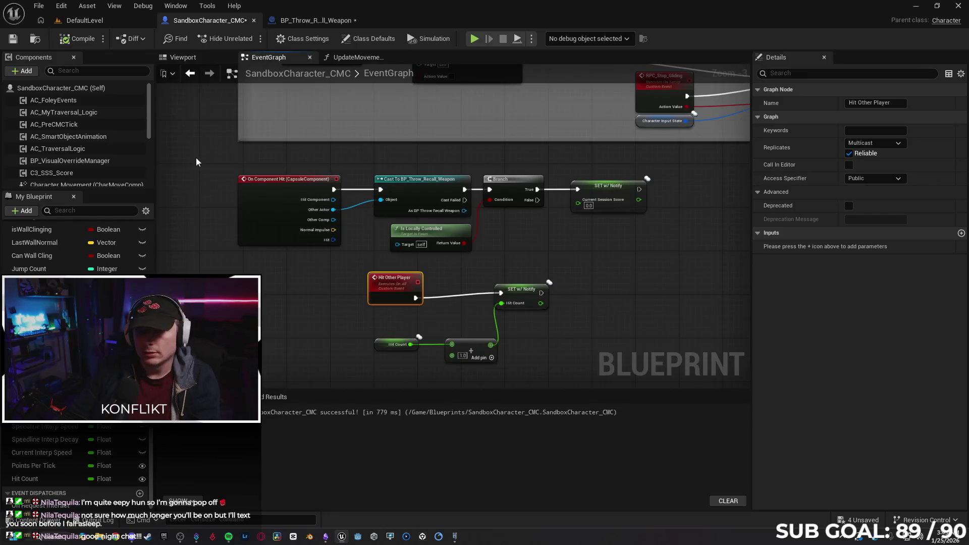
pyautogui.scroll(-4, 224, 141)
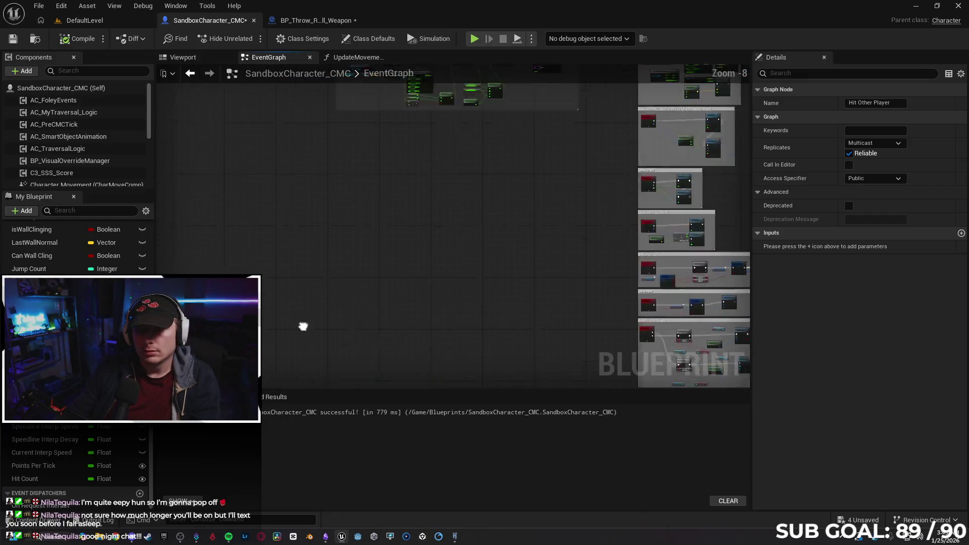
pyautogui.scroll(6, 343, 207)
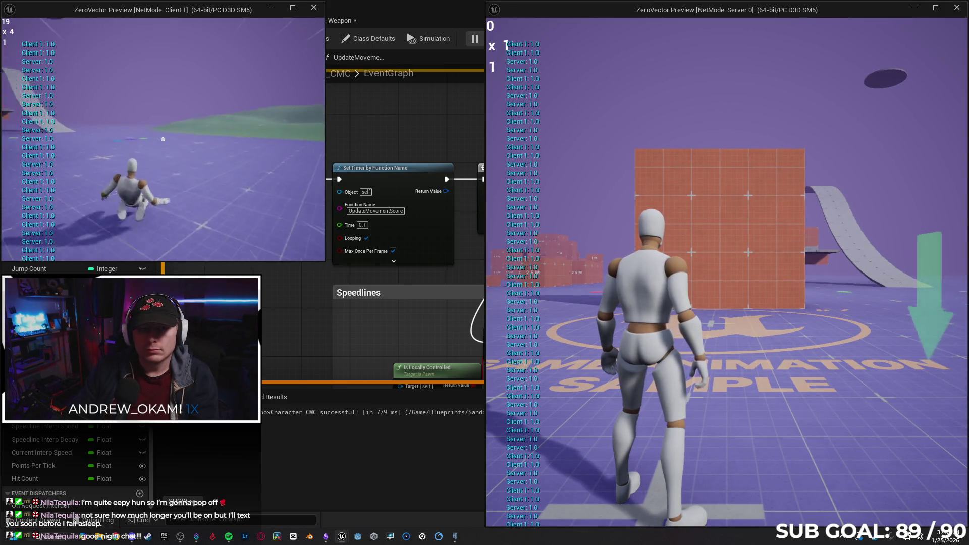
pyautogui.press('space')
pyautogui.press('w')
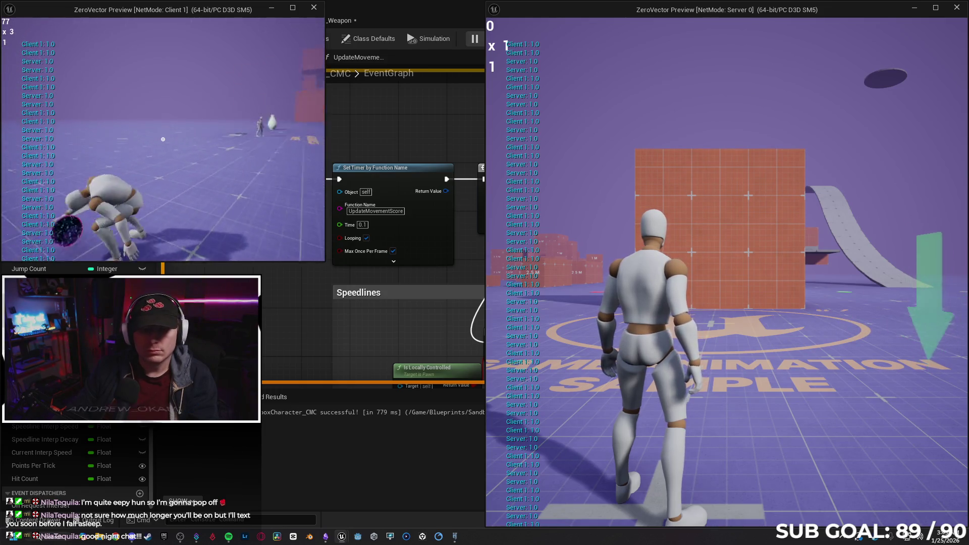
pyautogui.press('shift')
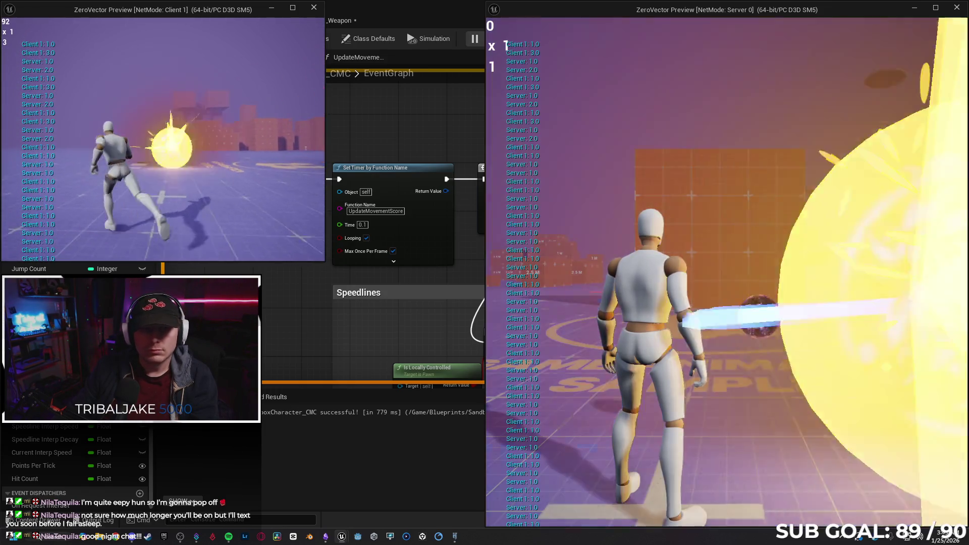
pyautogui.press('w')
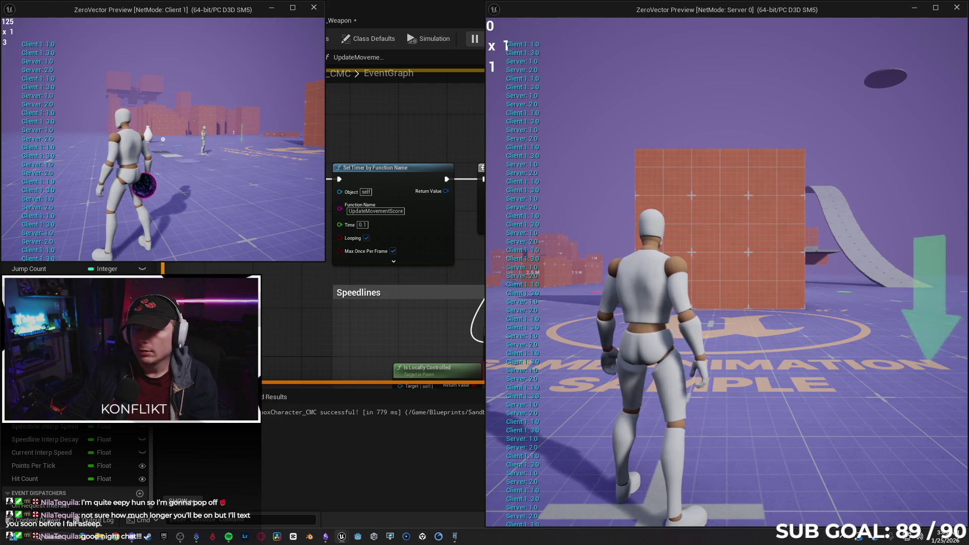
pyautogui.press('shift')
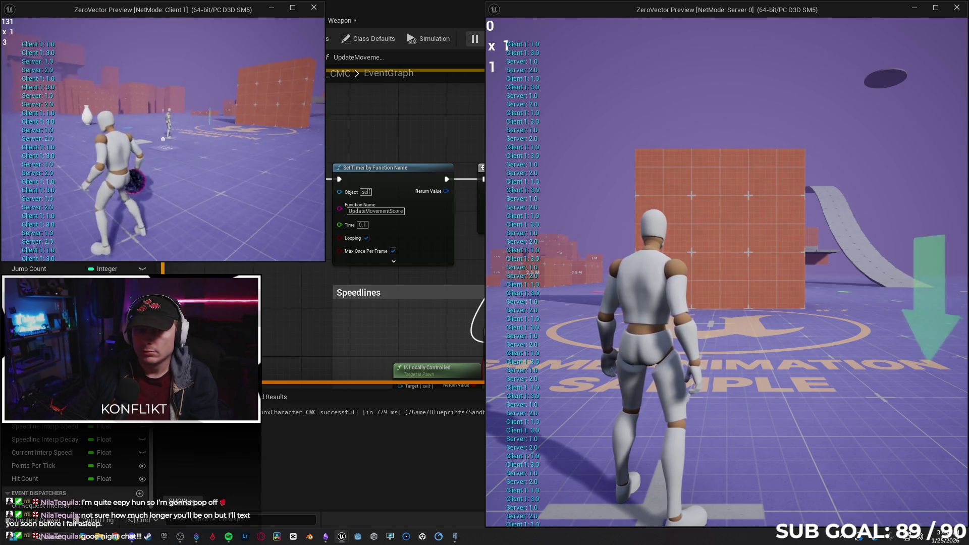
pyautogui.press('w')
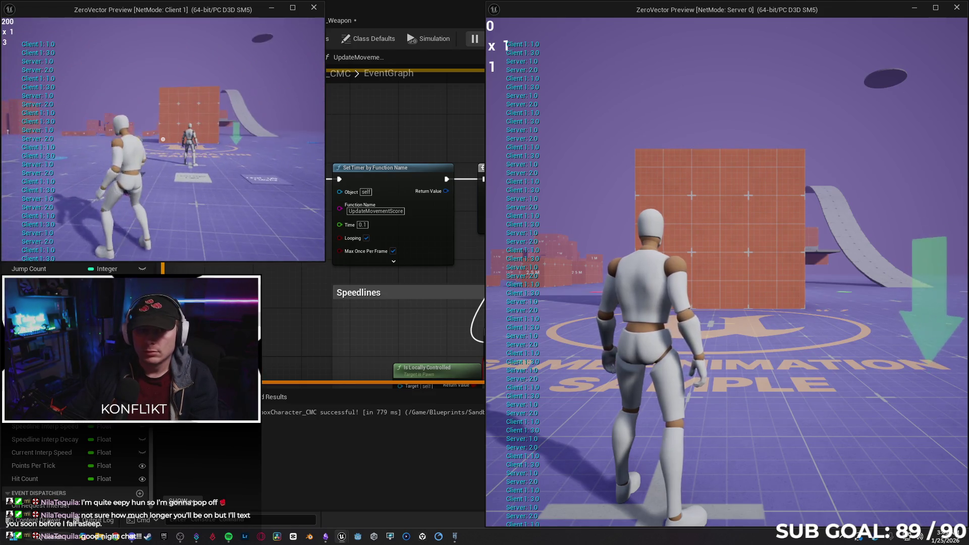
pyautogui.press('s')
pyautogui.press('s')
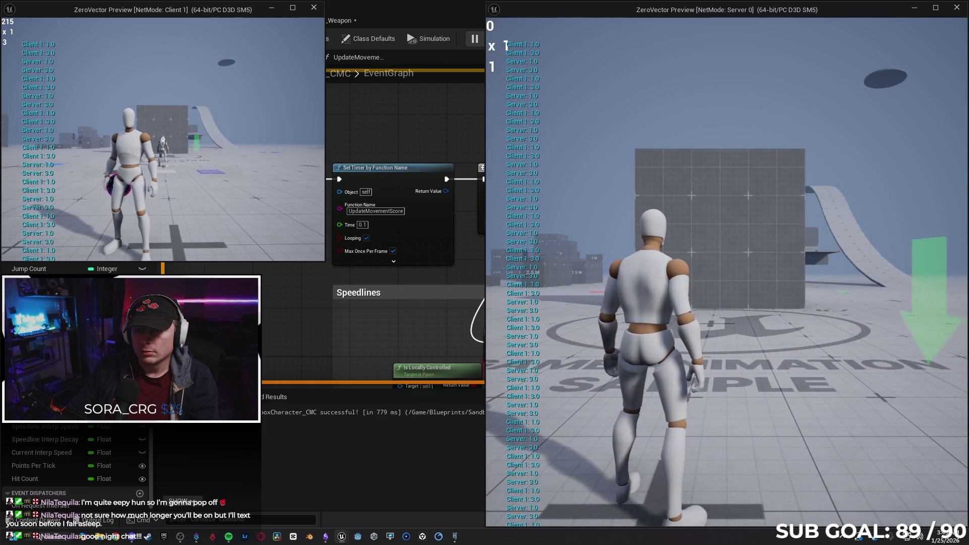
pyautogui.press('space')
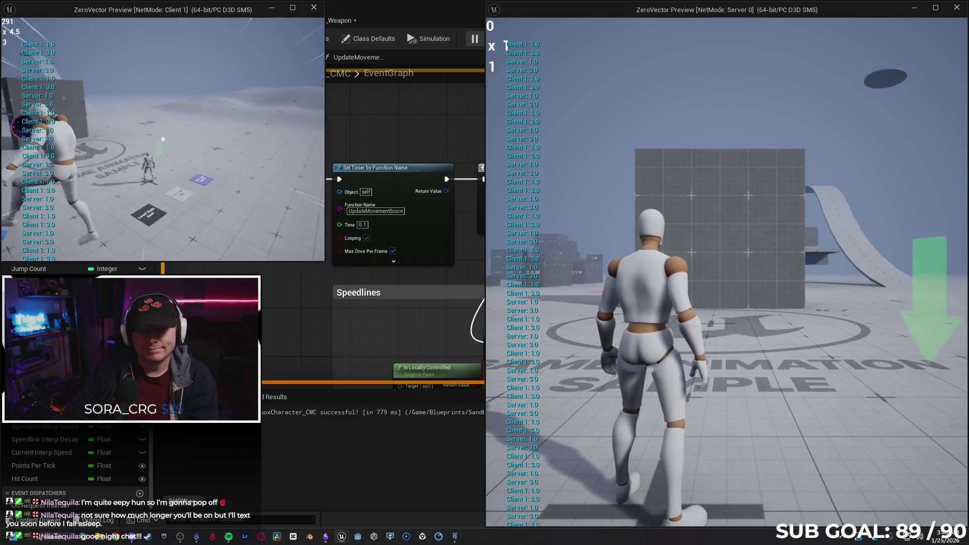
pyautogui.press('Escape')
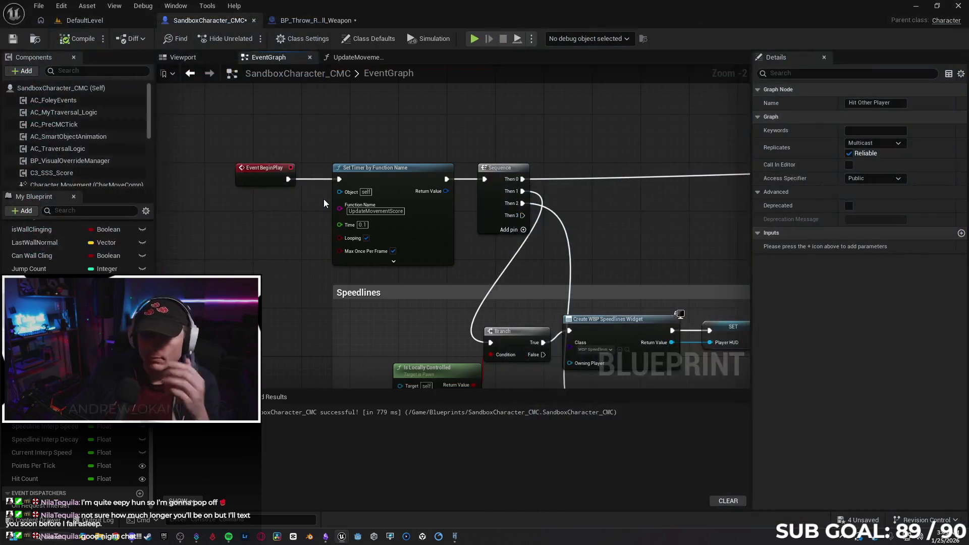
# Step: Turn off Max Once Per Frame on the score timer node
pyautogui.click(392, 250)
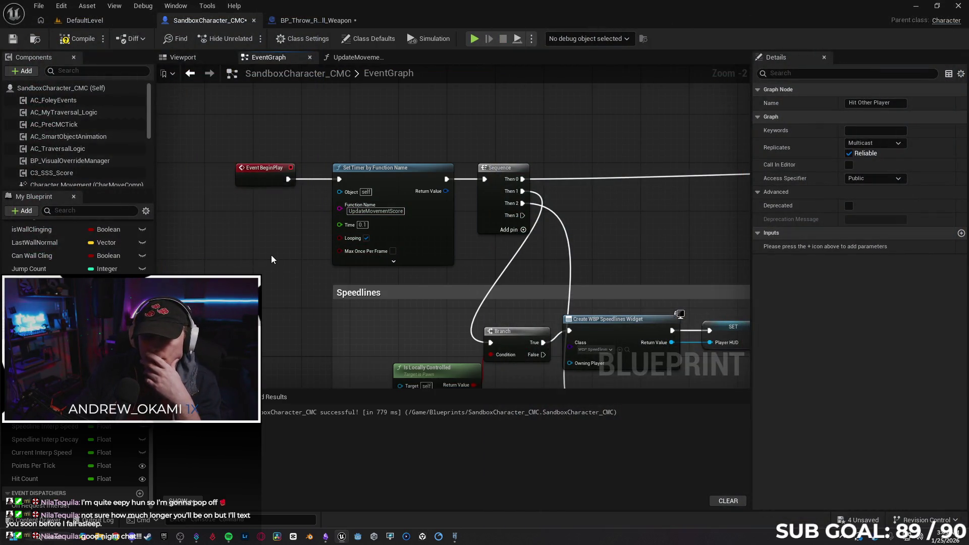
pyautogui.click(268, 255)
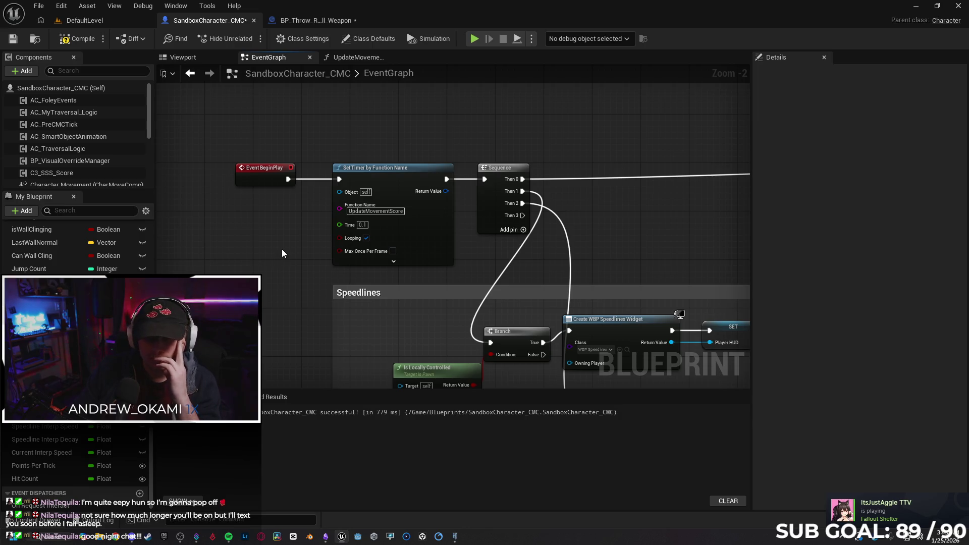
pyautogui.scroll(-3, 282, 249)
pyautogui.scroll(2, 264, 269)
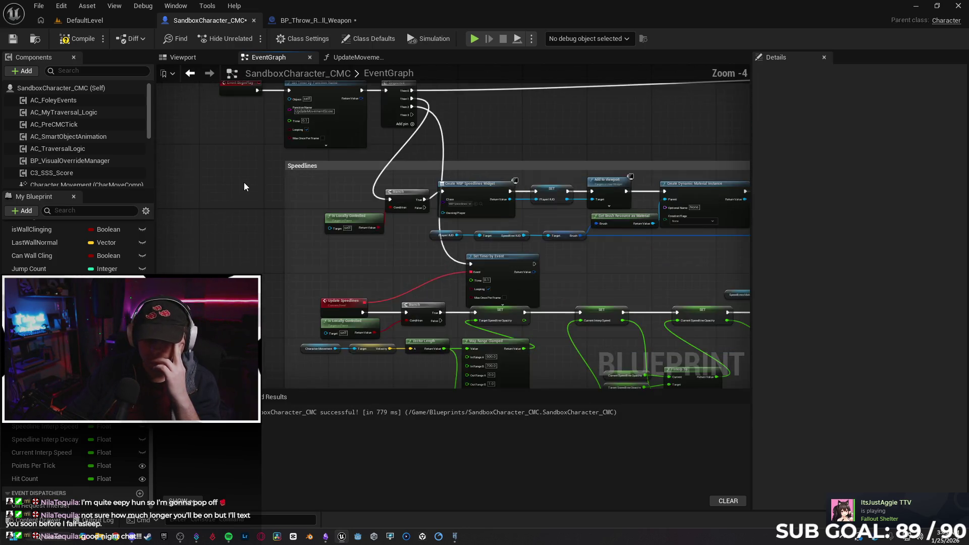
pyautogui.scroll(-4, 248, 219)
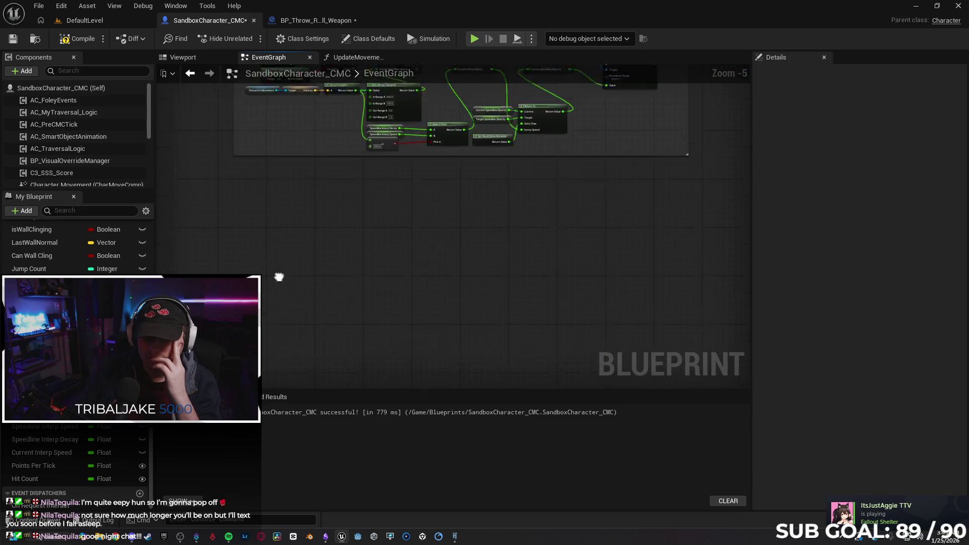
pyautogui.scroll(6, 294, 266)
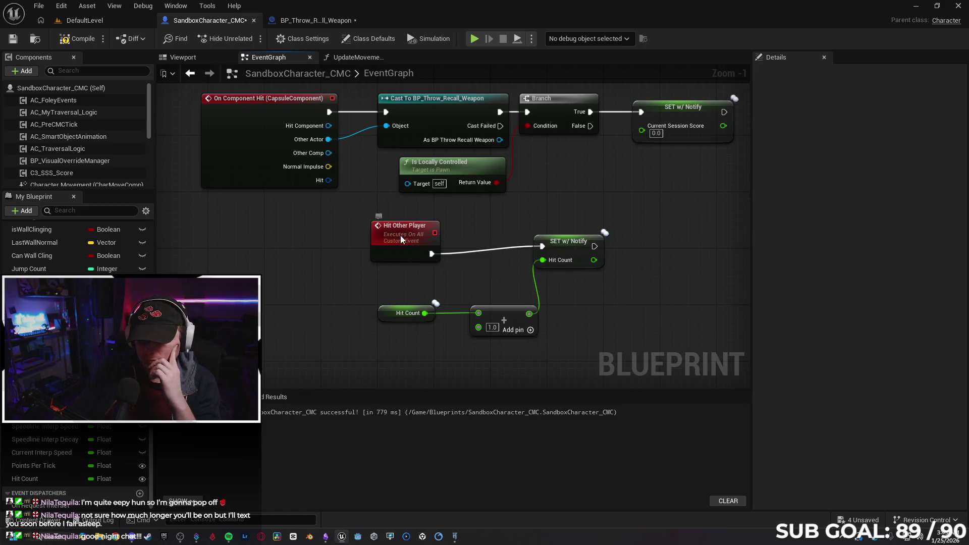
# Step: Set the Hit Other Player event's replication to Not Replicated
pyautogui.click(401, 235)
pyautogui.moveTo(681, 282); pyautogui.dragTo(568, 292)
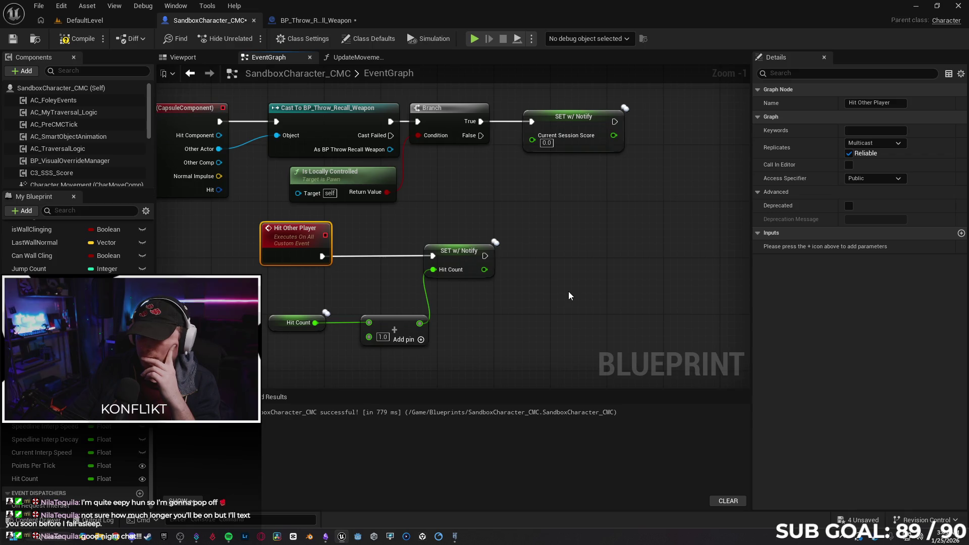
pyautogui.click(875, 144)
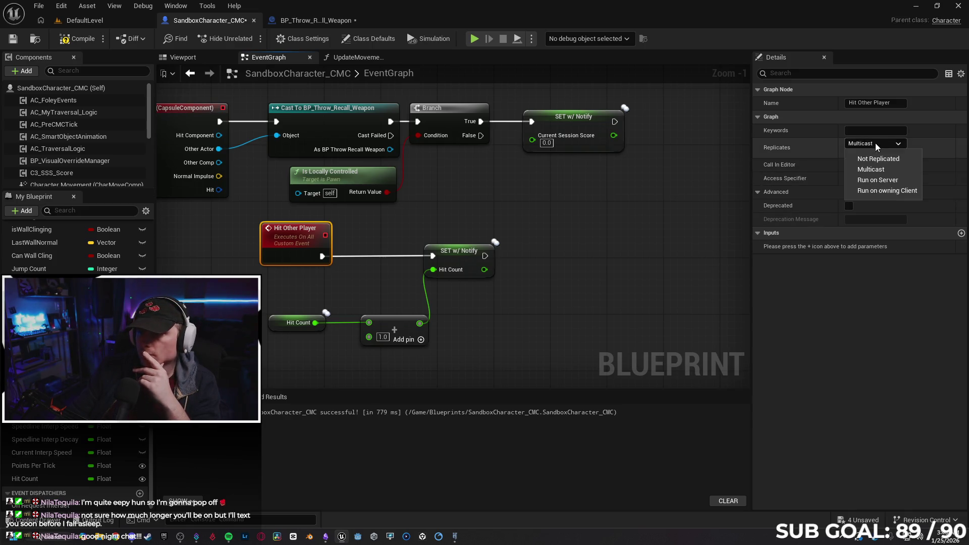
pyautogui.click(550, 235)
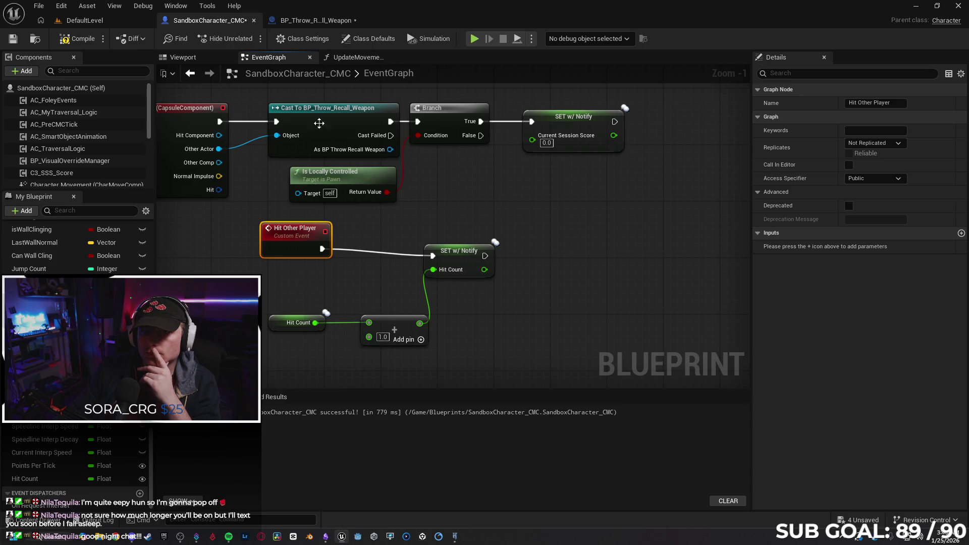
# Step: Show BP_Throw_Recall_Weapon's Trace Hit Player graph and select the REF Player node
pyautogui.click(313, 21)
pyautogui.moveTo(228, 152)
pyautogui.mouseDown()
pyautogui.moveTo(554, 244)
pyautogui.moveTo(588, 241)
pyautogui.mouseUp()
pyautogui.click(305, 217)
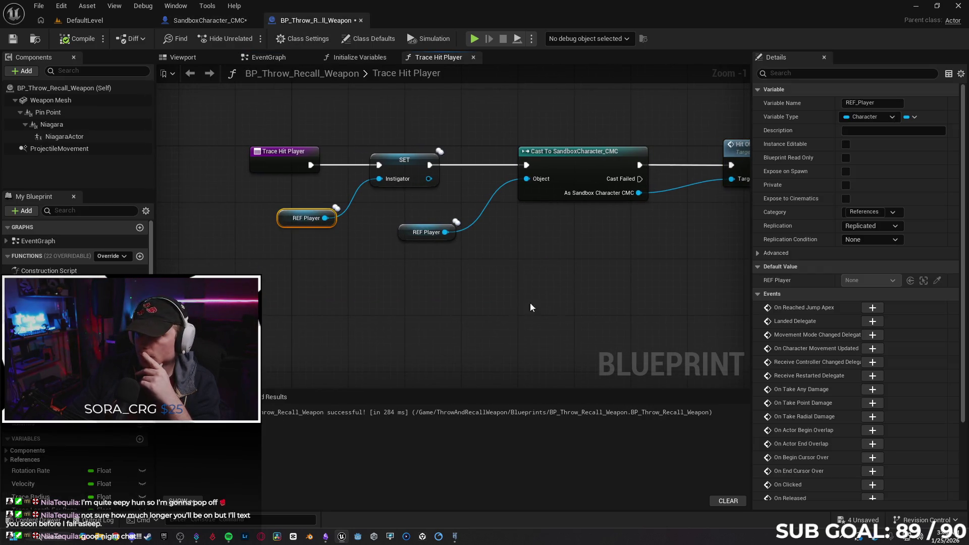
# Step: Set REF_Player's Replication to RepNotify and start a client/server play test
pyautogui.click(880, 228)
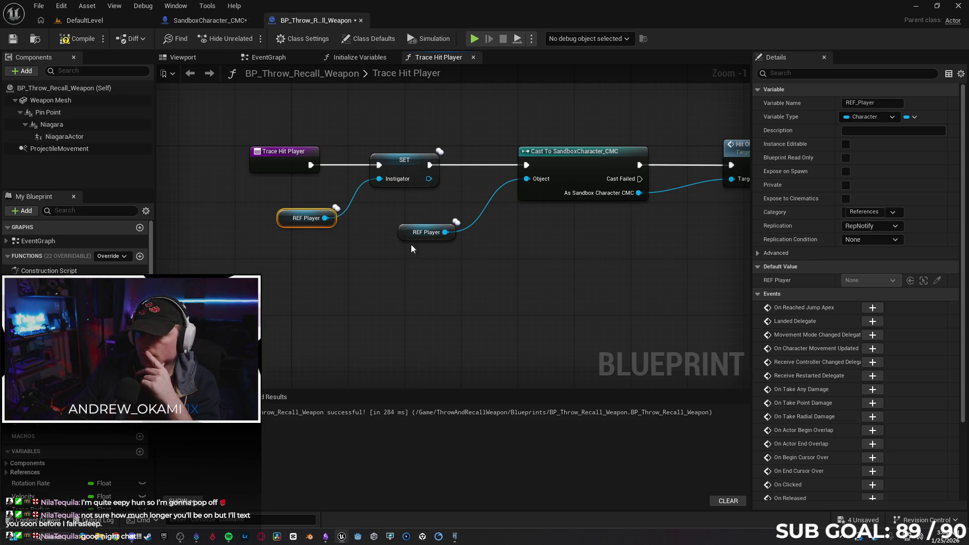
pyautogui.click(487, 284)
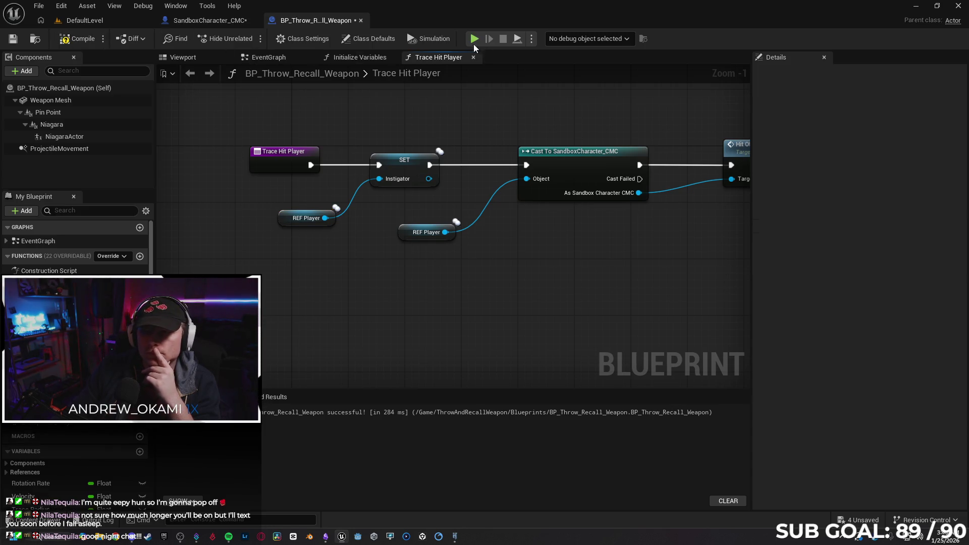
pyautogui.hotkey('alt', 'p')
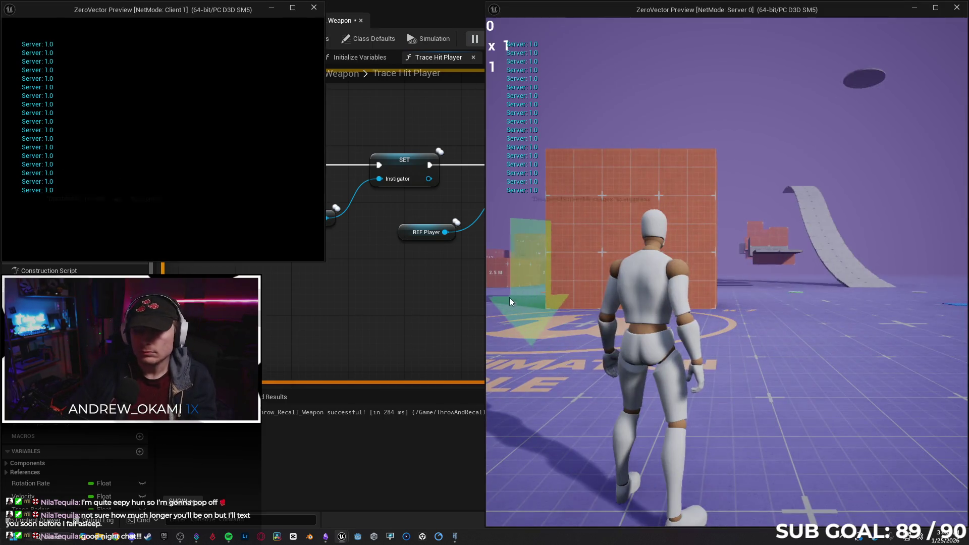
# Step: As the client, walk toward the server player and throw the weapon repeatedly, reaching 6 hits
pyautogui.click(185, 150)
pyautogui.press('w')
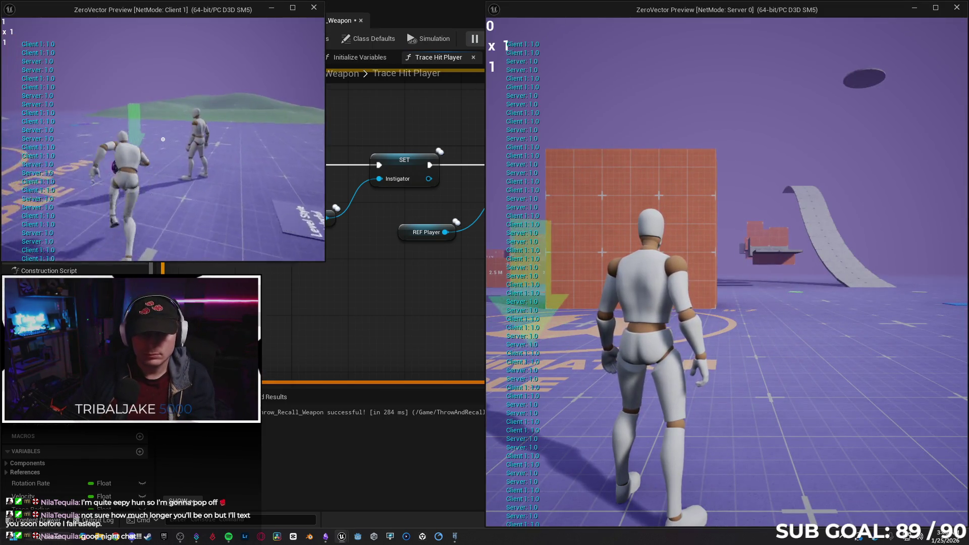
pyautogui.click(162, 139)
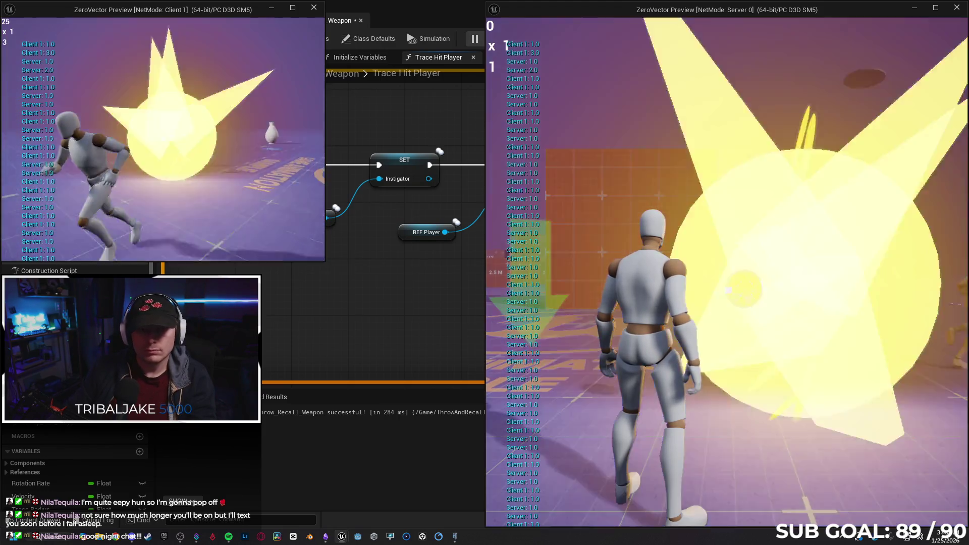
pyautogui.press('w')
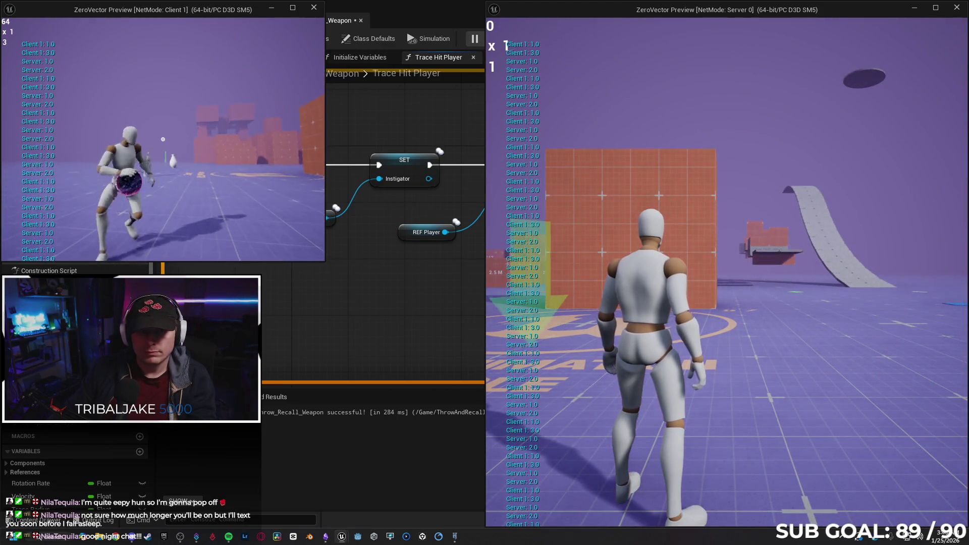
pyautogui.click(163, 139)
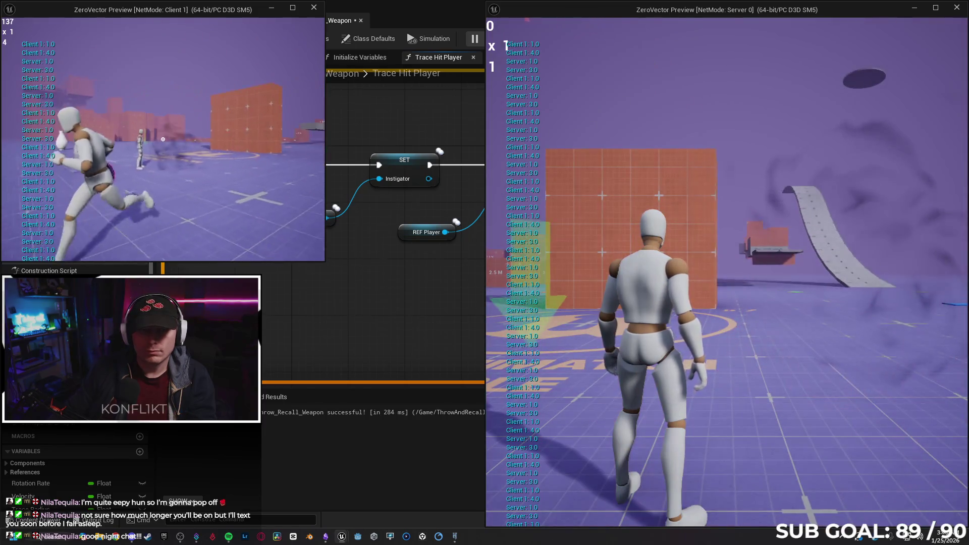
pyautogui.click(163, 139)
pyautogui.press('w')
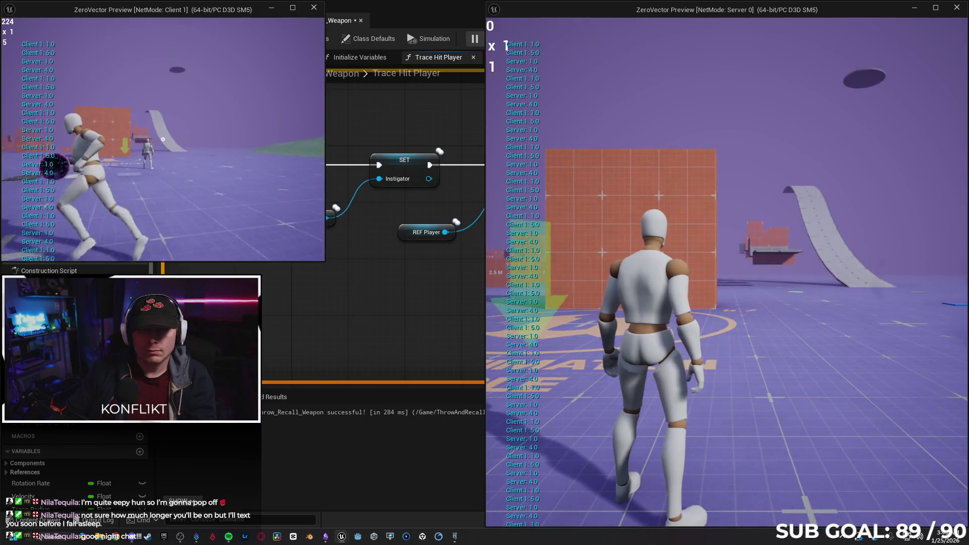
pyautogui.press('w')
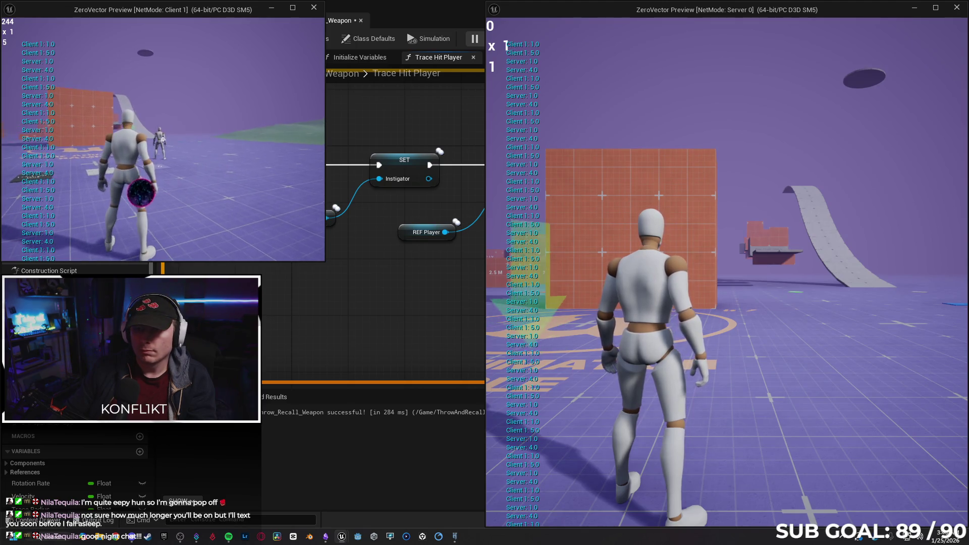
pyautogui.press('w')
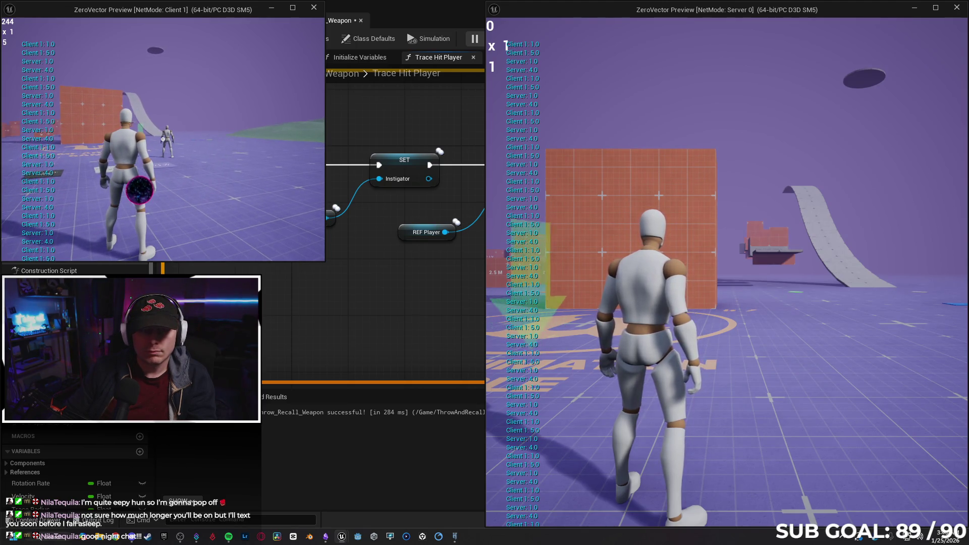
pyautogui.click(163, 139)
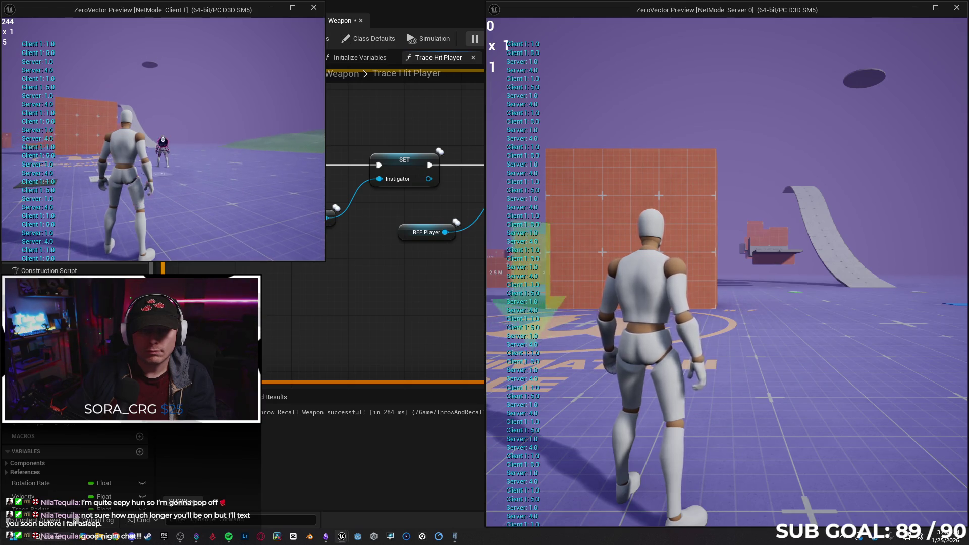
pyautogui.click(163, 139)
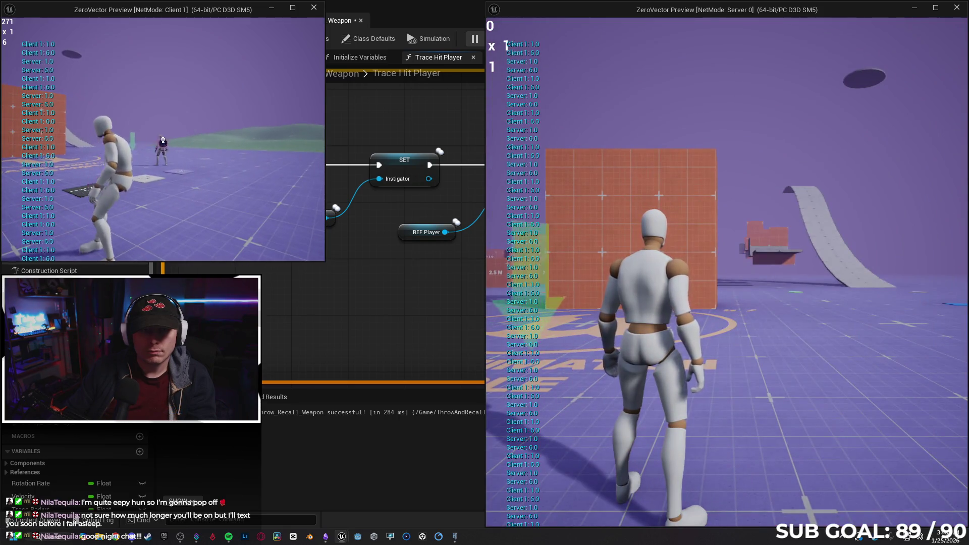
# Step: End the play session and return to the Blueprint editor
pyautogui.hotkey('shift', 'F1')
pyautogui.click(328, 167)
pyautogui.press('Escape')
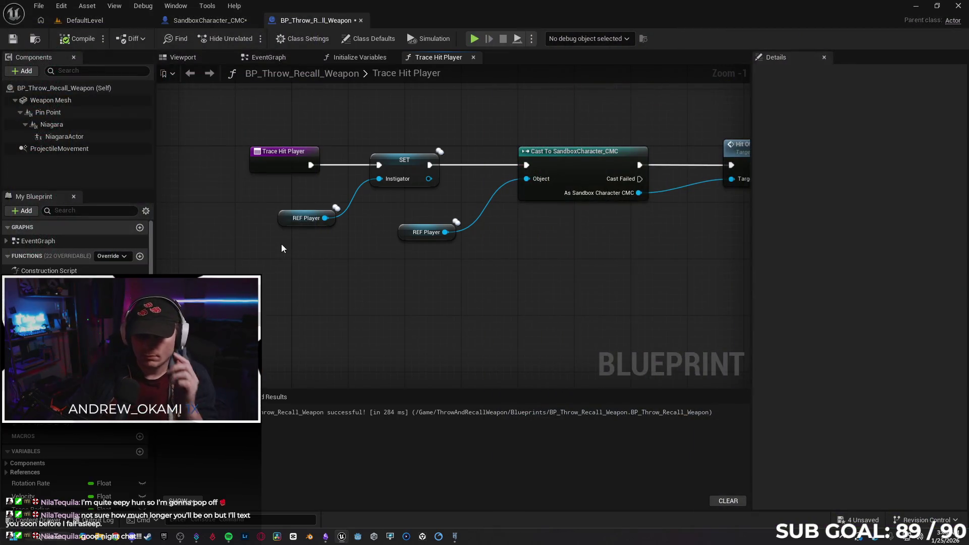
# Step: Re-pick REF_Player's Replication option and nudge the lower REF Player node slightly up
pyautogui.click(286, 220)
pyautogui.click(856, 227)
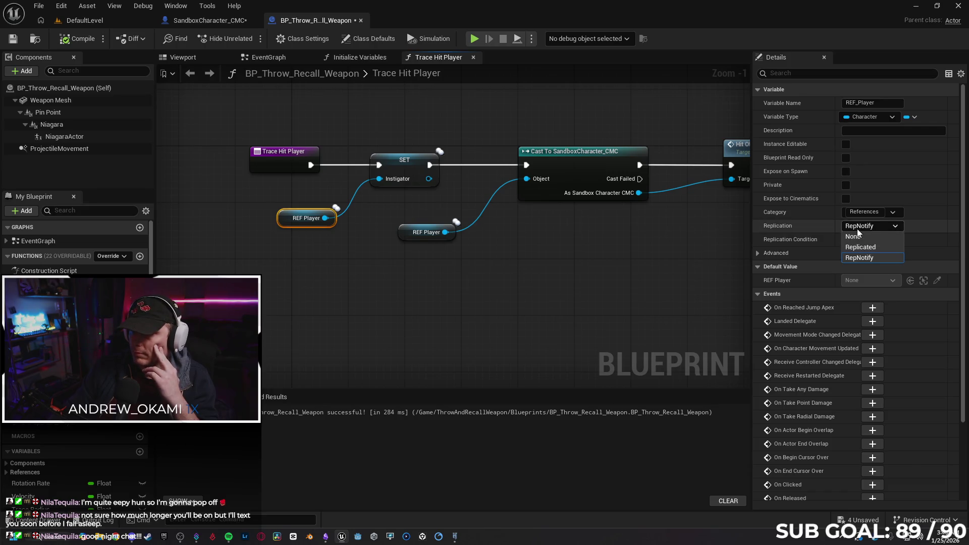
pyautogui.click(867, 245)
pyautogui.click(495, 269)
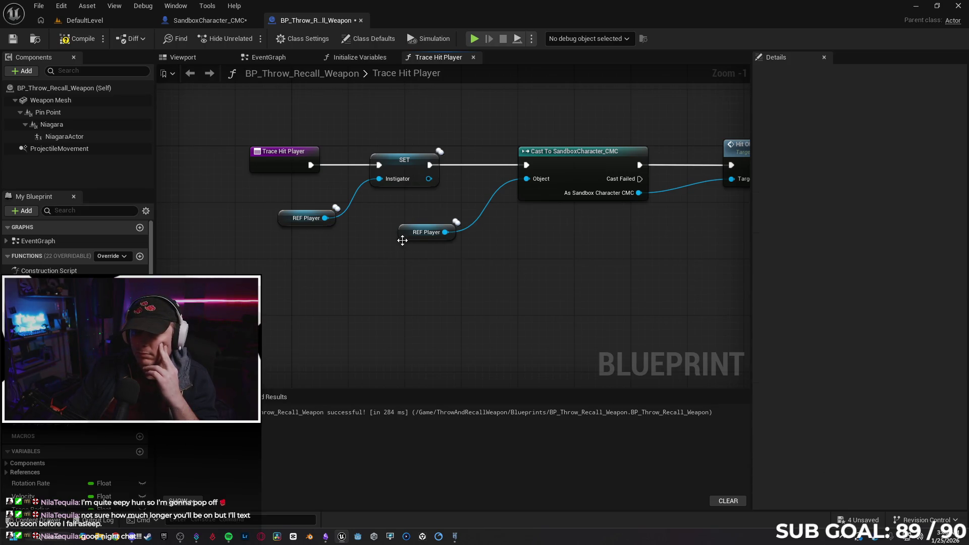
pyautogui.moveTo(403, 237); pyautogui.dragTo(410, 232)
# Step: Inspect the SET Instigator node, leaving its Instigator default at None
pyautogui.click(414, 168)
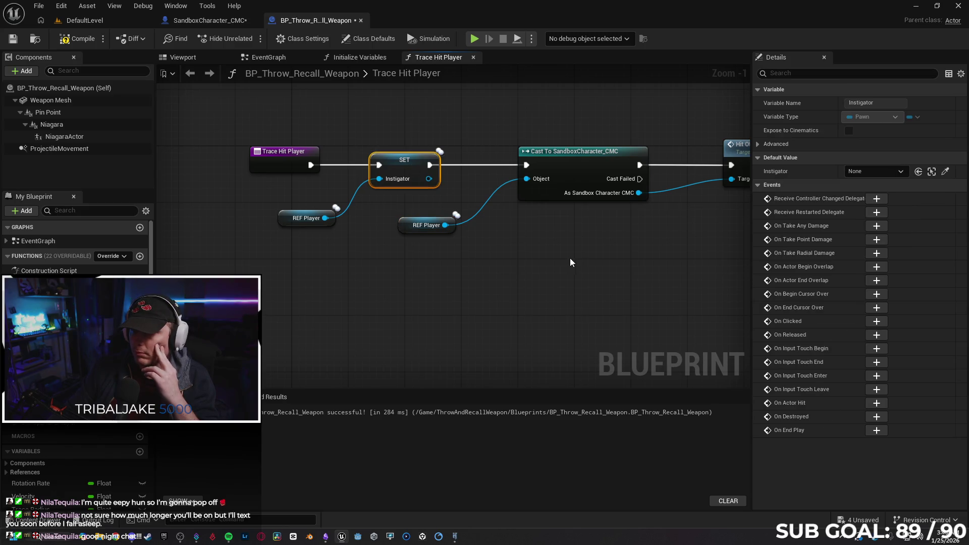
pyautogui.click(880, 171)
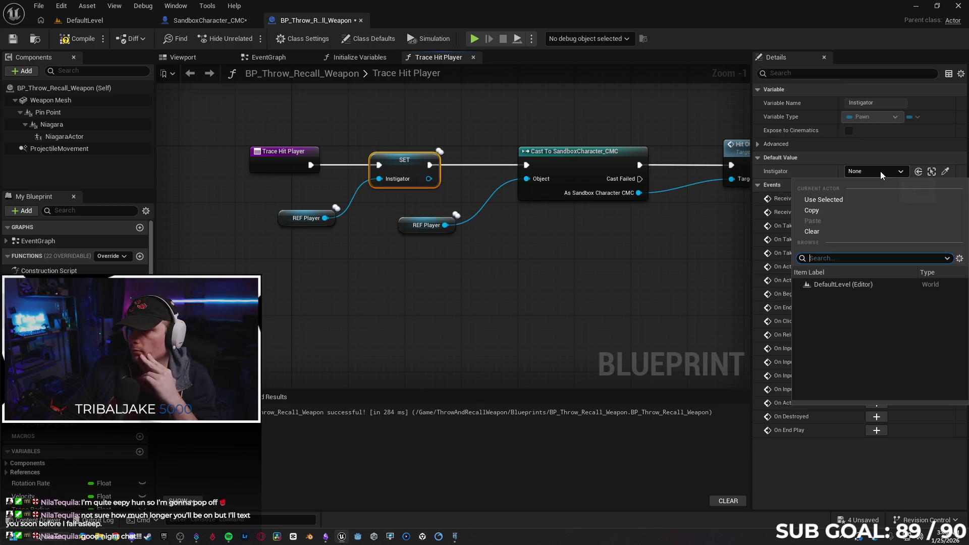
pyautogui.click(880, 171)
pyautogui.click(600, 261)
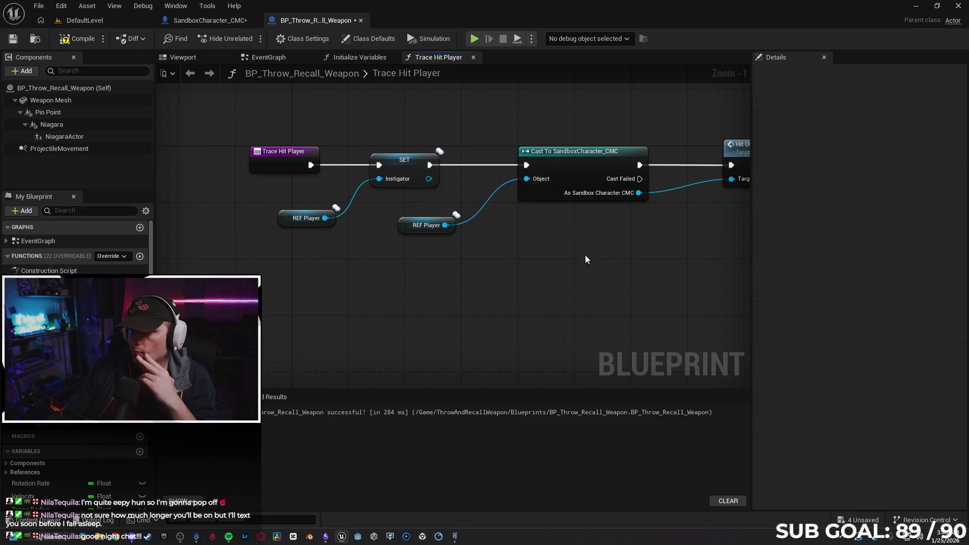
pyautogui.click(401, 169)
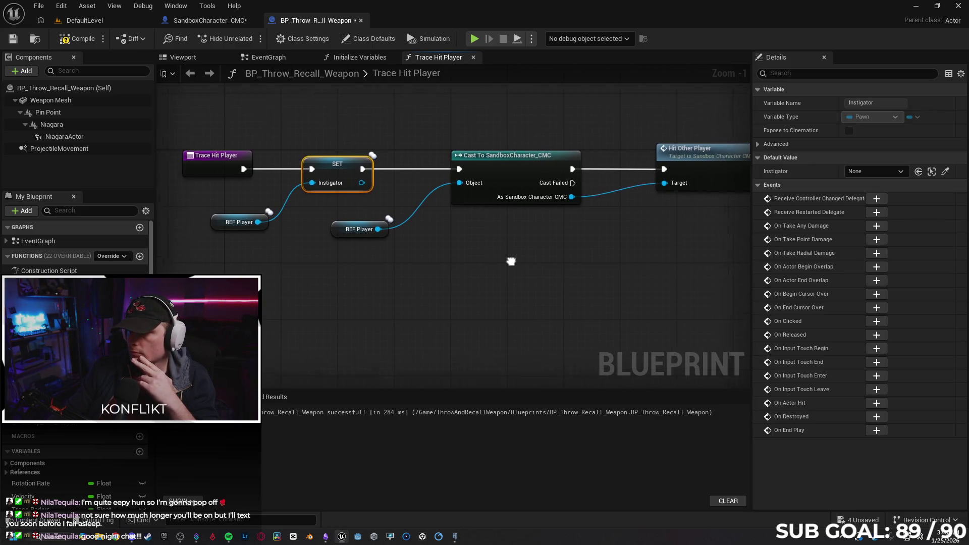
pyautogui.moveTo(535, 264); pyautogui.dragTo(525, 252)
# Step: In SandboxCharacter_CMC, open the UpdateMovementScore function graph and pan to its entry node
pyautogui.click(228, 24)
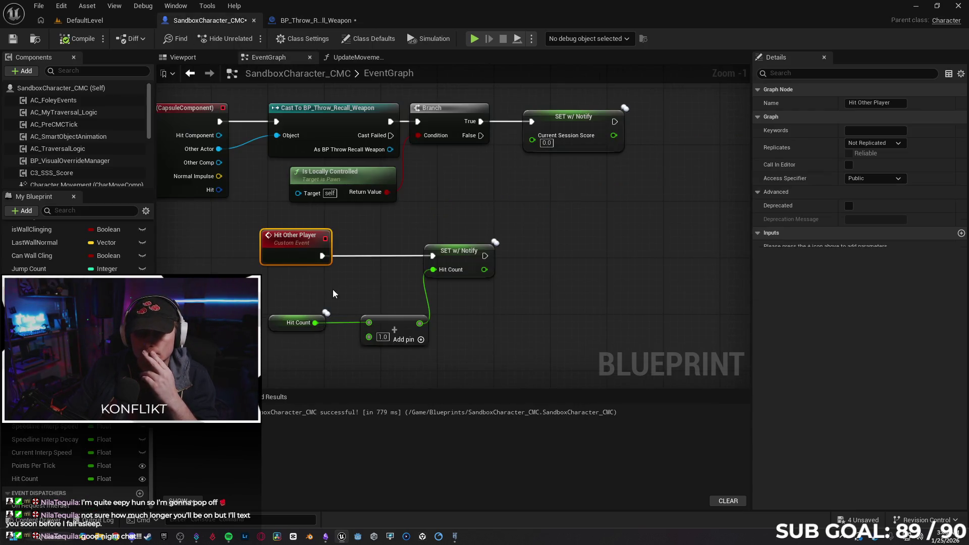
pyautogui.click(332, 281)
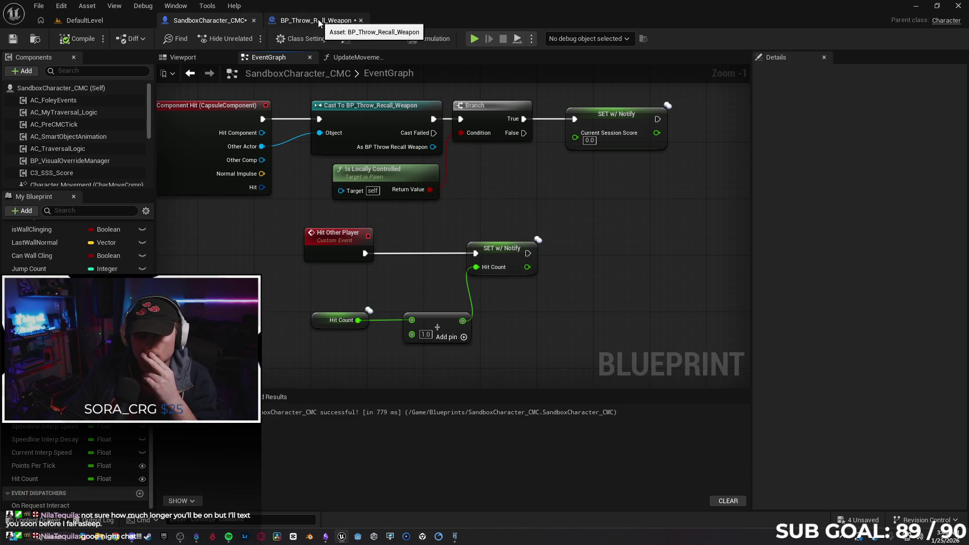
pyautogui.moveTo(498, 198); pyautogui.dragTo(535, 206)
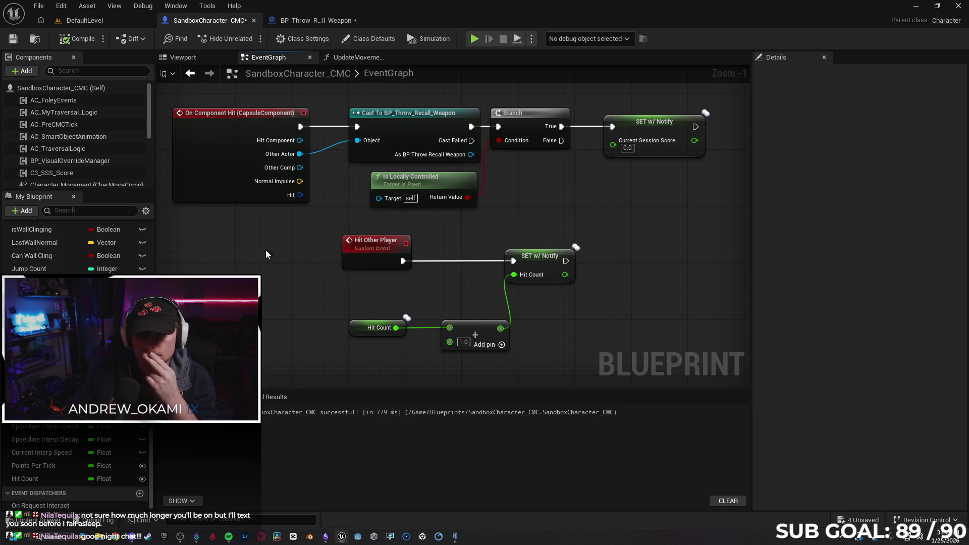
pyautogui.click(354, 57)
pyautogui.scroll(4, 333, 181)
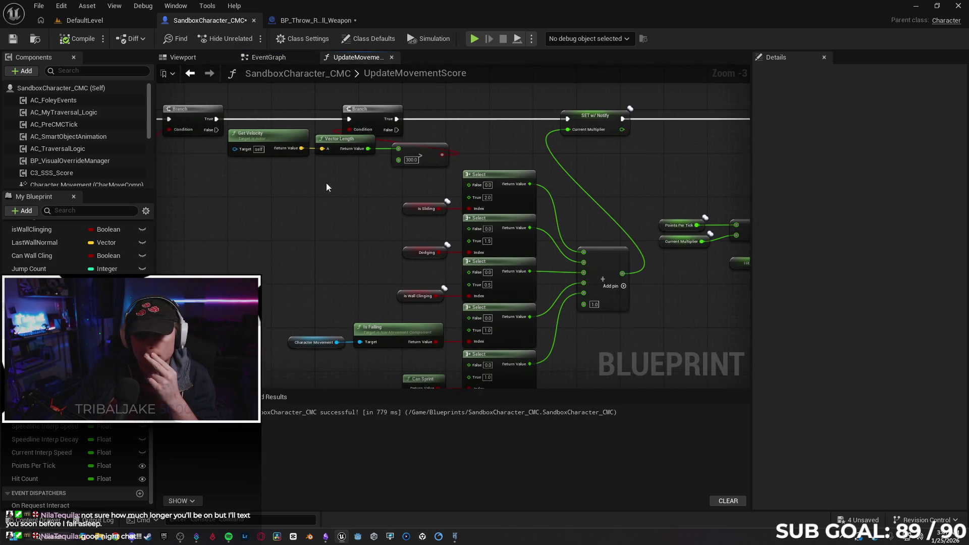
pyautogui.moveTo(301, 191)
pyautogui.mouseDown()
pyautogui.moveTo(486, 195)
pyautogui.moveTo(486, 204)
pyautogui.mouseUp()
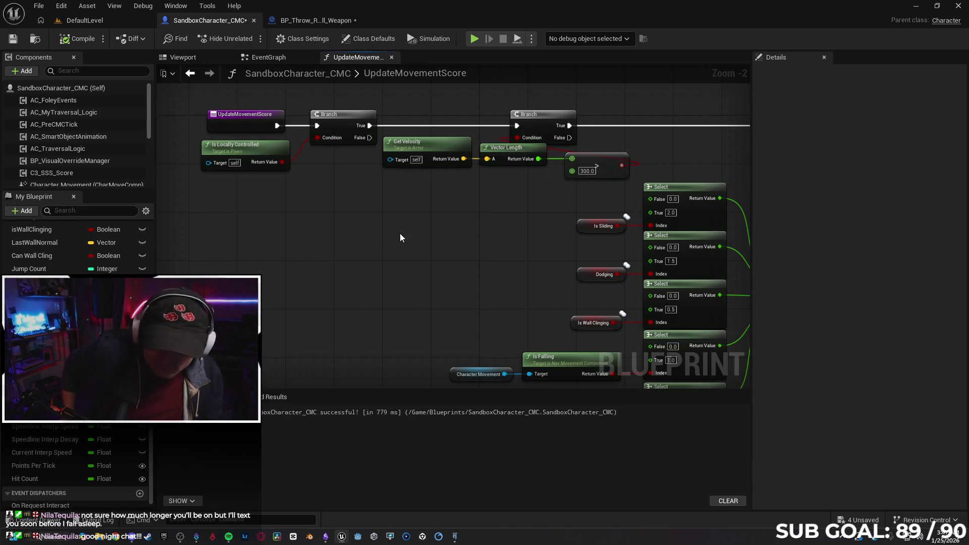
pyautogui.moveTo(389, 229)
pyautogui.mouseDown()
pyautogui.moveTo(372, 245)
pyautogui.moveTo(264, 229)
pyautogui.moveTo(192, 197)
pyautogui.moveTo(310, 242)
pyautogui.moveTo(558, 237)
pyautogui.moveTo(550, 242)
pyautogui.mouseUp()
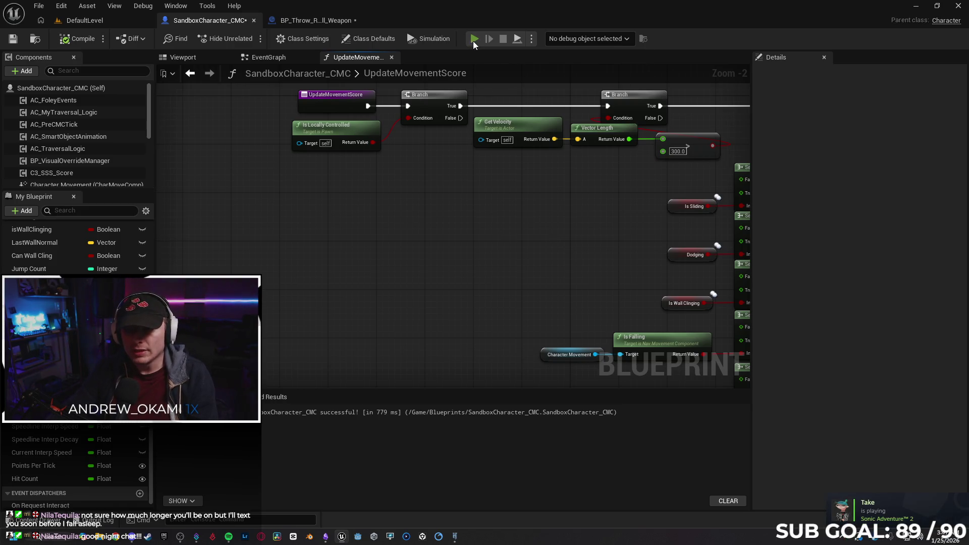
# Step: Start a client/server PIE test and run the client across the floor onto the Level Style Light pad
pyautogui.hotkey('alt', 'p')
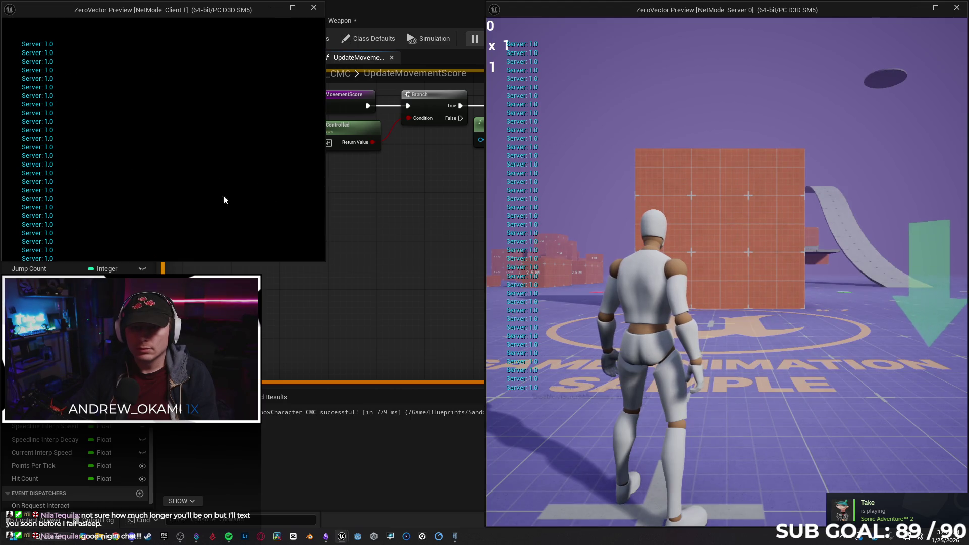
pyautogui.click(176, 190)
pyautogui.press('w')
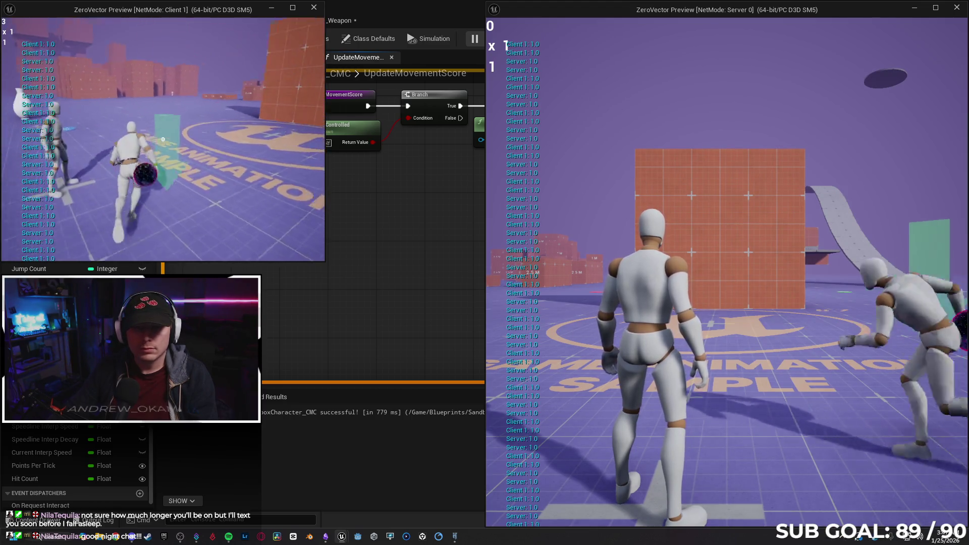
pyautogui.press('w')
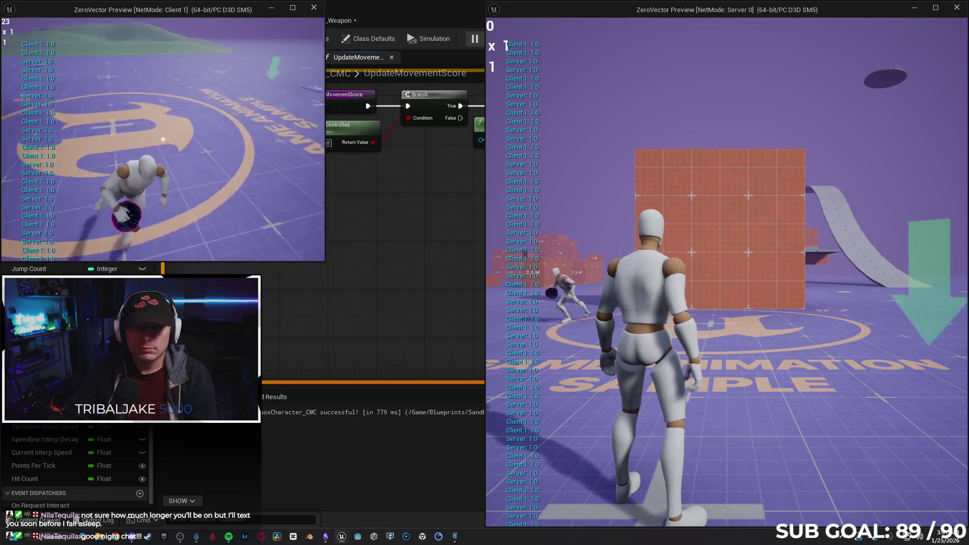
pyautogui.press('w')
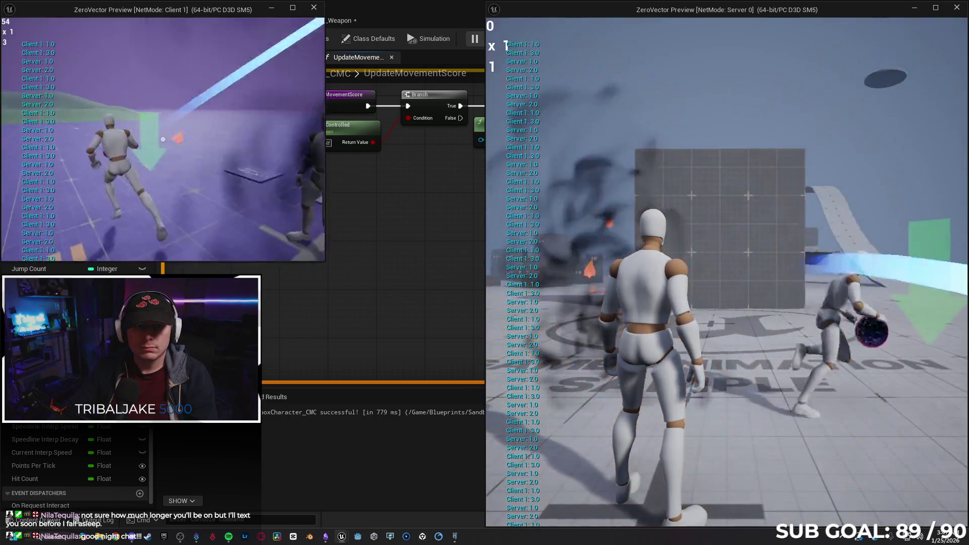
pyautogui.press('w')
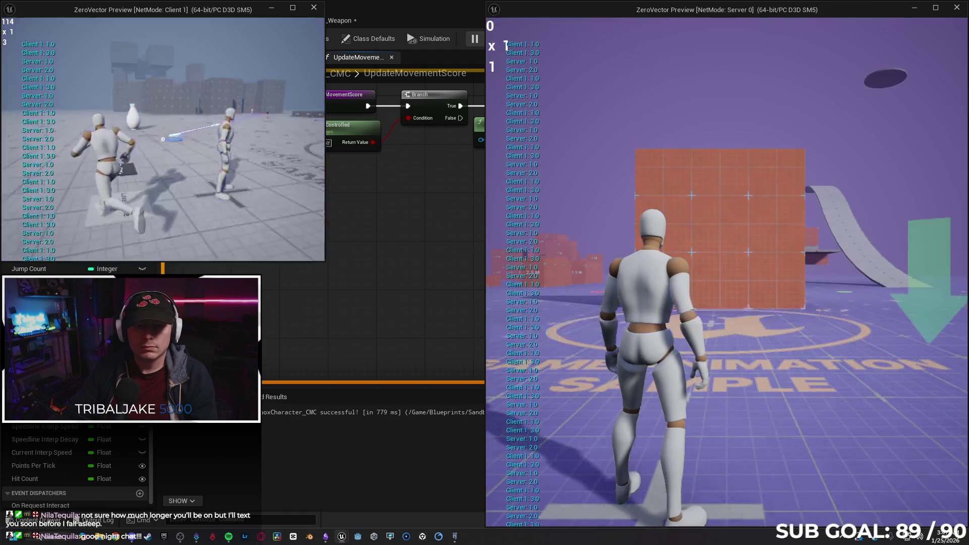
pyautogui.press('w')
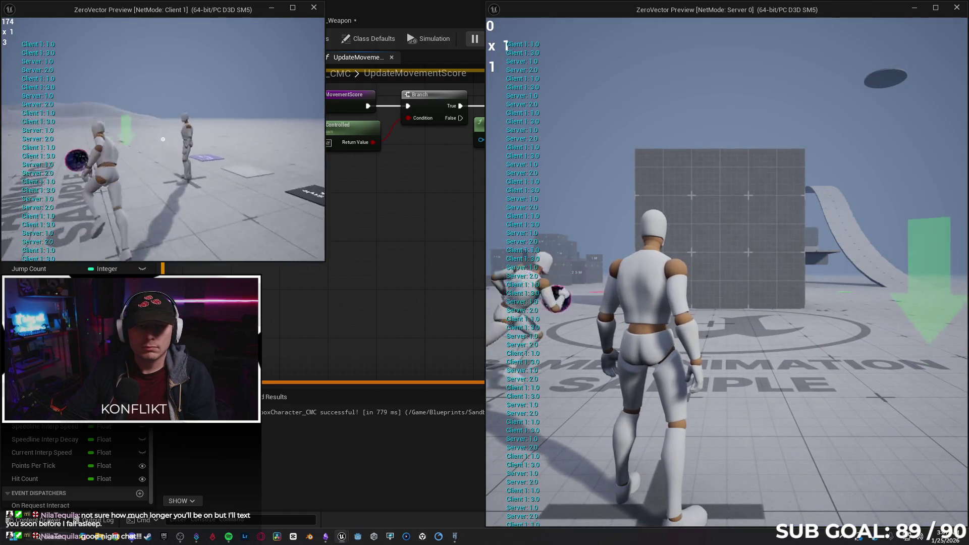
pyautogui.press('w')
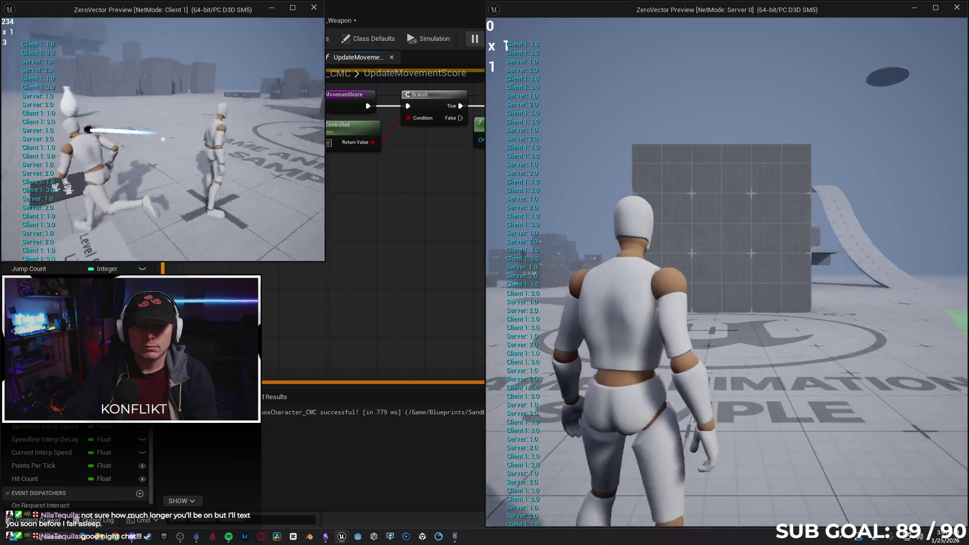
pyautogui.press('w')
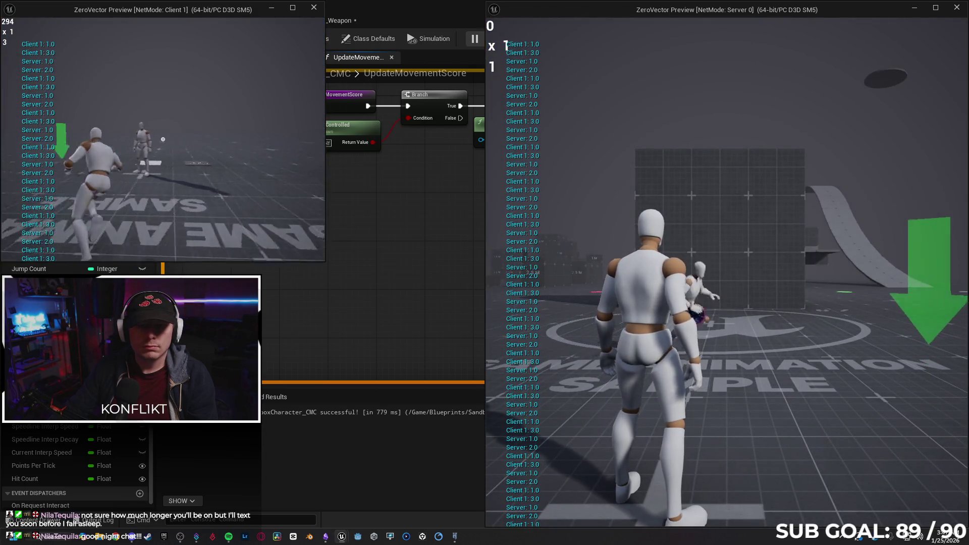
pyautogui.press('w')
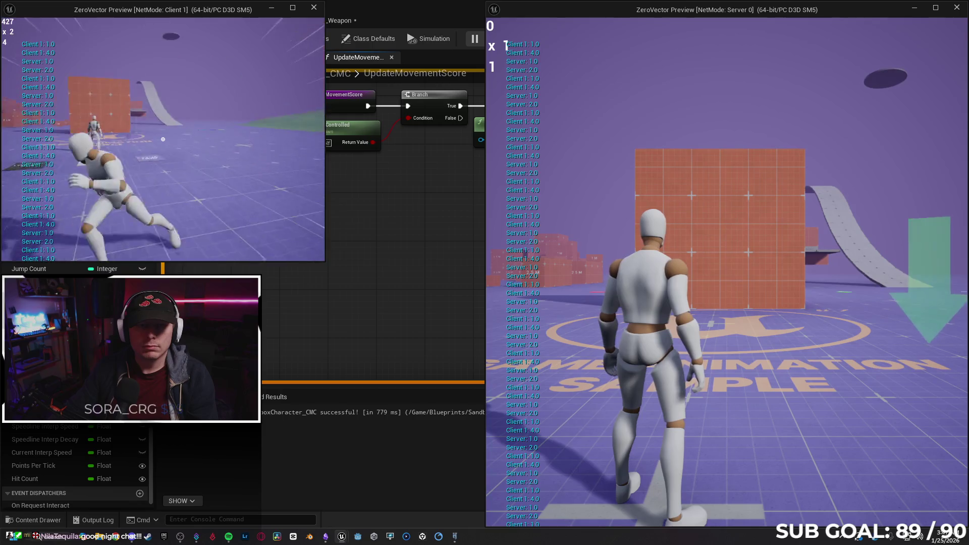
pyautogui.press('w')
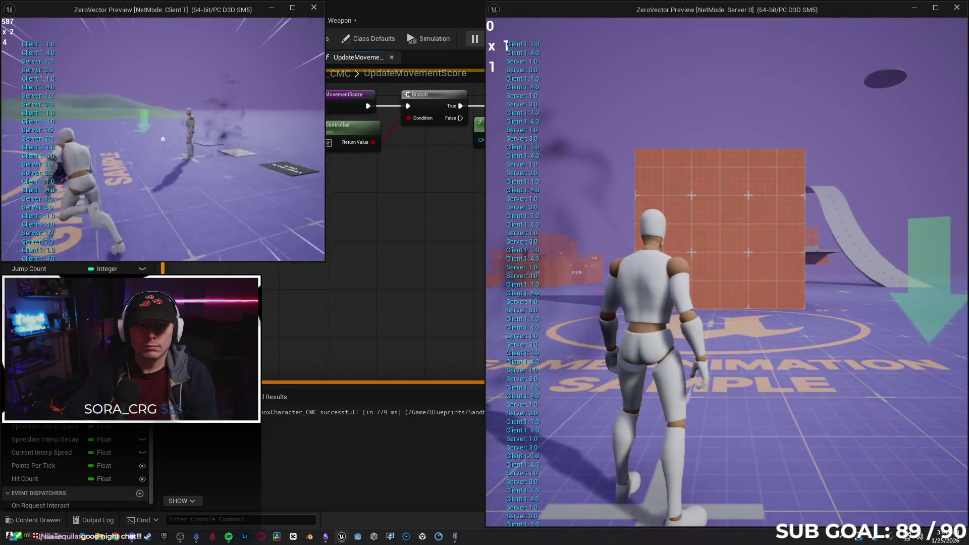
# Step: Keep running and throwing the orb weapon until the client score reaches 2,494, then stop
pyautogui.click(163, 140)
pyautogui.press('w')
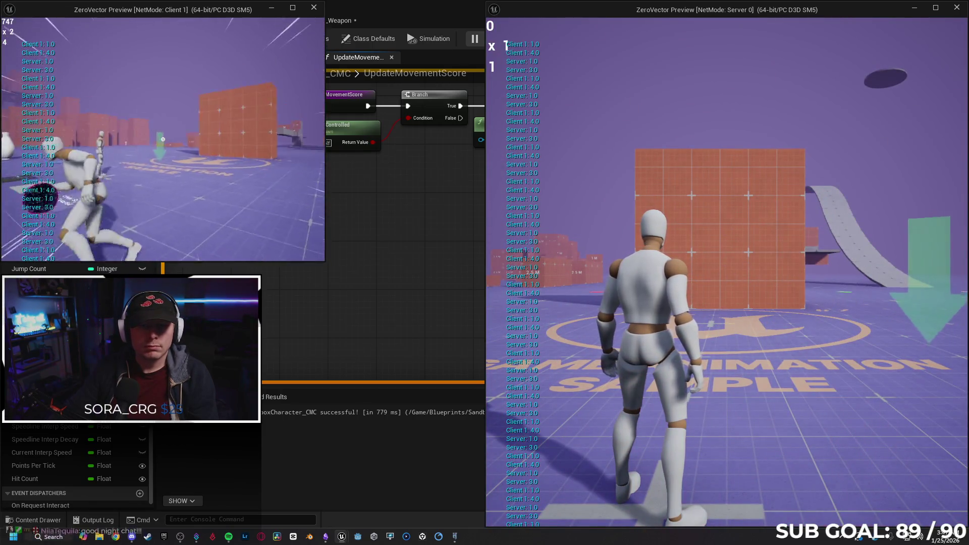
pyautogui.press('w')
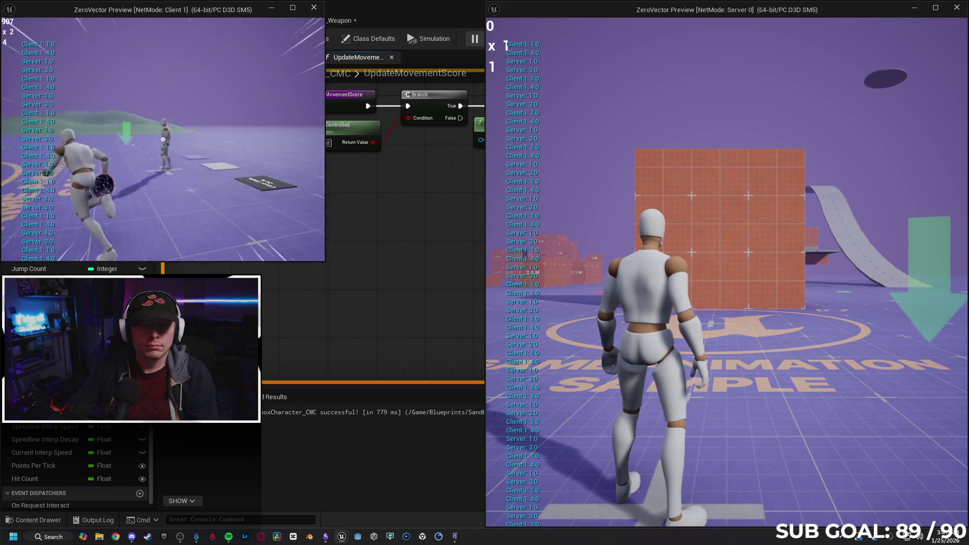
pyautogui.click(163, 139)
pyautogui.press('w')
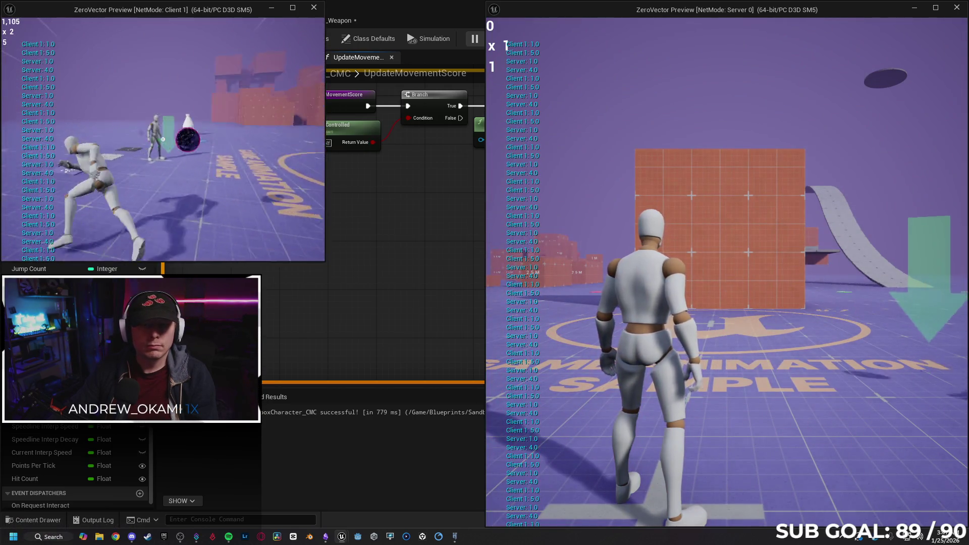
pyautogui.click(163, 139)
pyautogui.press('w')
pyautogui.click(163, 140)
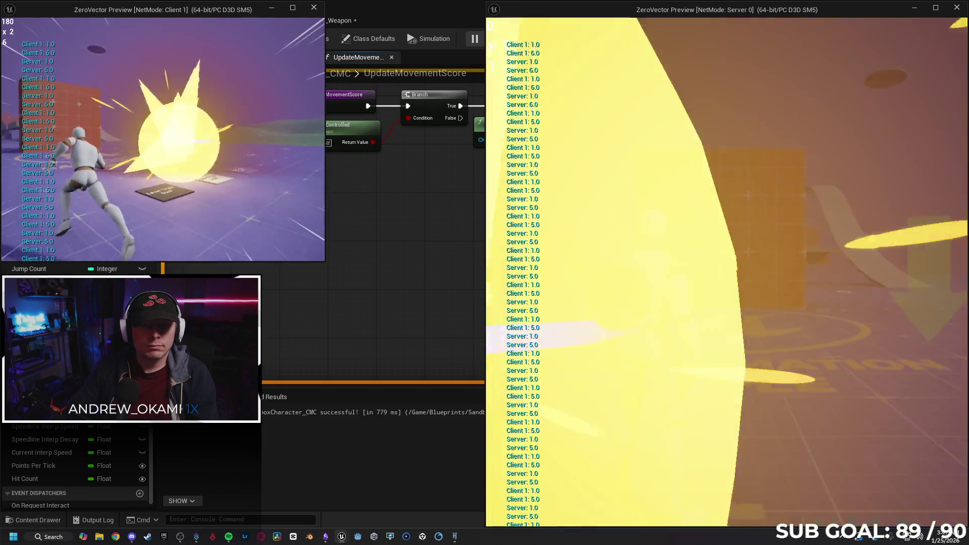
pyautogui.press('w')
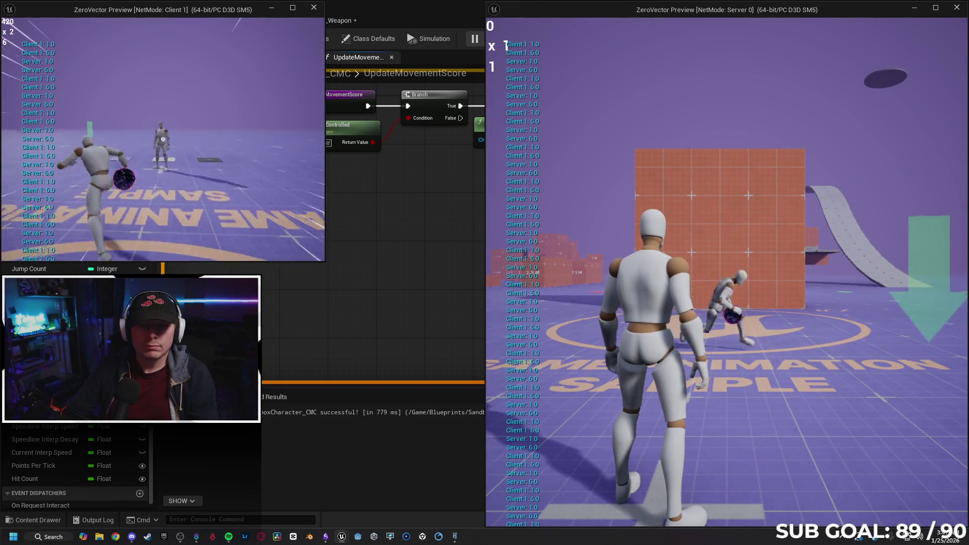
pyautogui.click(163, 139)
pyautogui.press('w')
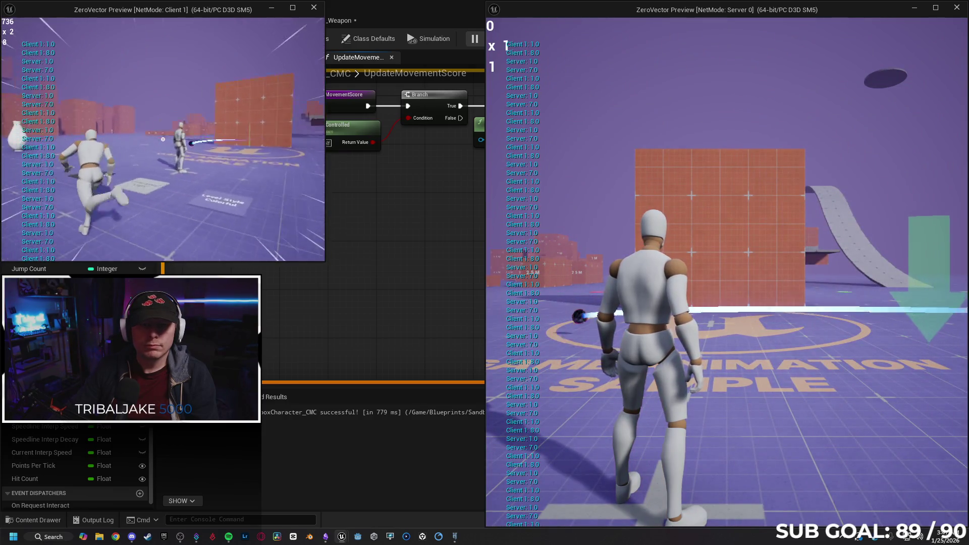
pyautogui.press('w')
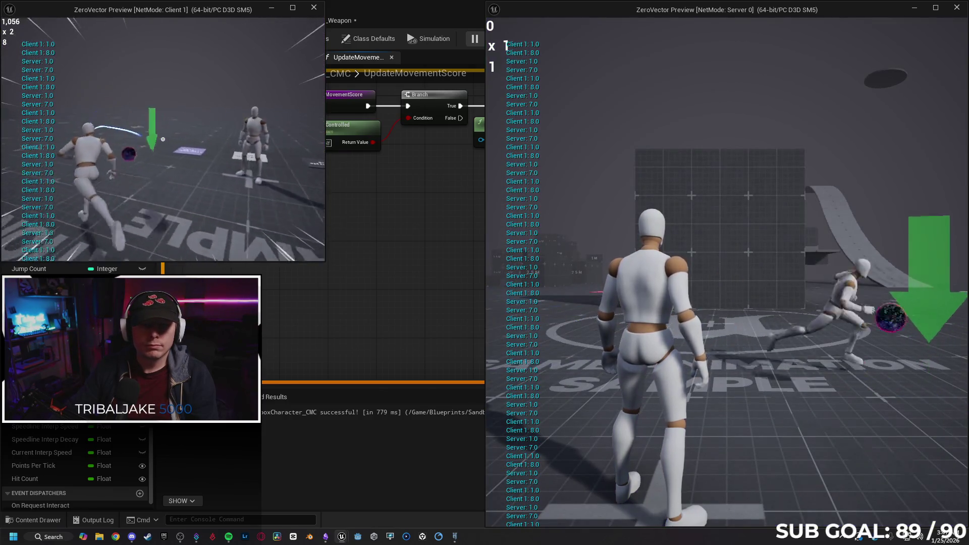
pyautogui.press('w')
pyautogui.click(163, 139)
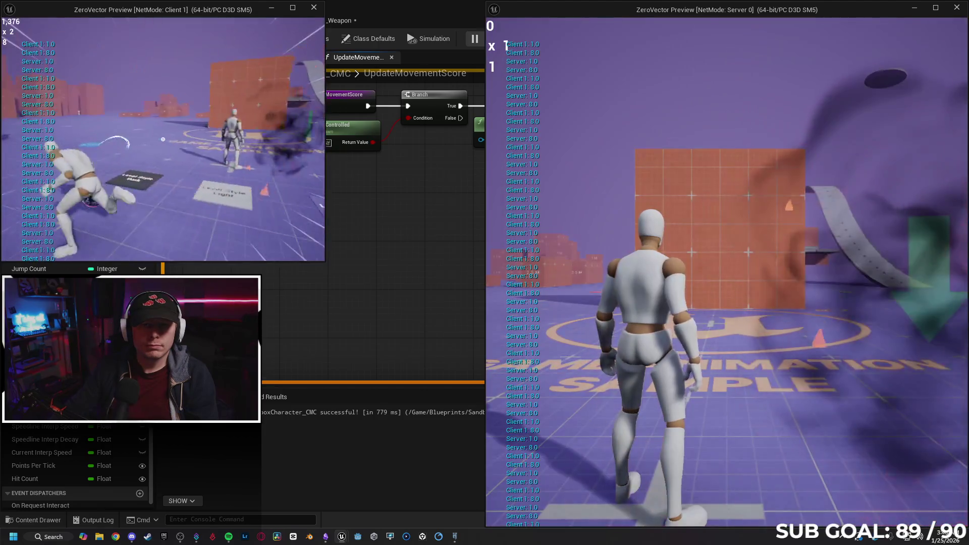
pyautogui.press('w')
pyautogui.click(163, 139)
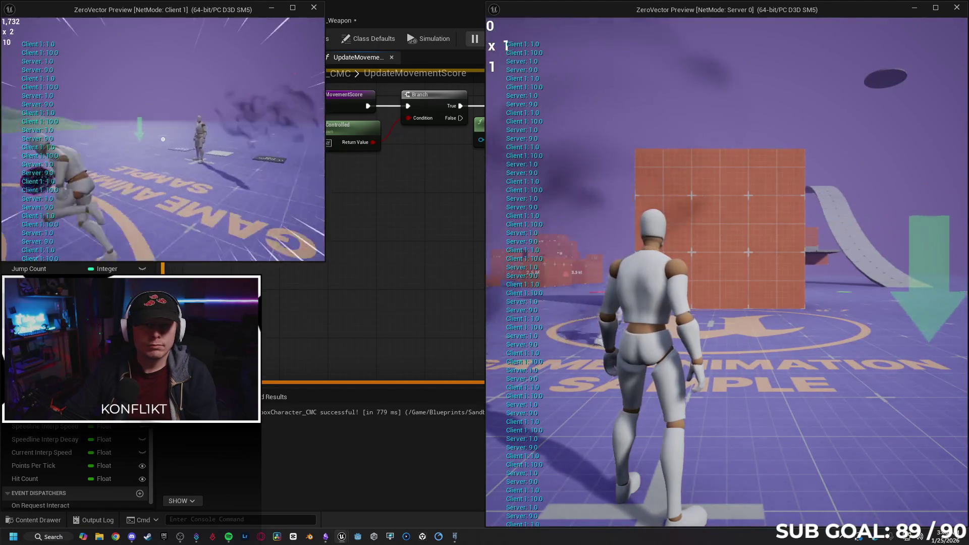
pyautogui.click(163, 140)
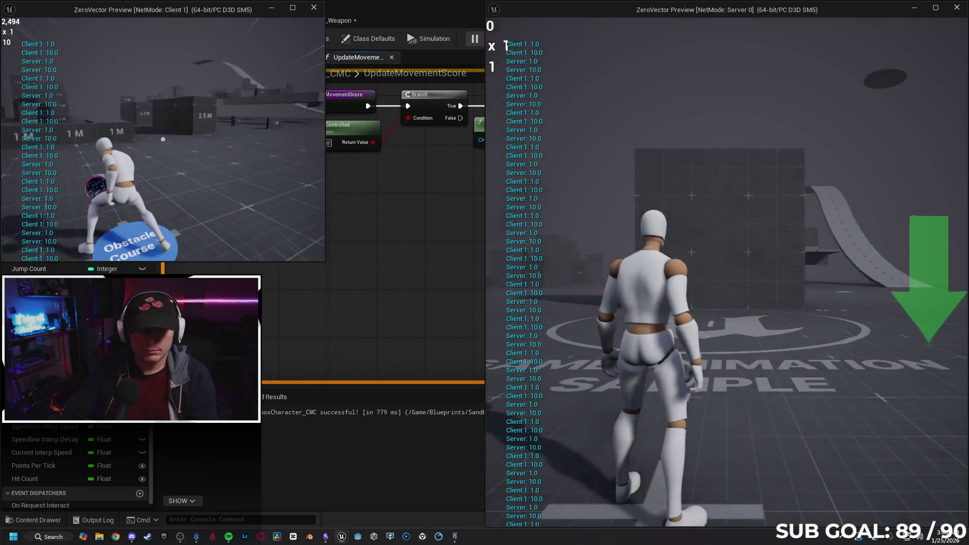
pyautogui.press('Escape')
pyautogui.moveTo(474, 207)
pyautogui.mouseDown()
pyautogui.moveTo(340, 225)
pyautogui.moveTo(392, 226)
pyautogui.moveTo(374, 231)
pyautogui.moveTo(427, 246)
pyautogui.mouseUp()
# Step: Start a new play session, debug SandboxCharacter_CMC0 (Client, spawned), and bring the client window forward
pyautogui.scroll(-1, 426, 247)
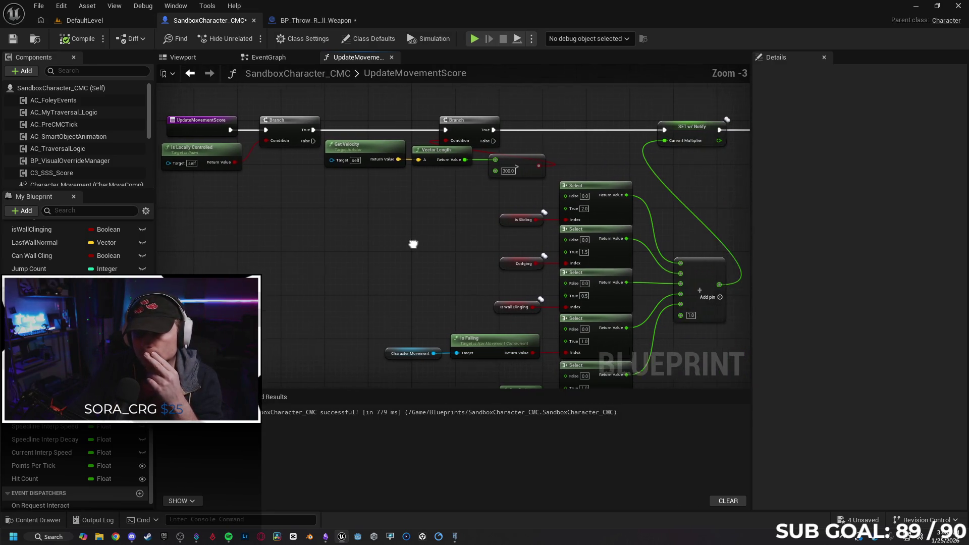
pyautogui.click(474, 38)
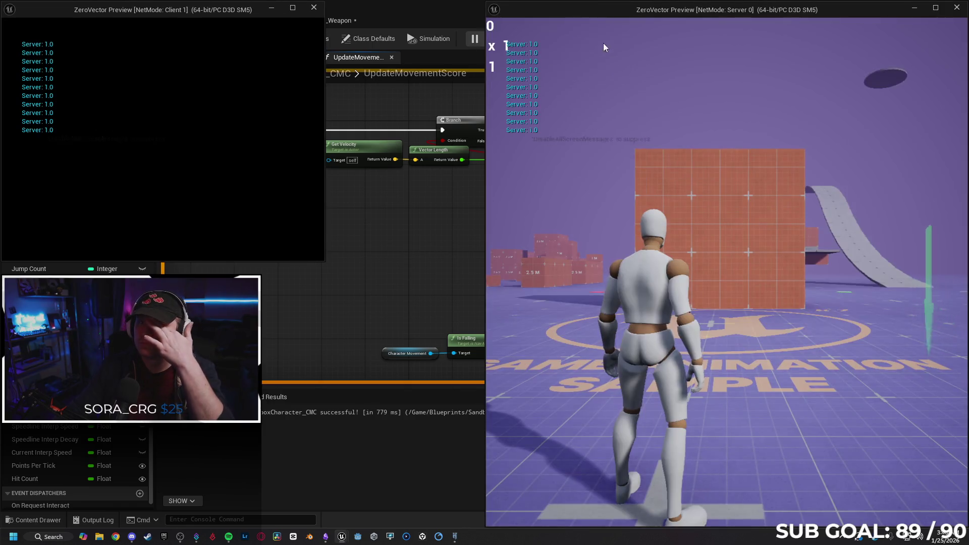
pyautogui.click(429, 223)
pyautogui.click(639, 45)
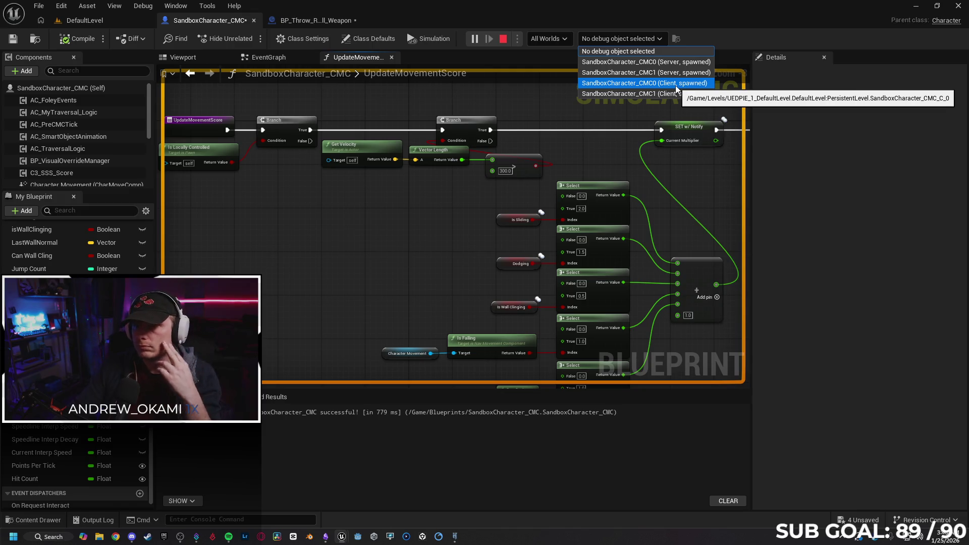
pyautogui.click(656, 83)
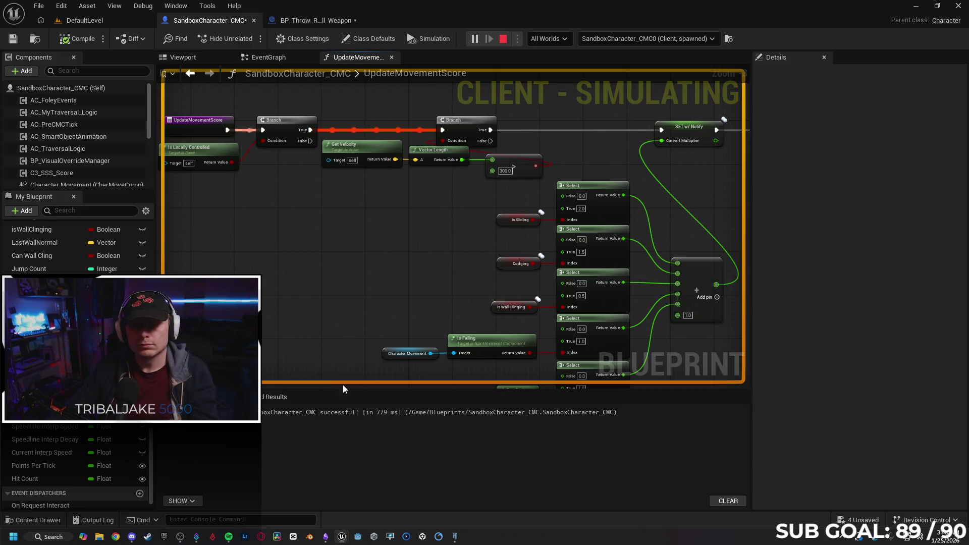
pyautogui.moveTo(341, 539)
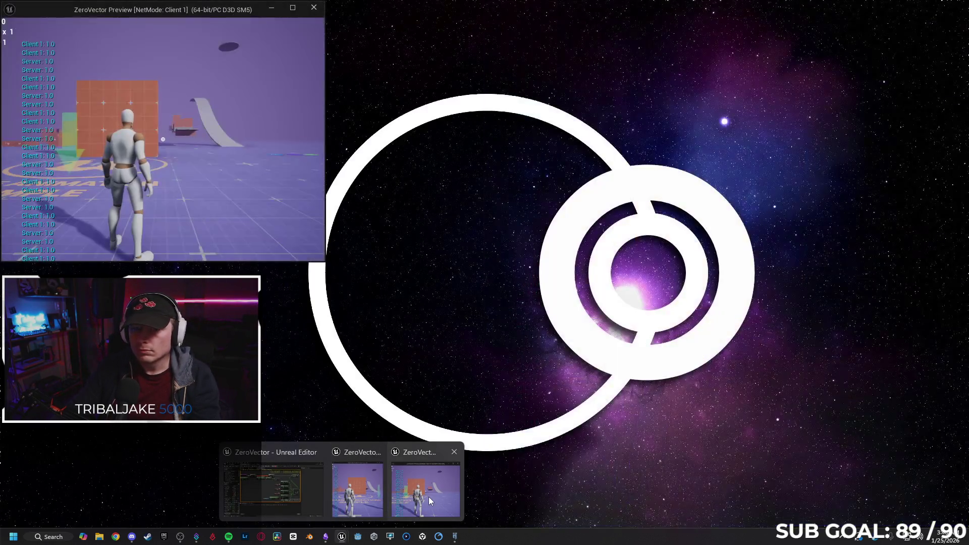
pyautogui.click(428, 497)
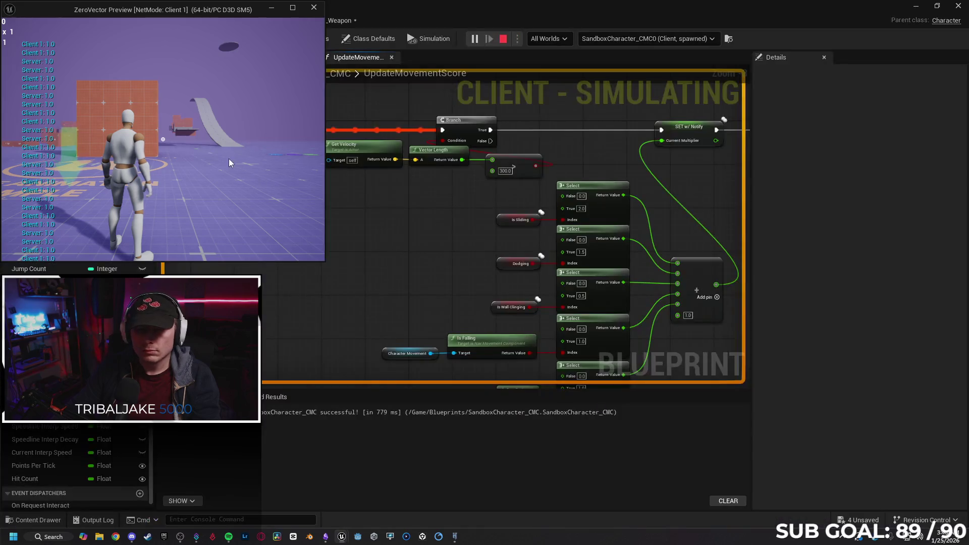
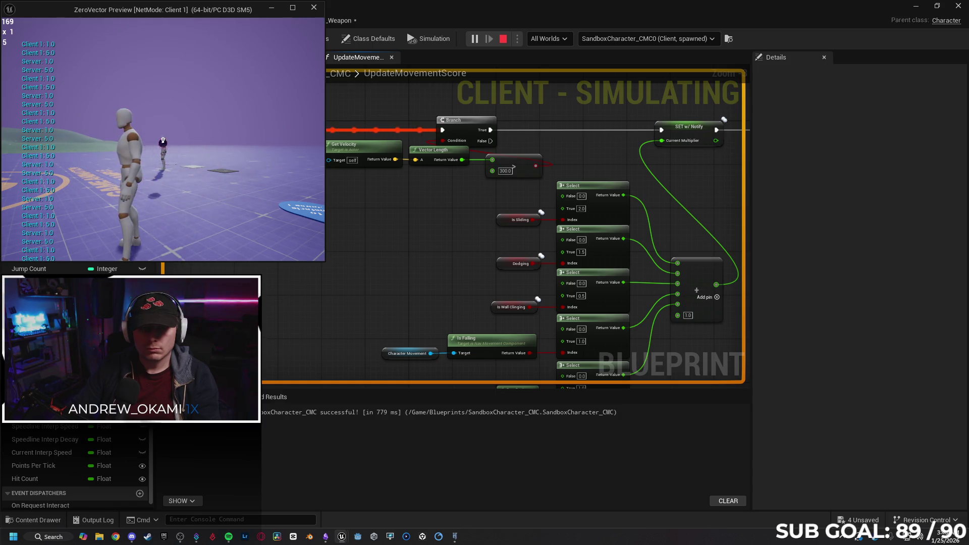
# Step: Hit the other player in the play test, stop it, and return to the Hit Other Player graph
pyautogui.click(163, 139)
pyautogui.press('Escape')
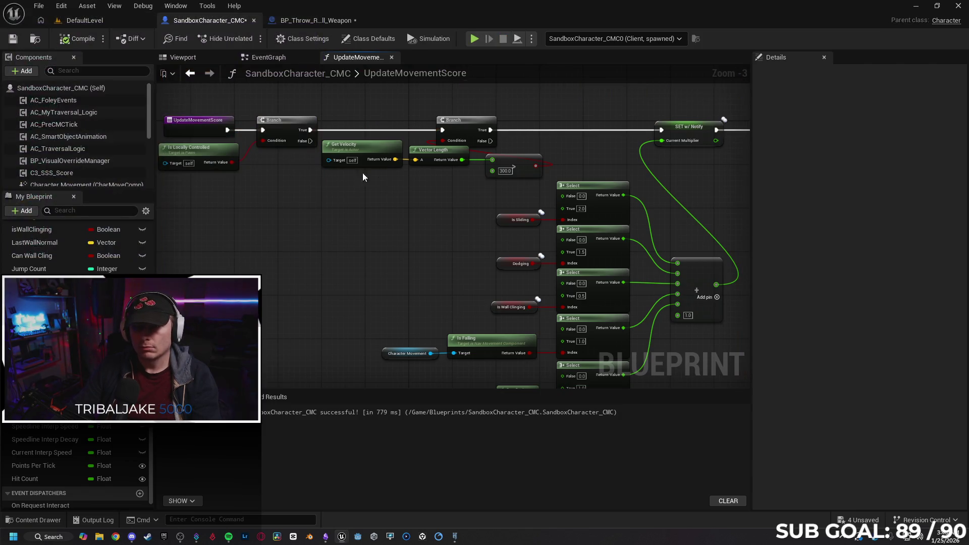
pyautogui.hotkey('alt', 'Left')
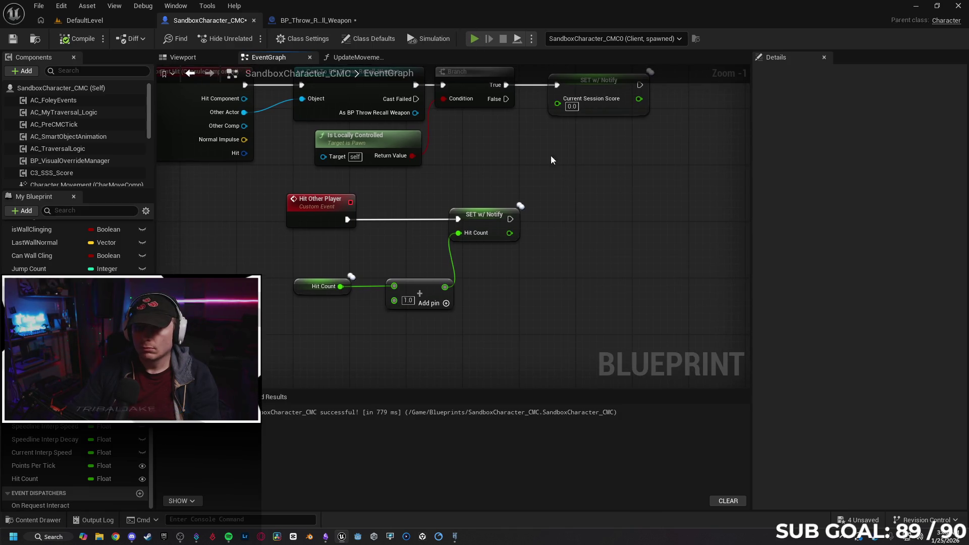
# Step: Run a client-server play test again, throw the weapon at the other player, then stop
pyautogui.hotkey('alt', 'p')
pyautogui.click(239, 150)
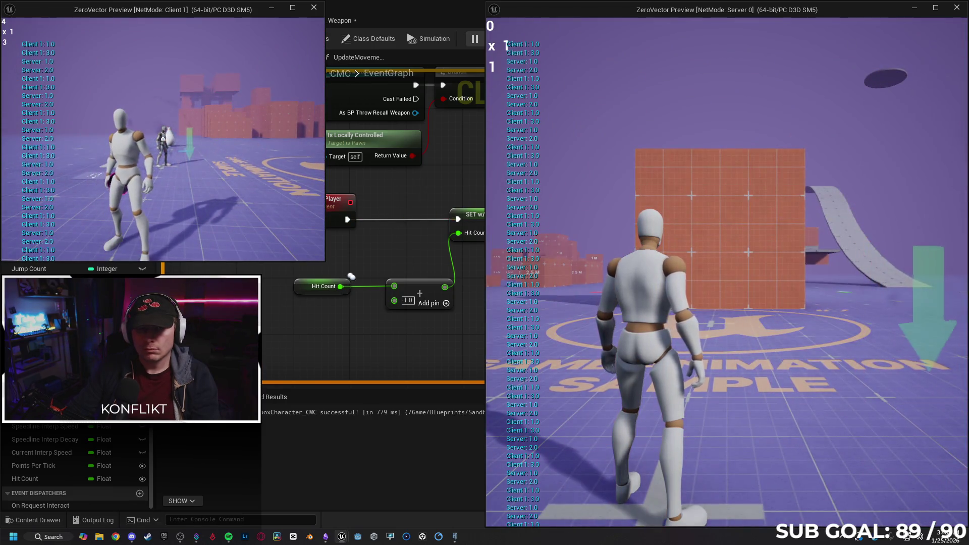
pyautogui.click(162, 140)
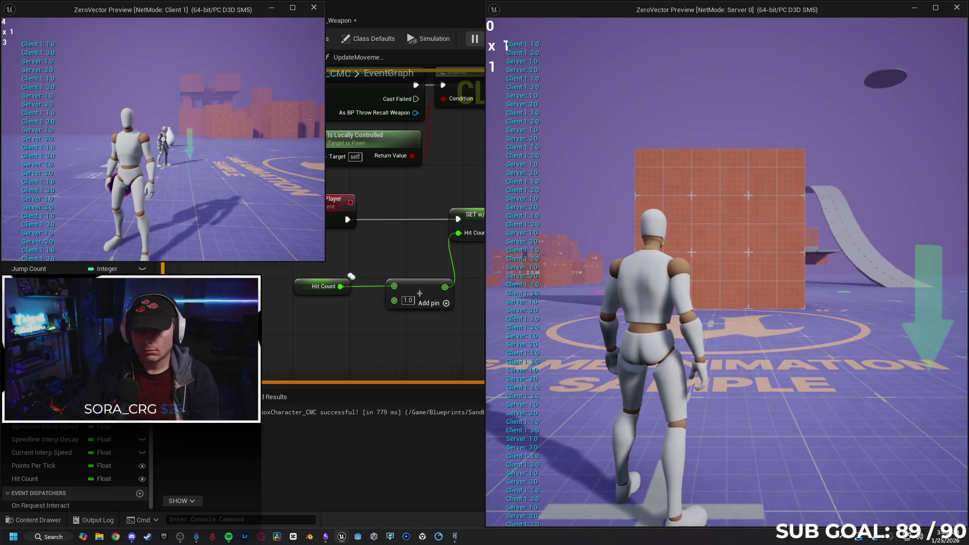
pyautogui.press('Escape')
pyautogui.moveTo(528, 298); pyautogui.dragTo(496, 284)
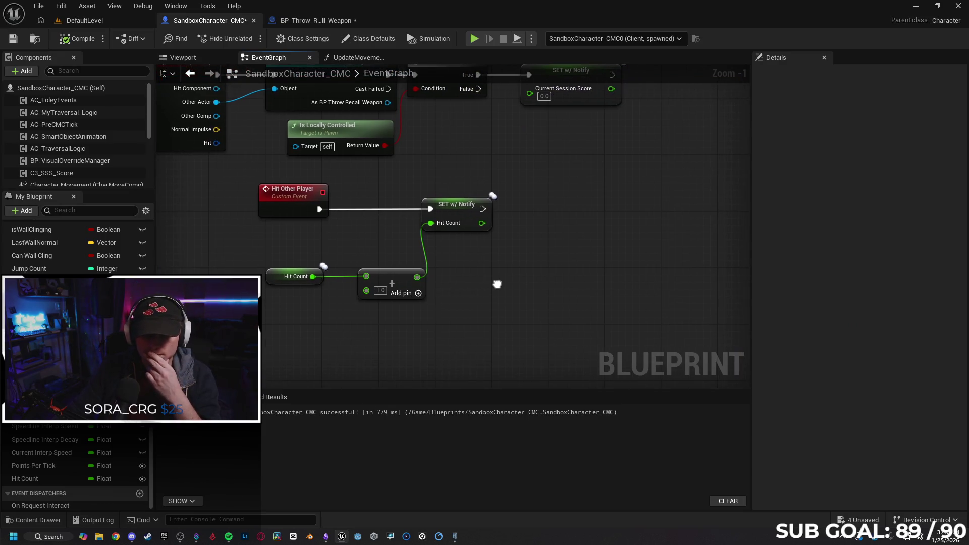
# Step: Insert a Delay node after the Hit Other Player event
pyautogui.moveTo(289, 240); pyautogui.dragTo(267, 239)
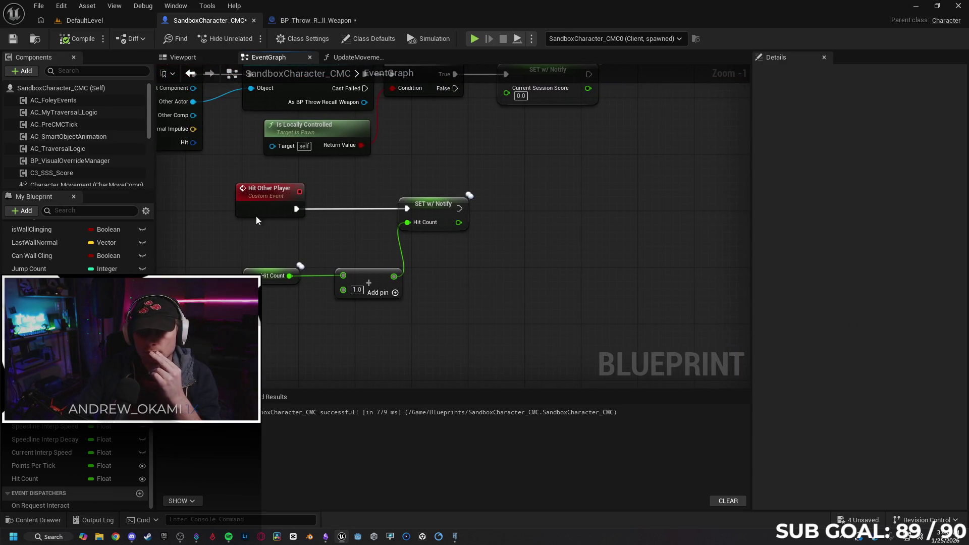
pyautogui.moveTo(260, 190); pyautogui.dragTo(267, 190)
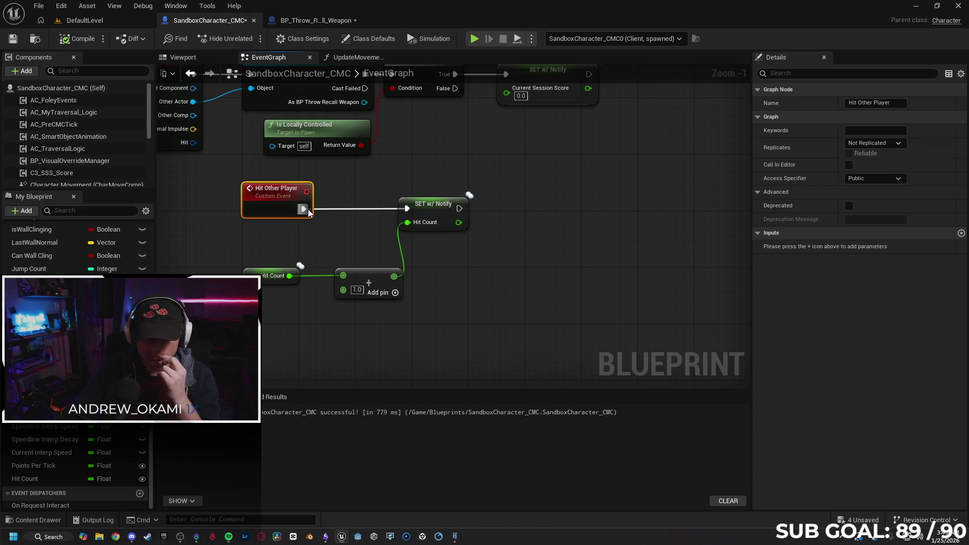
pyautogui.moveTo(335, 207); pyautogui.dragTo(334, 207)
pyautogui.write('delay')
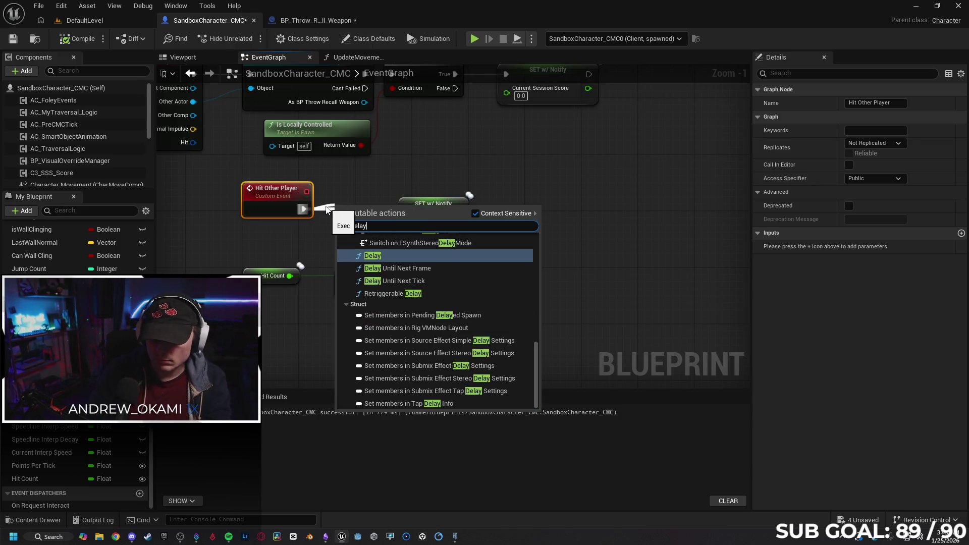
pyautogui.press('Return')
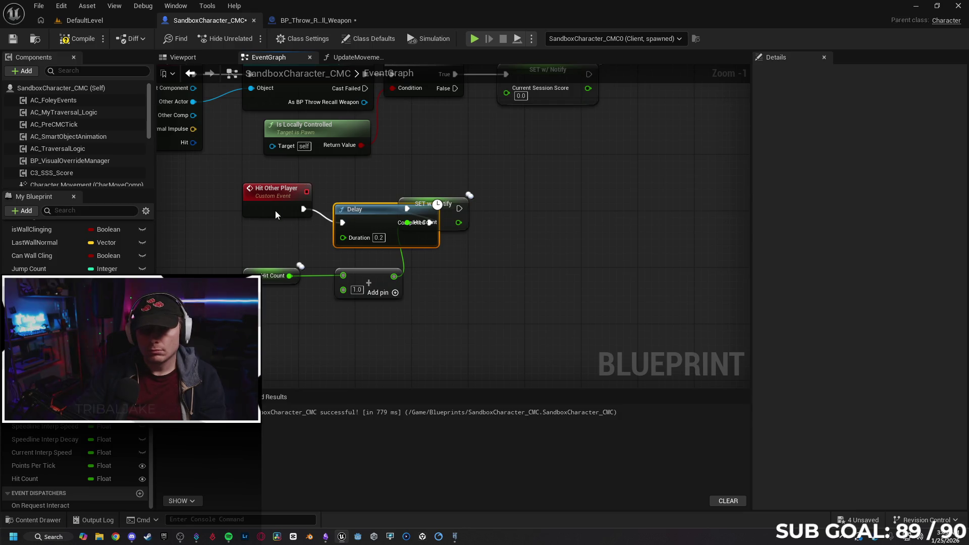
# Step: Line up the Delay between the event and the Hit Count setter with a 0.5 s duration, then start a play test
pyautogui.moveTo(275, 210); pyautogui.dragTo(242, 205)
pyautogui.moveTo(349, 213); pyautogui.dragTo(319, 211)
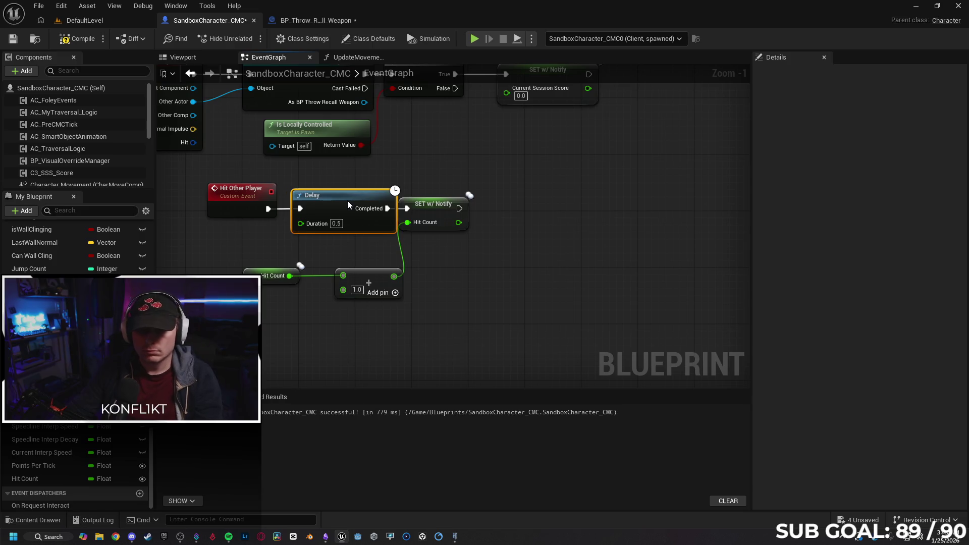
pyautogui.click(342, 204)
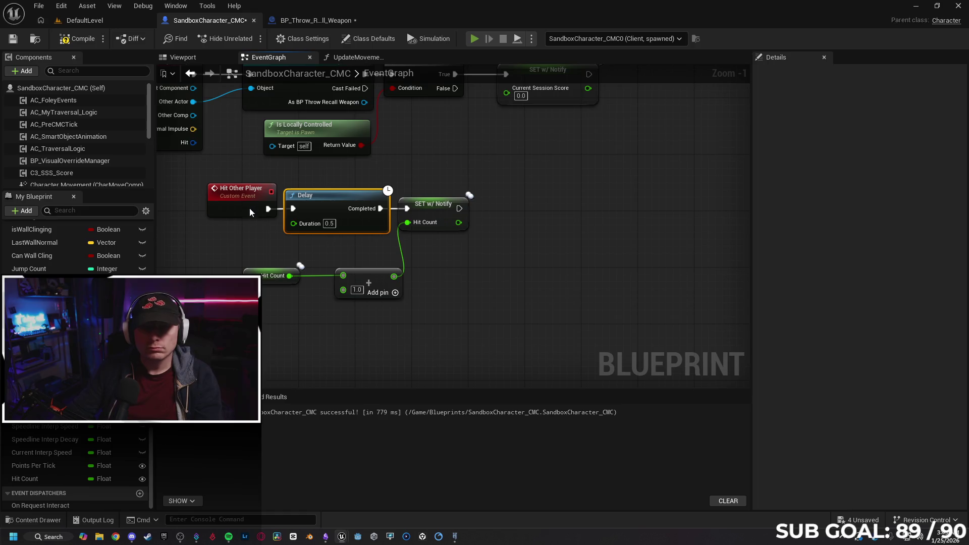
pyautogui.hotkey('alt', 'p')
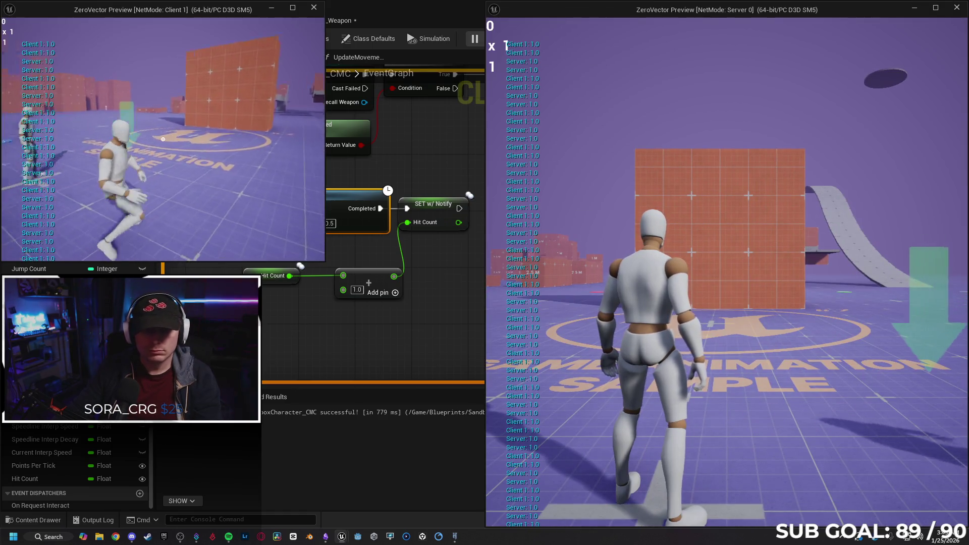
# Step: Test a weapon throw, stop the play test, and change the Delay duration to 1.0 seconds
pyautogui.click(162, 139)
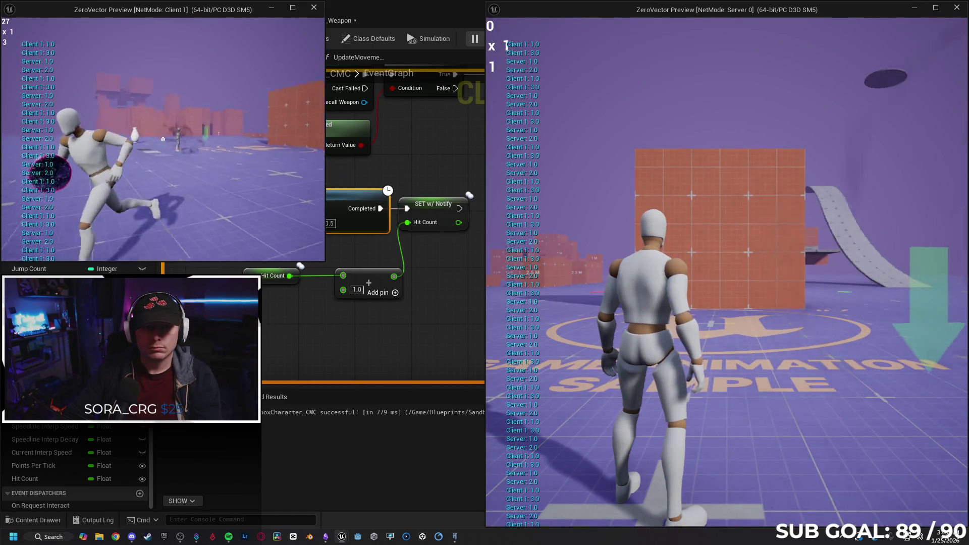
pyautogui.press('Escape')
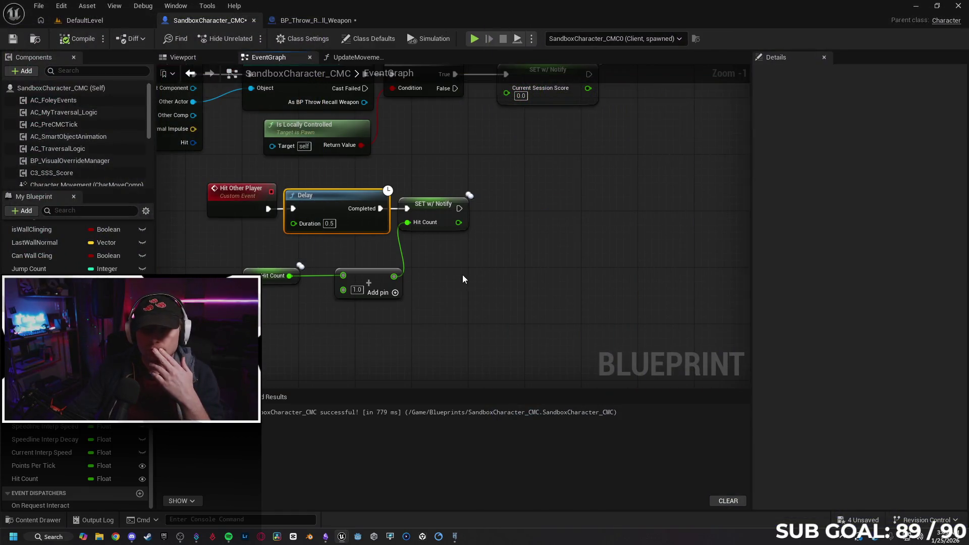
pyautogui.scroll(1, 469, 266)
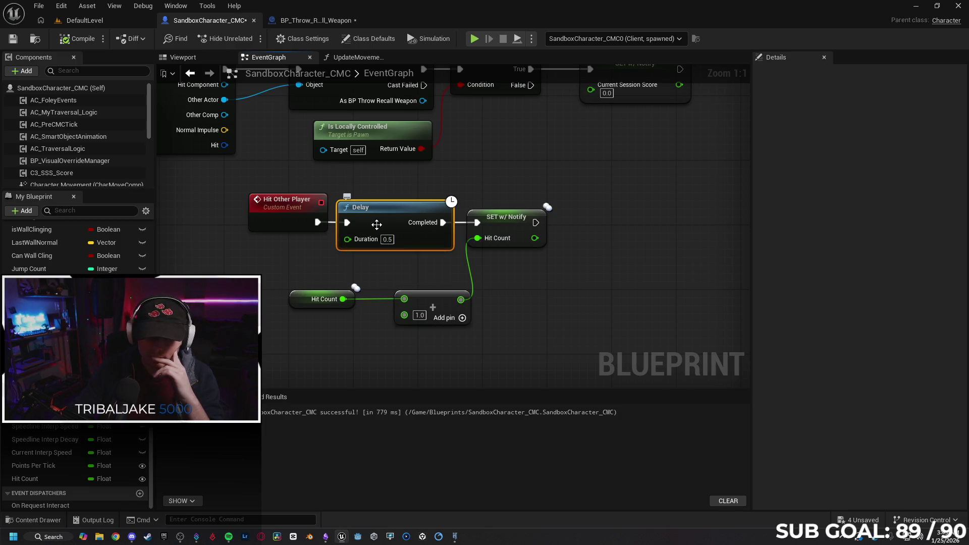
pyautogui.click(388, 240)
pyautogui.write('1')
pyautogui.press('Return')
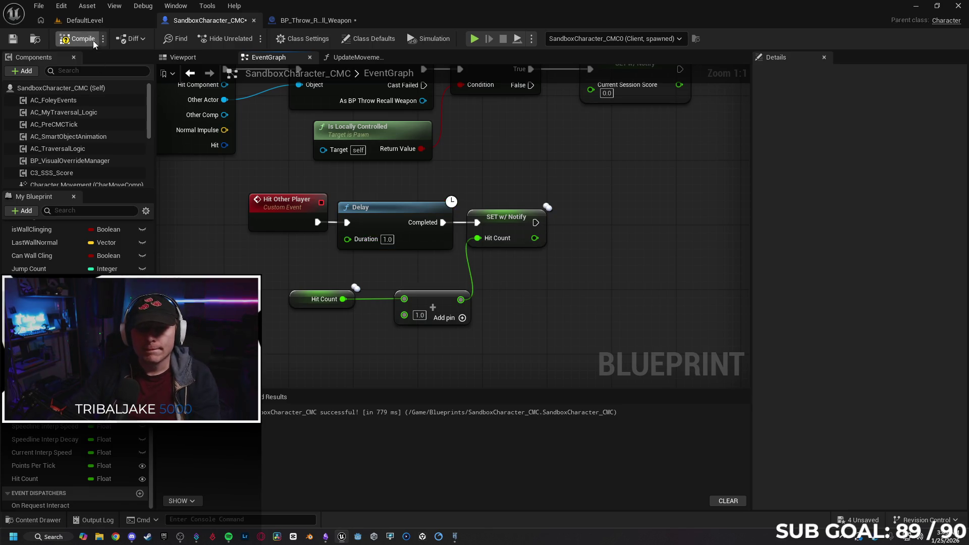
# Step: Compile and run a client-server test, throwing the weapon at the other player, then stop
pyautogui.click(475, 41)
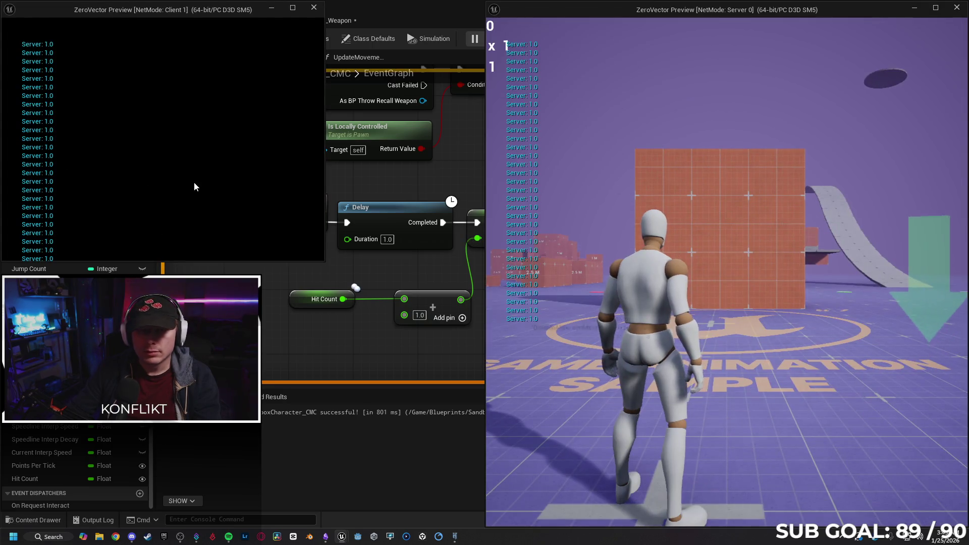
pyautogui.click(159, 162)
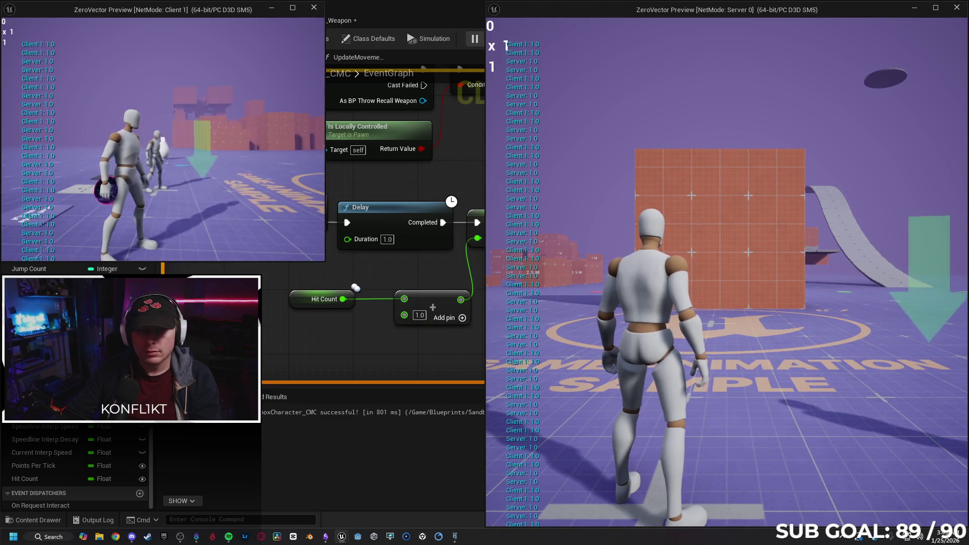
pyautogui.click(163, 140)
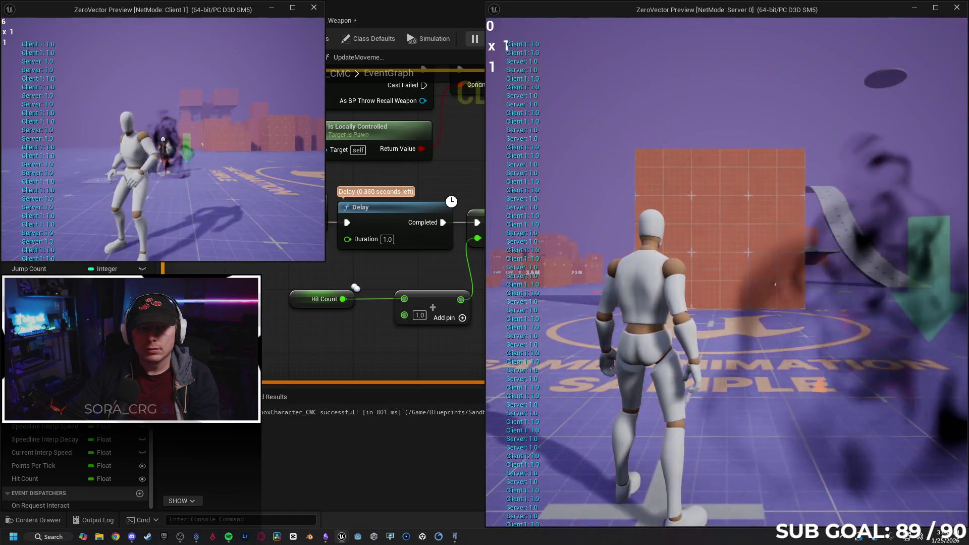
pyautogui.press('Escape')
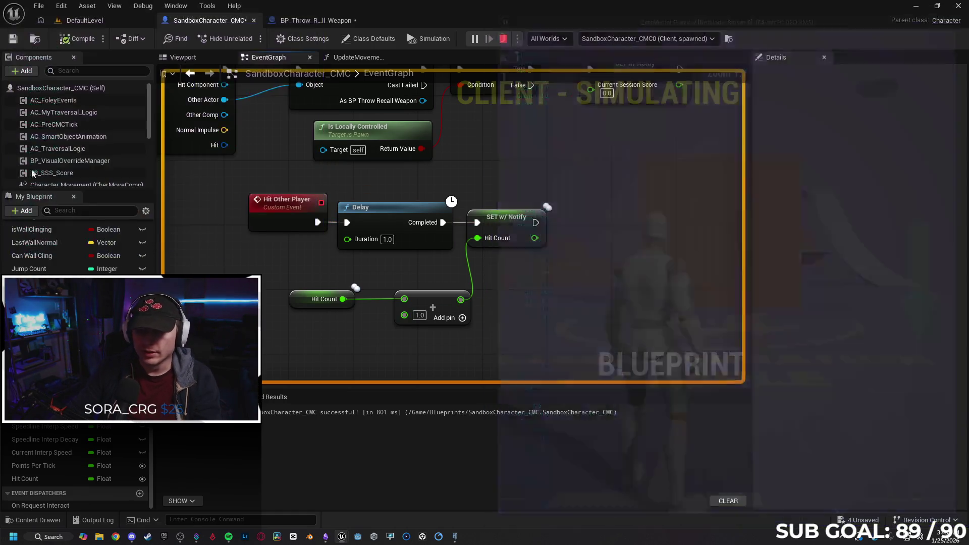
# Step: Tidy the Hit Other Player nodes, then bring up BP_Throw_Recall_Weapon's Trace Hit Player logic
pyautogui.click(409, 223)
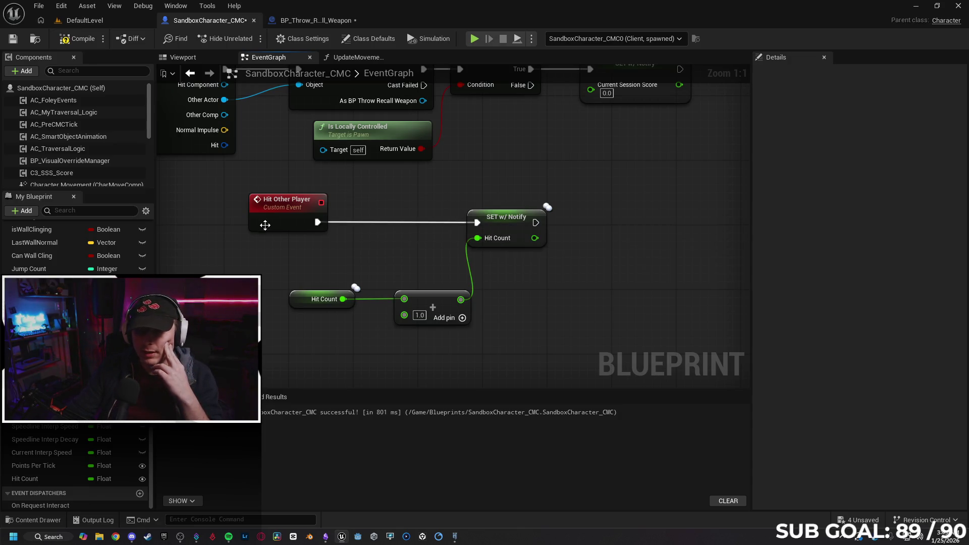
pyautogui.moveTo(263, 226); pyautogui.dragTo(312, 225)
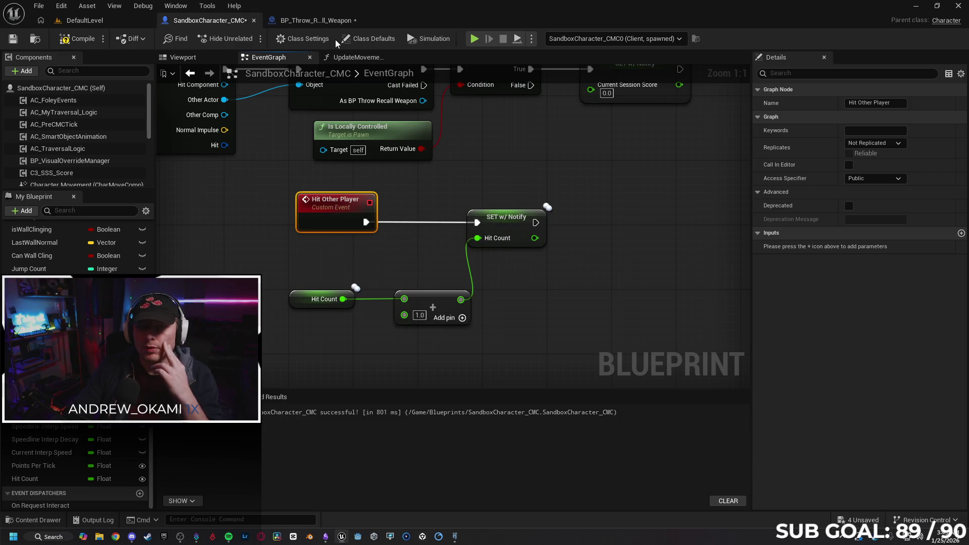
pyautogui.click(313, 20)
pyautogui.moveTo(552, 271)
pyautogui.mouseDown()
pyautogui.moveTo(716, 260)
pyautogui.moveTo(706, 255)
pyautogui.mouseUp()
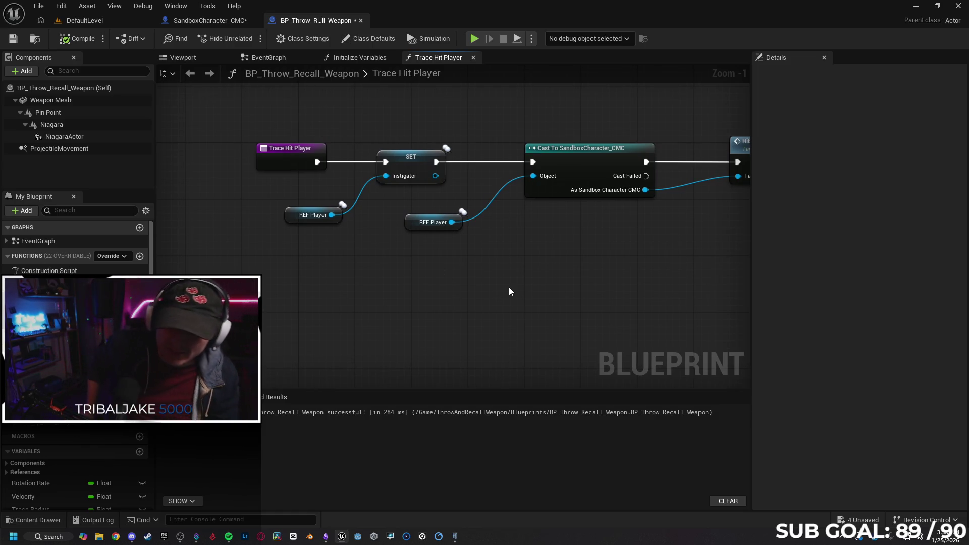
pyautogui.moveTo(458, 265)
pyautogui.mouseDown()
pyautogui.moveTo(395, 277)
pyautogui.moveTo(443, 303)
pyautogui.mouseUp()
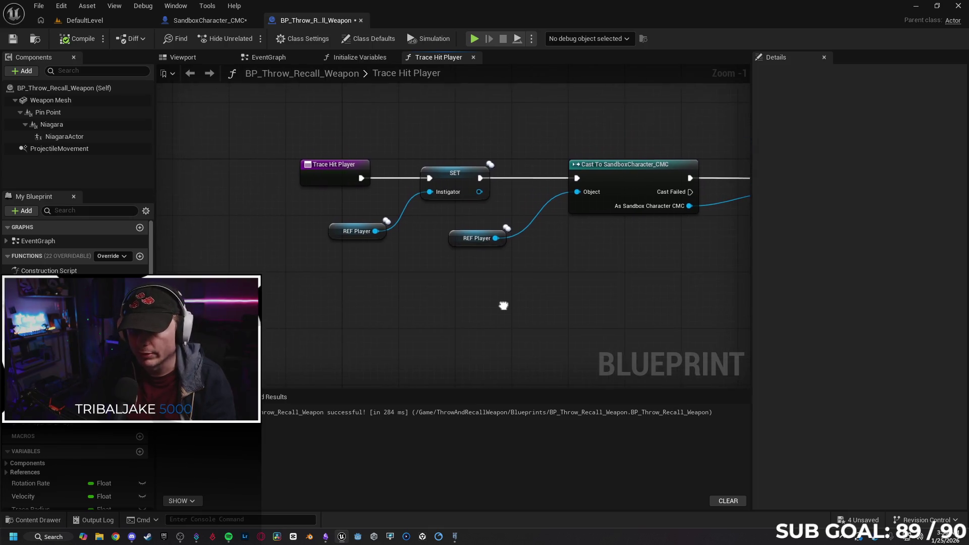
pyautogui.moveTo(333, 177); pyautogui.dragTo(247, 178)
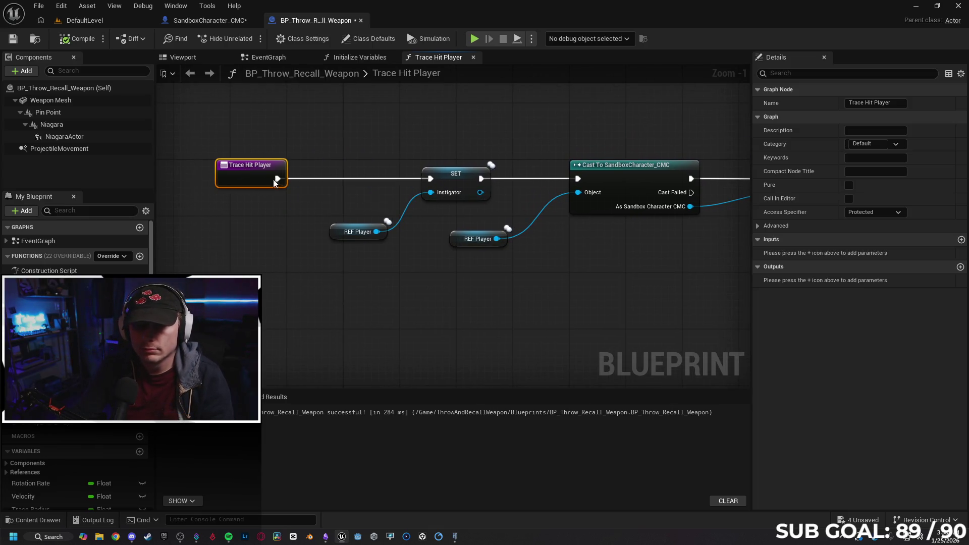
# Step: Try adding a Delay after Trace Hit Player, deleting the wrong Set Delay node and cancelling the search
pyautogui.moveTo(315, 168); pyautogui.dragTo(314, 171)
pyautogui.write('delay')
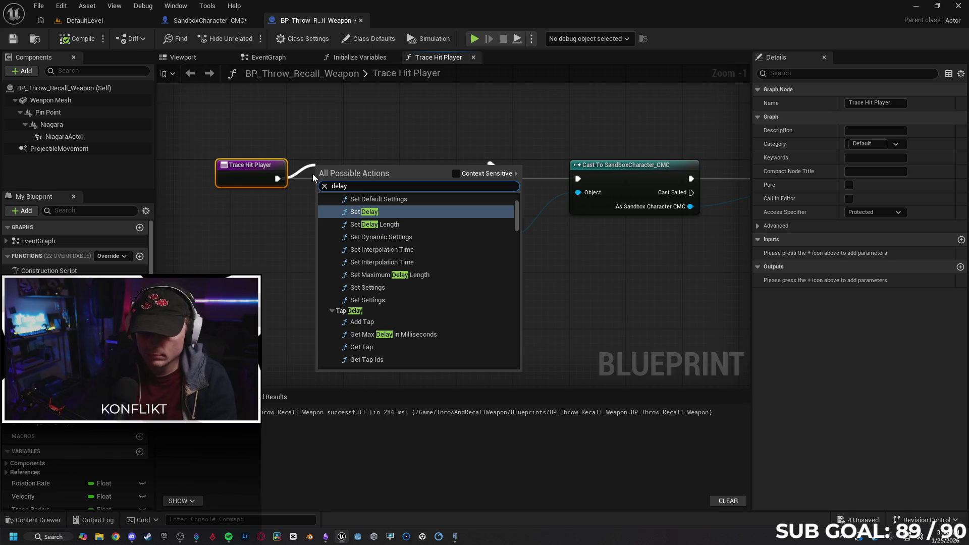
pyautogui.click(364, 211)
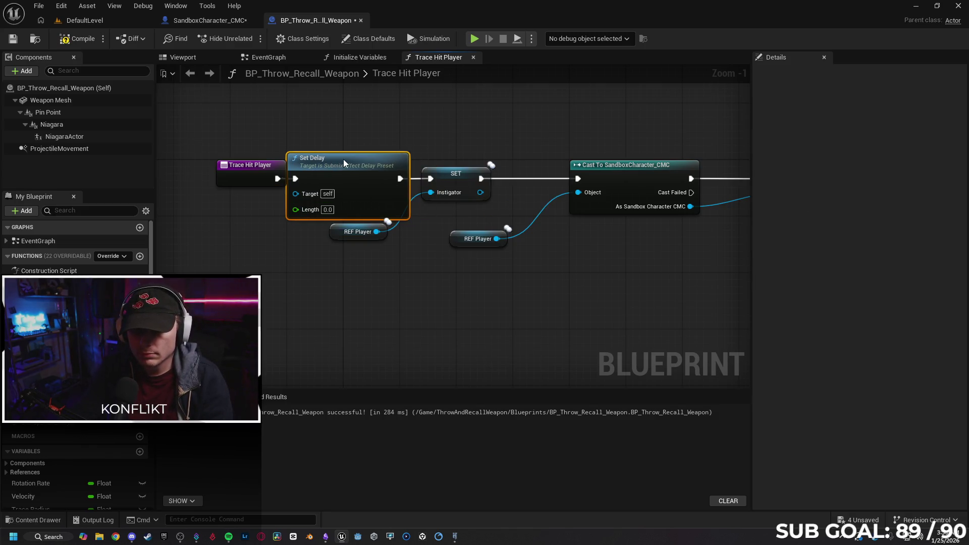
pyautogui.press('Delete')
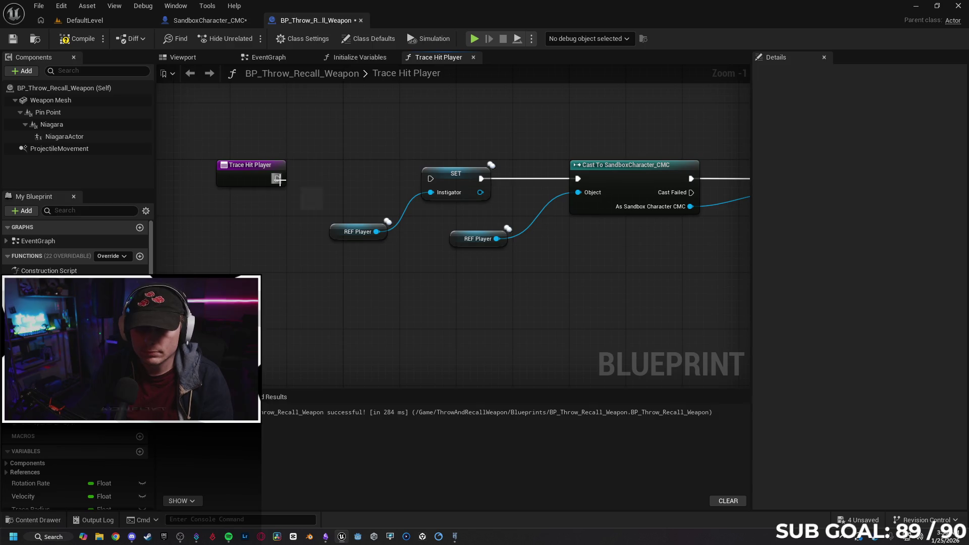
pyautogui.moveTo(278, 178); pyautogui.dragTo(339, 170)
pyautogui.write('delay')
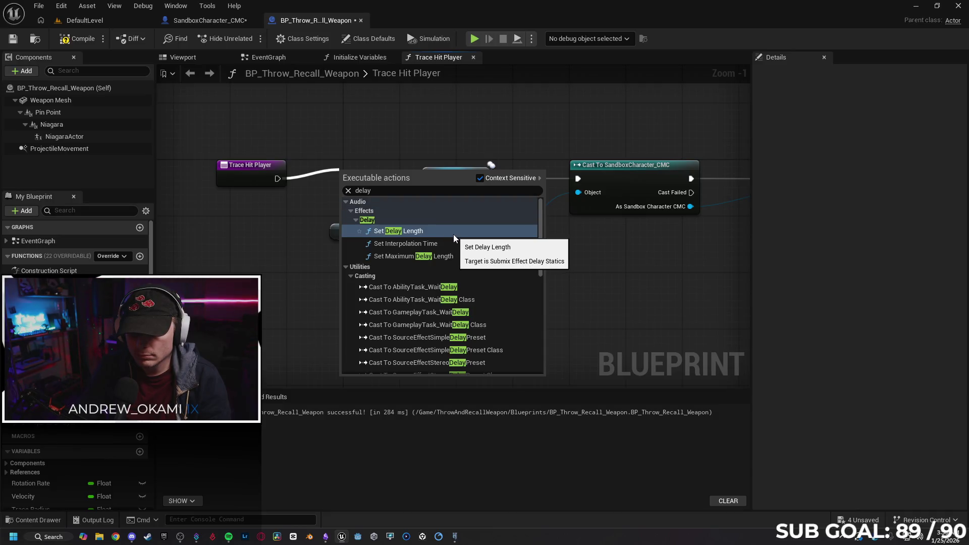
pyautogui.scroll(-10, 453, 234)
pyautogui.scroll(-3, 467, 296)
pyautogui.click(284, 319)
# Step: Reconnect Trace Hit Player to the SET node and select the entry node
pyautogui.moveTo(278, 178)
pyautogui.mouseDown()
pyautogui.moveTo(435, 173)
pyautogui.moveTo(437, 183)
pyautogui.moveTo(275, 168)
pyautogui.mouseUp()
pyautogui.click(447, 291)
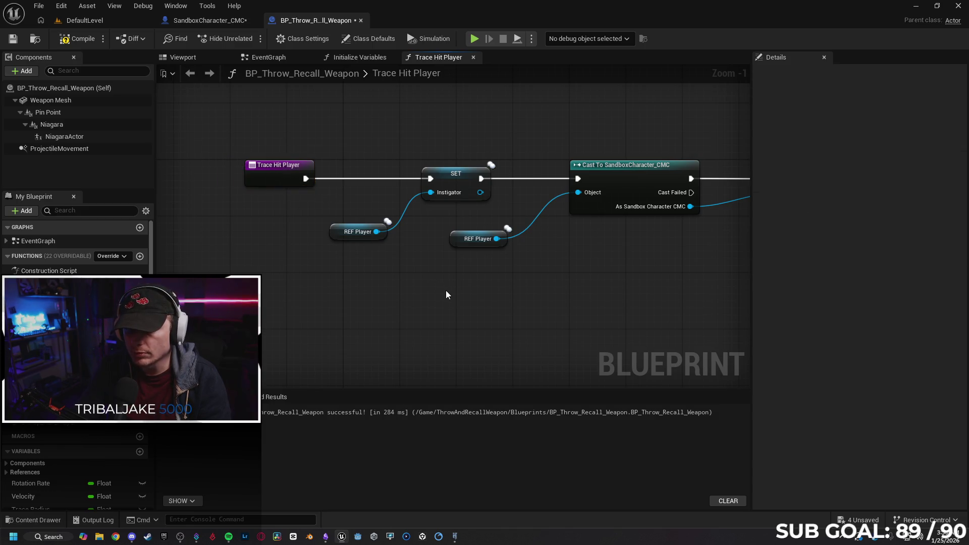
pyautogui.moveTo(398, 283); pyautogui.dragTo(343, 296)
pyautogui.click(223, 187)
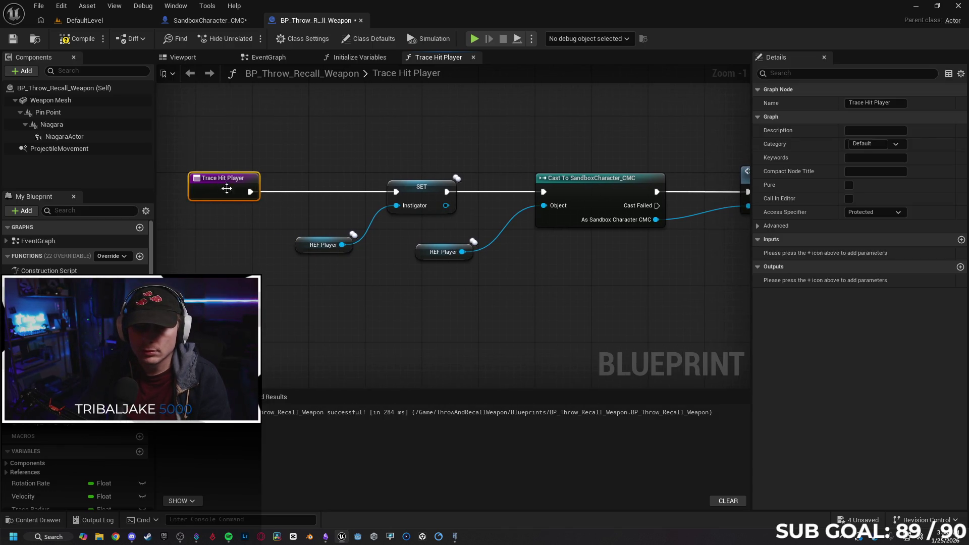
# Step: Insert a Do Once node between Trace Hit Player and SET and play-test it
pyautogui.moveTo(249, 192); pyautogui.dragTo(282, 165)
pyautogui.write('once')
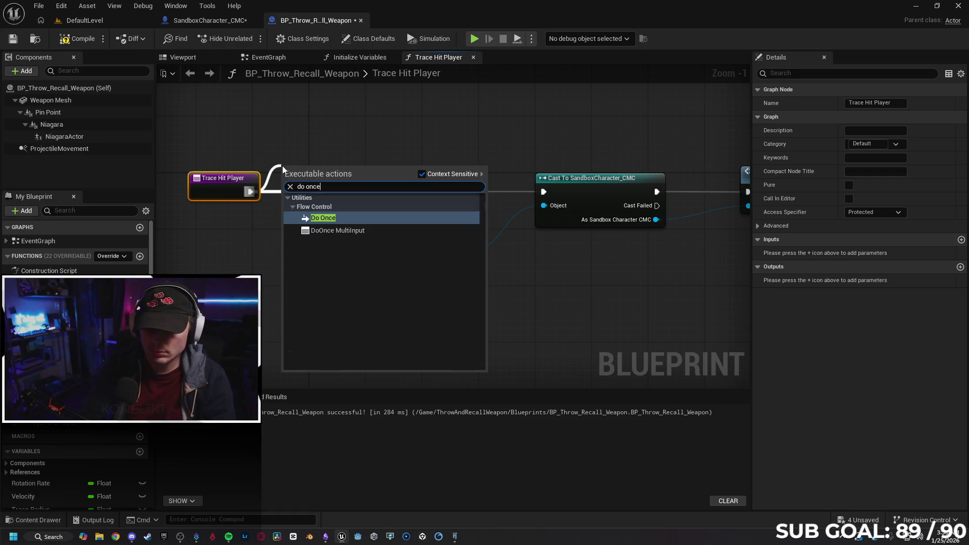
pyautogui.press('Return')
pyautogui.moveTo(332, 180); pyautogui.dragTo(319, 188)
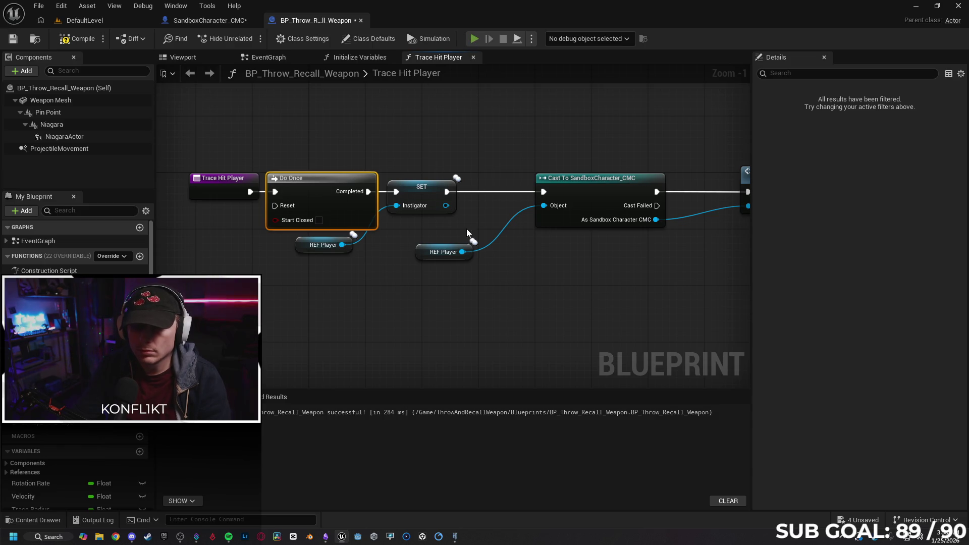
pyautogui.hotkey('alt', 'p')
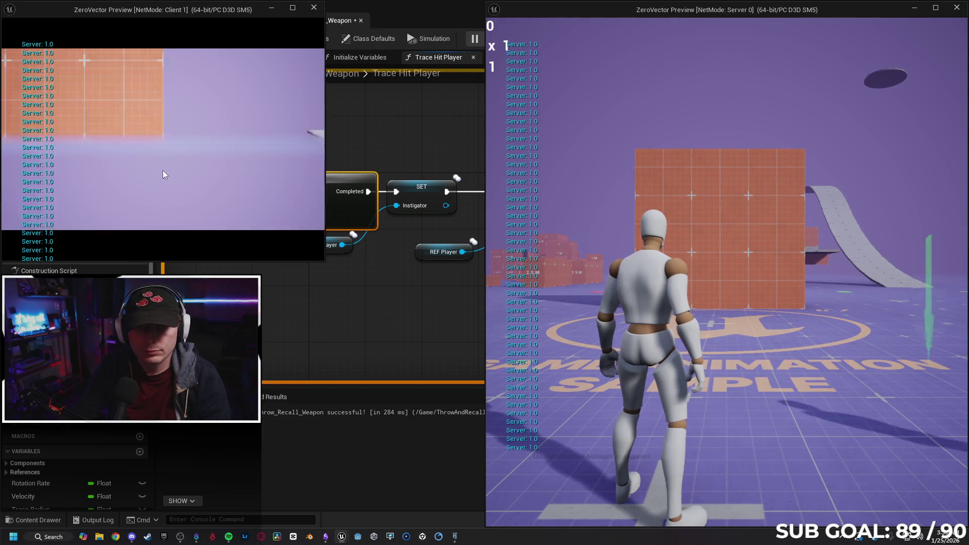
pyautogui.click(162, 174)
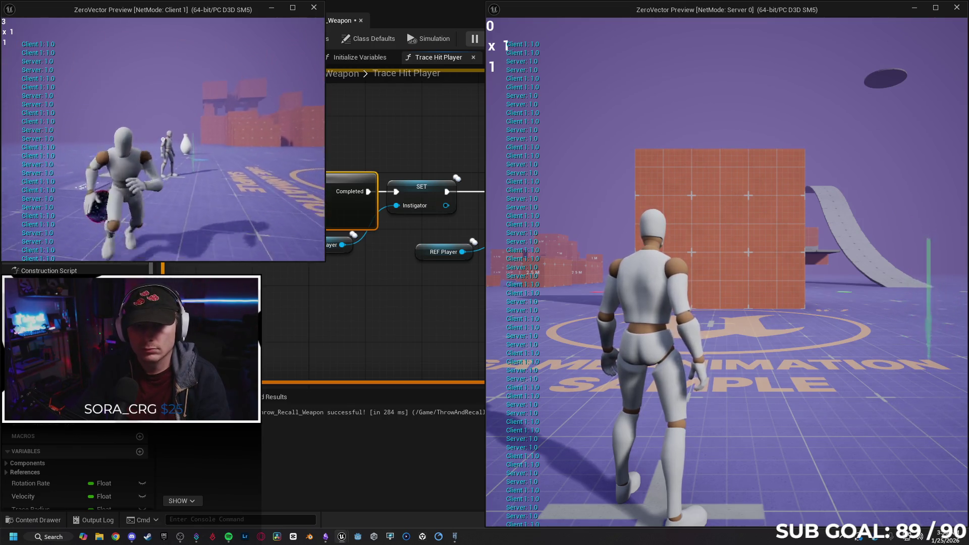
pyautogui.press('Escape')
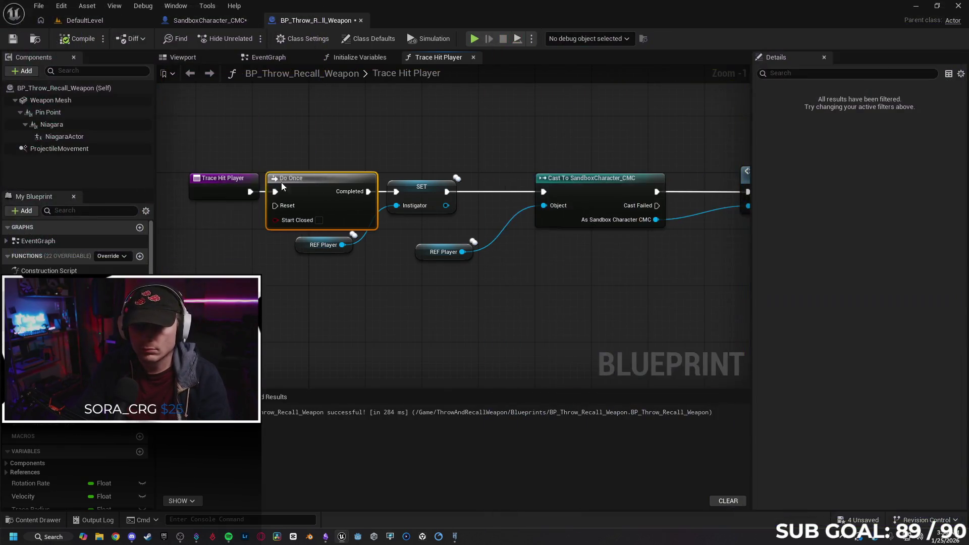
# Step: Remove Do Once, rewire Trace Hit Player directly to SET, then open BP_NonRotating_Weapons from the Content Drawer
pyautogui.press('Delete')
pyautogui.moveTo(250, 192); pyautogui.dragTo(396, 192)
pyautogui.click(234, 183)
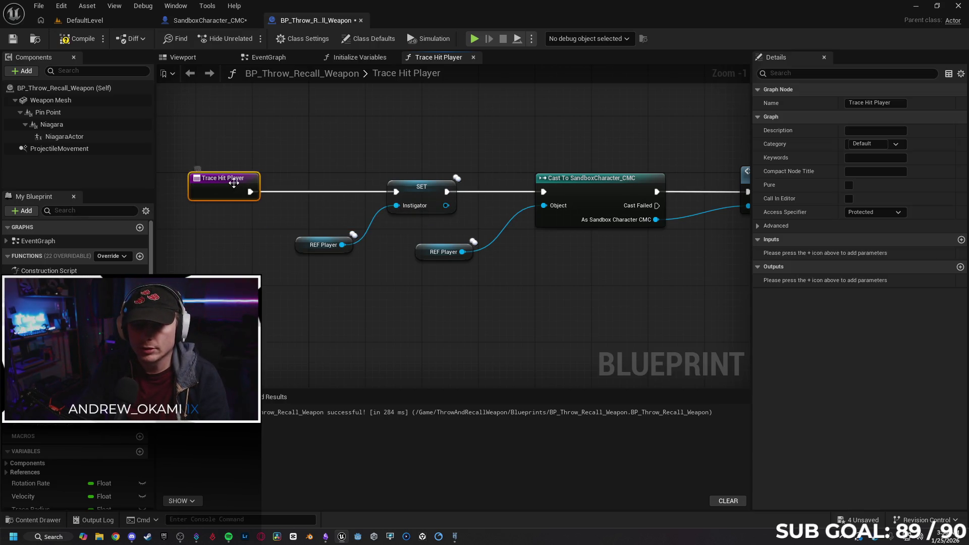
pyautogui.moveTo(225, 196); pyautogui.dragTo(264, 191)
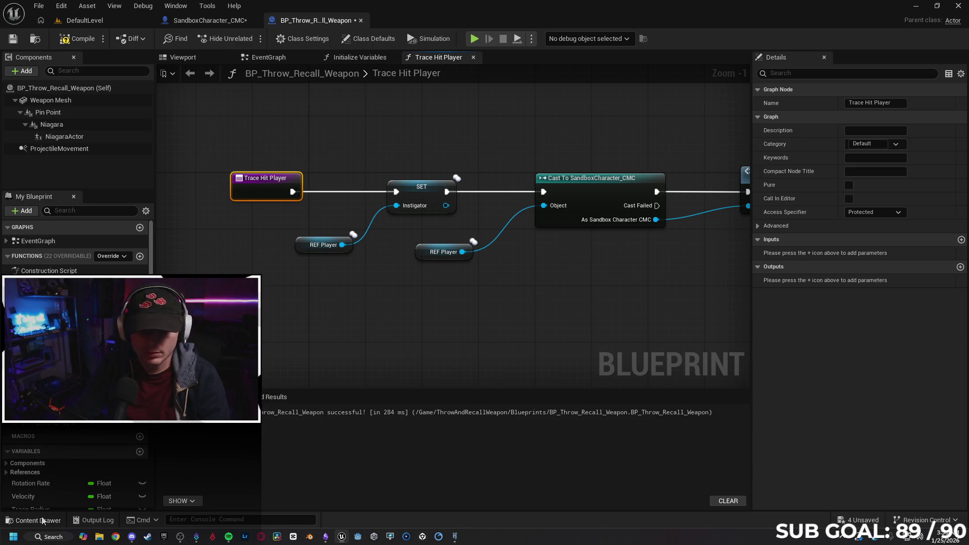
pyautogui.click(42, 521)
pyautogui.doubleClick(363, 286)
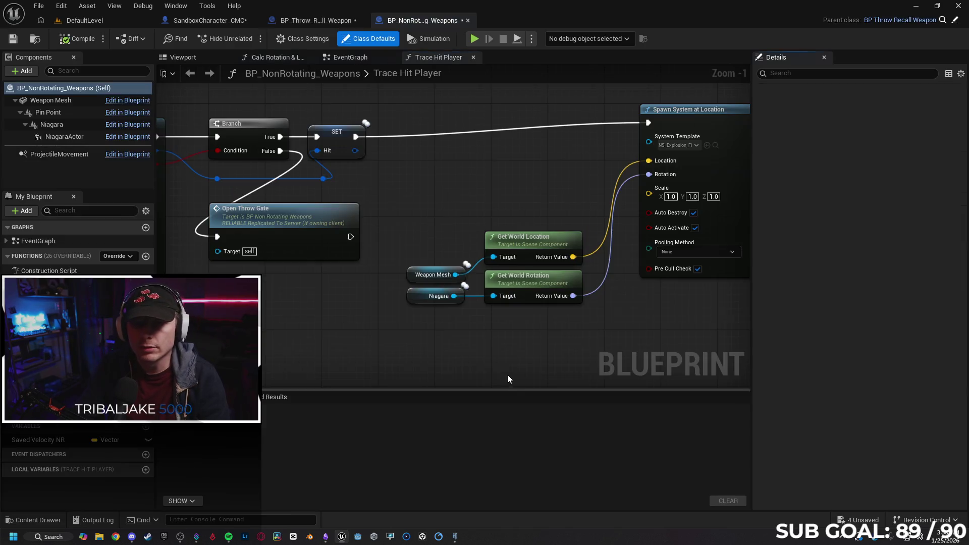
# Step: Pan through the Trace Hit Player override: Line Trace For Objects, Branch, SET Hit and Open Throw Gate
pyautogui.moveTo(316, 271)
pyautogui.mouseDown()
pyautogui.moveTo(541, 309)
pyautogui.moveTo(601, 303)
pyautogui.mouseUp()
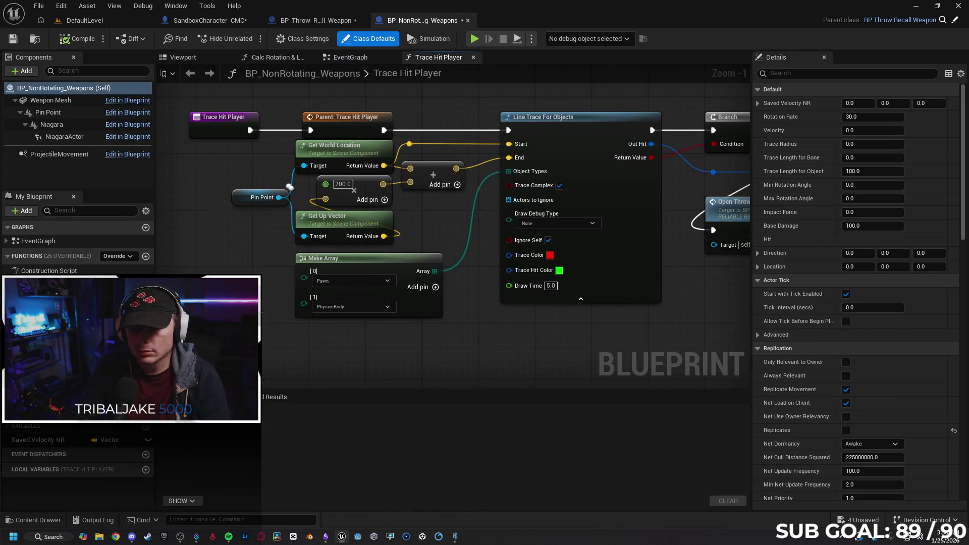
pyautogui.moveTo(265, 316); pyautogui.dragTo(268, 298)
pyautogui.moveTo(610, 310); pyautogui.dragTo(591, 309)
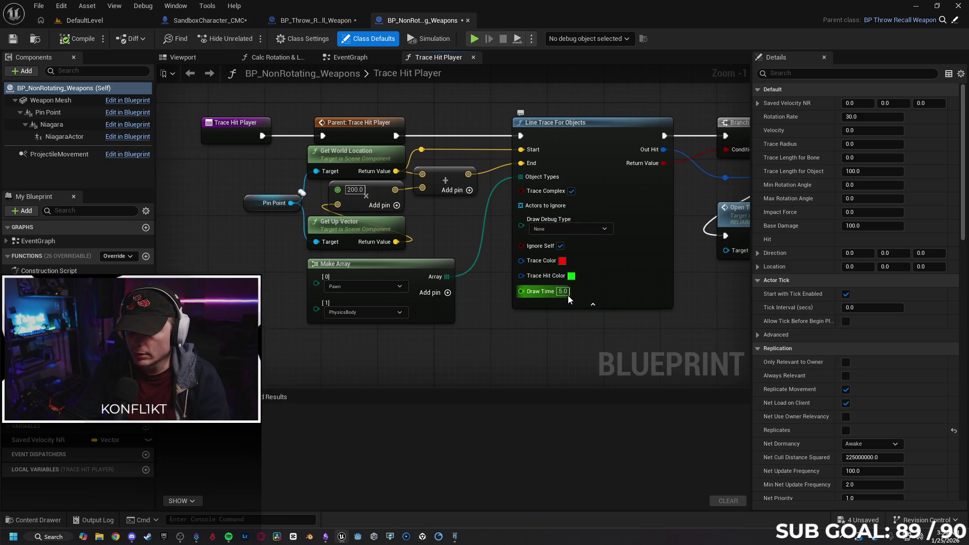
pyautogui.moveTo(470, 330); pyautogui.dragTo(464, 342)
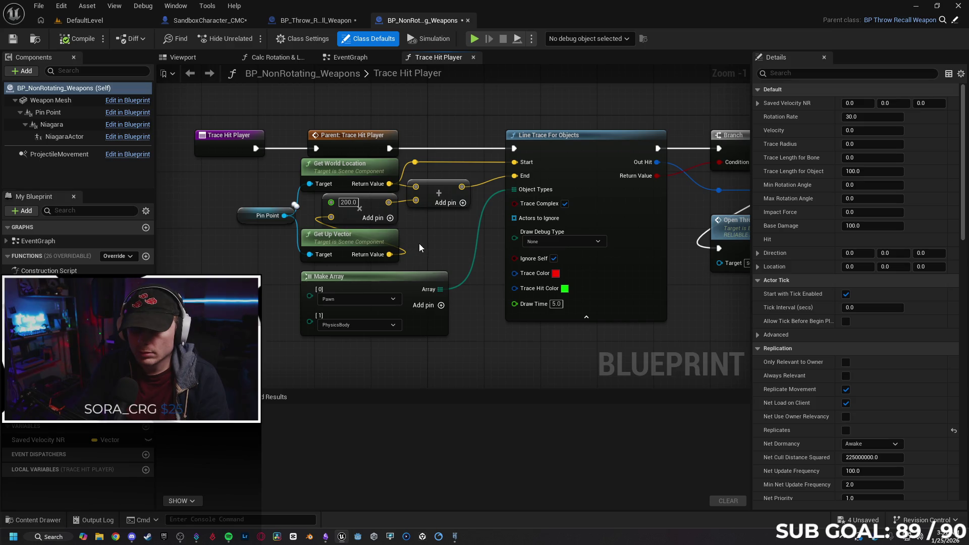
pyautogui.moveTo(432, 246); pyautogui.dragTo(418, 249)
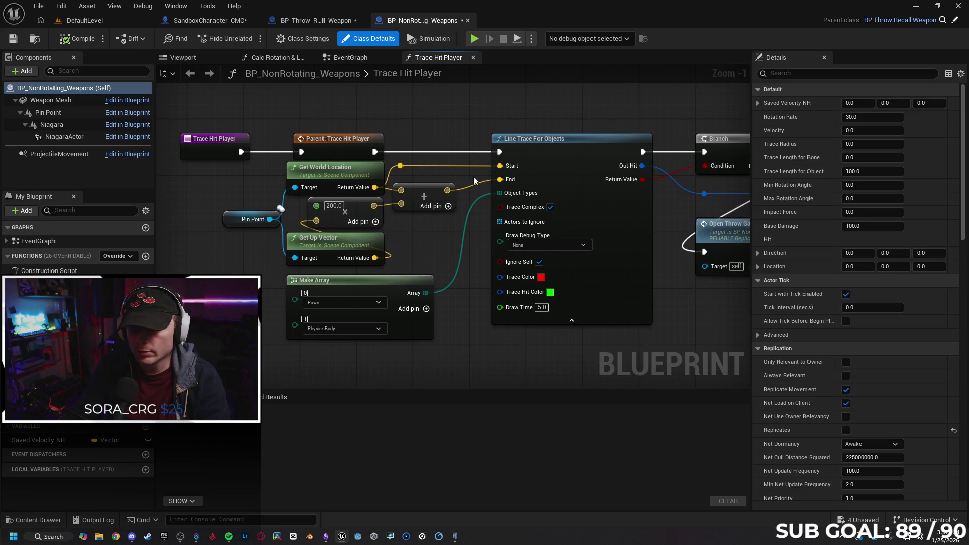
pyautogui.moveTo(569, 143); pyautogui.dragTo(338, 152)
pyautogui.moveTo(594, 162); pyautogui.dragTo(616, 161)
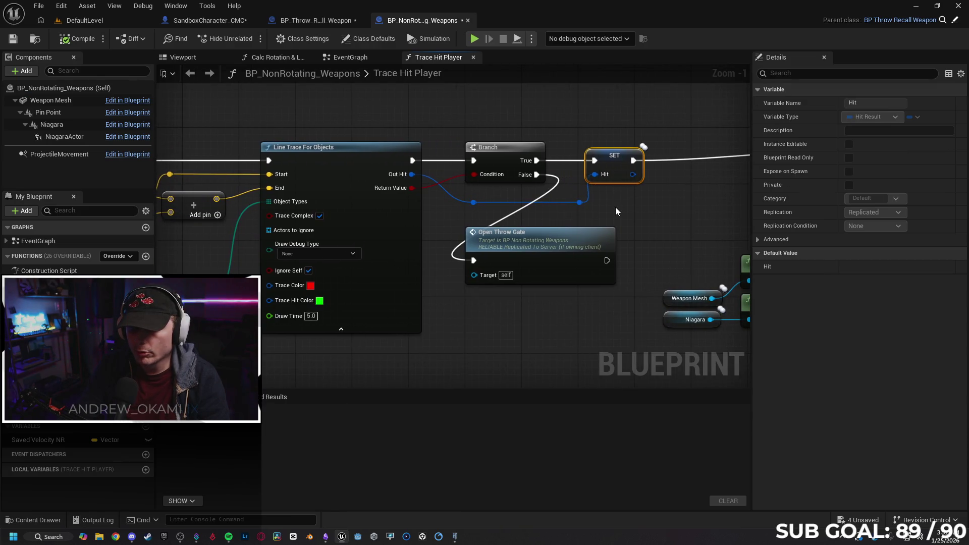
pyautogui.click(649, 213)
pyautogui.moveTo(649, 213)
pyautogui.mouseDown()
pyautogui.moveTo(335, 223)
pyautogui.moveTo(663, 212)
pyautogui.mouseUp()
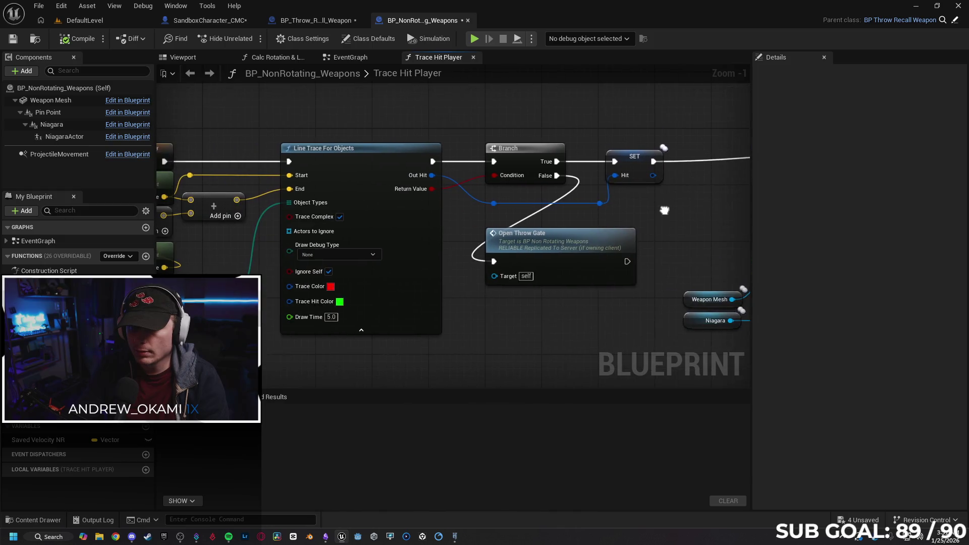
pyautogui.moveTo(488, 299); pyautogui.dragTo(690, 297)
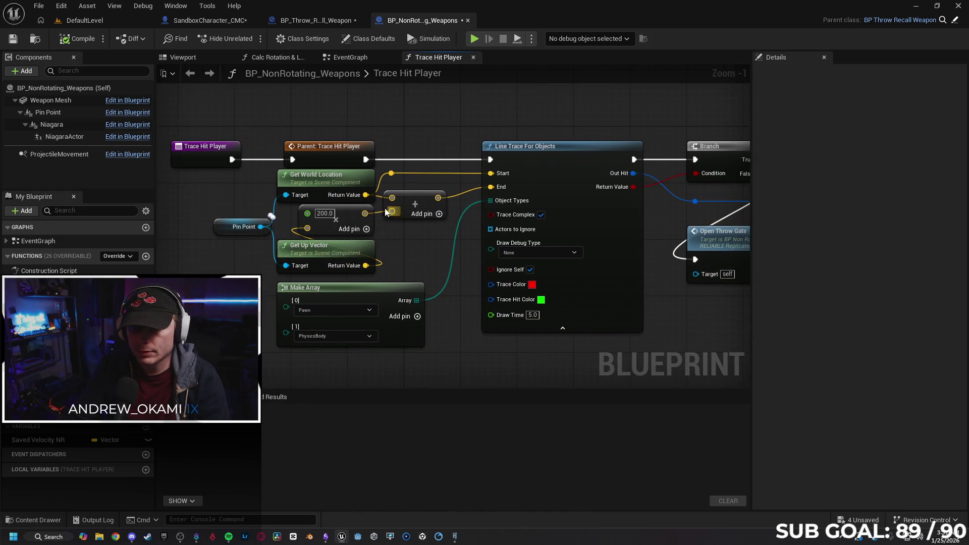
# Step: Move the Trace Hit Player entry node left to make room before the Parent call
pyautogui.click(328, 155)
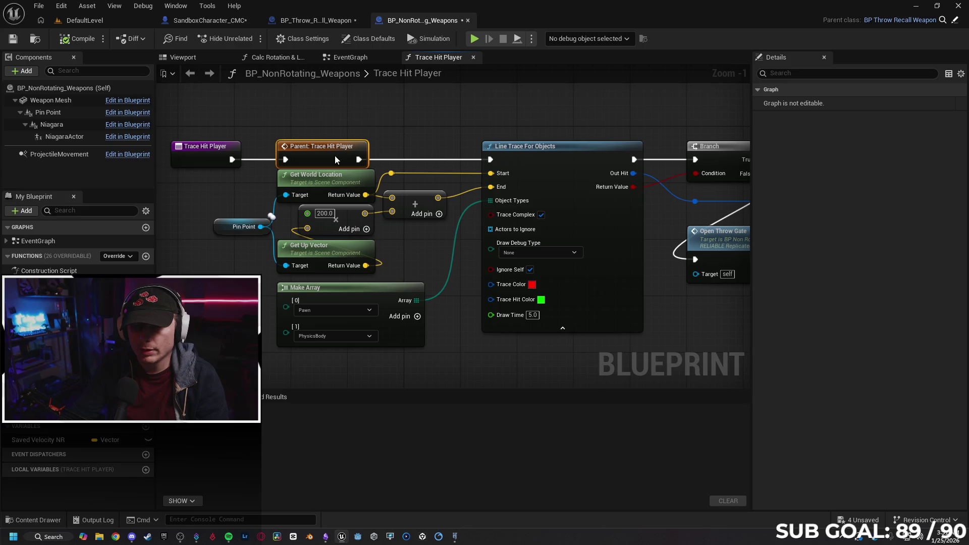
pyautogui.moveTo(207, 193)
pyautogui.mouseDown()
pyautogui.moveTo(302, 196)
pyautogui.moveTo(335, 211)
pyautogui.mouseUp()
pyautogui.click(300, 156)
pyautogui.moveTo(376, 156)
pyautogui.mouseDown()
pyautogui.moveTo(314, 156)
pyautogui.moveTo(375, 138)
pyautogui.mouseUp()
# Step: Add a Do Once node after the Trace Hit Player entry and reposition both nodes
pyautogui.write('do once')
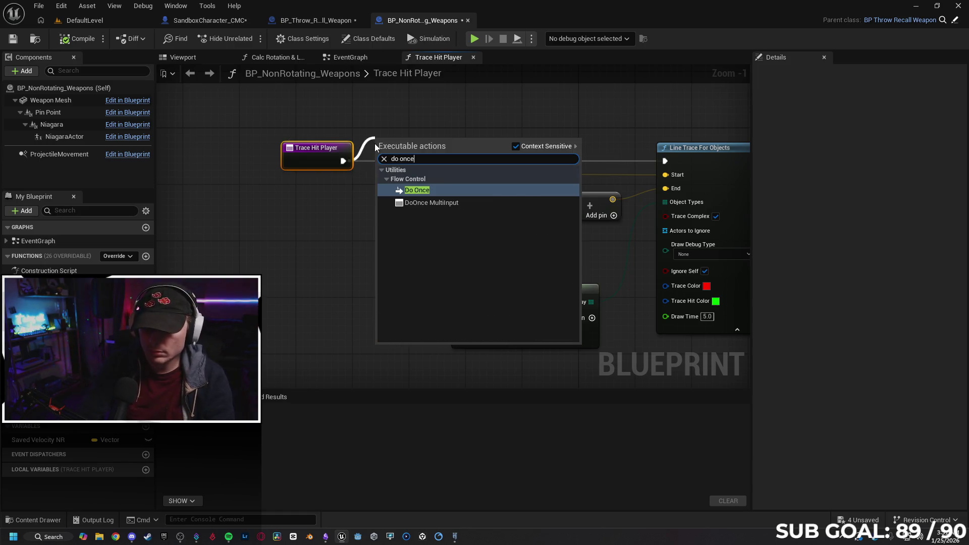
pyautogui.press('Return')
pyautogui.moveTo(307, 118); pyautogui.dragTo(408, 183)
pyautogui.moveTo(421, 141); pyautogui.dragTo(357, 155)
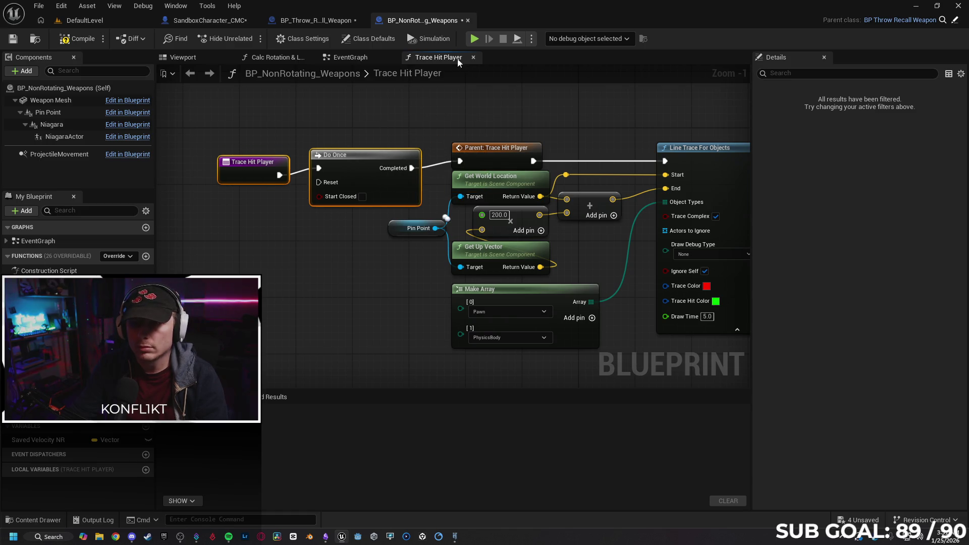
# Step: Play-test client-server, throwing the weapon at the other player four times, then stop
pyautogui.click(472, 40)
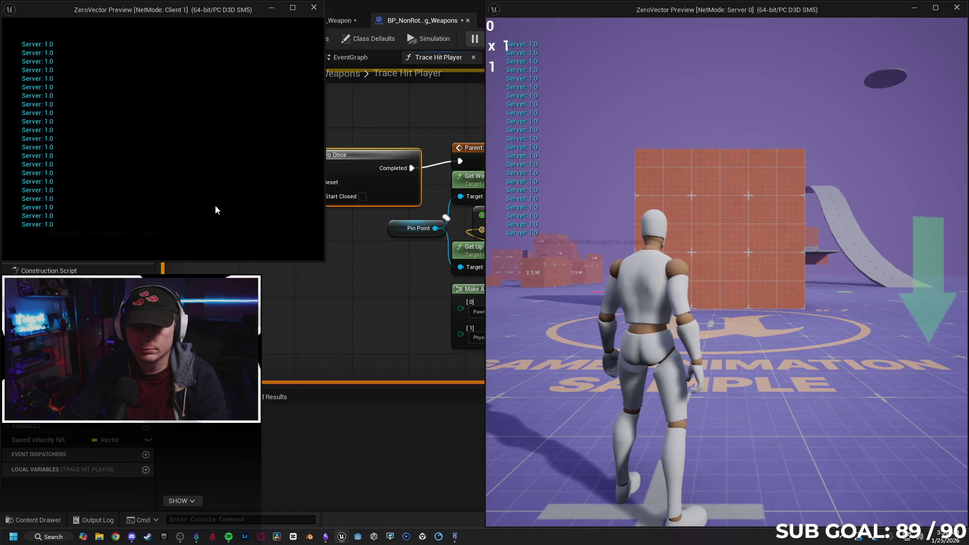
pyautogui.click(152, 177)
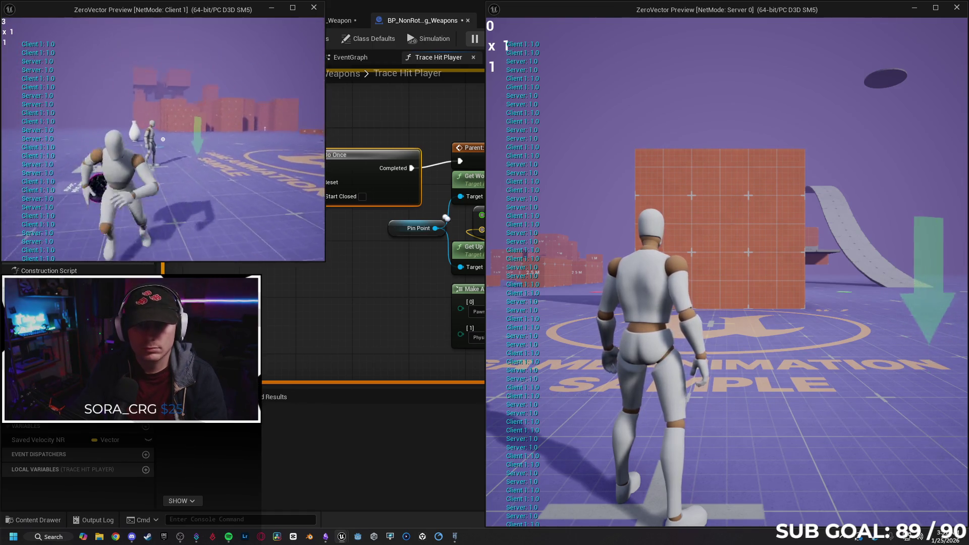
pyautogui.click(163, 139)
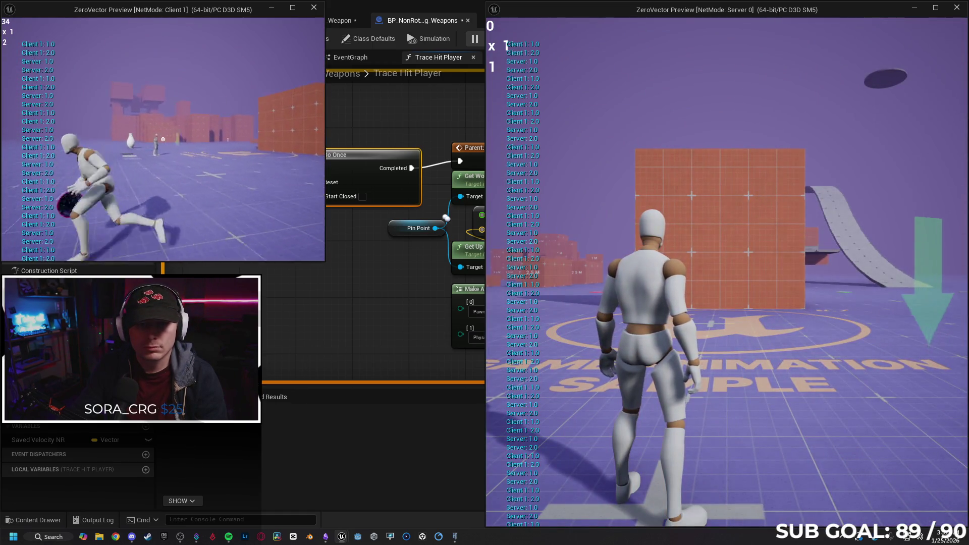
pyautogui.click(163, 139)
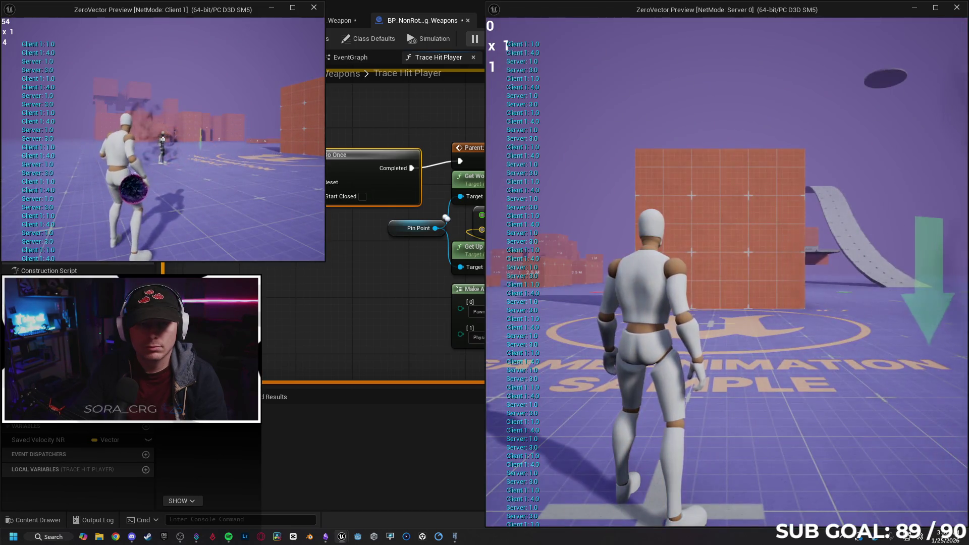
pyautogui.click(163, 139)
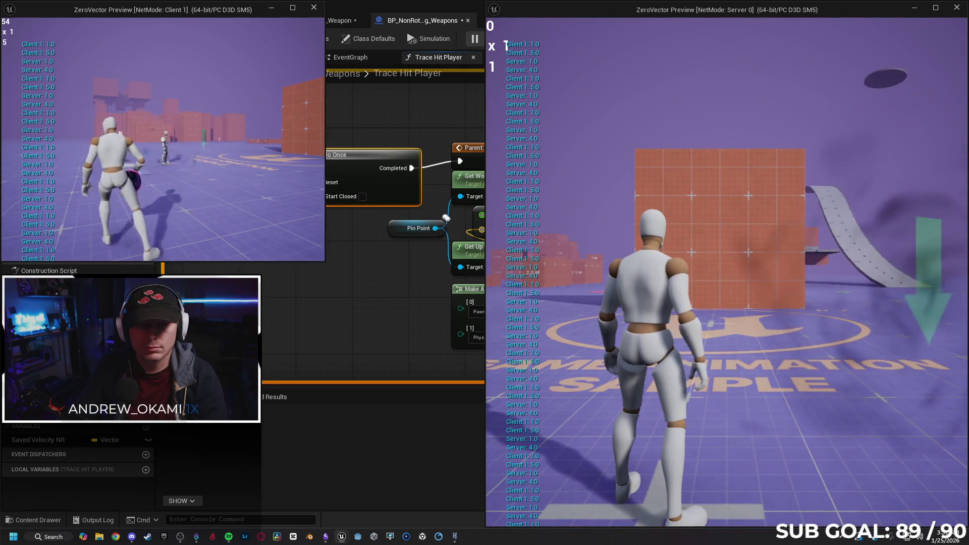
pyautogui.click(162, 139)
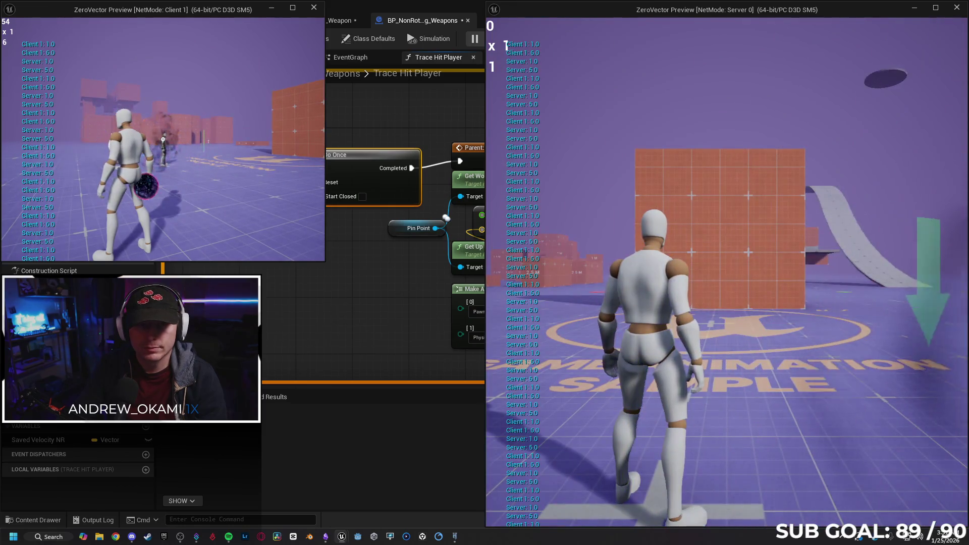
pyautogui.press('Escape')
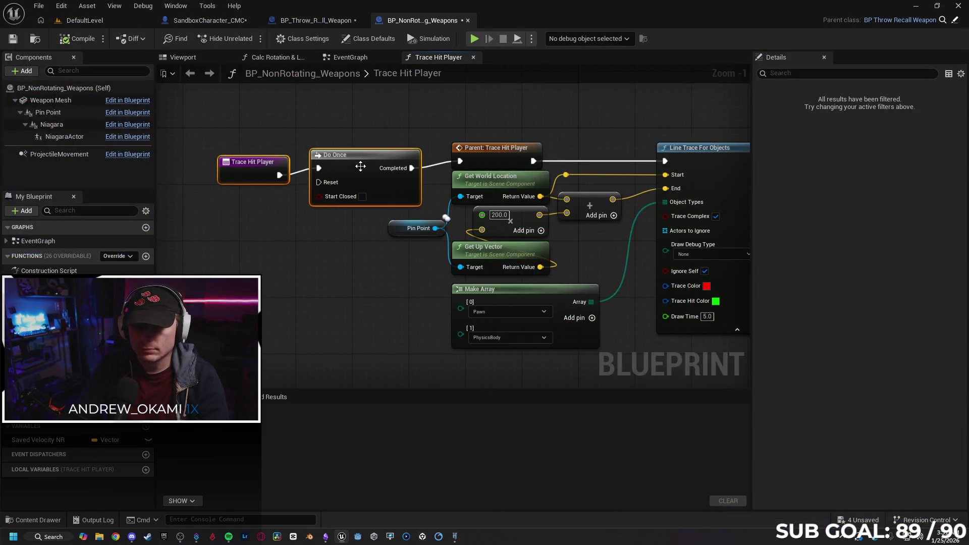
# Step: Delete the Do Once node and wire Trace Hit Player directly to the parent call
pyautogui.press('Delete')
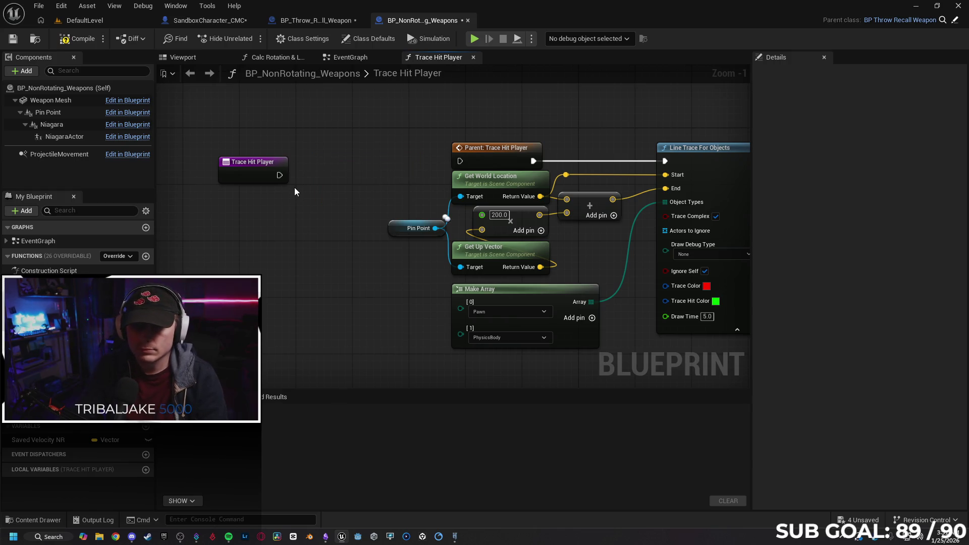
pyautogui.moveTo(279, 177)
pyautogui.mouseDown()
pyautogui.moveTo(460, 161)
pyautogui.moveTo(301, 159)
pyautogui.moveTo(324, 170)
pyautogui.moveTo(351, 164)
pyautogui.mouseUp()
pyautogui.click(381, 197)
pyautogui.moveTo(380, 196); pyautogui.dragTo(271, 202)
# Step: Compile BP_NonRotating_Weapons, save the changed blueprints, then switch to the web browser's address bar
pyautogui.click(77, 38)
pyautogui.click(20, 41)
pyautogui.click(313, 21)
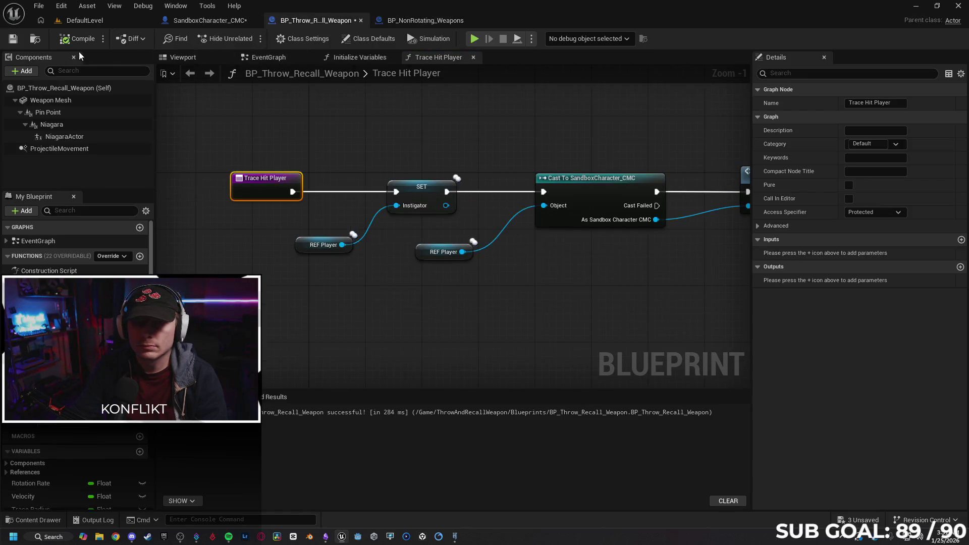
pyautogui.click(21, 41)
pyautogui.hotkey('ctrl', 'Tab')
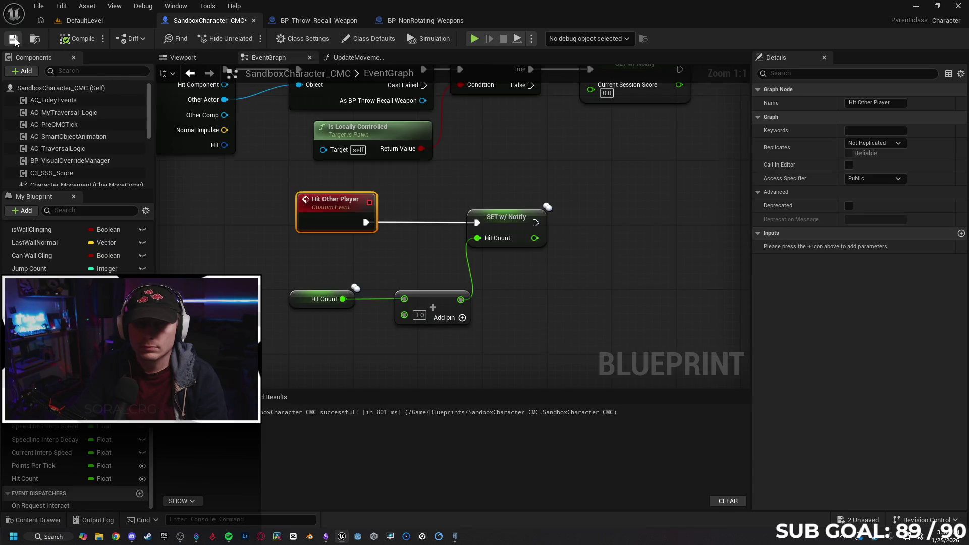
pyautogui.click(115, 538)
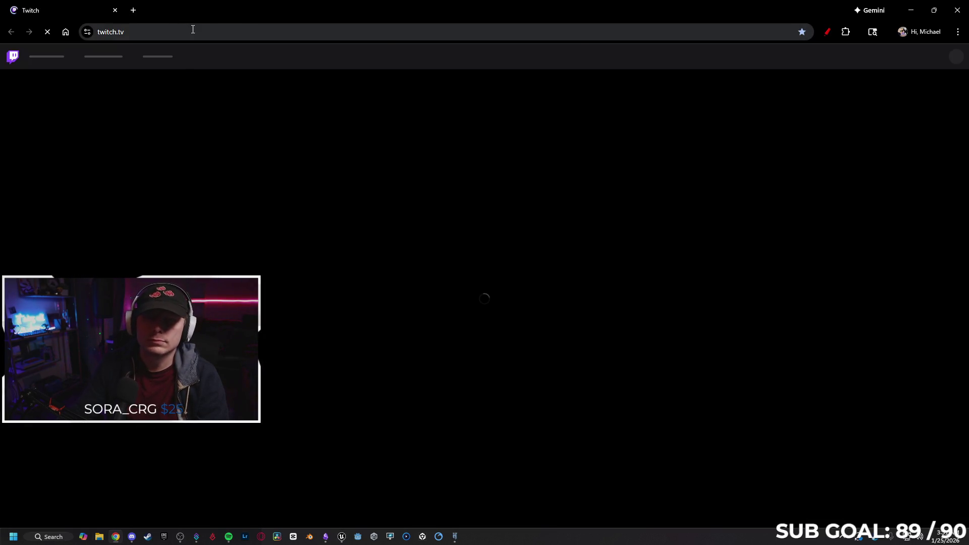
pyautogui.click(194, 29)
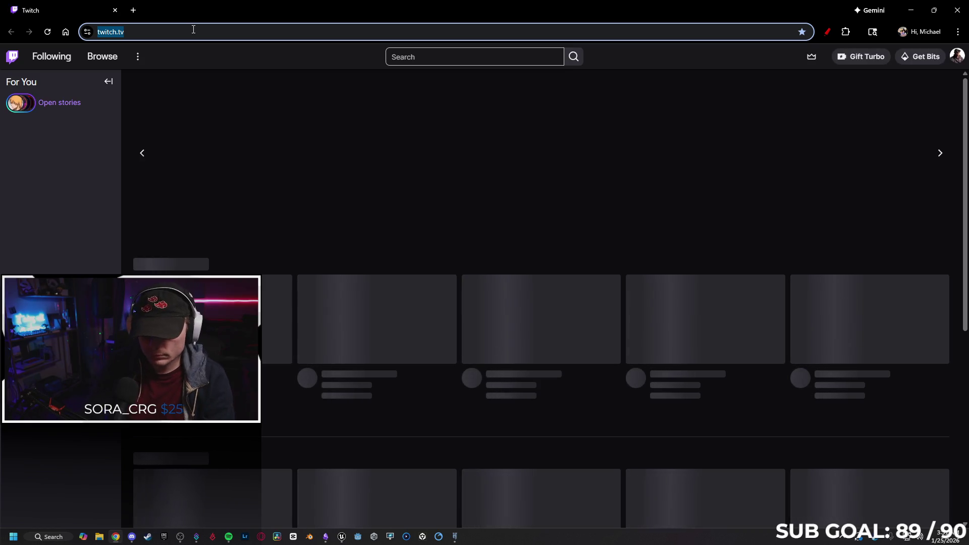
# Step: Go to Gemini and write a question about Hit Count desyncing between server and client
pyautogui.write('gemini')
pyautogui.press('Return')
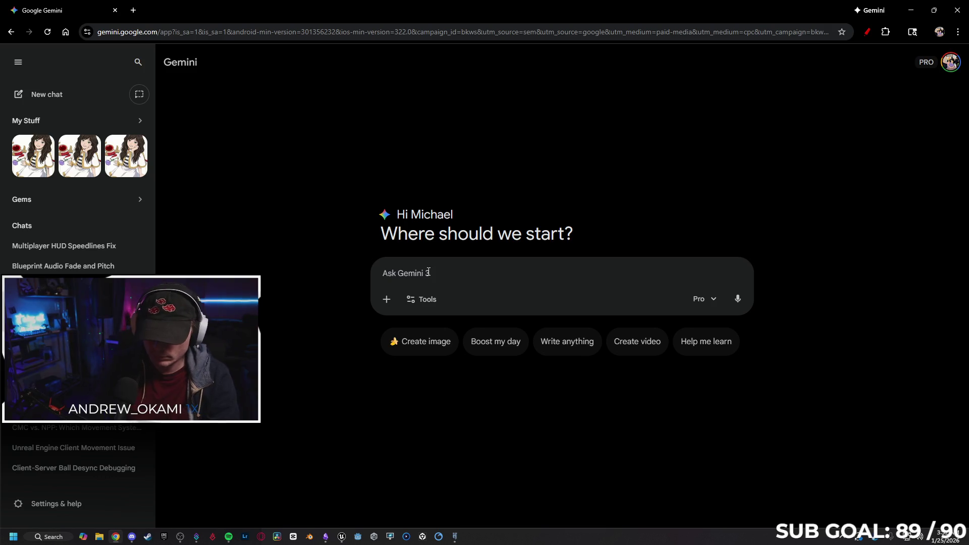
pyautogui.write('ih')
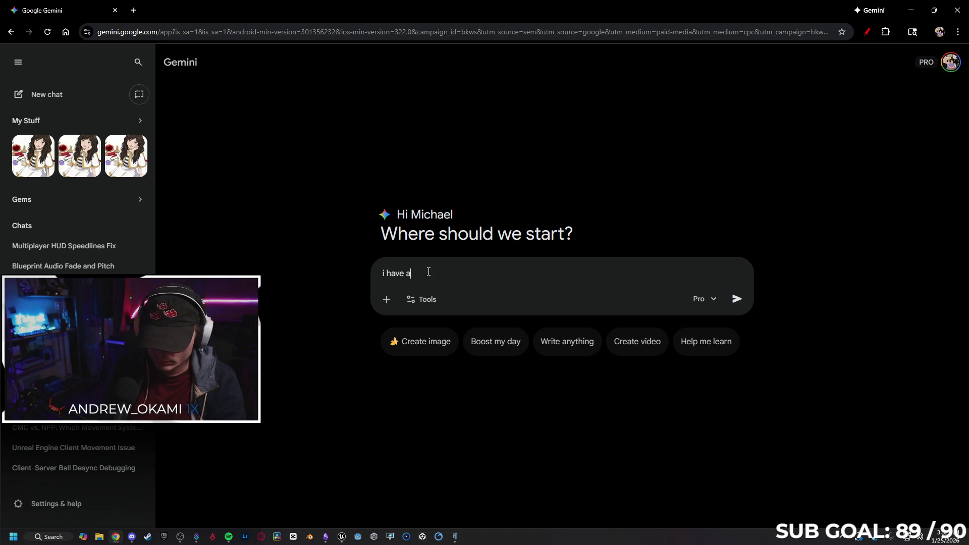
pyautogui.write(' where ')
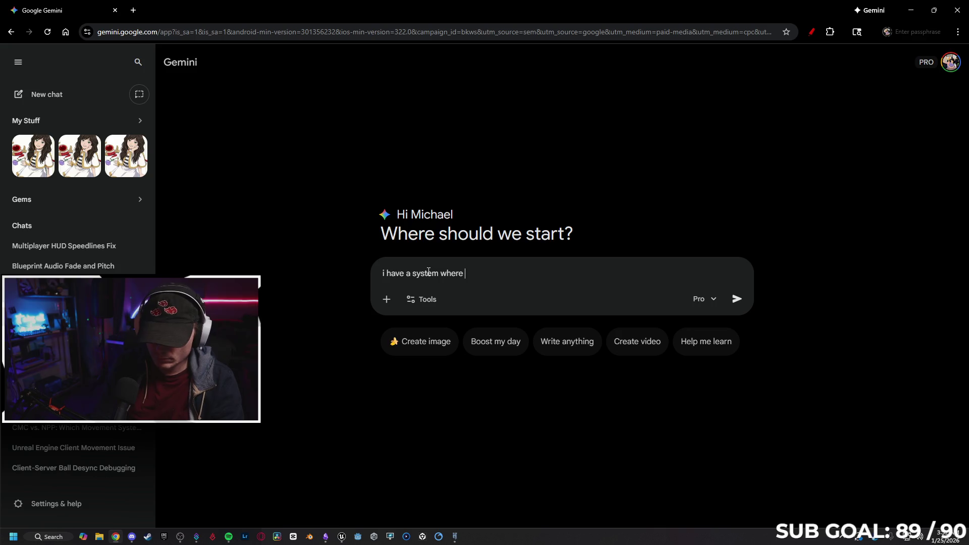
pyautogui.write('when I hit')
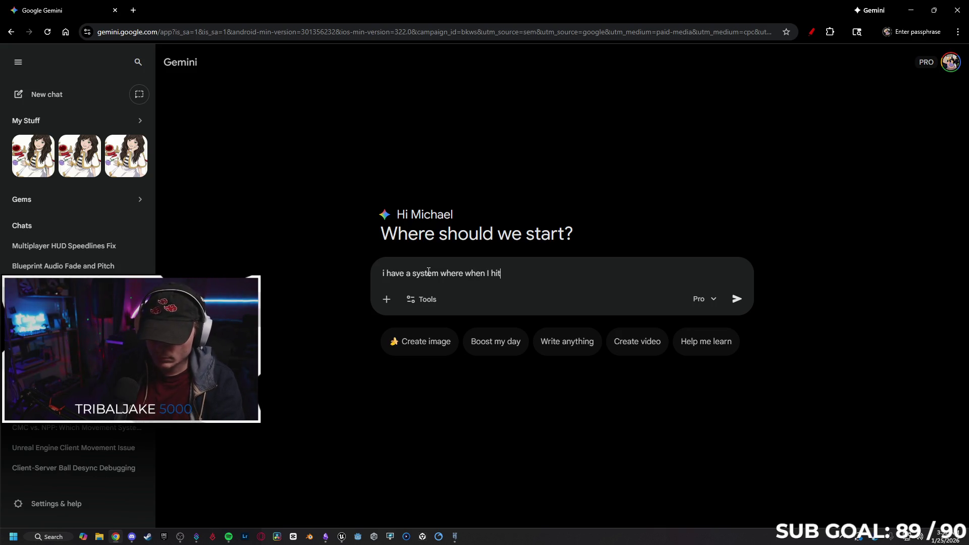
pyautogui.write('h a ball it adds to Hit Count, but for some reason')
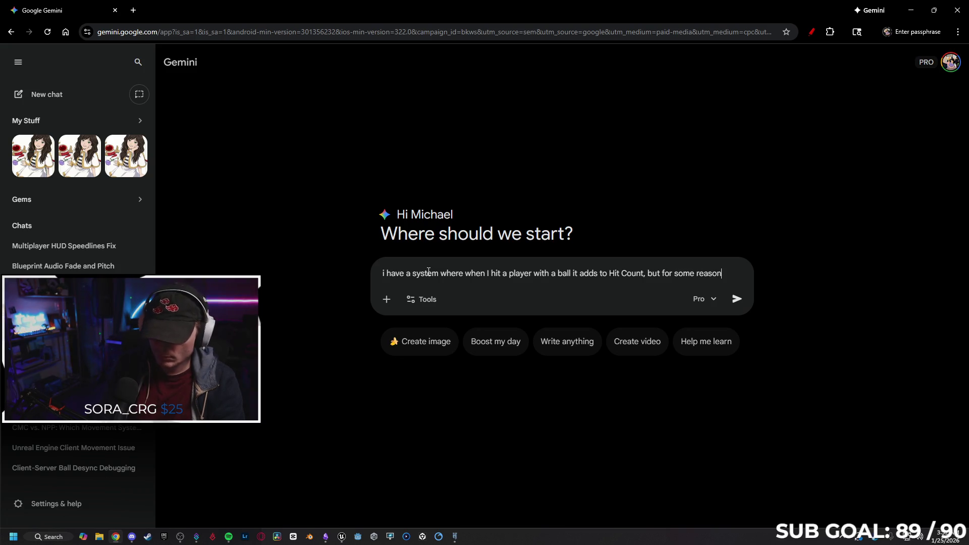
pyautogui.write('he')
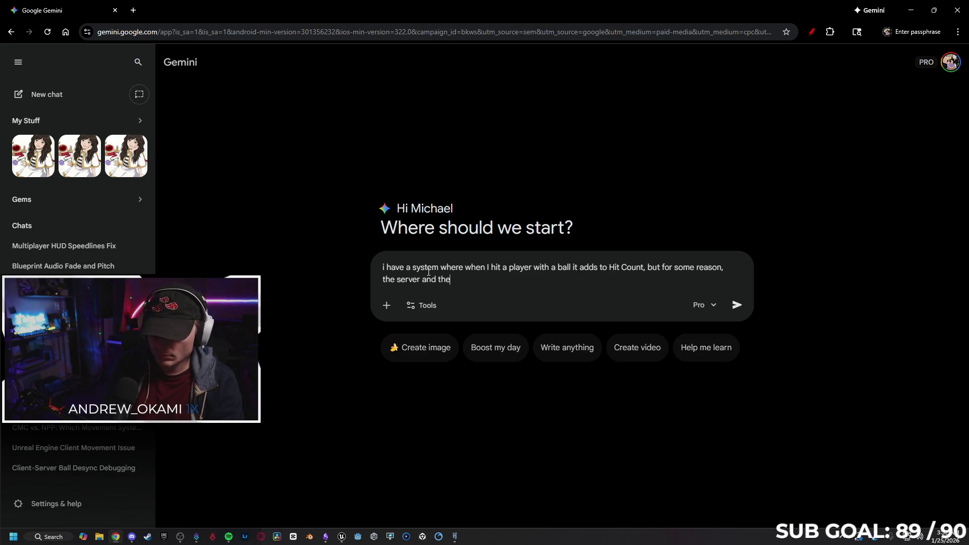
pyautogui.write(' client ')
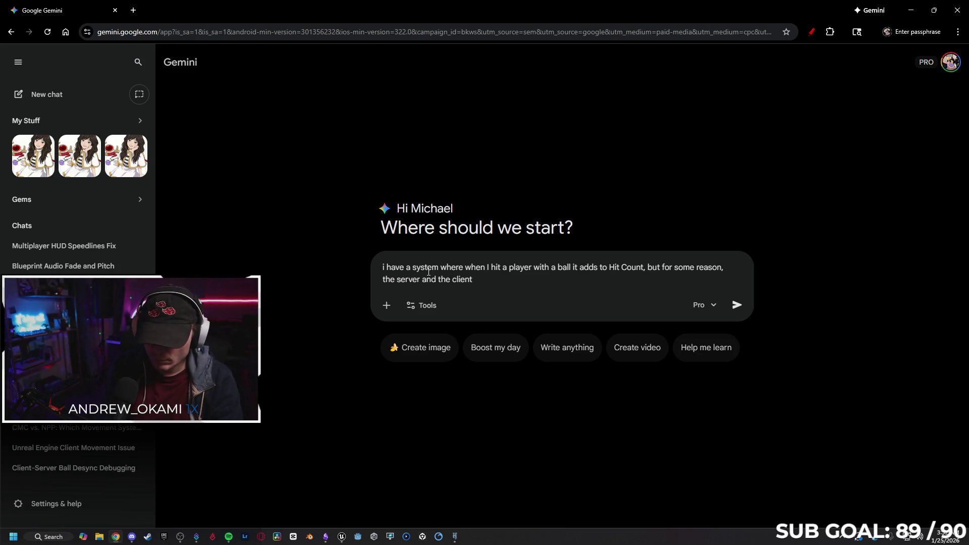
pyautogui.write('counts are des')
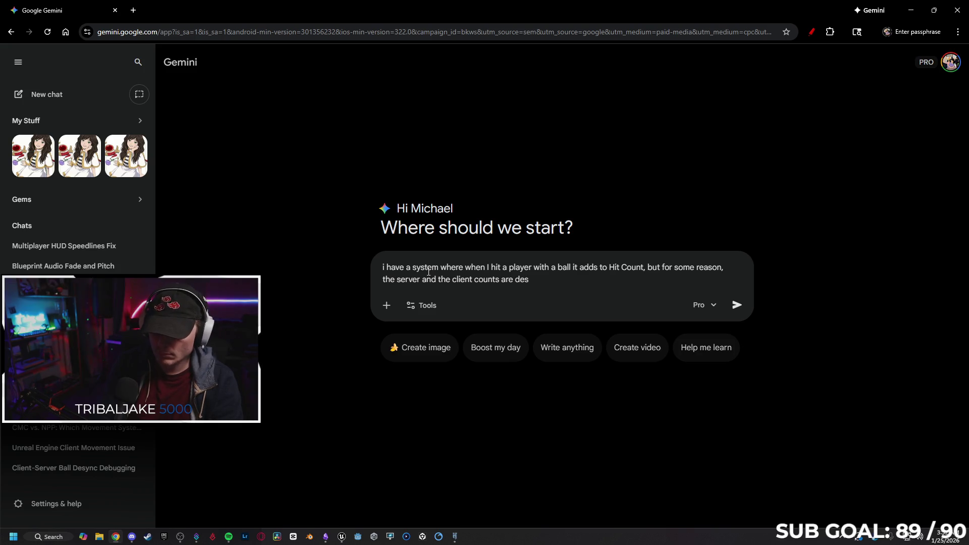
# Step: Correct 'desycning' to 'desyncing' via spelling suggestions and send the question
pyautogui.press('BackSpace')
pyautogui.press('BackSpace')
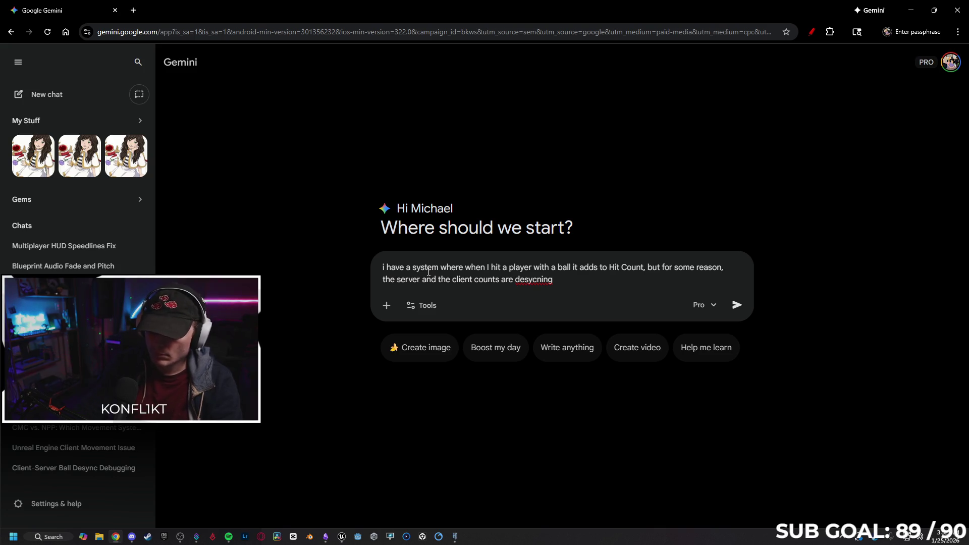
pyautogui.rightClick(526, 275)
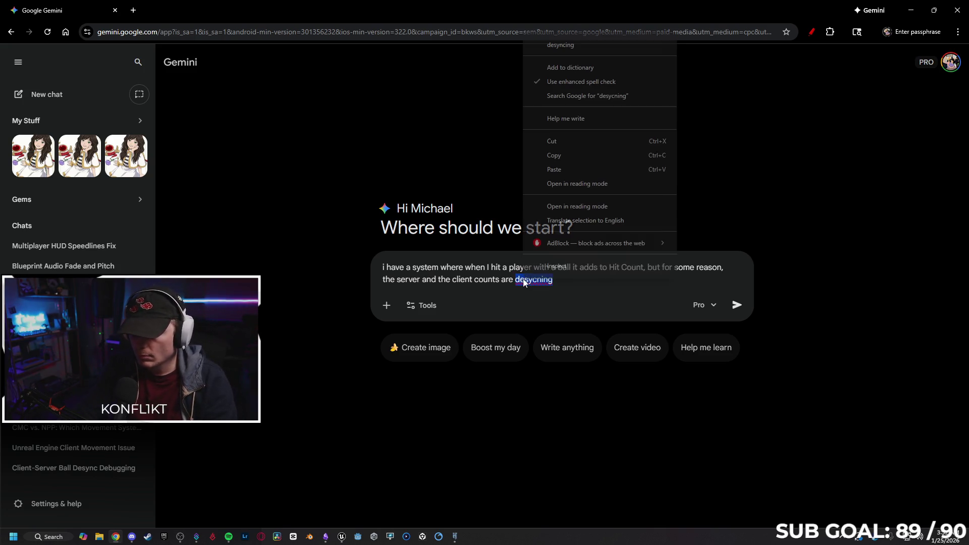
pyautogui.click(588, 42)
pyautogui.click(736, 305)
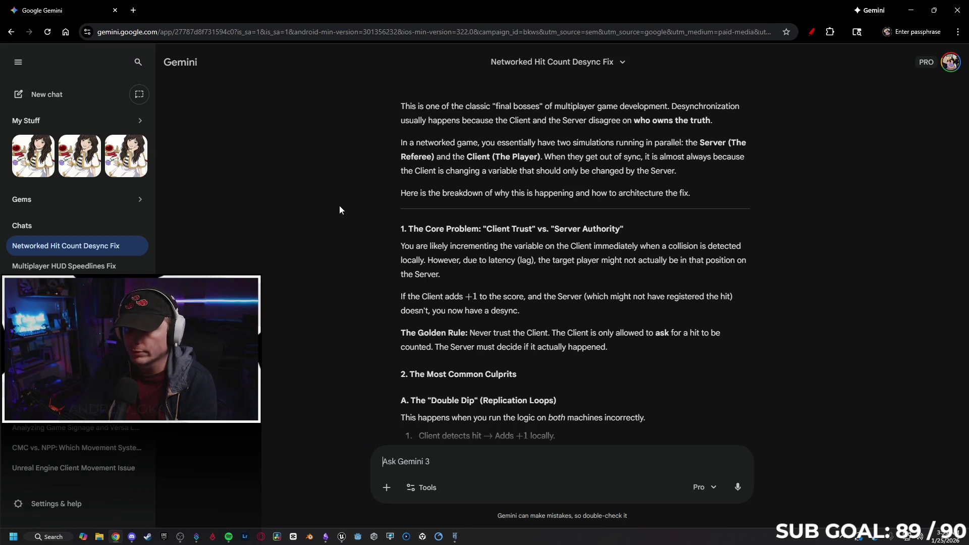
# Step: Scroll through Gemini's explanation of the Hit Count desync
pyautogui.scroll(-2, 340, 210)
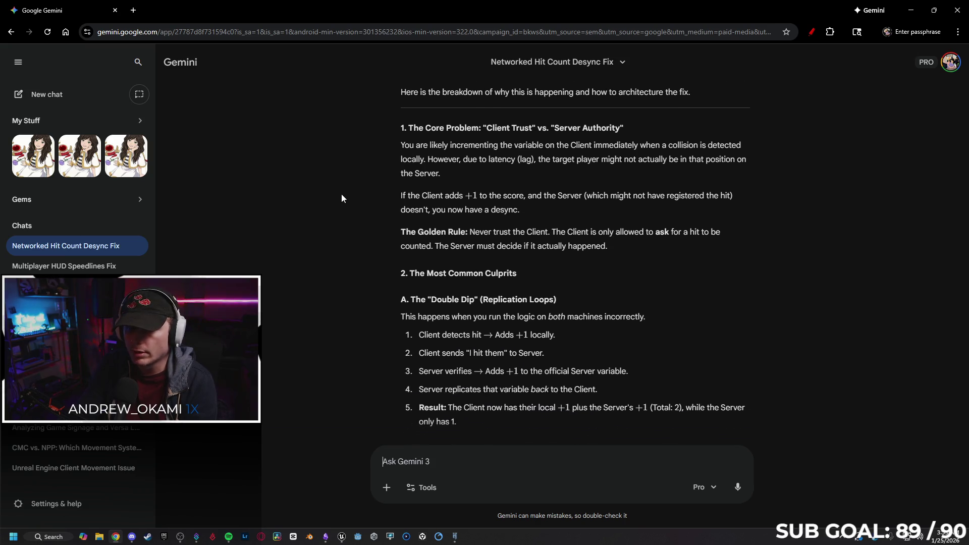
pyautogui.scroll(-1, 343, 184)
pyautogui.scroll(1, 338, 199)
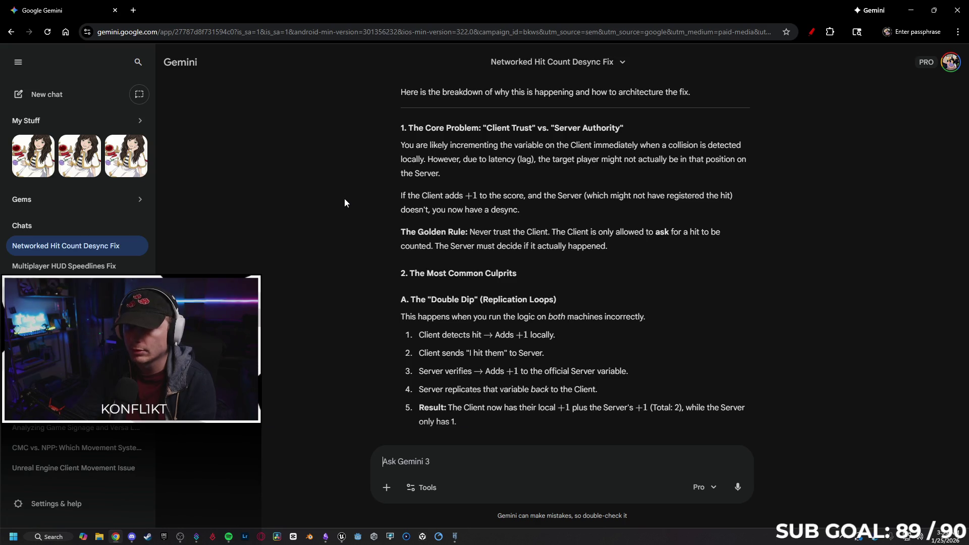
pyautogui.scroll(-1, 344, 199)
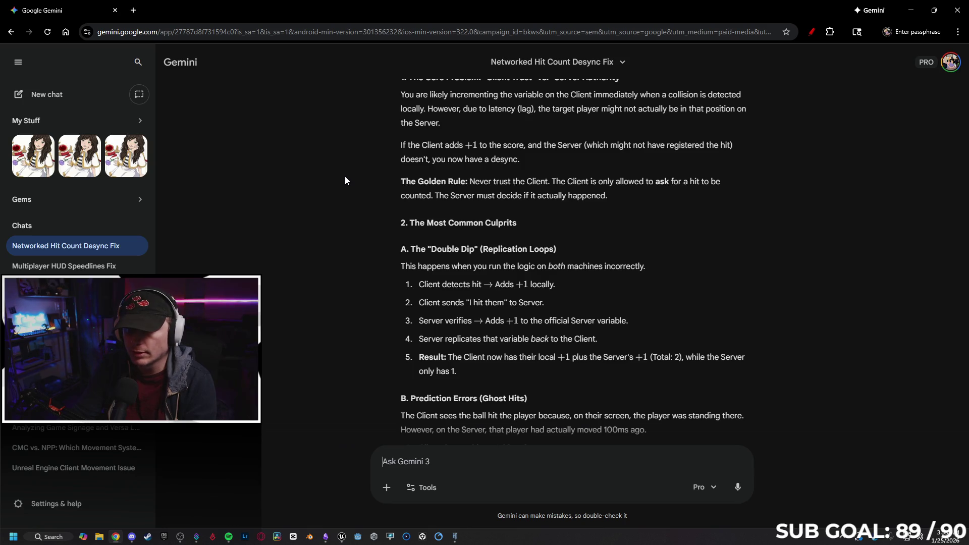
pyautogui.scroll(-1, 353, 175)
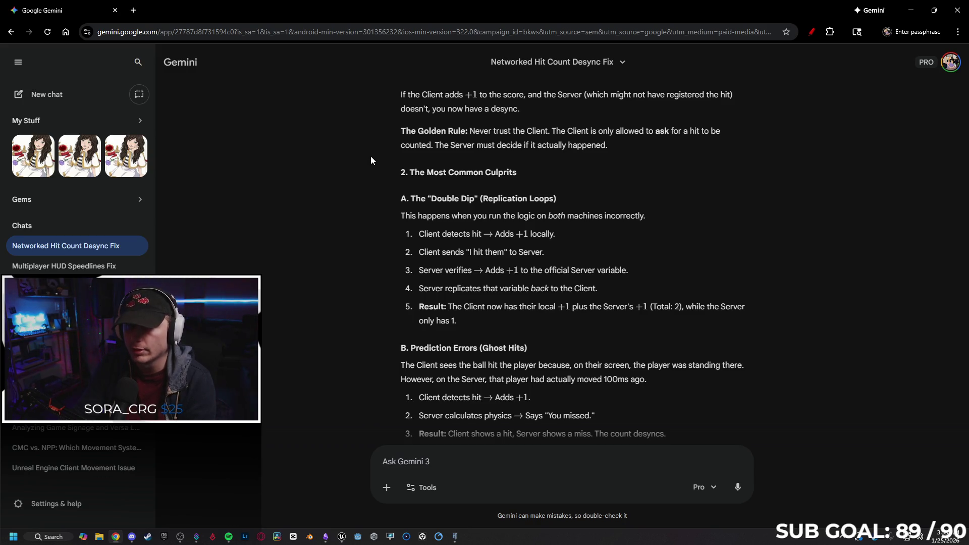
pyautogui.scroll(-1, 378, 157)
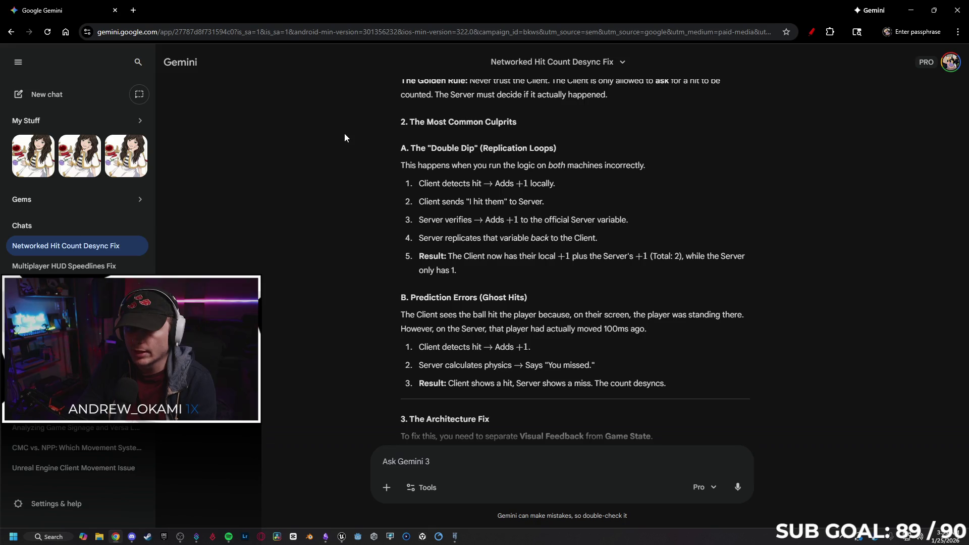
pyautogui.scroll(-1, 371, 147)
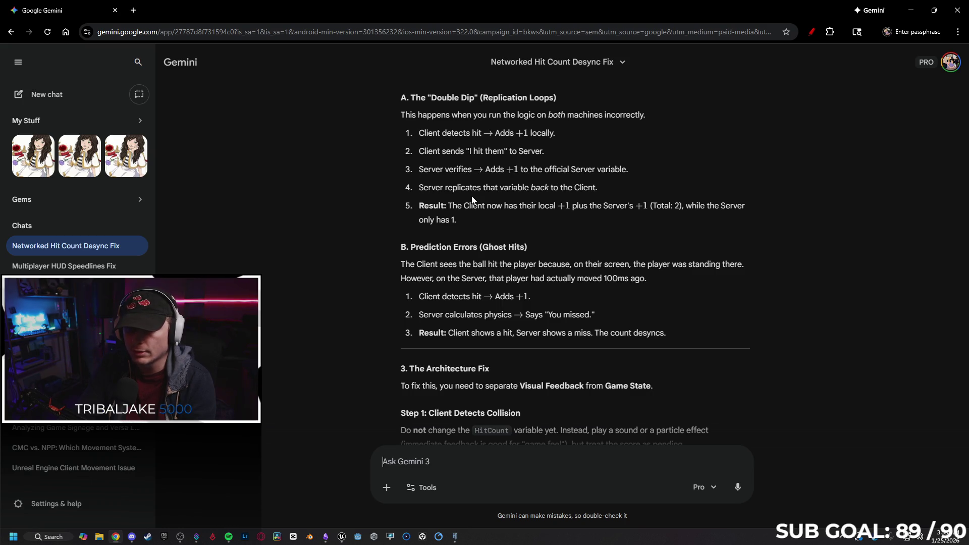
# Step: Resume music playback in Spotify and minimize it
pyautogui.click(228, 536)
pyautogui.click(391, 458)
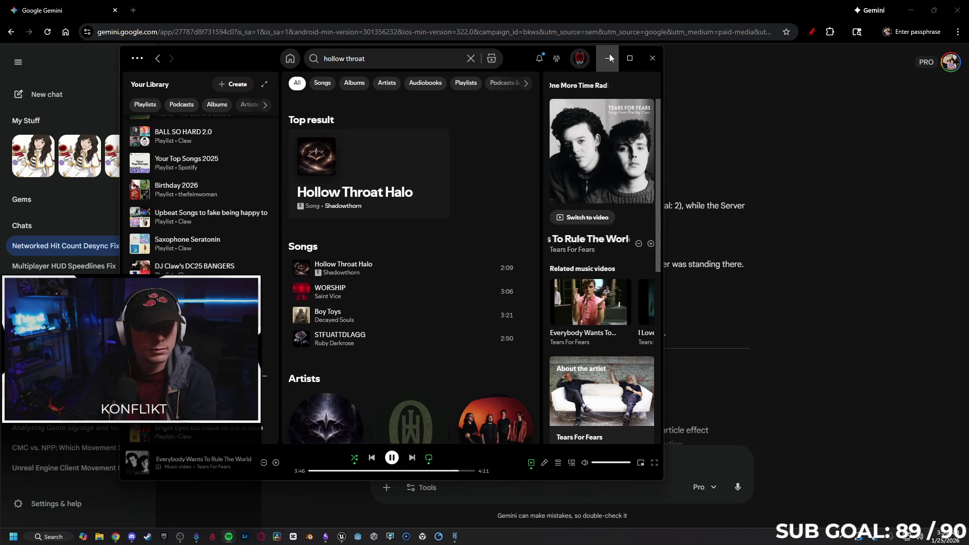
pyautogui.click(608, 58)
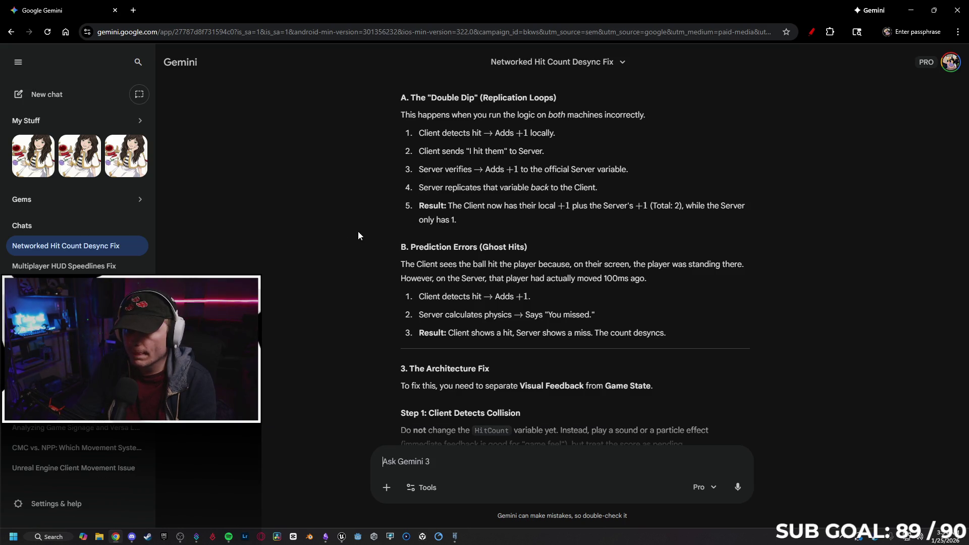
# Step: Read on through the five-step server-authoritative HitCount fix
pyautogui.scroll(2, 359, 227)
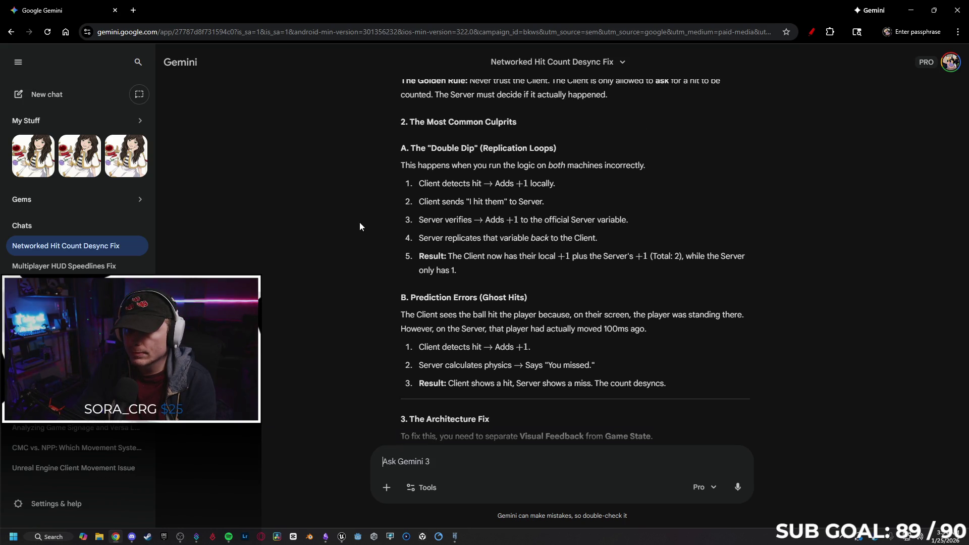
pyautogui.scroll(-3, 359, 227)
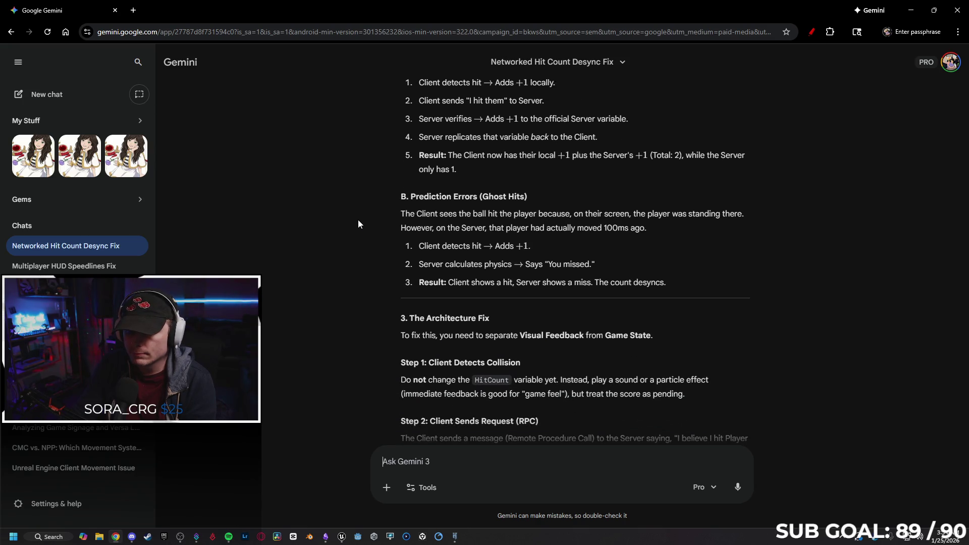
pyautogui.scroll(-3, 358, 210)
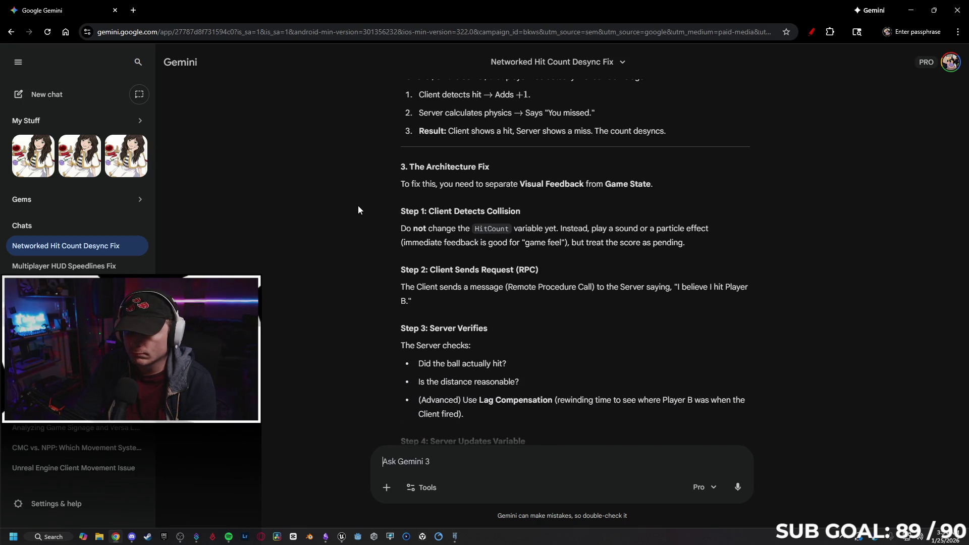
pyautogui.scroll(-1, 361, 204)
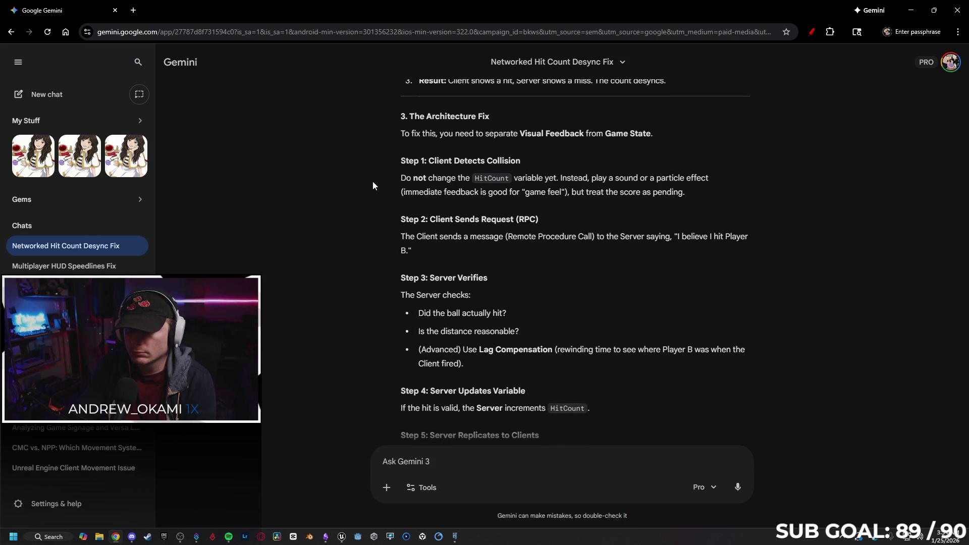
pyautogui.scroll(-1, 373, 185)
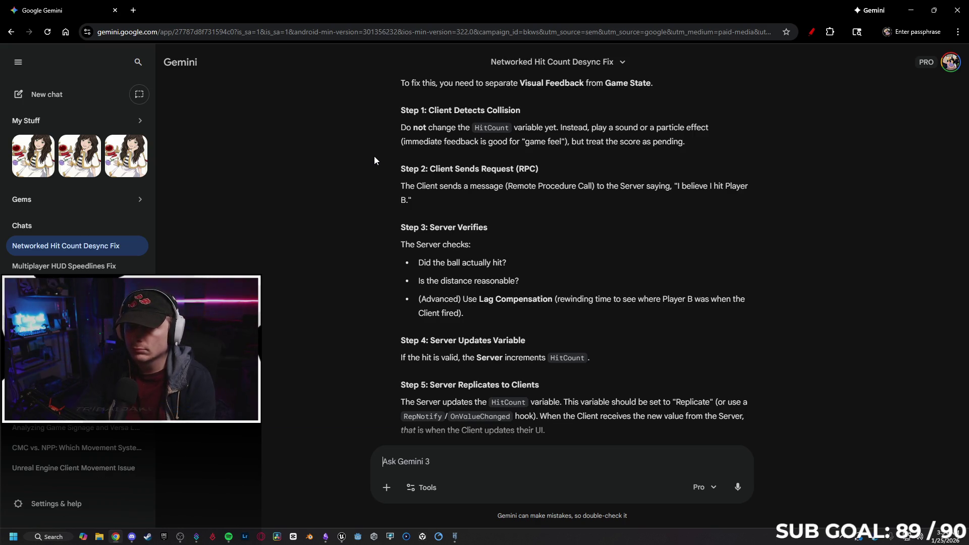
pyautogui.scroll(-1, 376, 154)
pyautogui.scroll(1, 371, 149)
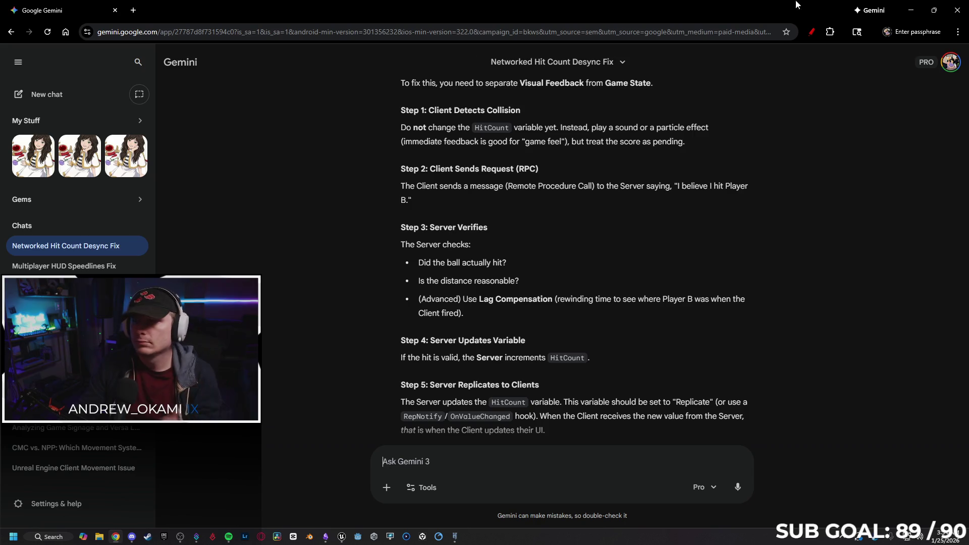
# Step: Disconnect Hit Other Player from the SET w/ Notify node and move that node lower
pyautogui.hotkey('alt', 'Tab')
pyautogui.rightClick(652, 186)
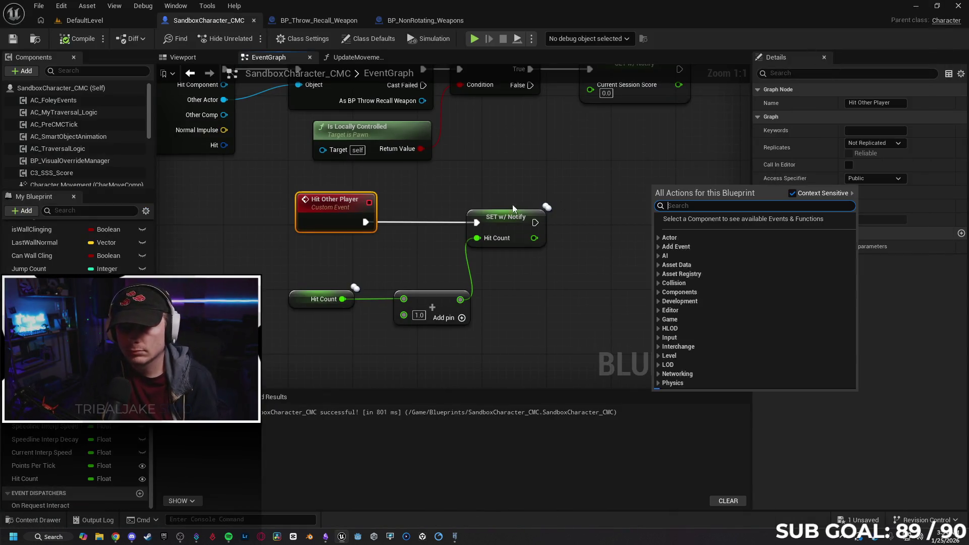
pyautogui.click(398, 201)
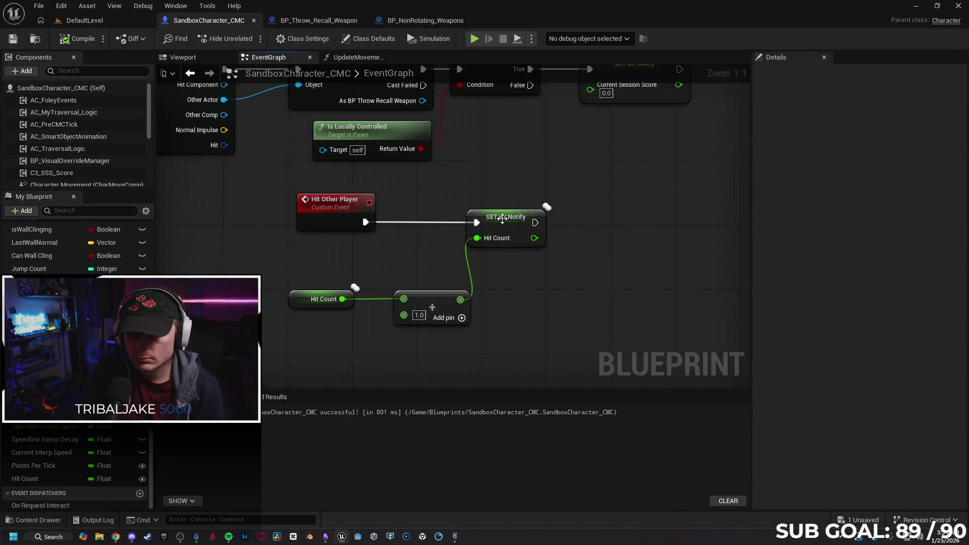
pyautogui.moveTo(476, 222); pyautogui.dragTo(433, 248)
pyautogui.moveTo(503, 238); pyautogui.dragTo(541, 320)
# Step: Add a Custom Event named RPC Hit Player to the graph
pyautogui.rightClick(487, 214)
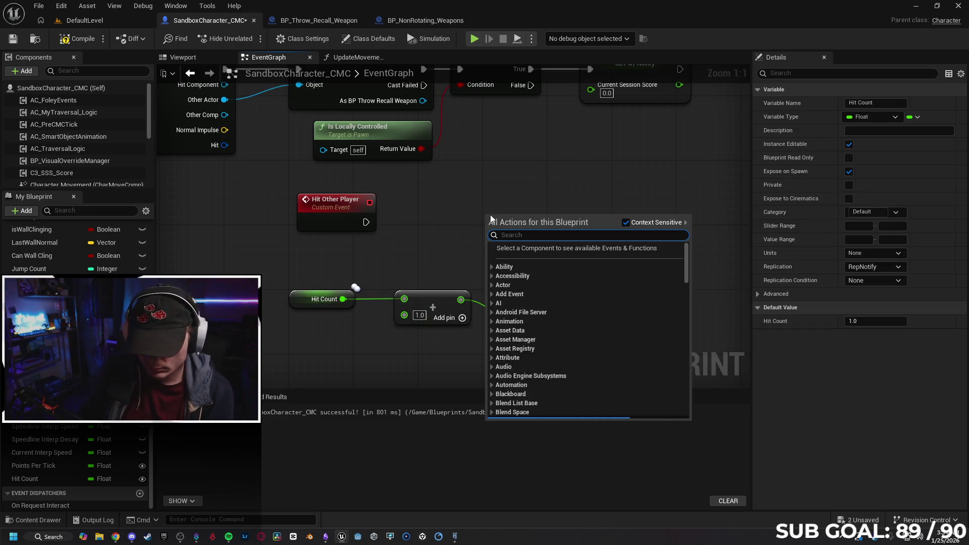
pyautogui.write('custom')
pyautogui.press('Return')
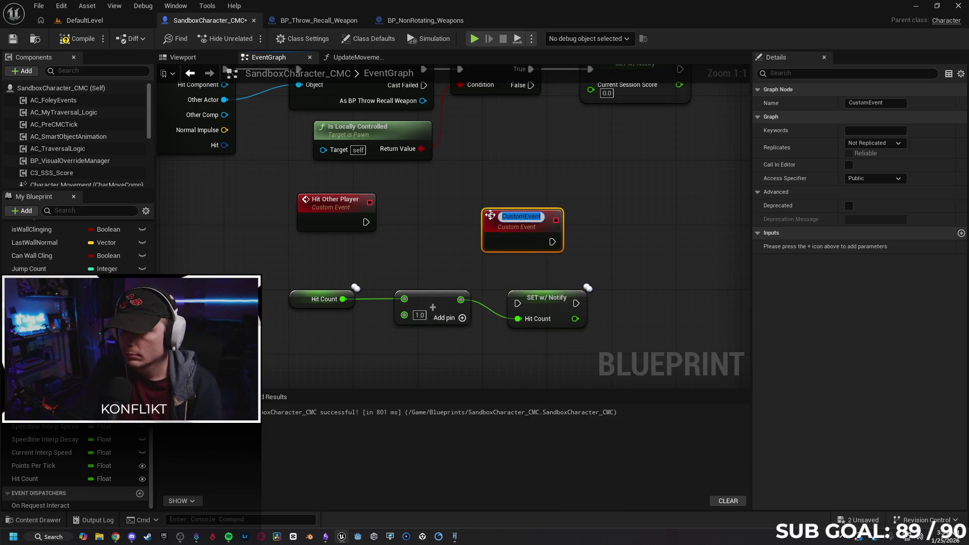
pyautogui.write('B')
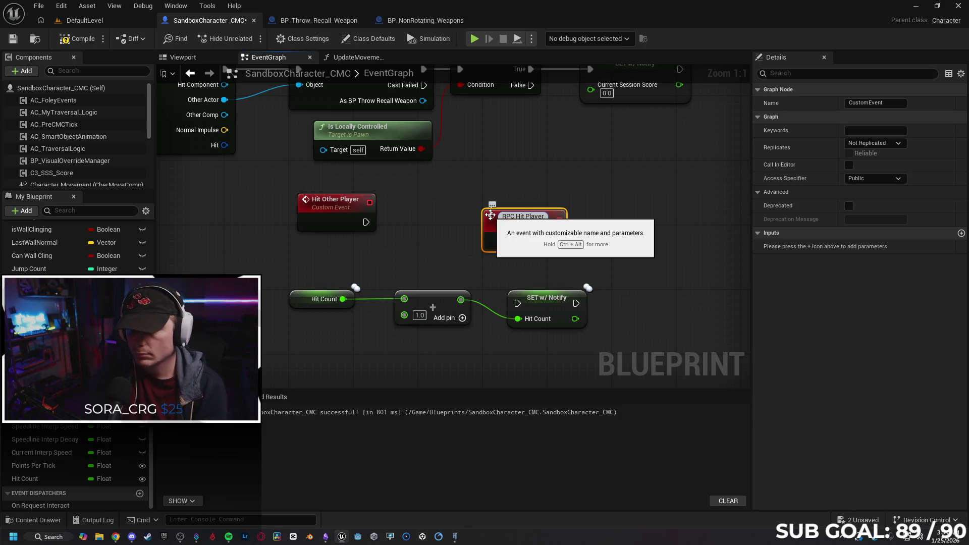
pyautogui.press('Return')
pyautogui.moveTo(496, 244); pyautogui.dragTo(438, 248)
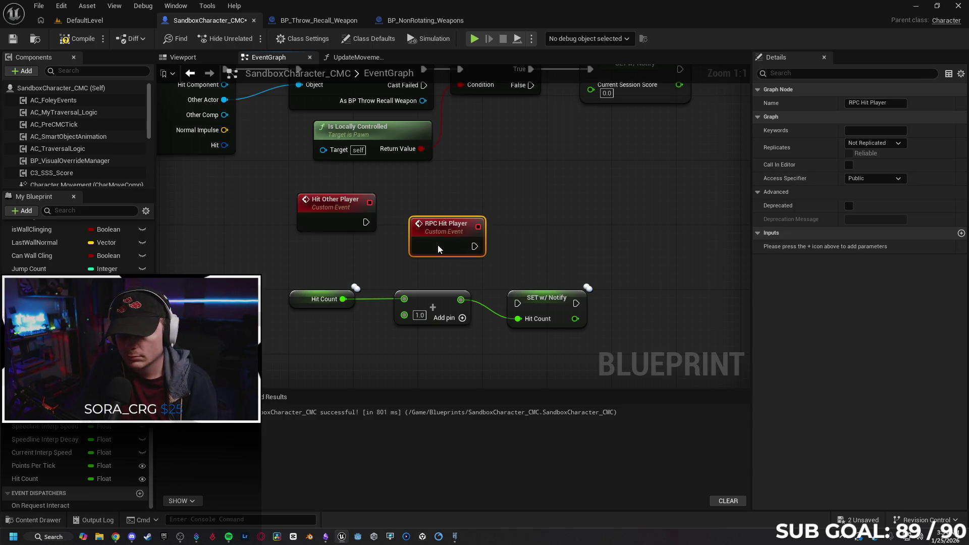
# Step: Arrange the Hit Count increment nodes and wire RPC Hit Player into SET Hit Count
pyautogui.moveTo(292, 273); pyautogui.dragTo(594, 348)
pyautogui.moveTo(529, 312)
pyautogui.mouseDown()
pyautogui.moveTo(537, 344)
pyautogui.moveTo(547, 323)
pyautogui.mouseUp()
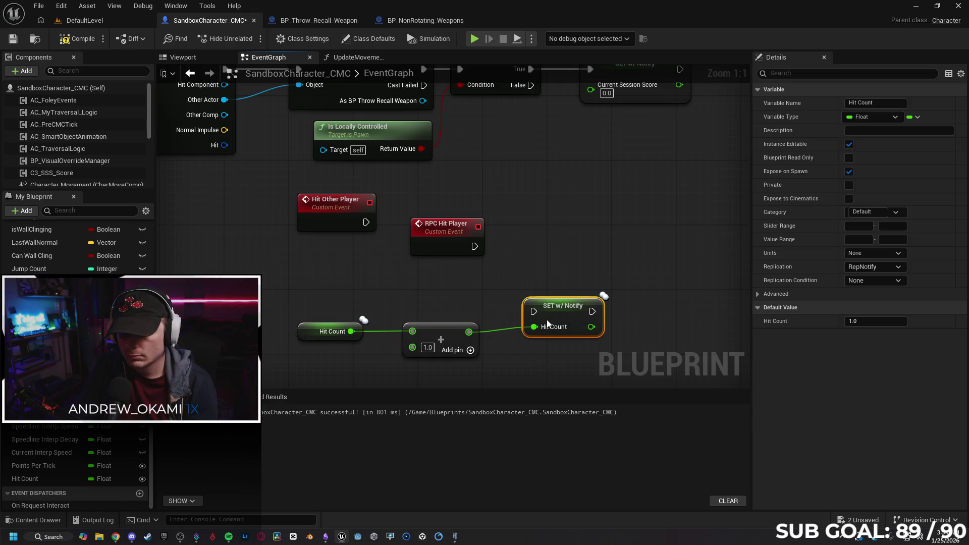
pyautogui.moveTo(440, 240)
pyautogui.mouseDown()
pyautogui.moveTo(446, 286)
pyautogui.moveTo(432, 297)
pyautogui.moveTo(533, 313)
pyautogui.mouseUp()
pyautogui.moveTo(366, 222); pyautogui.dragTo(440, 232)
# Step: Place an RPC Hit Player call after Hit Other Player
pyautogui.write('rpc hit')
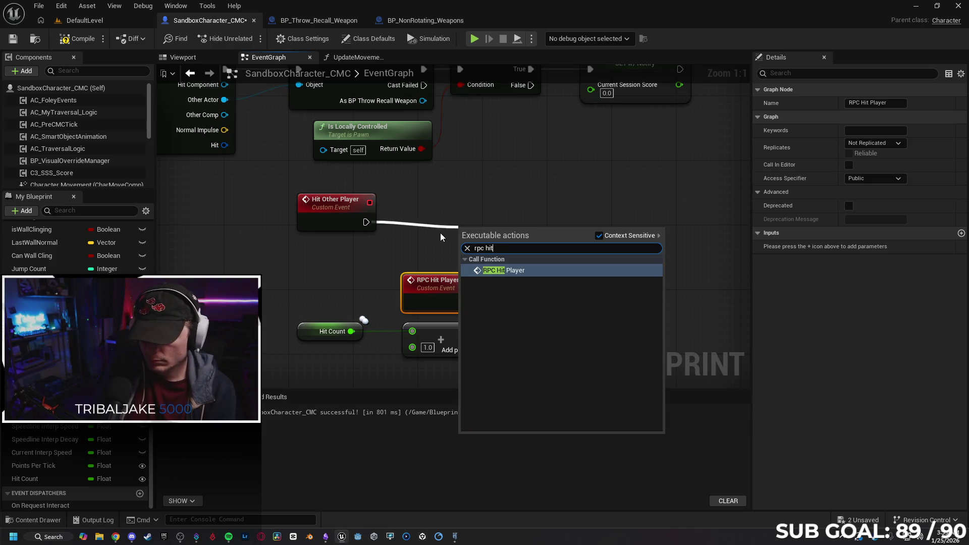
pyautogui.press('Return')
pyautogui.moveTo(497, 249); pyautogui.dragTo(507, 211)
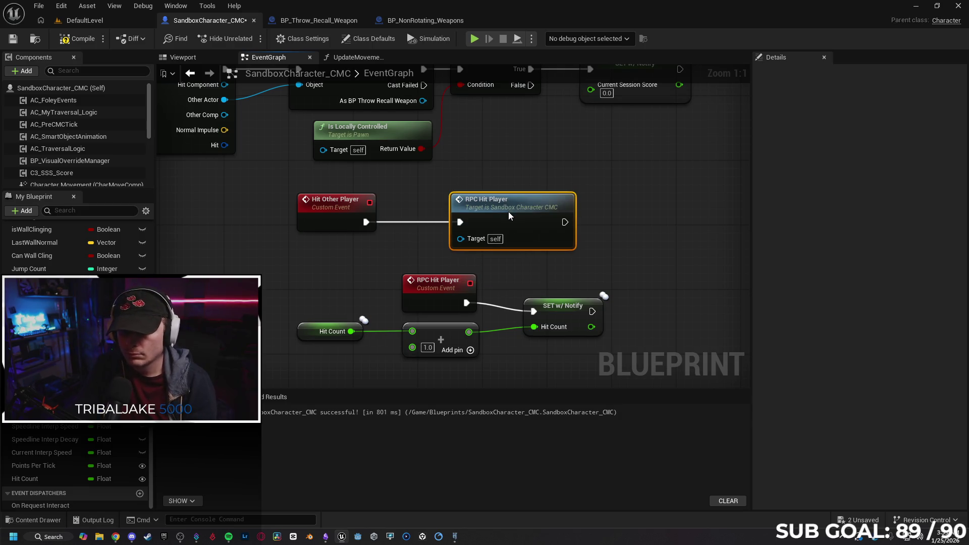
# Step: Set RPC Hit Player to Run on Server, compile, and focus the client game window
pyautogui.click(413, 291)
pyautogui.click(870, 143)
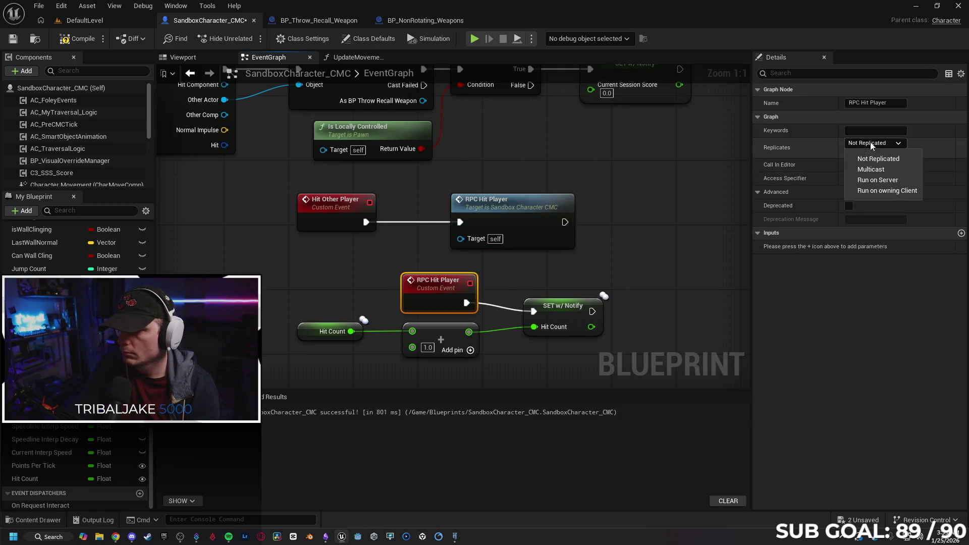
pyautogui.click(888, 183)
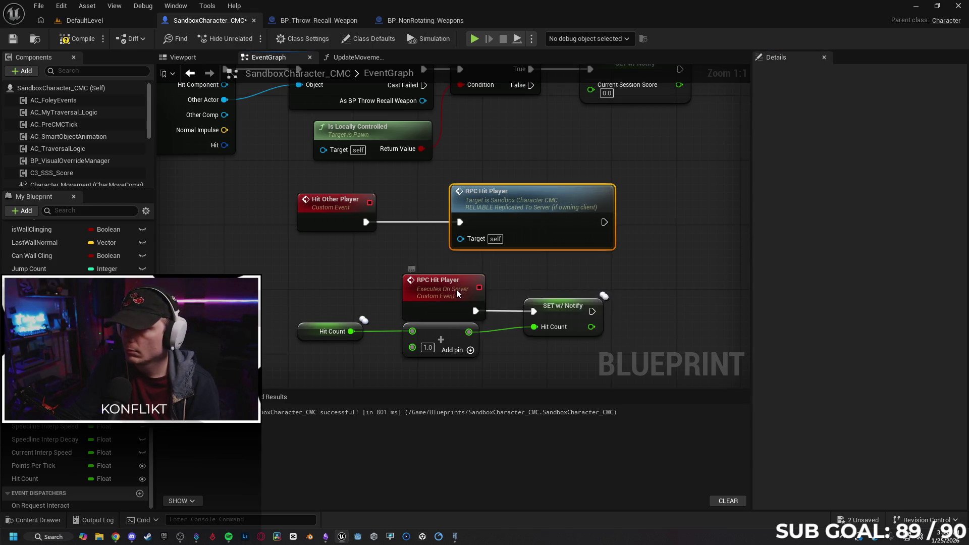
pyautogui.click(613, 293)
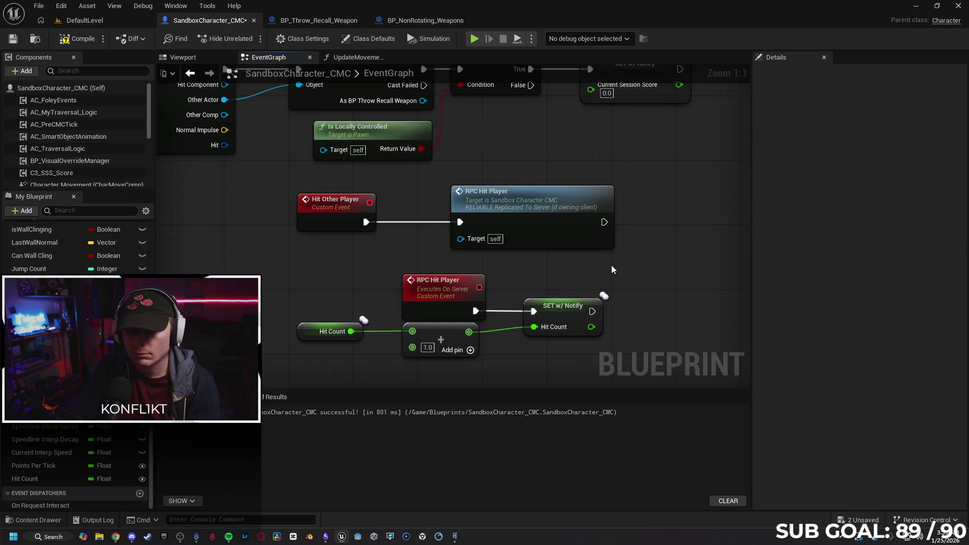
pyautogui.click(77, 39)
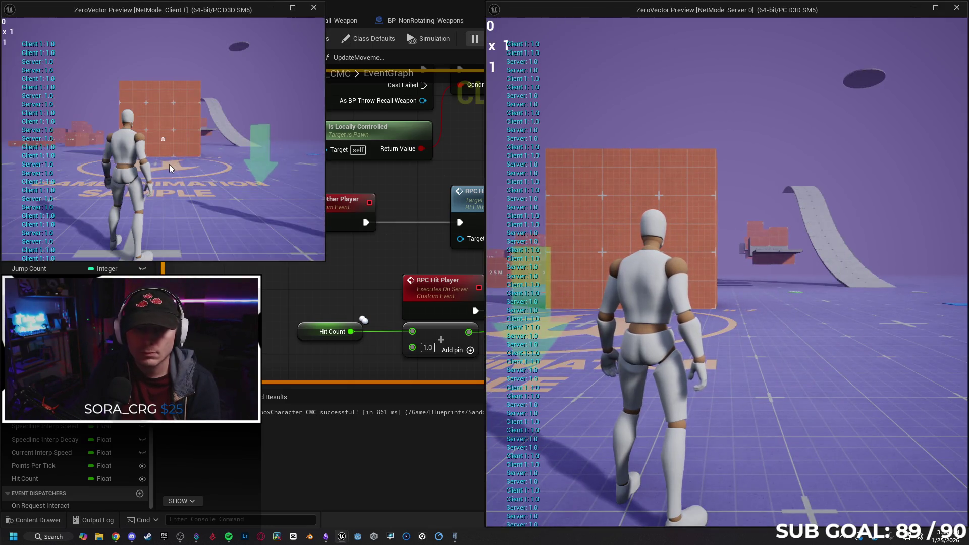
pyautogui.click(169, 164)
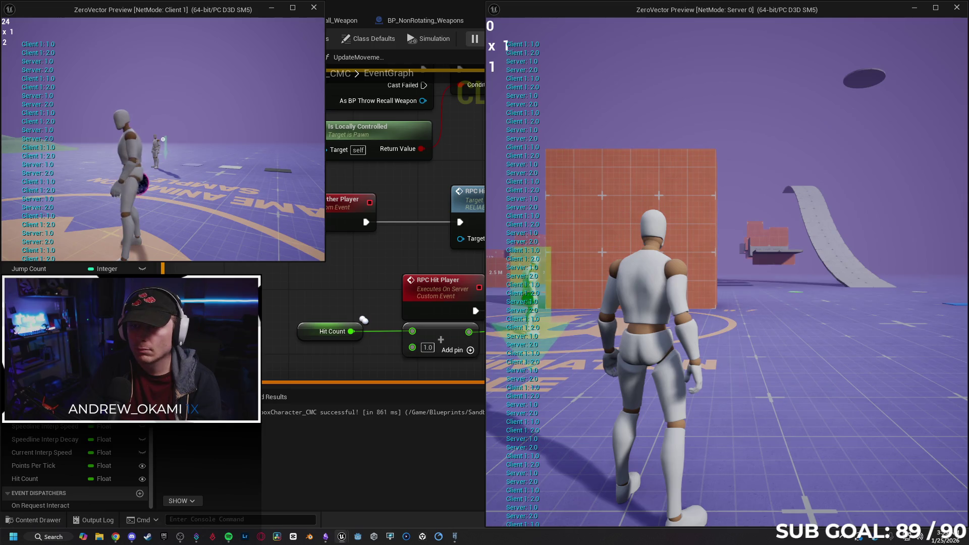
# Step: Throw the ball to hit the server character, stop the session, and return to Gemini
pyautogui.click(163, 139)
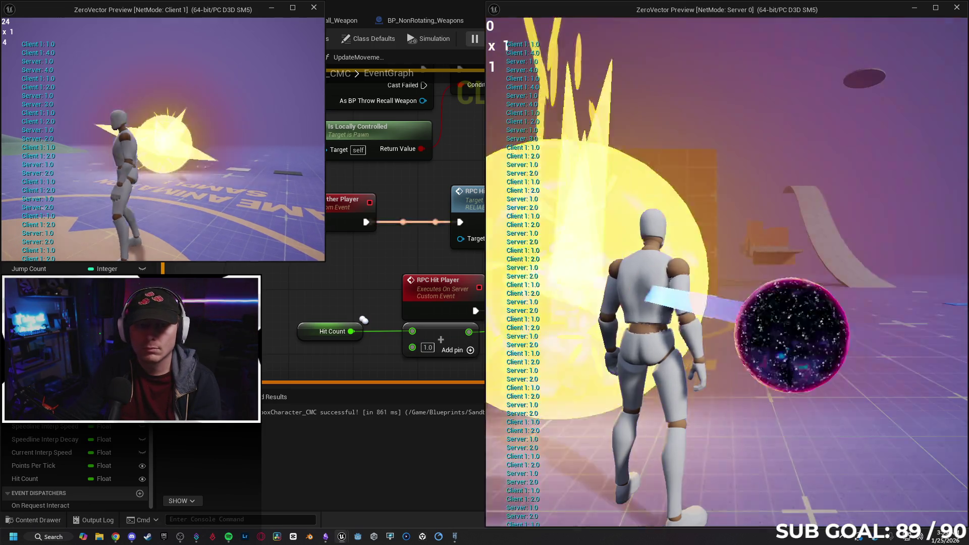
pyautogui.hotkey('alt', 'Tab')
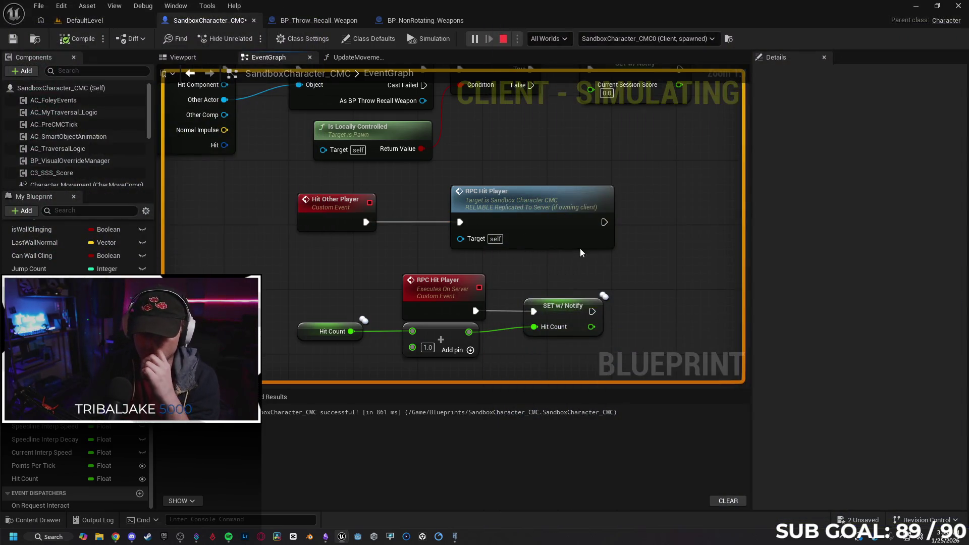
pyautogui.press('Escape')
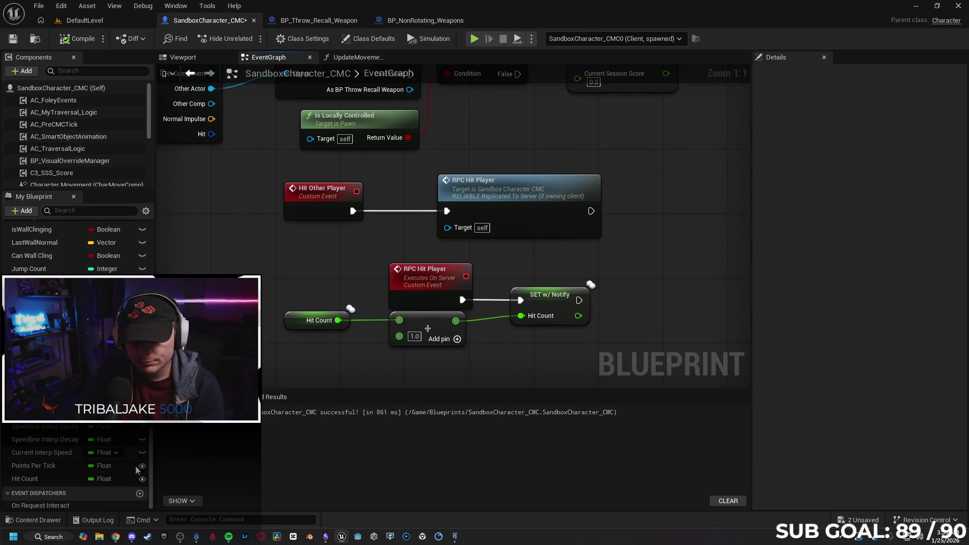
pyautogui.click(115, 537)
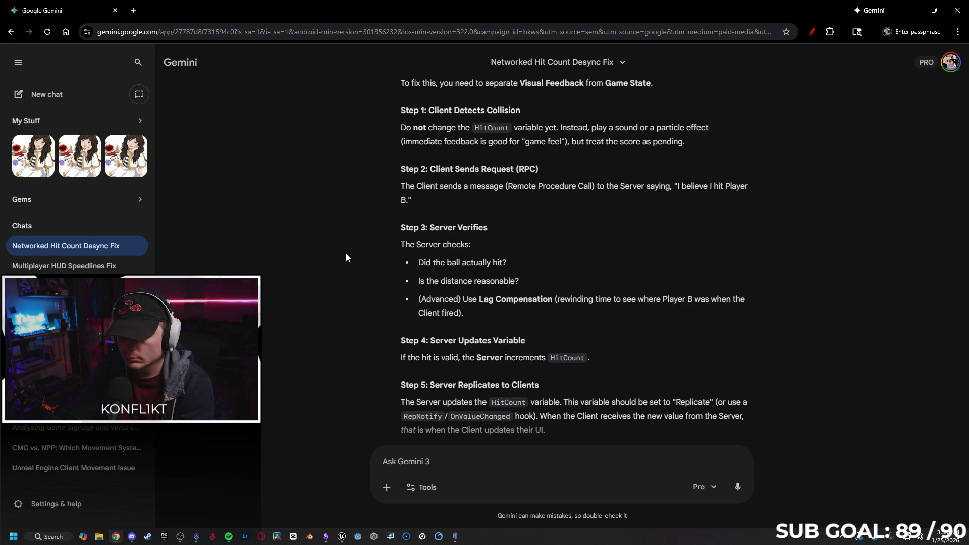
# Step: Read the Networked Hit Count Desync Fix answer down to its debugging trick, then return to Unreal
pyautogui.scroll(-1, 346, 253)
pyautogui.scroll(-1, 347, 248)
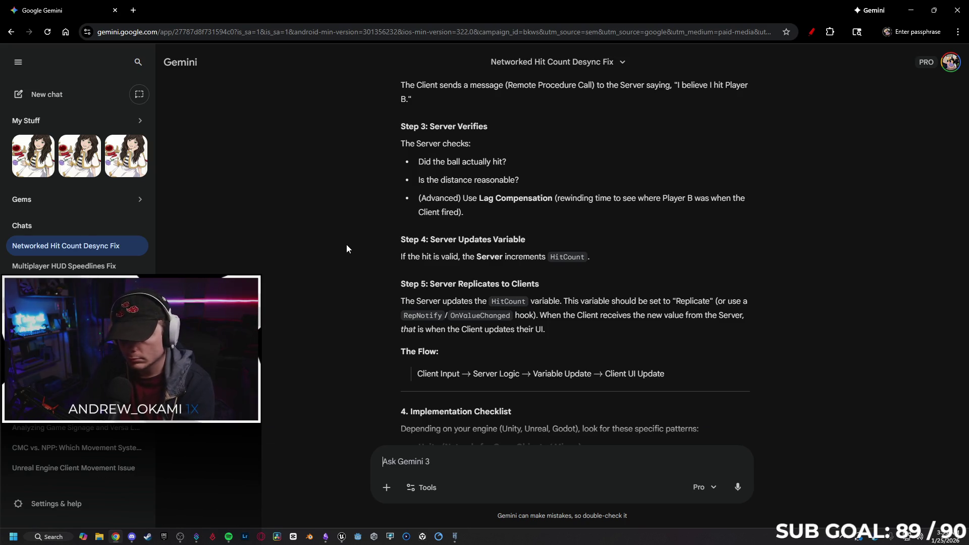
pyautogui.scroll(-1, 347, 244)
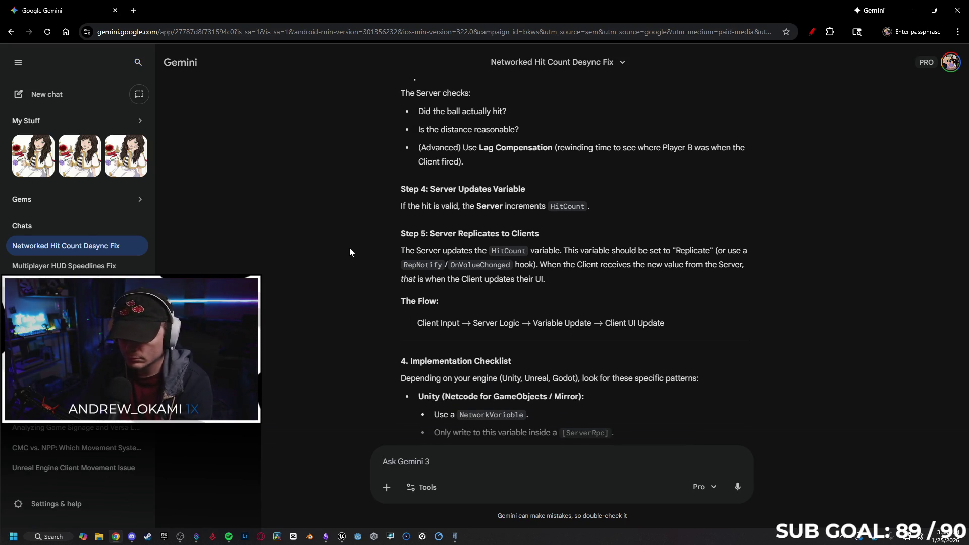
pyautogui.scroll(-2, 351, 251)
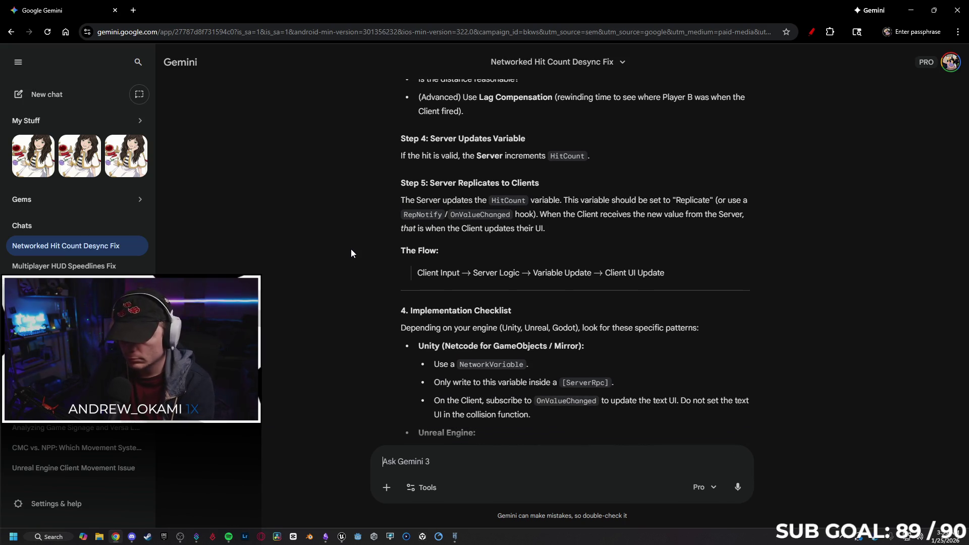
pyautogui.scroll(-2, 350, 252)
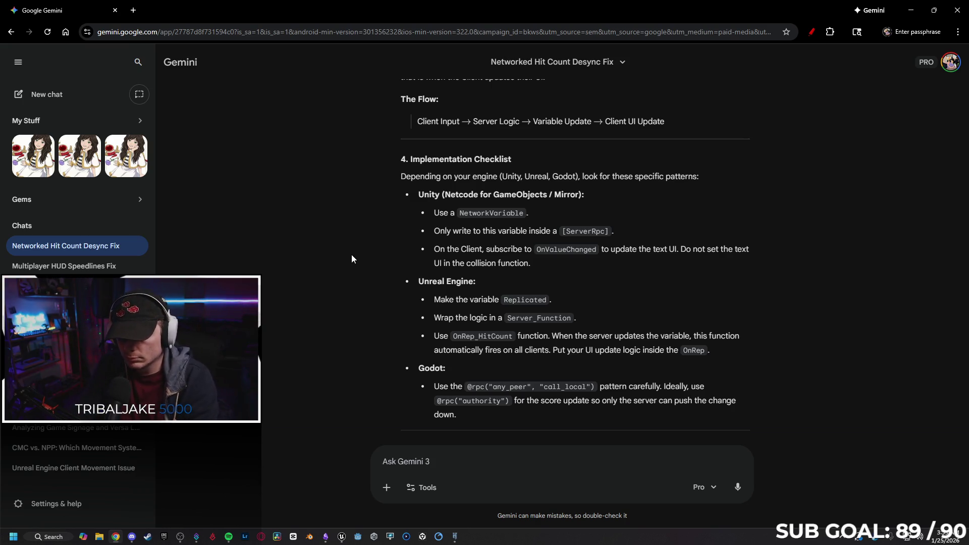
pyautogui.scroll(-1, 353, 261)
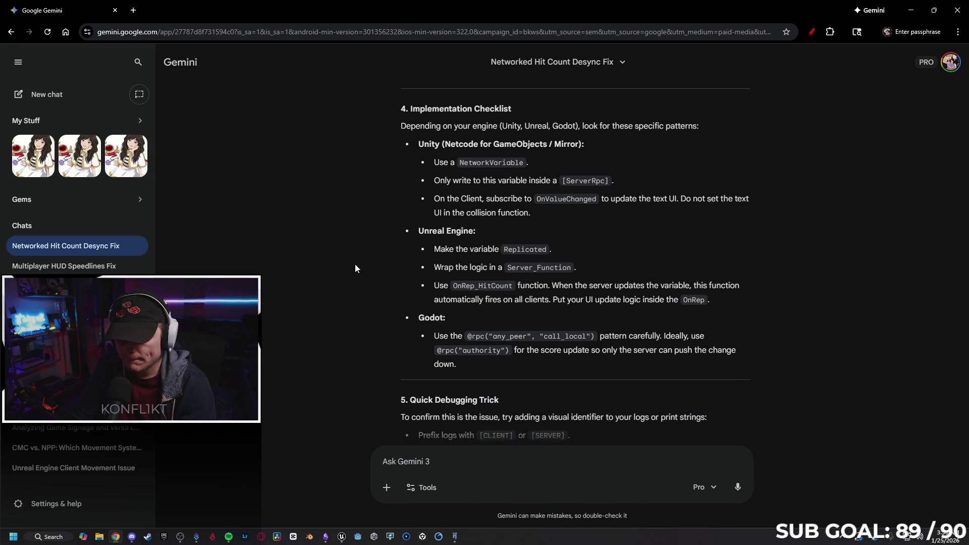
pyautogui.scroll(-3, 357, 258)
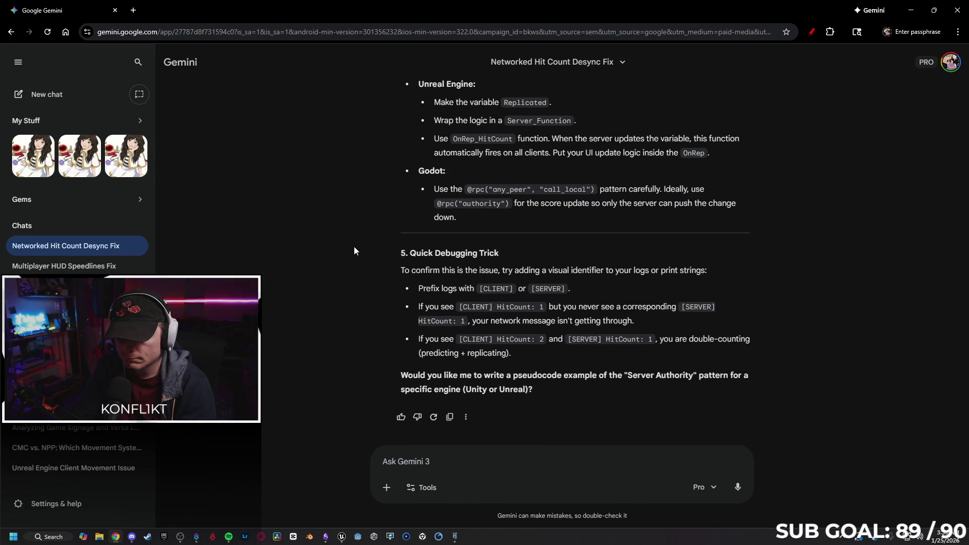
pyautogui.hotkey('alt', 'Tab')
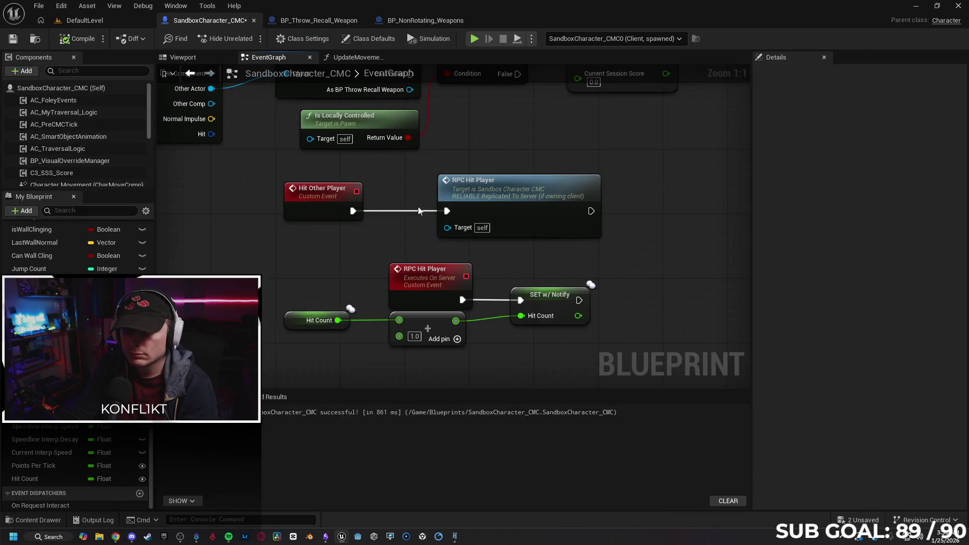
# Step: Turn off Reliable on RPC Hit Player, then play-test a throw at the other player
pyautogui.click(417, 273)
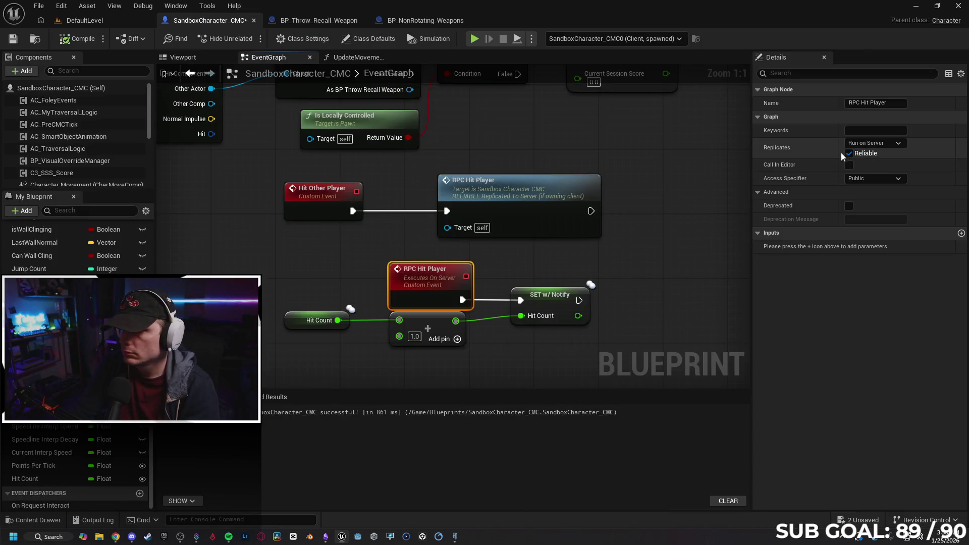
pyautogui.hotkey('ctrl', 'z')
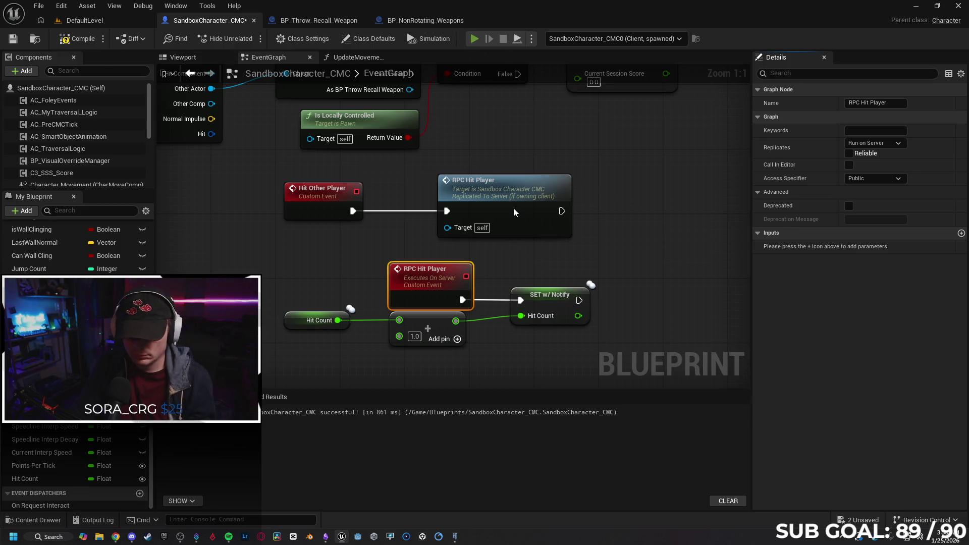
pyautogui.hotkey('alt', 'p')
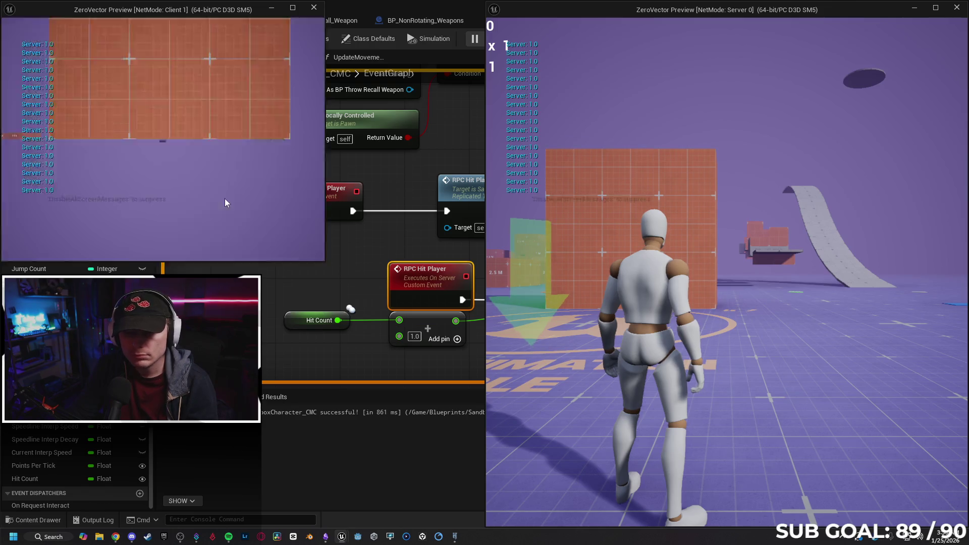
pyautogui.press('w')
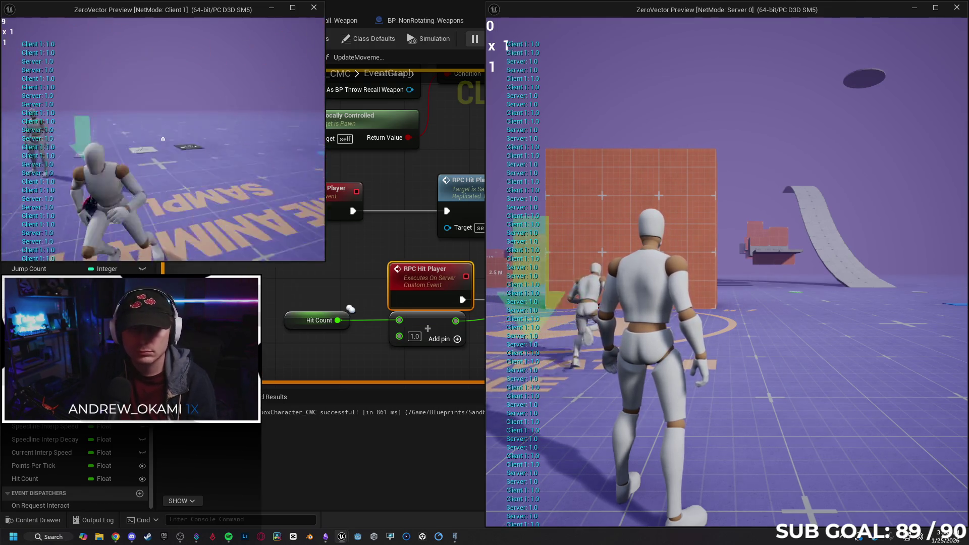
pyautogui.click(163, 139)
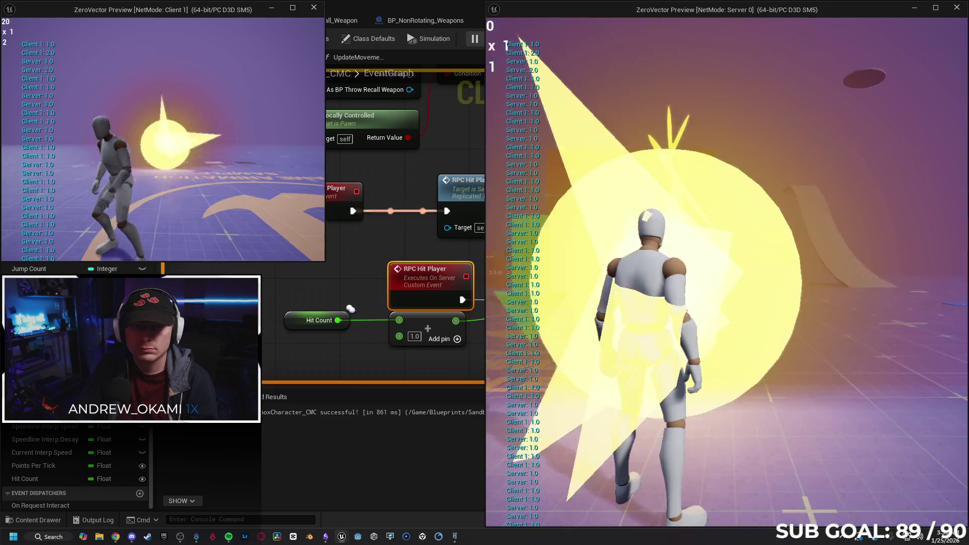
pyautogui.press('Escape')
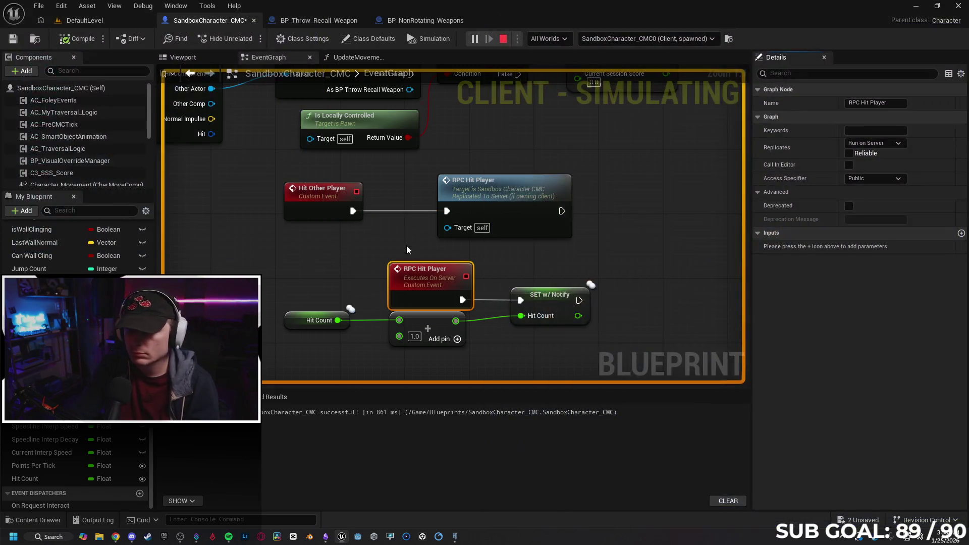
# Step: Re-enable Reliable on RPC Hit Player and make Hit Other Player a reliable Run on Server event
pyautogui.click(849, 153)
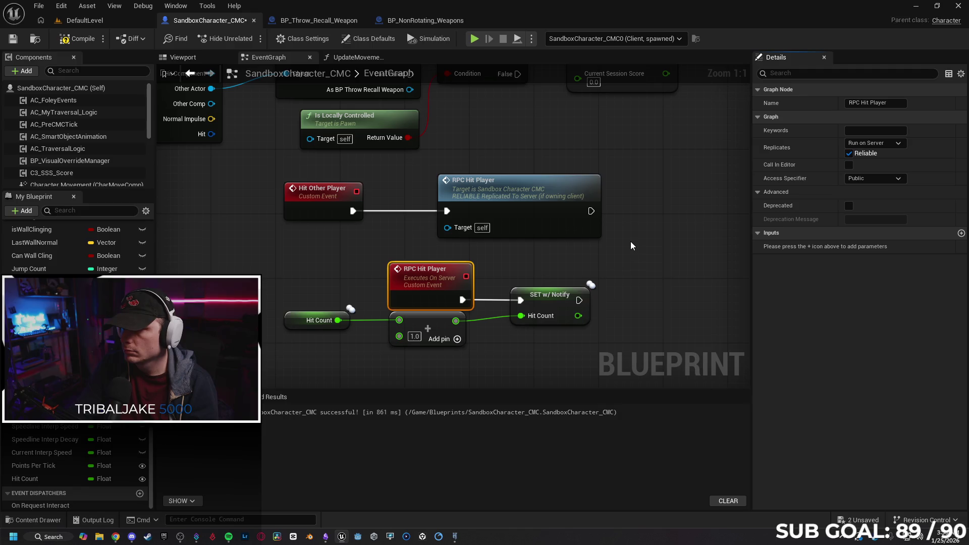
pyautogui.moveTo(431, 276)
pyautogui.mouseDown()
pyautogui.moveTo(416, 278)
pyautogui.moveTo(436, 277)
pyautogui.moveTo(425, 274)
pyautogui.mouseUp()
pyautogui.click(323, 192)
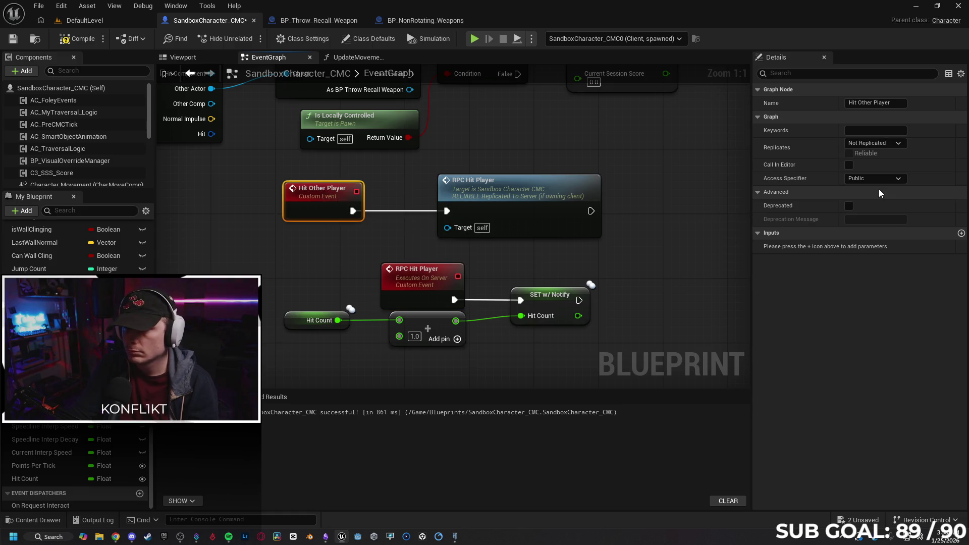
pyautogui.click(883, 143)
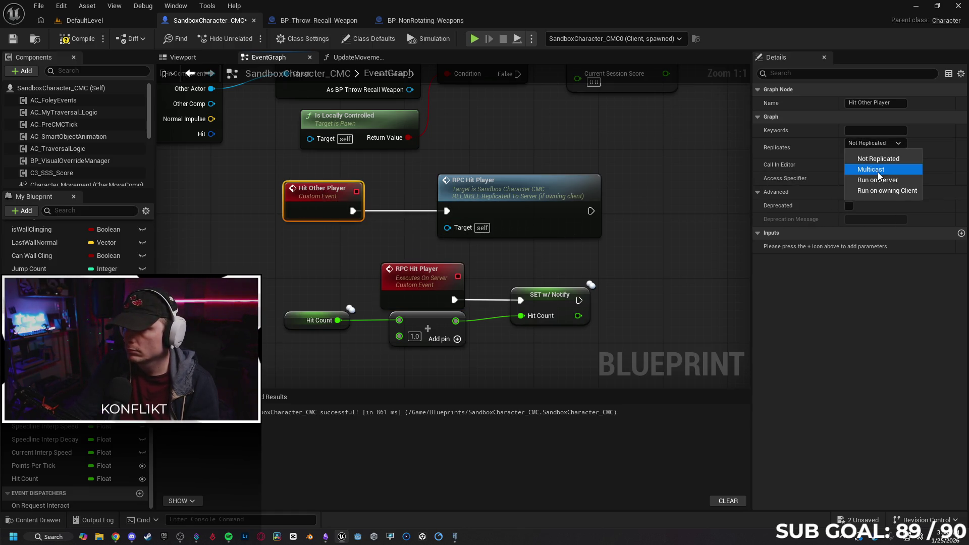
pyautogui.click(839, 200)
pyautogui.click(849, 153)
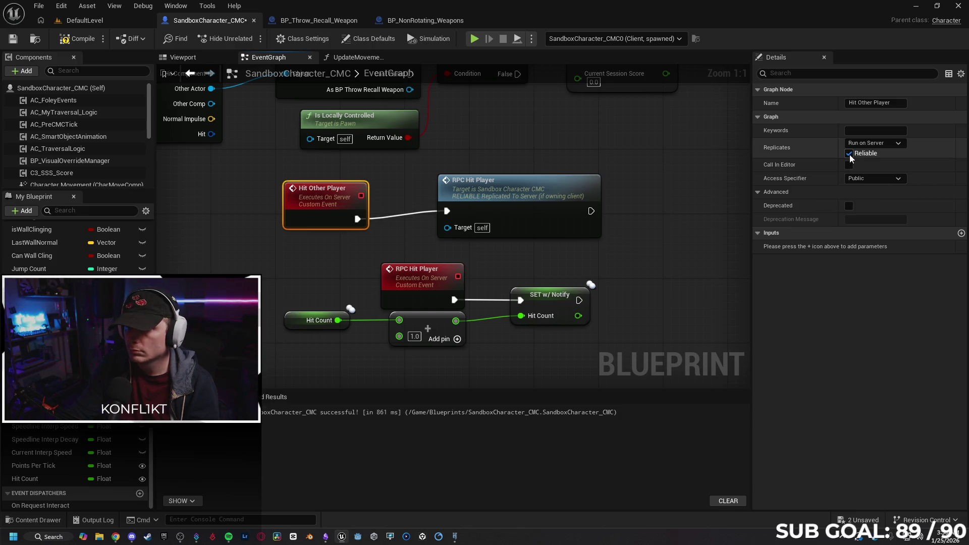
pyautogui.click(849, 153)
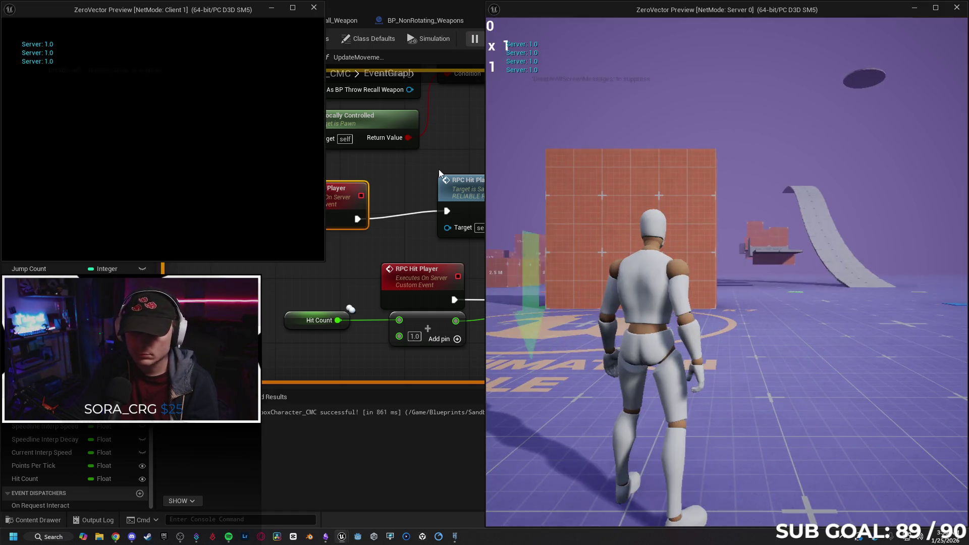
# Step: Stop the running play test and set Hit Other Player's Replicates to Multicast
pyautogui.press('s')
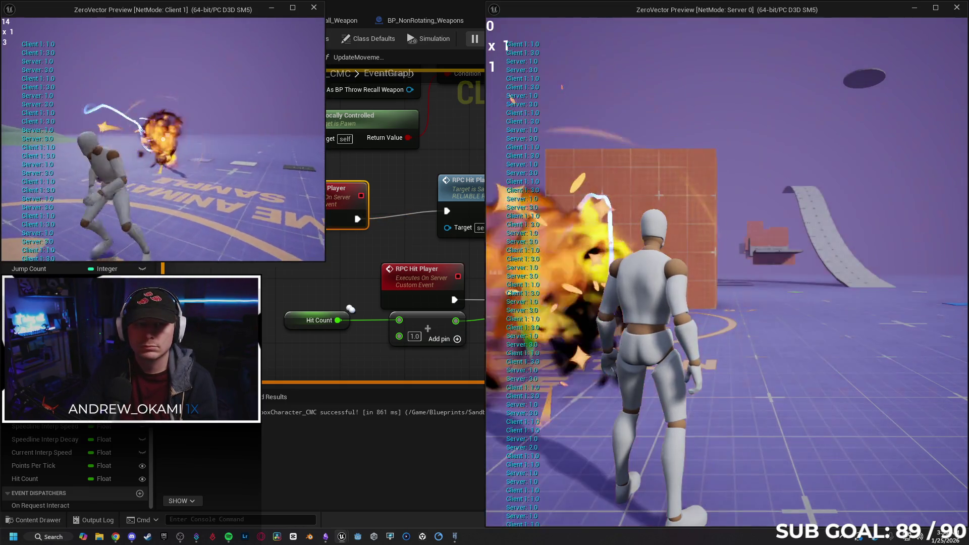
pyautogui.press('Escape')
pyautogui.click(872, 143)
pyautogui.click(865, 179)
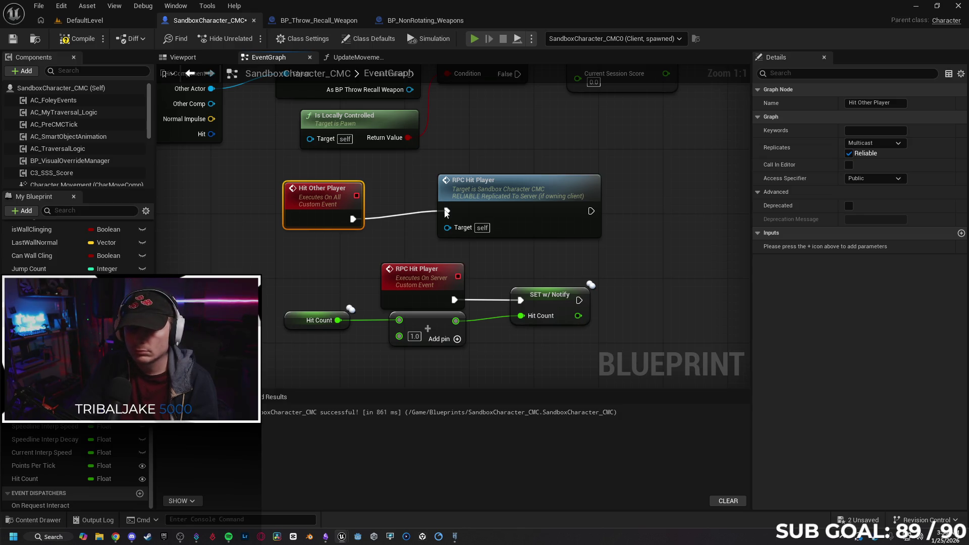
# Step: Play-test a weapon throw with Multicast, then set Hit Other Player back to Not Replicated
pyautogui.hotkey('alt', 'p')
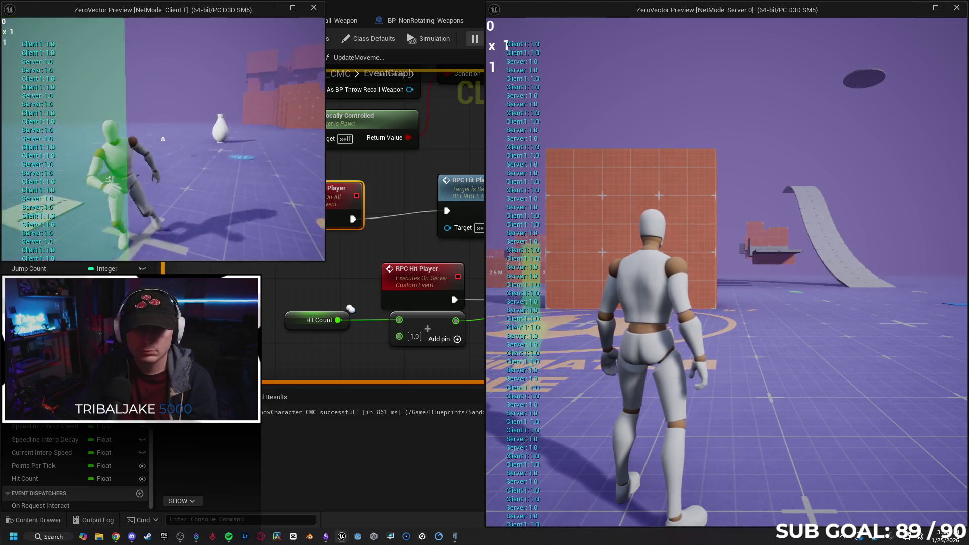
pyautogui.click(163, 139)
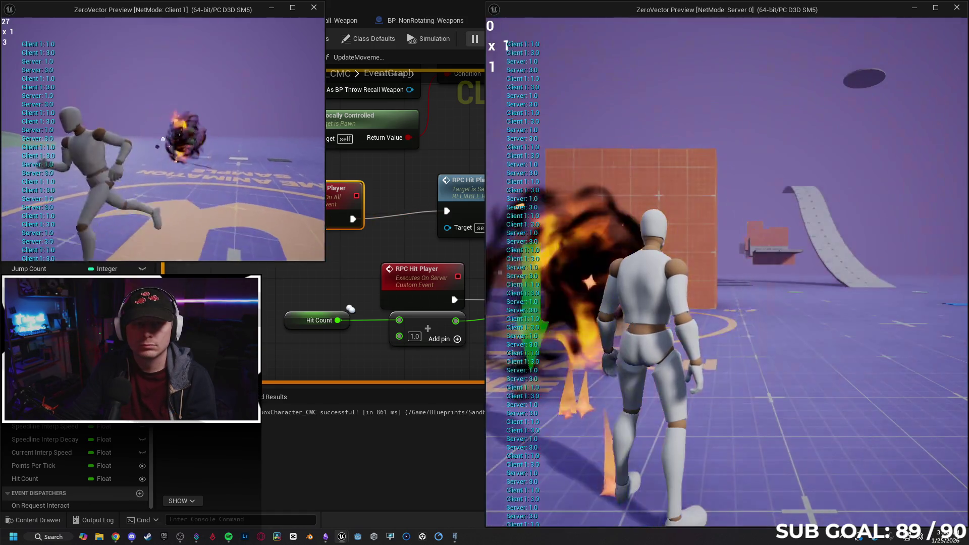
pyautogui.hotkey('alt', 'Tab')
pyautogui.press('Escape')
pyautogui.click(874, 142)
pyautogui.click(867, 156)
pyautogui.moveTo(333, 197); pyautogui.dragTo(341, 197)
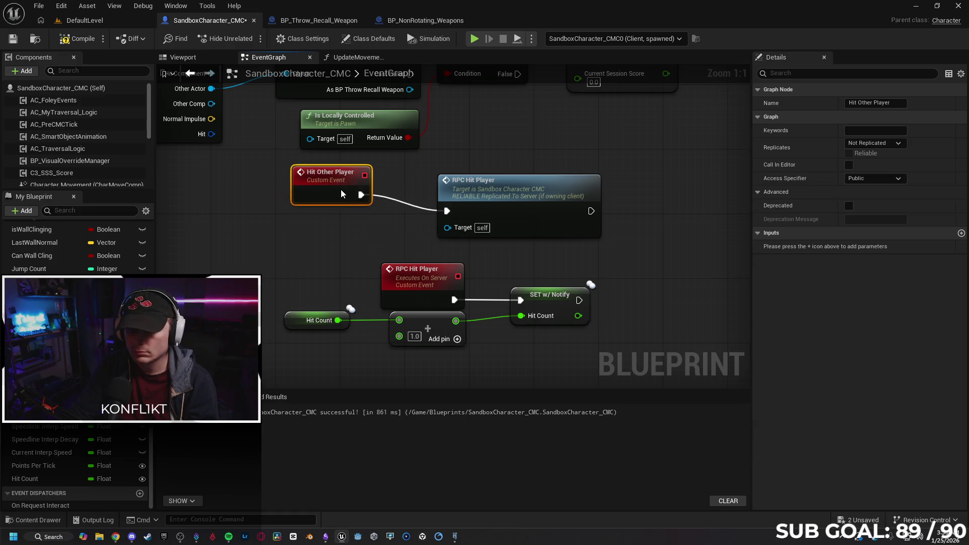
# Step: Inspect RPC Hit Player, then shift the Hit Count getter and Add node lower
pyautogui.click(436, 273)
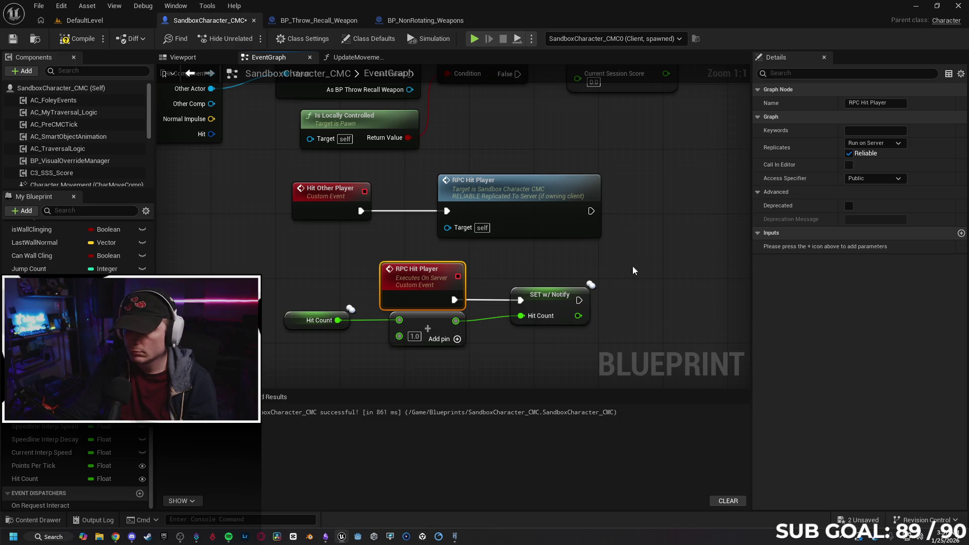
pyautogui.click(602, 285)
pyautogui.moveTo(506, 364); pyautogui.dragTo(302, 328)
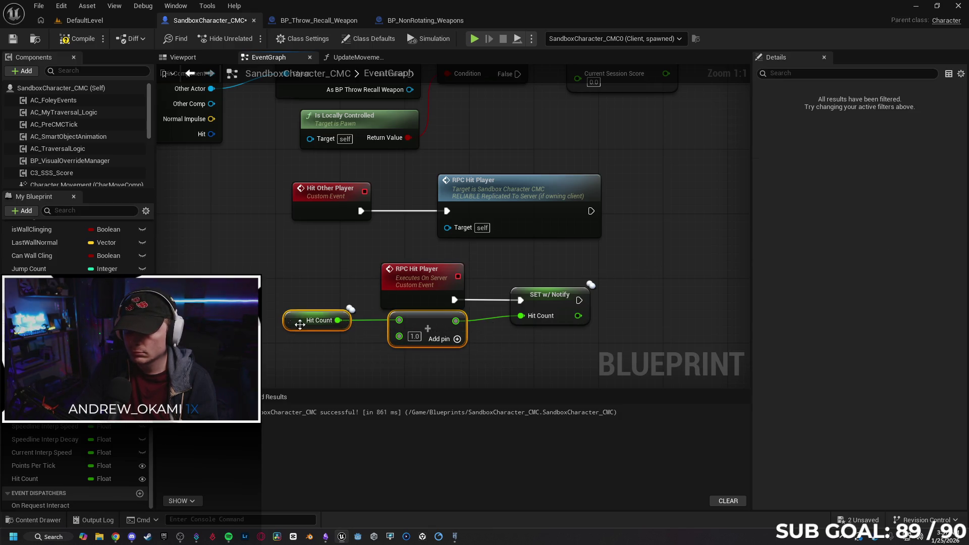
pyautogui.click(326, 296)
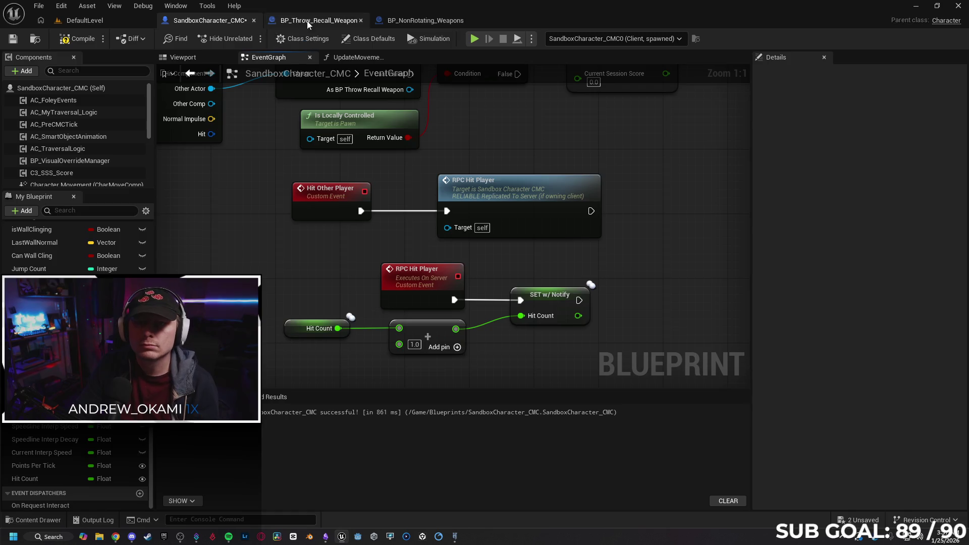
# Step: In BP_Throw_Recall_Weapon, set the REF_Player variable's Replication to None
pyautogui.click(307, 21)
pyautogui.click(302, 245)
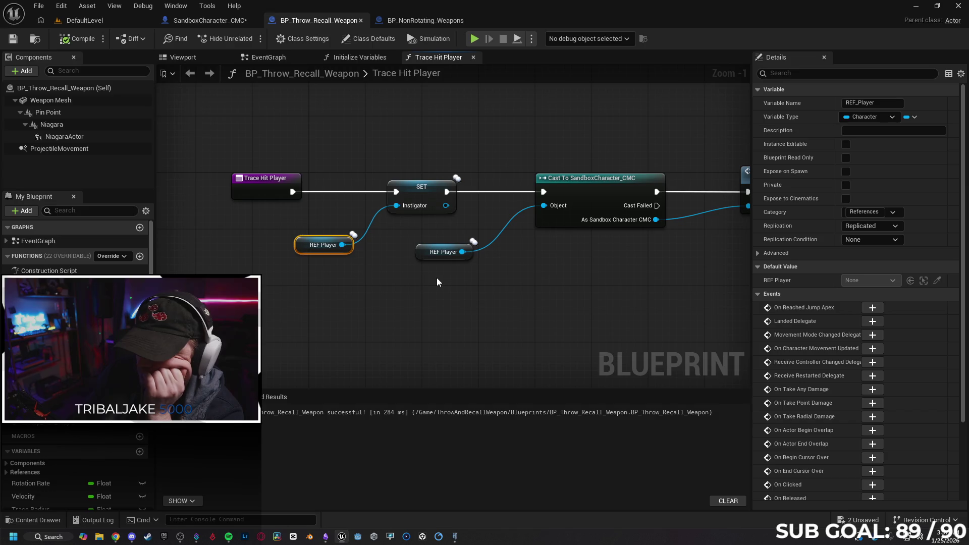
pyautogui.click(299, 246)
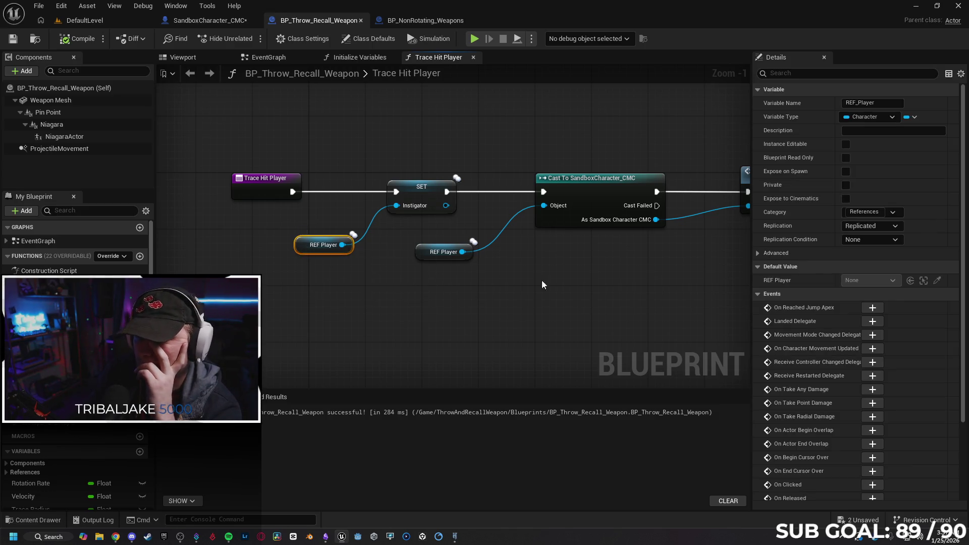
pyautogui.click(867, 228)
pyautogui.click(871, 235)
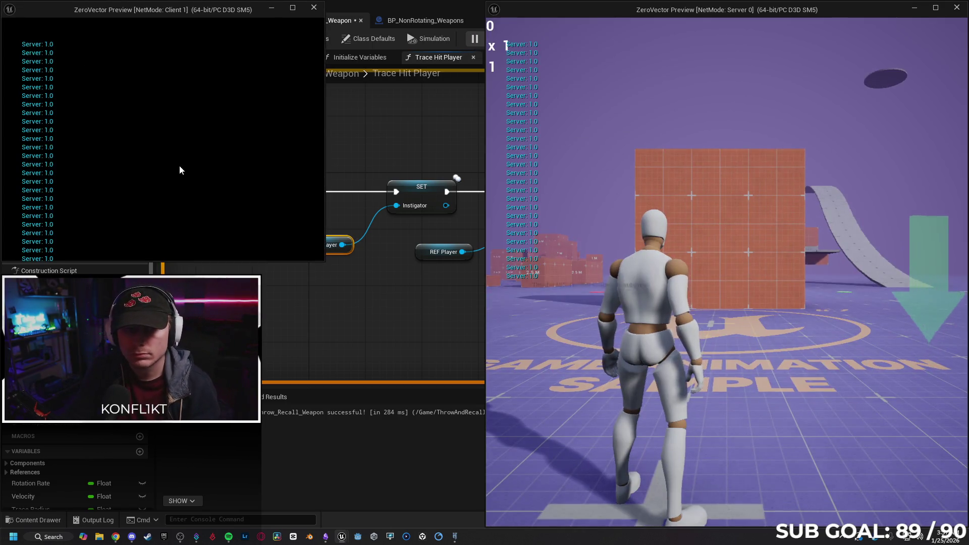
# Step: From the client window, throw the orb at the server player and end the play test
pyautogui.click(172, 164)
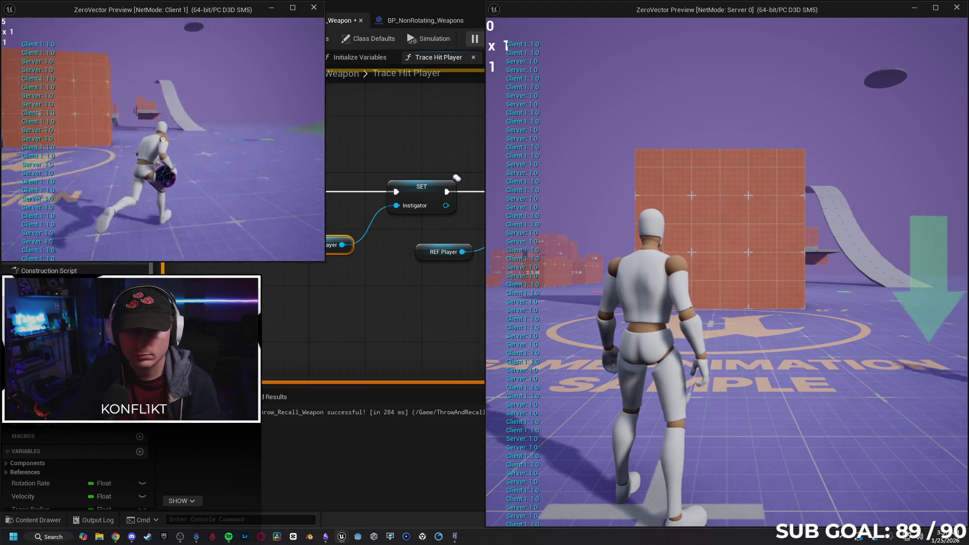
pyautogui.click(162, 139)
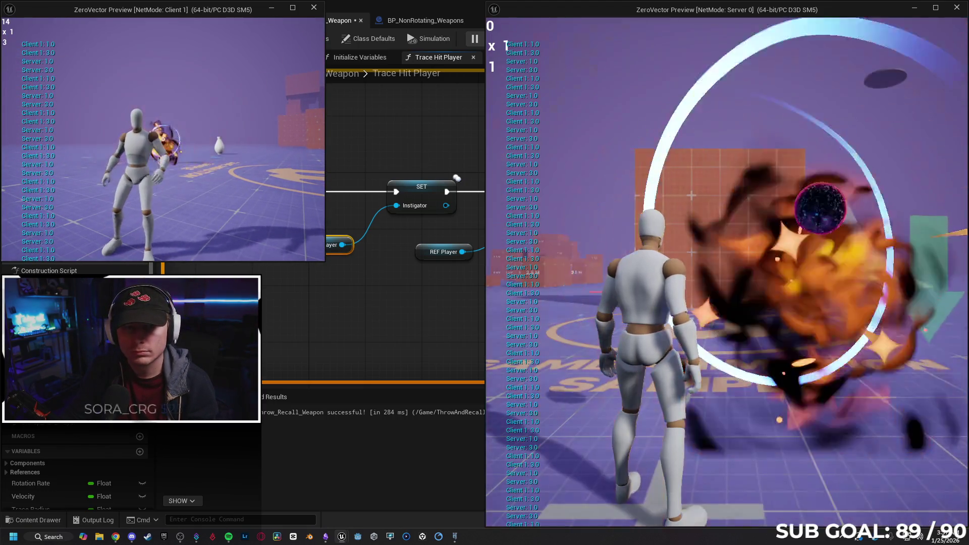
pyautogui.press('Escape')
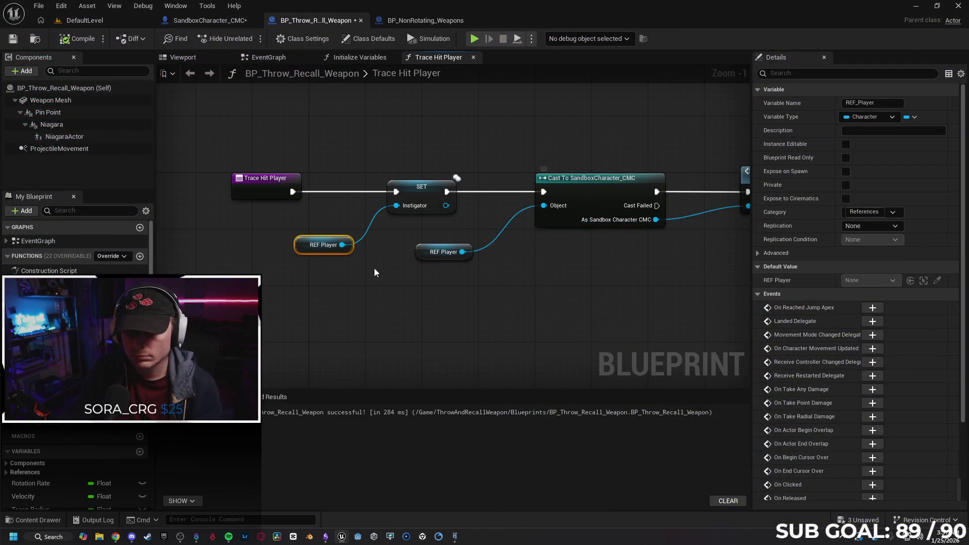
# Step: Undo the last node move and the replication change, bringing Hit Other Player into view
pyautogui.hotkey('ctrl', 'z')
pyautogui.moveTo(525, 298); pyautogui.dragTo(501, 293)
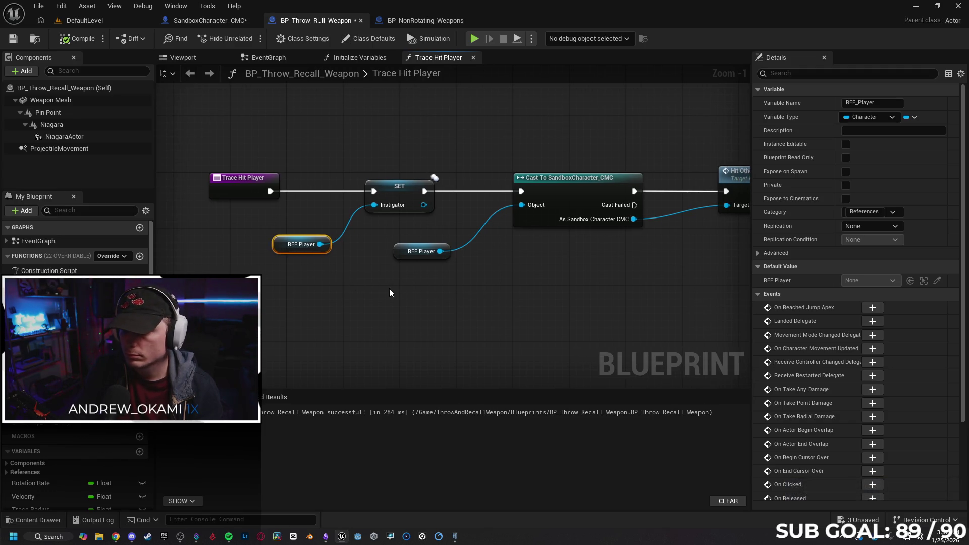
pyautogui.hotkey('ctrl', 'z')
pyautogui.moveTo(532, 308)
pyautogui.mouseDown()
pyautogui.moveTo(414, 304)
pyautogui.moveTo(472, 306)
pyautogui.mouseUp()
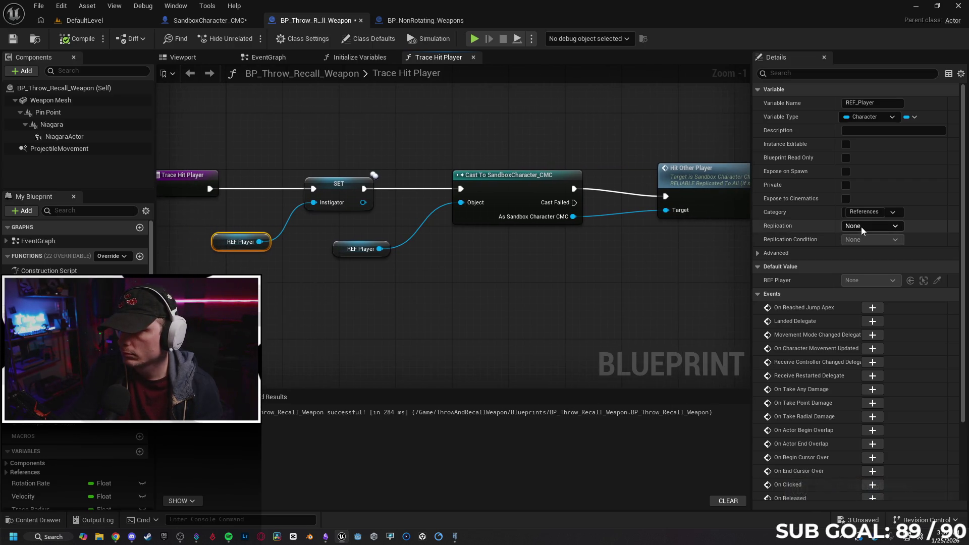
# Step: Set REF_Player's Replication to RepNotify and run a client-server play test
pyautogui.click(880, 228)
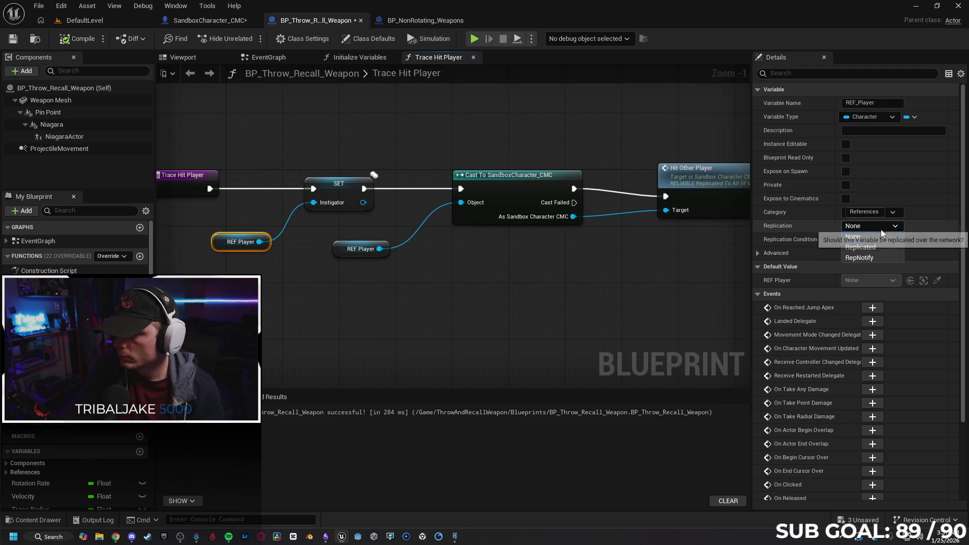
pyautogui.click(879, 257)
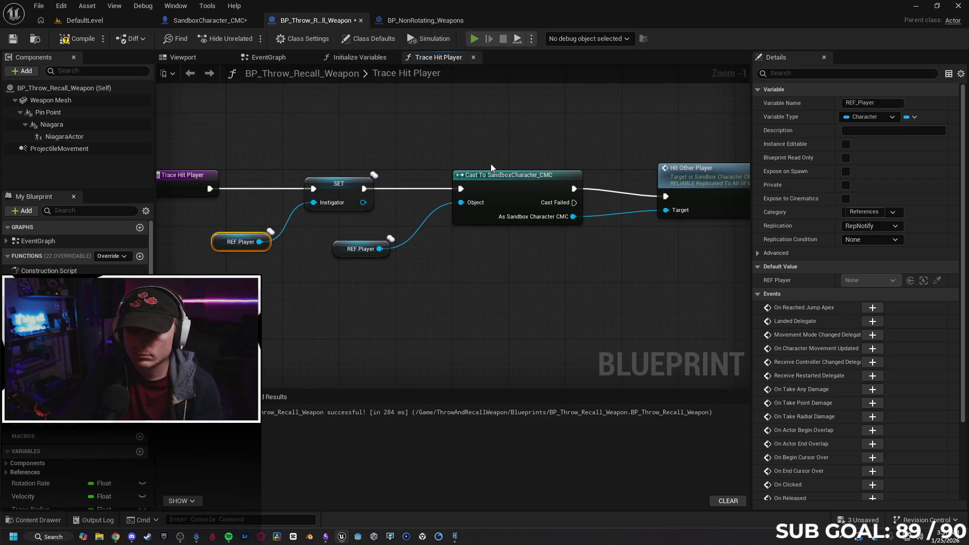
pyautogui.hotkey('alt', 'p')
pyautogui.click(183, 162)
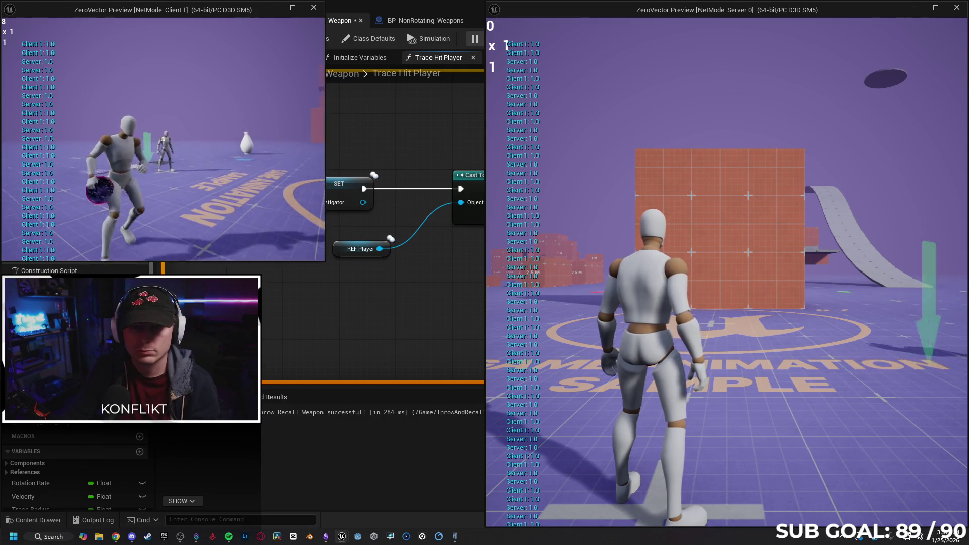
pyautogui.press('Escape')
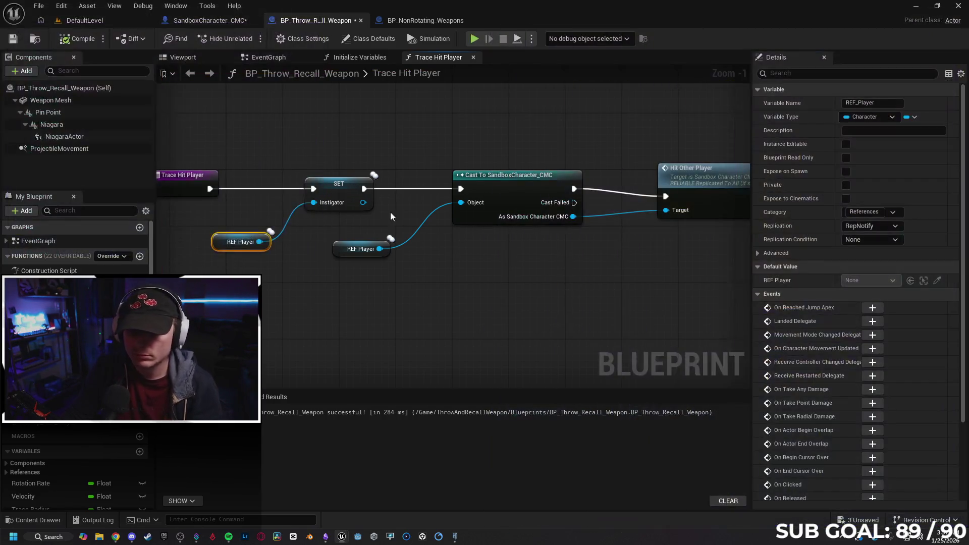
# Step: Set REF_Player to Replicated and wire Trace Hit Player straight to Cast, bypassing SET Instigator
pyautogui.moveTo(382, 253); pyautogui.dragTo(416, 246)
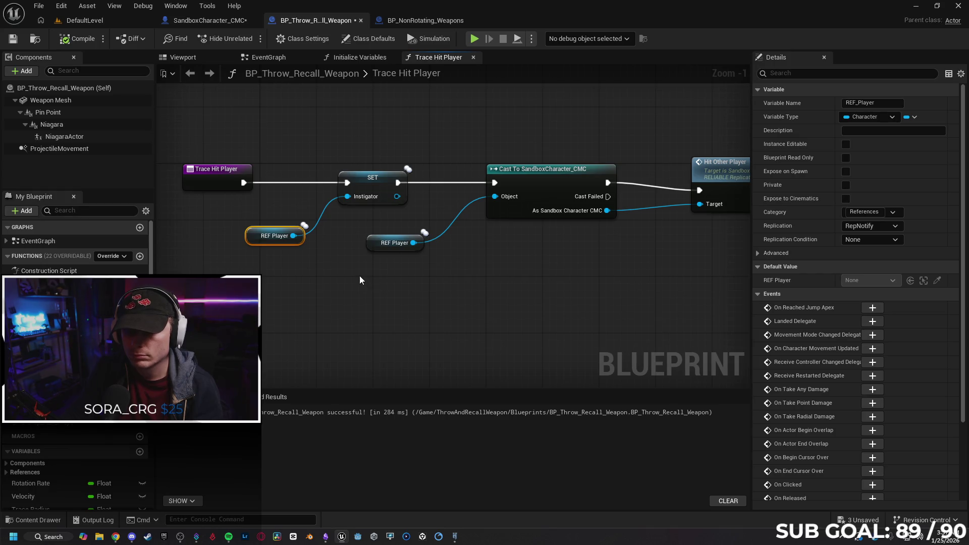
pyautogui.click(870, 227)
pyautogui.click(873, 247)
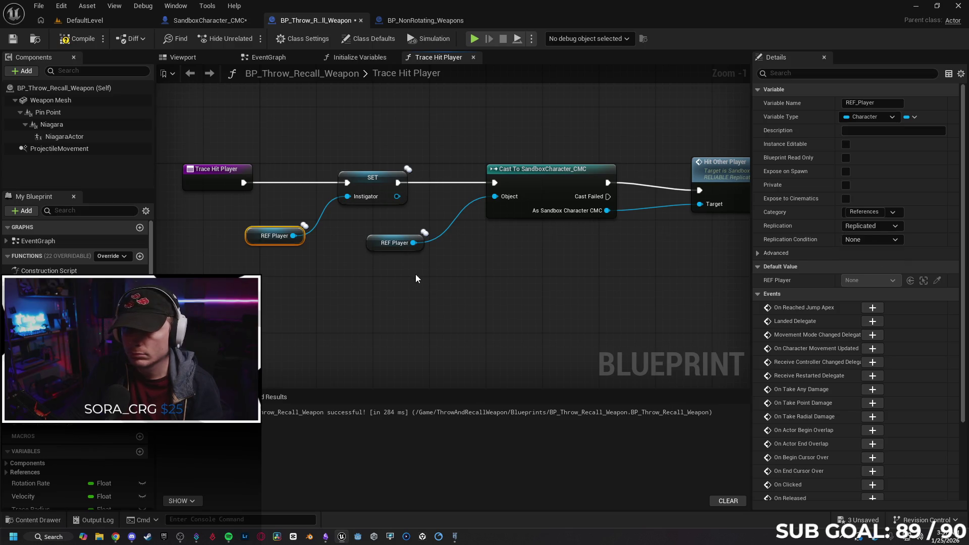
pyautogui.click(324, 252)
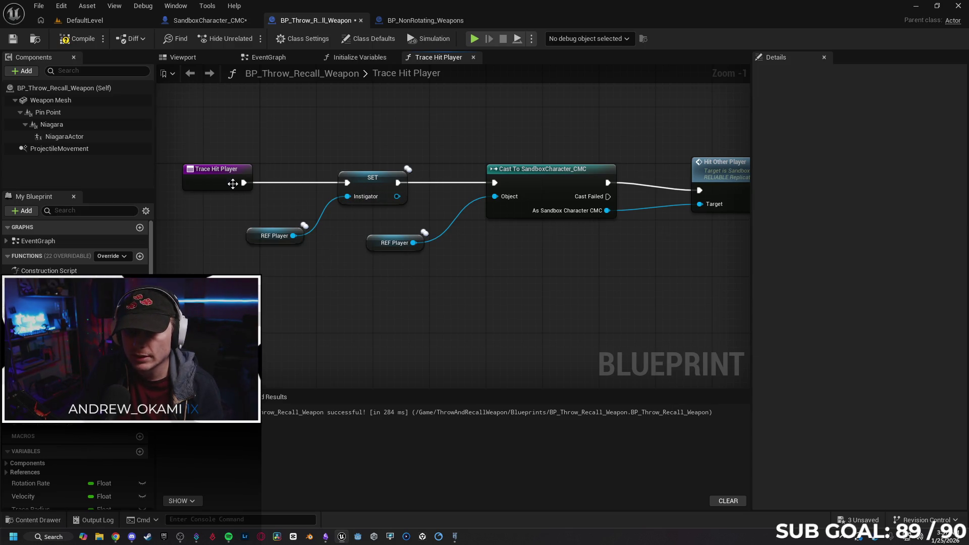
pyautogui.moveTo(242, 183); pyautogui.dragTo(494, 182)
pyautogui.moveTo(358, 197); pyautogui.dragTo(330, 226)
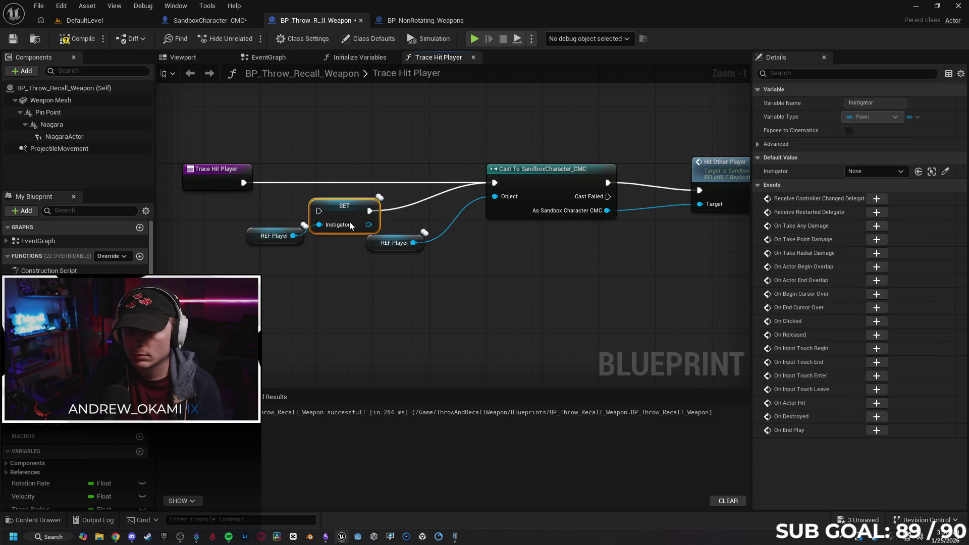
# Step: Play-test an orb throw with SET Instigator unwired from the Cast, then drag SET back onto the exec line
pyautogui.keyDown('alt'); pyautogui.click(395, 210); pyautogui.keyUp('alt')
pyautogui.click(478, 37)
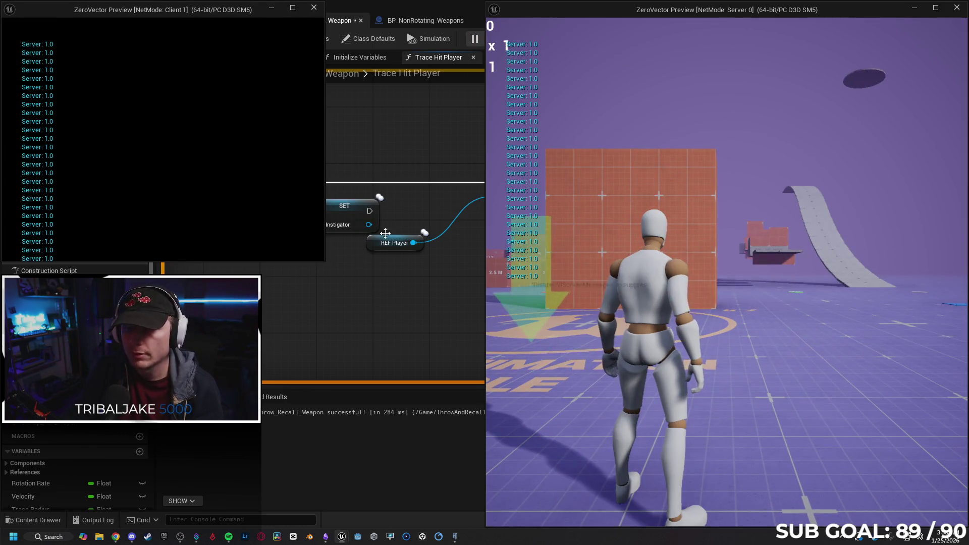
pyautogui.click(162, 140)
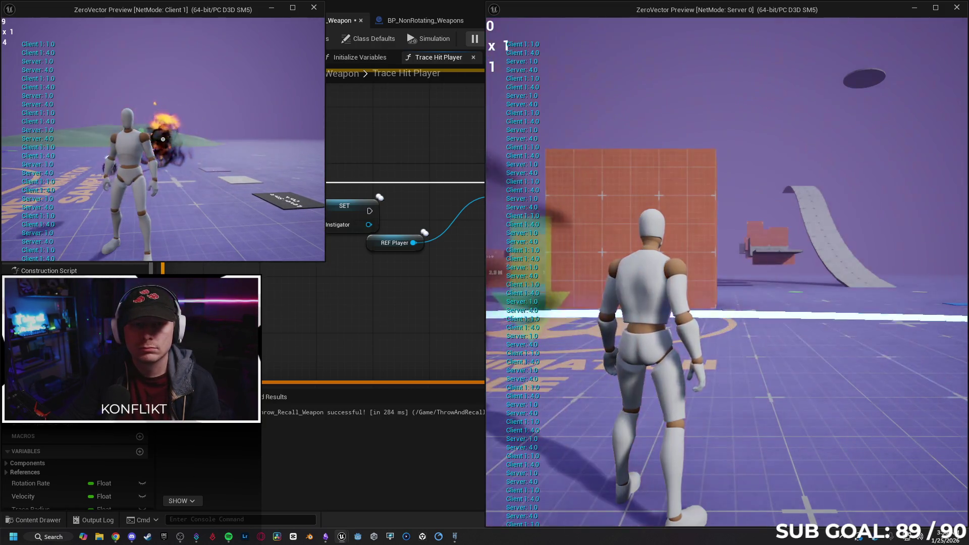
pyautogui.press('Escape')
pyautogui.moveTo(347, 211); pyautogui.dragTo(362, 182)
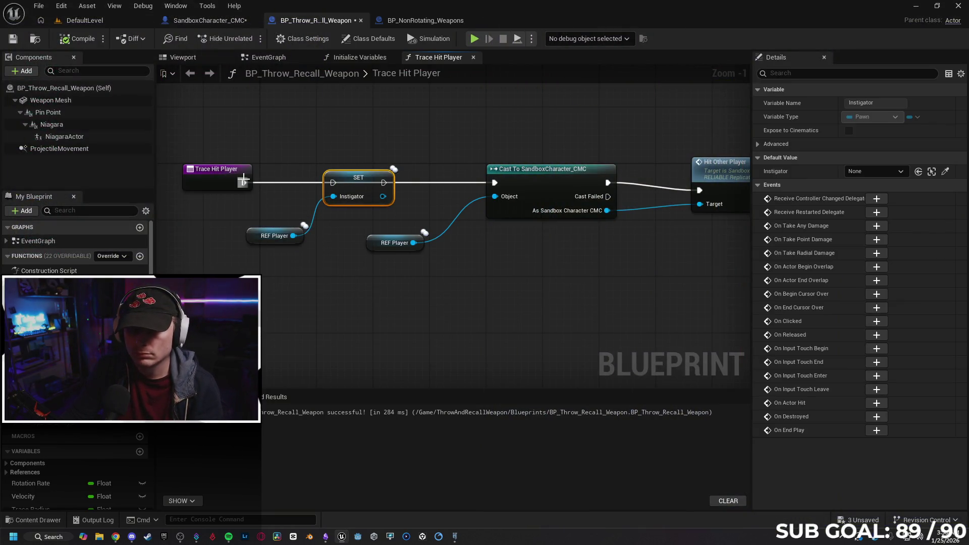
pyautogui.click(419, 20)
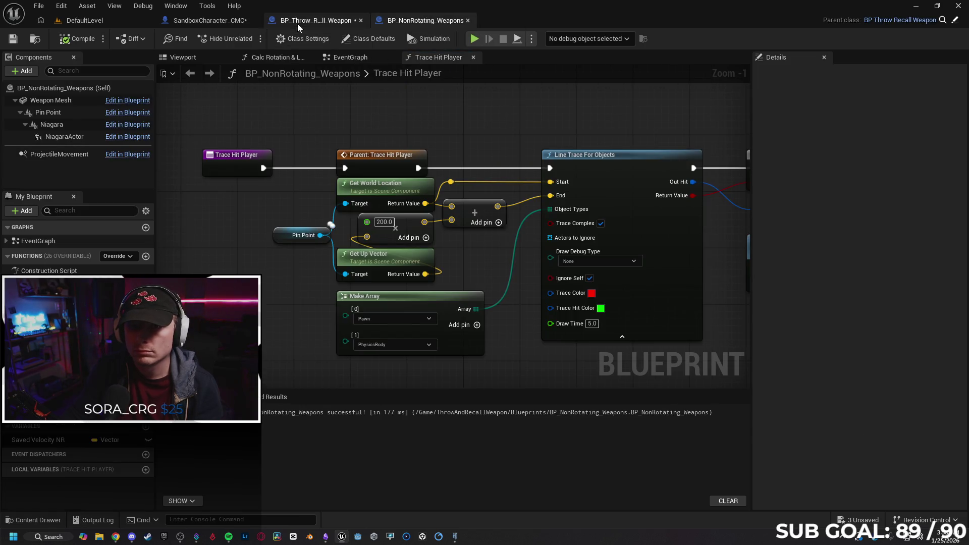
# Step: Set SandboxCharacter_CMC's Hit Other Player event to Not Replicated and start a client-server play test
pyautogui.click(302, 20)
pyautogui.hotkey('ctrl', 'Tab')
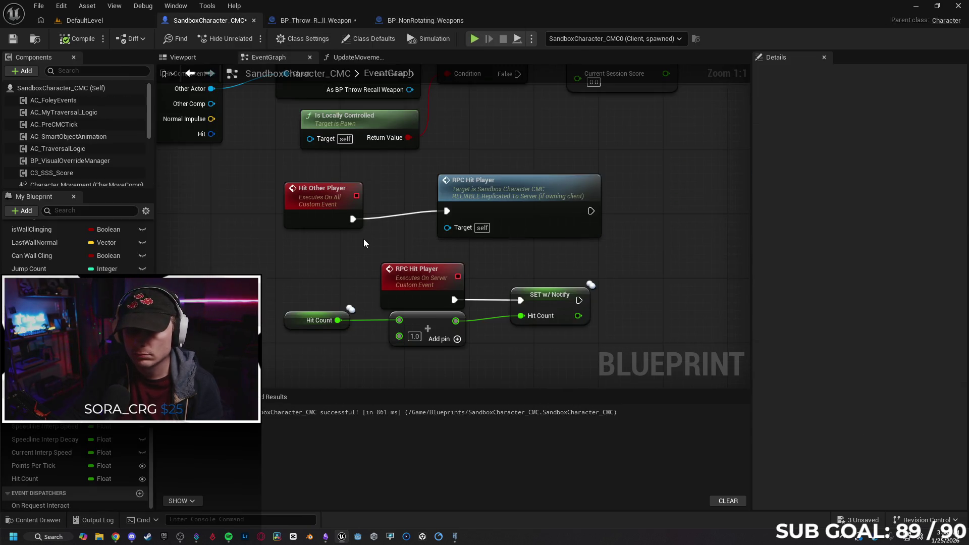
pyautogui.click(498, 183)
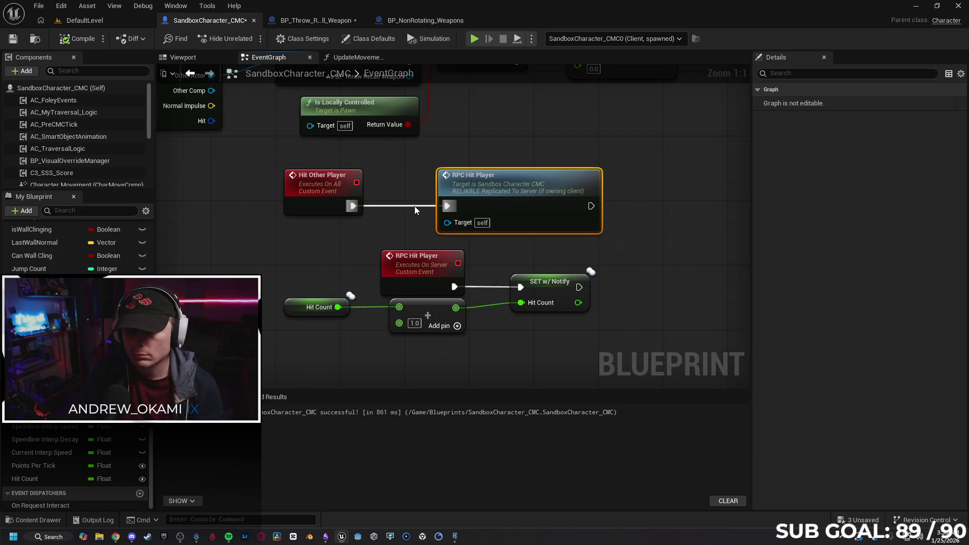
pyautogui.click(313, 201)
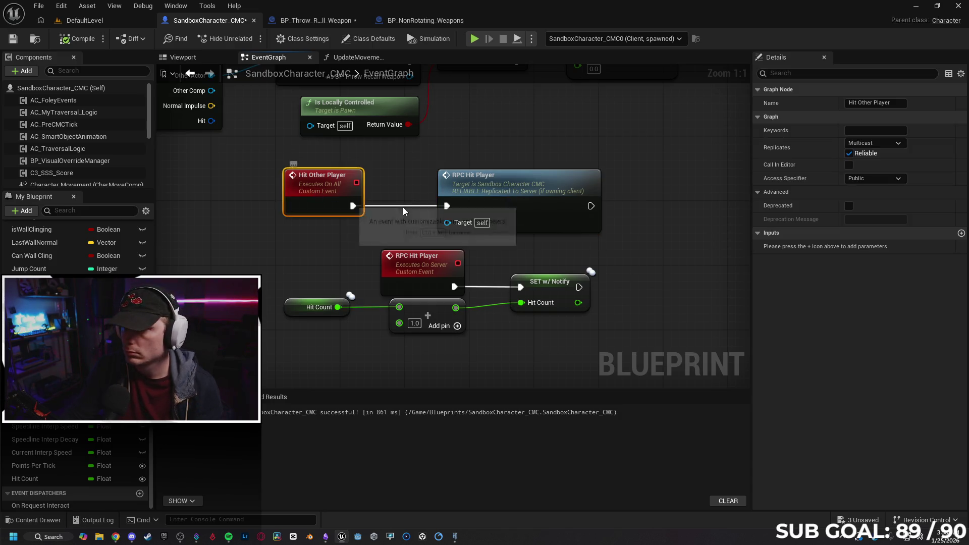
pyautogui.click(873, 143)
pyautogui.click(862, 161)
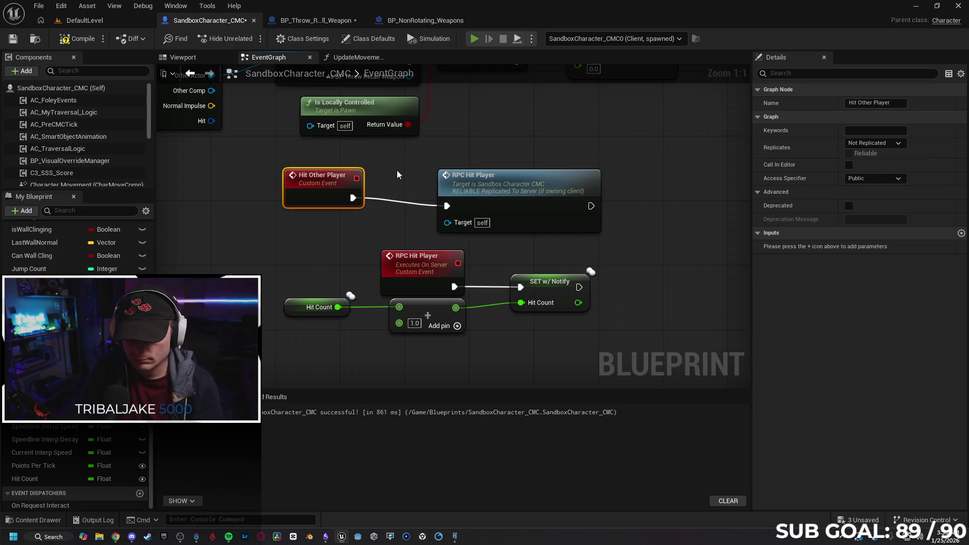
pyautogui.hotkey('alt', 'p')
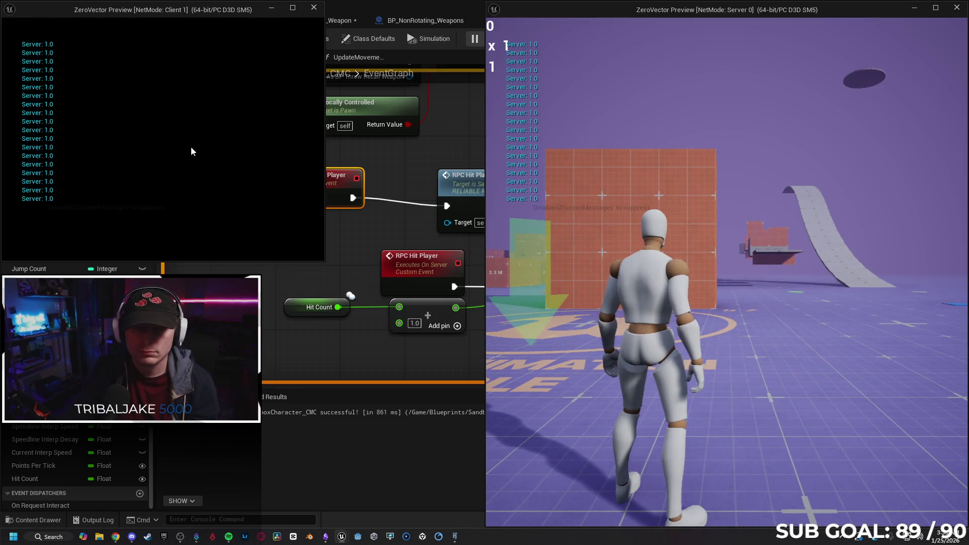
# Step: Try the client game view, stop the play test, and nudge the RPC Hit Player call node up-left
pyautogui.click(166, 142)
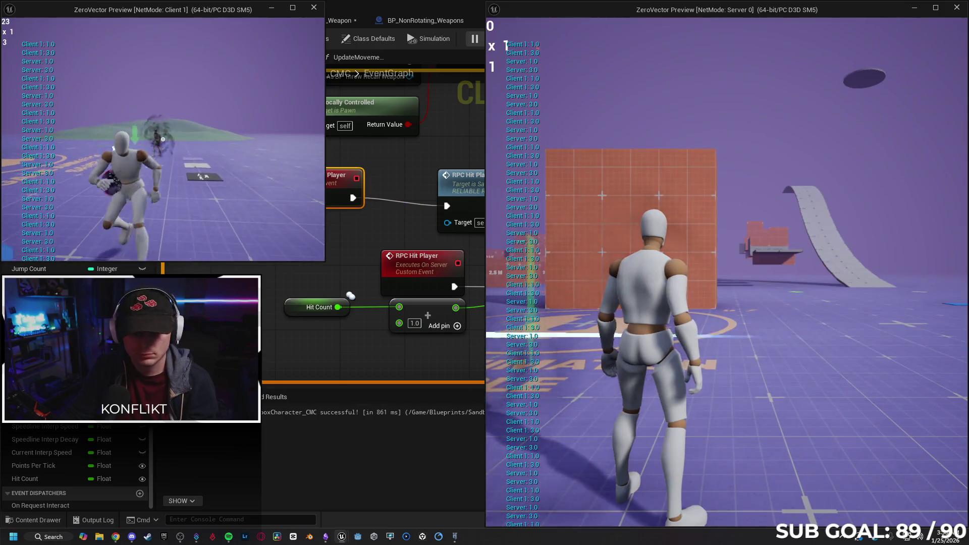
pyautogui.hotkey('shift', 'F1')
pyautogui.click(15, 150)
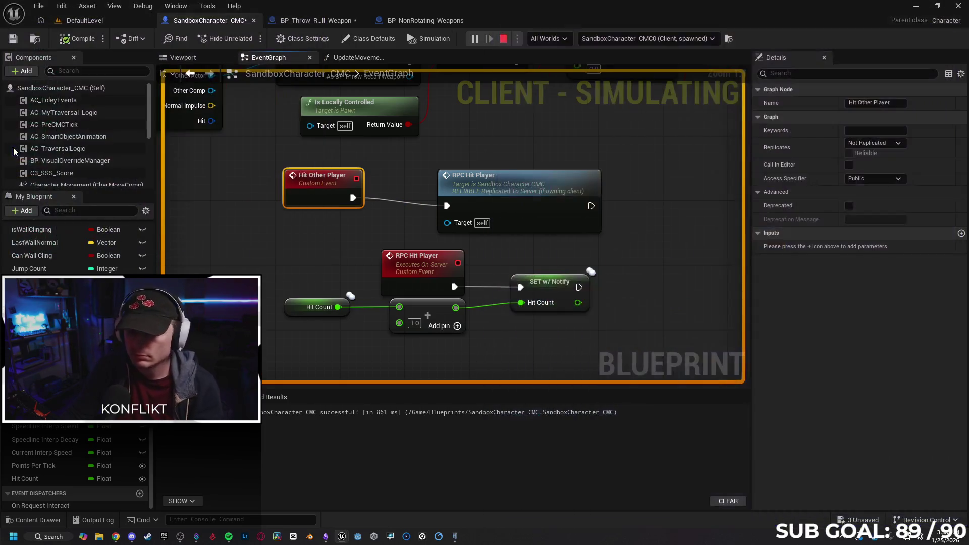
pyautogui.press('Escape')
pyautogui.moveTo(481, 189); pyautogui.dragTo(472, 179)
pyautogui.click(429, 279)
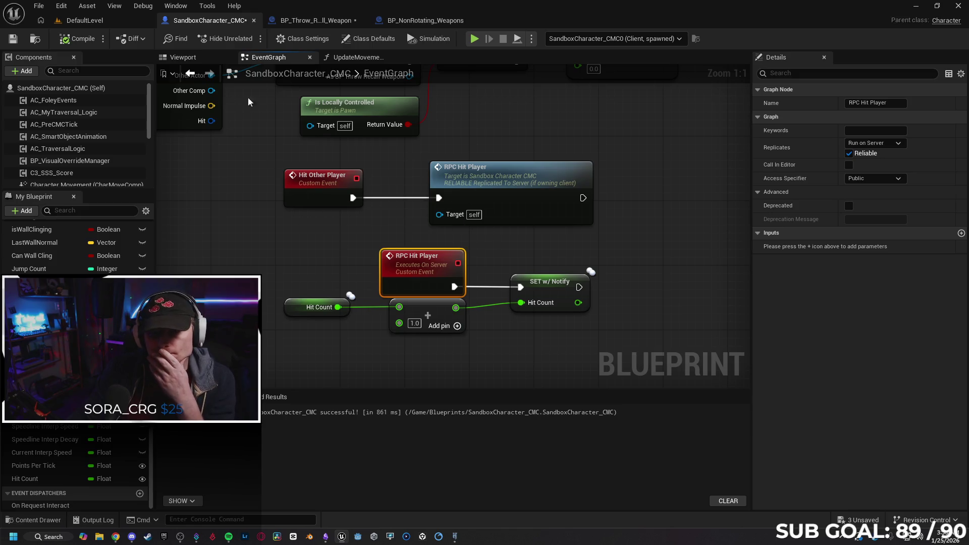
# Step: Inspect the UpdateMovementScore score calculation nodes and the Hit Count variable's settings
pyautogui.click(356, 57)
pyautogui.moveTo(615, 140); pyautogui.dragTo(322, 131)
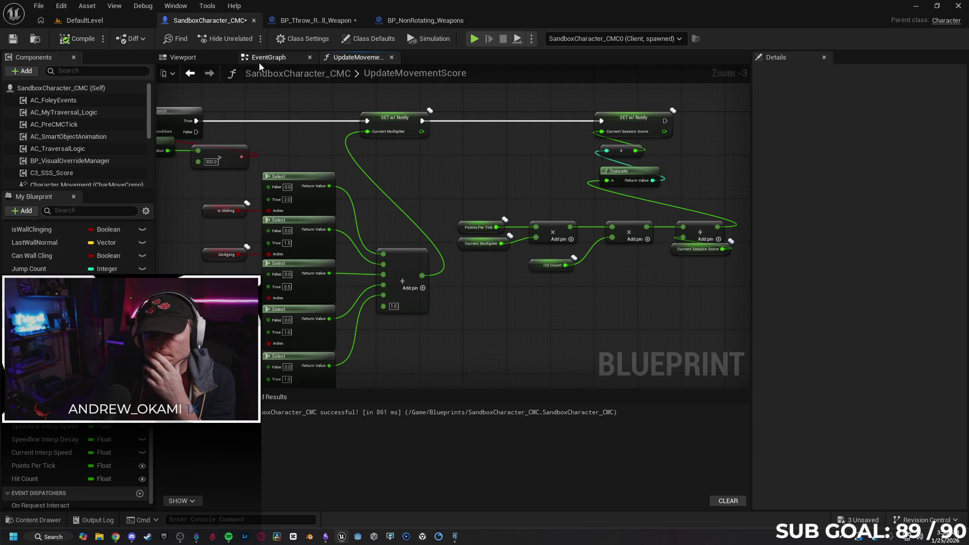
pyautogui.click(268, 57)
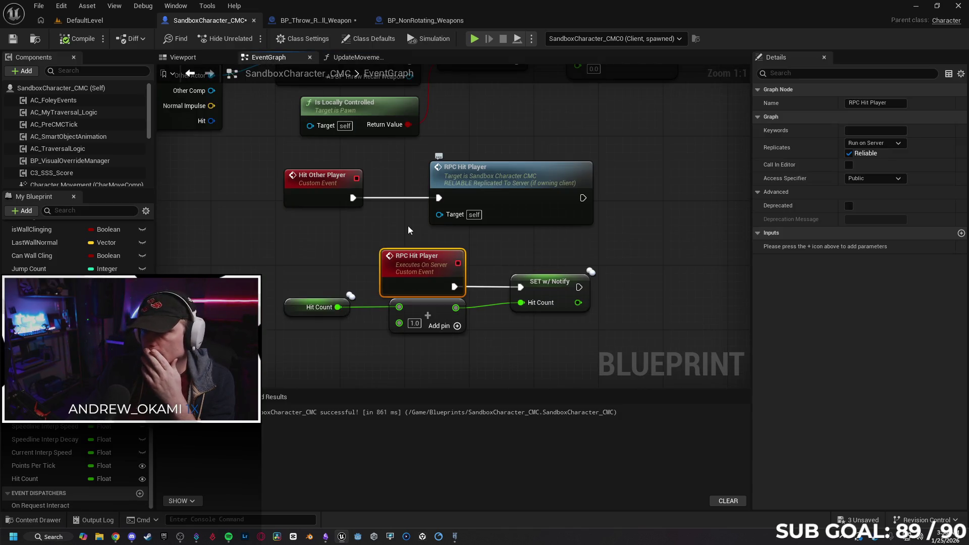
pyautogui.click(317, 308)
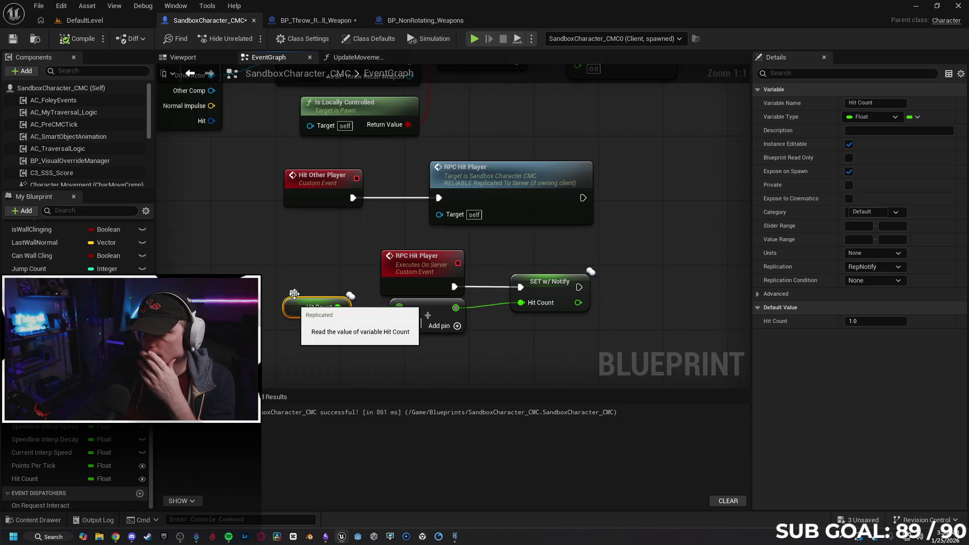
pyautogui.click(291, 249)
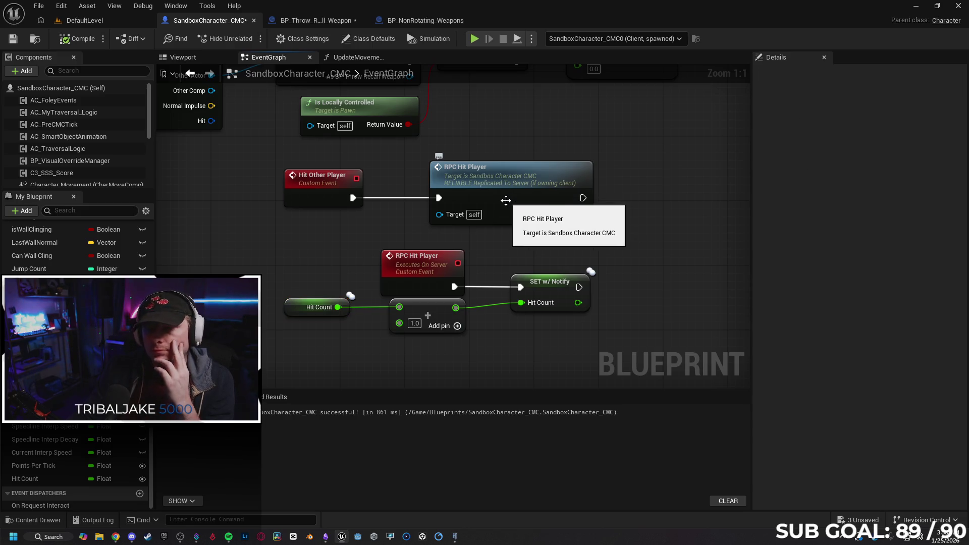
# Step: Delete both RPC Hit Player nodes and place Hit Other Player beside the Hit Count SET w/ Notify
pyautogui.click(413, 273)
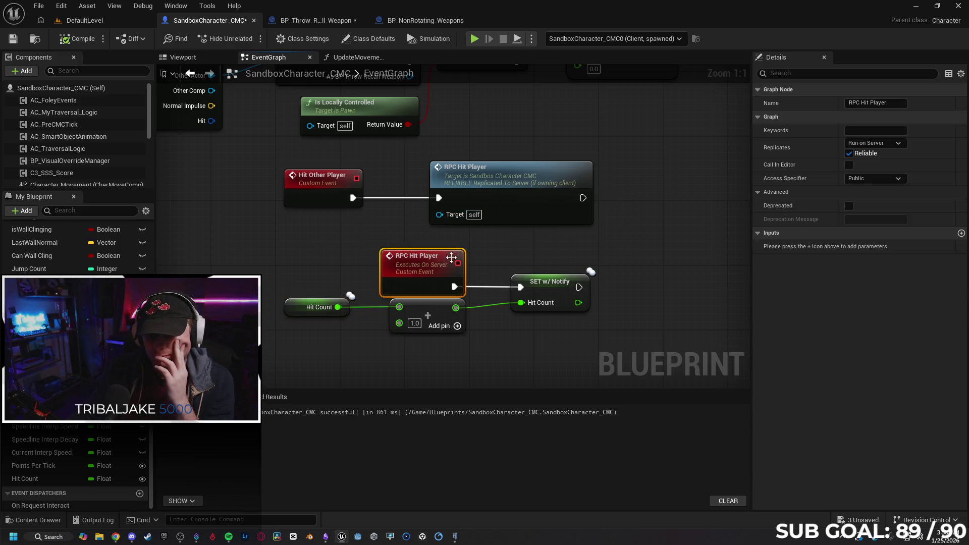
pyautogui.press('Delete')
pyautogui.click(507, 208)
pyautogui.press('Delete')
pyautogui.moveTo(351, 199)
pyautogui.mouseDown()
pyautogui.moveTo(368, 239)
pyautogui.moveTo(555, 288)
pyautogui.moveTo(512, 289)
pyautogui.mouseUp()
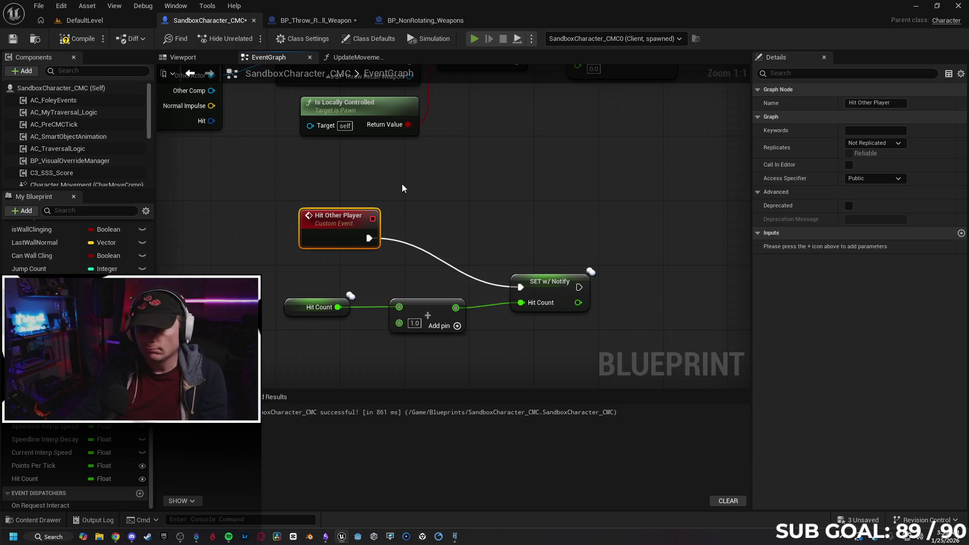
# Step: Run a quick client-server play test moving the client character, then stop it
pyautogui.hotkey('alt', 'p')
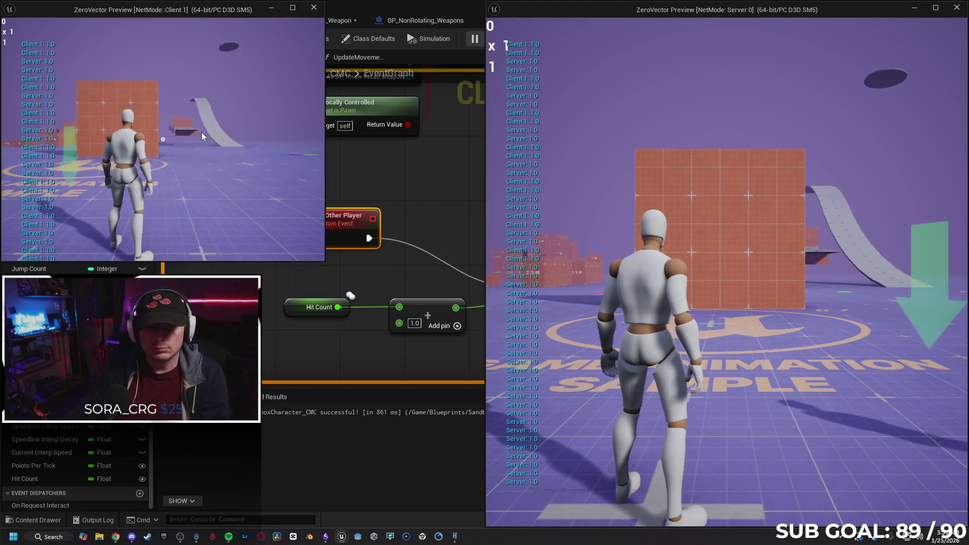
pyautogui.press('w')
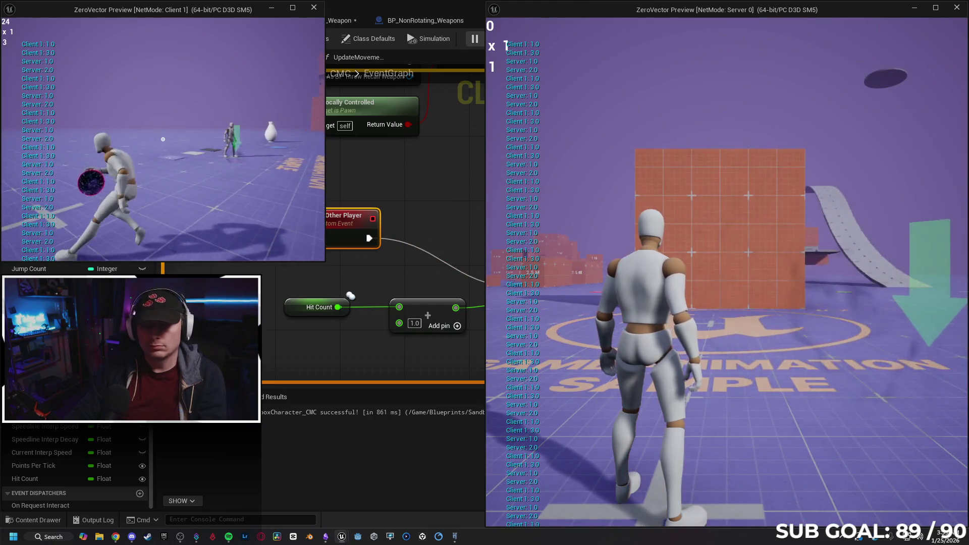
pyautogui.click(385, 101)
pyautogui.press('Escape')
# Step: Wire SET Instigator into the SandboxCharacter_CMC cast, reconnect REF Player to its Object input, and compile
pyautogui.click(313, 26)
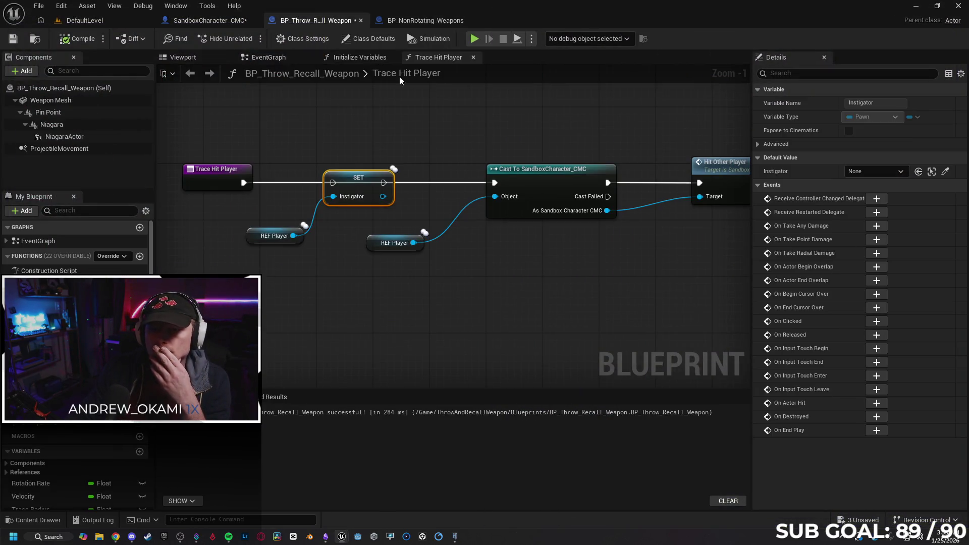
pyautogui.moveTo(395, 188); pyautogui.dragTo(495, 185)
pyautogui.click(443, 275)
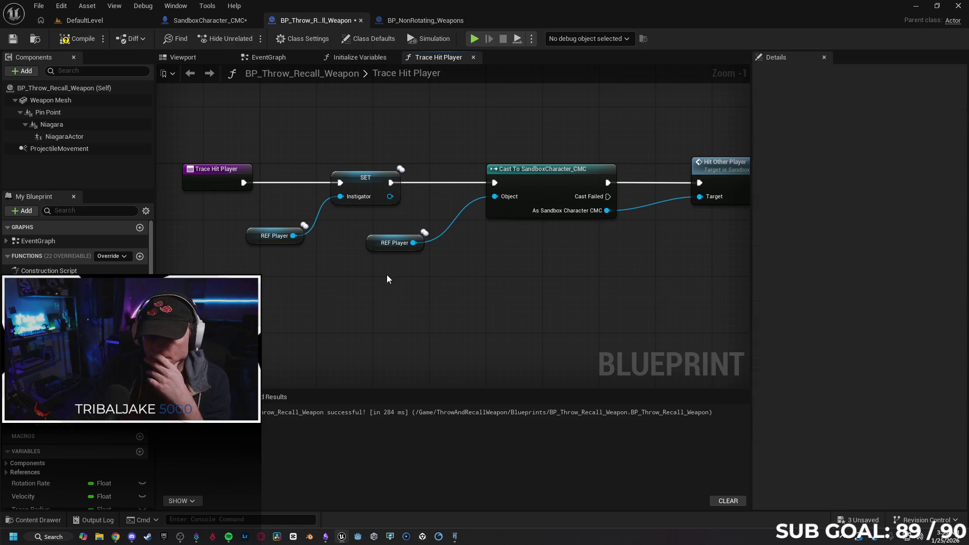
pyautogui.moveTo(466, 287); pyautogui.dragTo(407, 288)
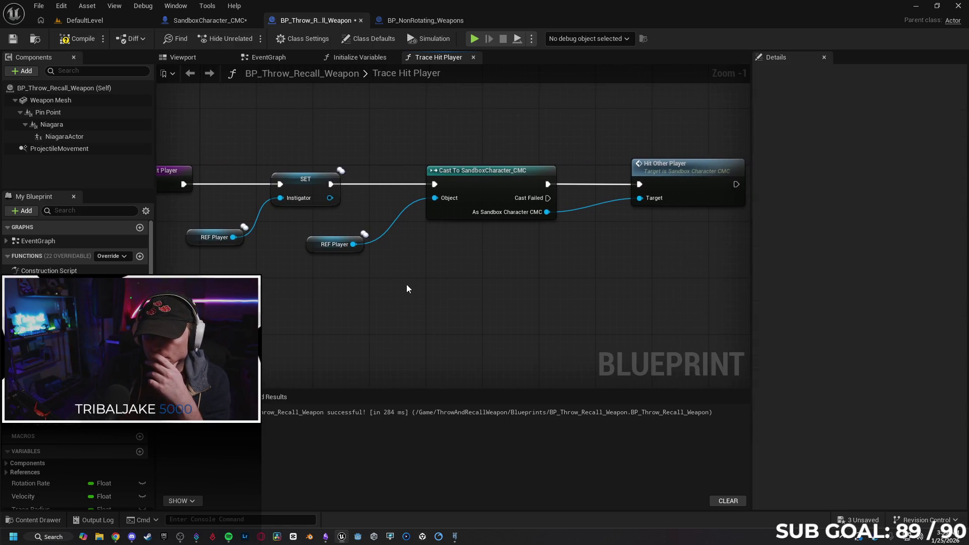
pyautogui.keyDown('alt'); pyautogui.click(386, 234); pyautogui.keyUp('alt')
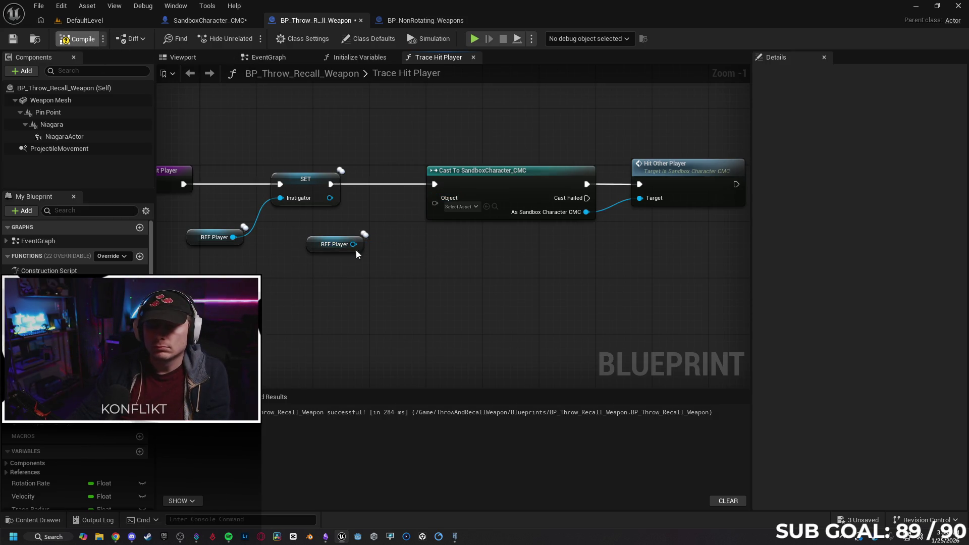
pyautogui.moveTo(353, 244); pyautogui.dragTo(470, 179)
pyautogui.click(75, 39)
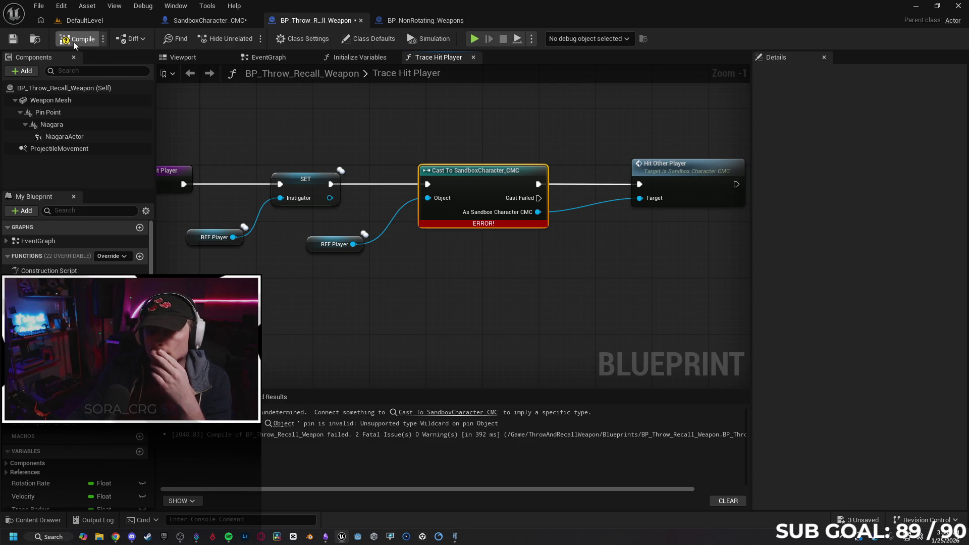
# Step: Disconnect and reconnect the cast result to Hit Other Player's Target, recompiling to check
pyautogui.moveTo(624, 273)
pyautogui.mouseDown()
pyautogui.moveTo(486, 261)
pyautogui.moveTo(504, 253)
pyautogui.mouseUp()
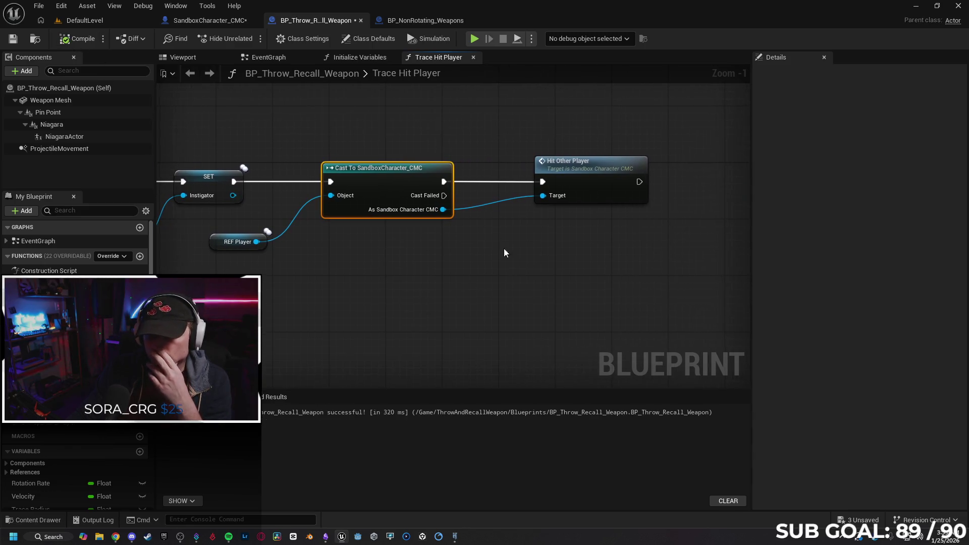
pyautogui.keyDown('alt'); pyautogui.click(486, 205); pyautogui.keyUp('alt')
pyautogui.click(76, 39)
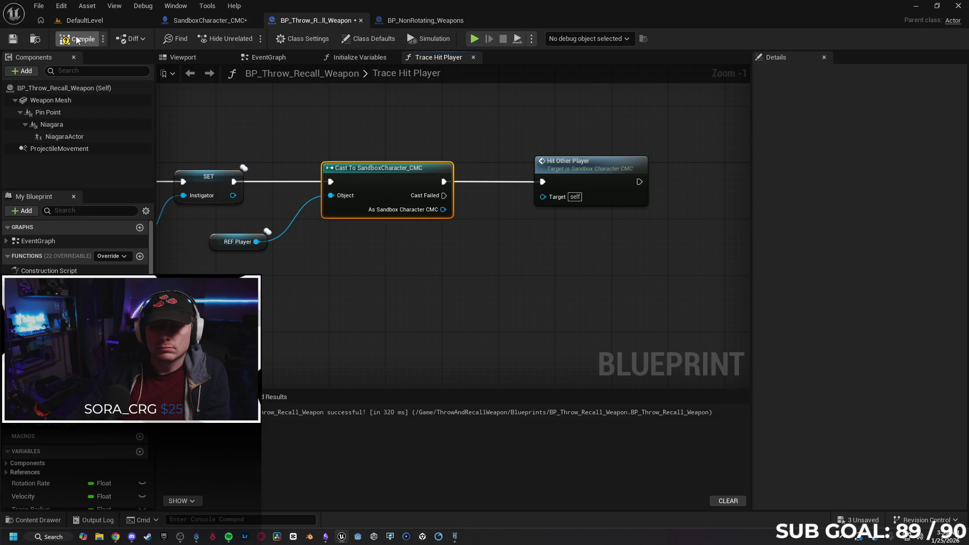
pyautogui.moveTo(543, 197); pyautogui.dragTo(446, 210)
pyautogui.click(505, 273)
pyautogui.keyDown('alt'); pyautogui.click(498, 204); pyautogui.keyUp('alt')
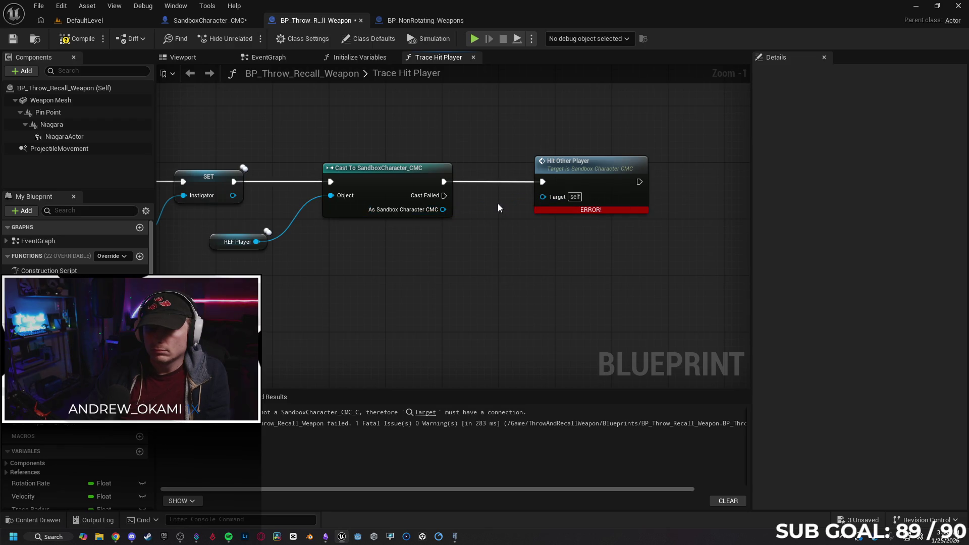
# Step: Try a duplicated REF Player as Hit Other Player's Target, then delete it and wire the cast result instead
pyautogui.click(213, 248)
pyautogui.hotkey('ctrl', 'c')
pyautogui.hotkey('ctrl', 'v')
pyautogui.moveTo(518, 263); pyautogui.dragTo(543, 202)
pyautogui.click(450, 247)
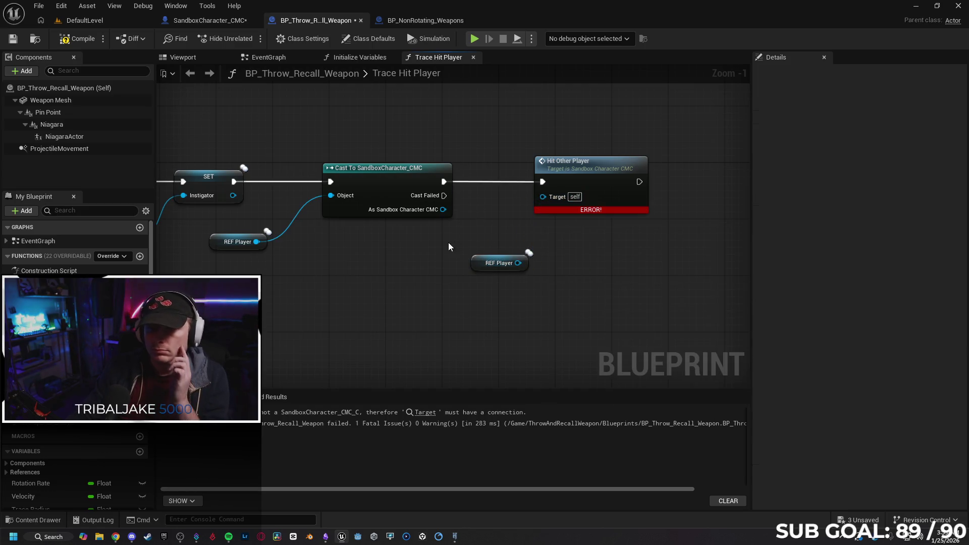
pyautogui.click(478, 262)
pyautogui.press('Delete')
pyautogui.moveTo(443, 210)
pyautogui.mouseDown()
pyautogui.moveTo(495, 211)
pyautogui.moveTo(543, 197)
pyautogui.mouseUp()
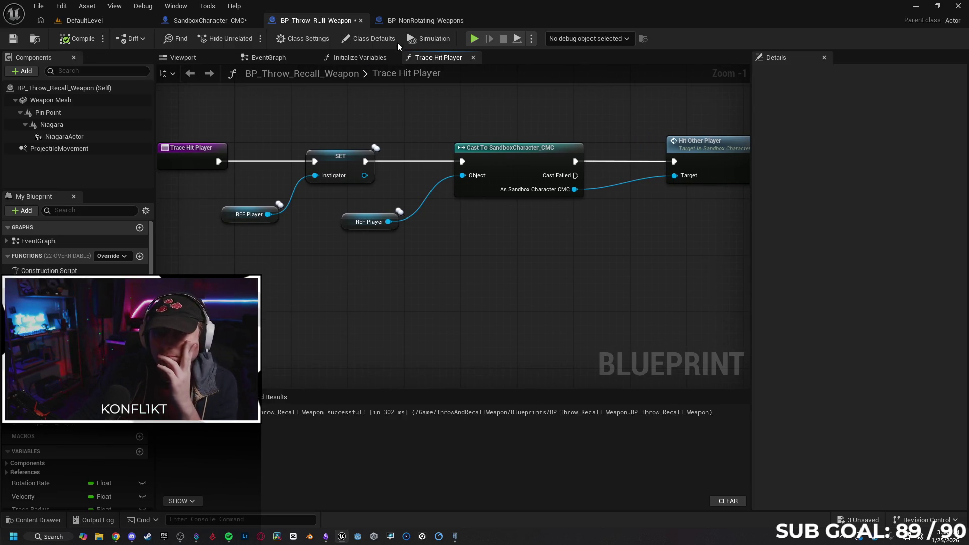
pyautogui.click(405, 22)
# Step: Bring the line trace, explosion spawn and sound nodes into view and nudge Spawn System at Location left
pyautogui.moveTo(260, 262)
pyautogui.mouseDown()
pyautogui.moveTo(187, 259)
pyautogui.moveTo(501, 340)
pyautogui.moveTo(305, 337)
pyautogui.mouseUp()
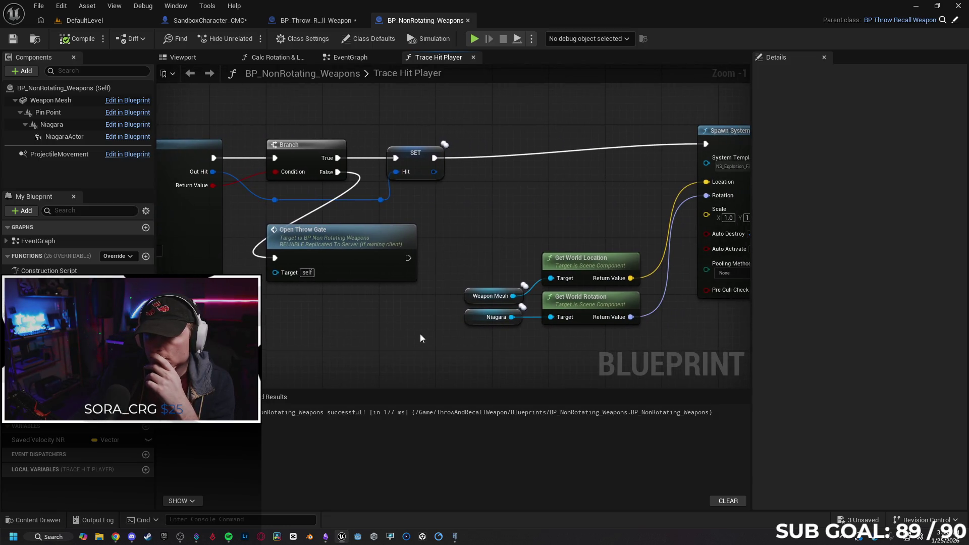
pyautogui.moveTo(420, 334); pyautogui.dragTo(281, 331)
pyautogui.moveTo(581, 333); pyautogui.dragTo(437, 331)
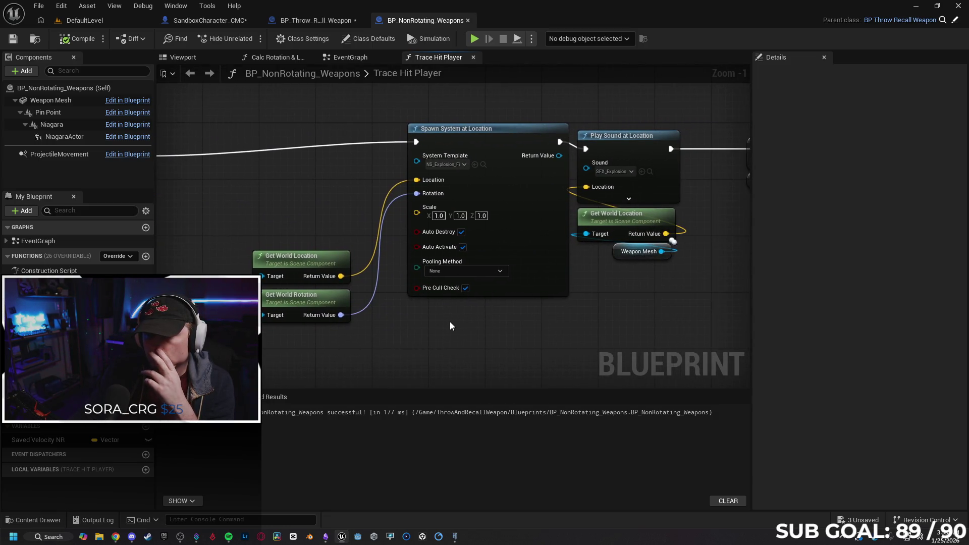
pyautogui.scroll(-1, 435, 335)
pyautogui.moveTo(484, 168); pyautogui.dragTo(463, 168)
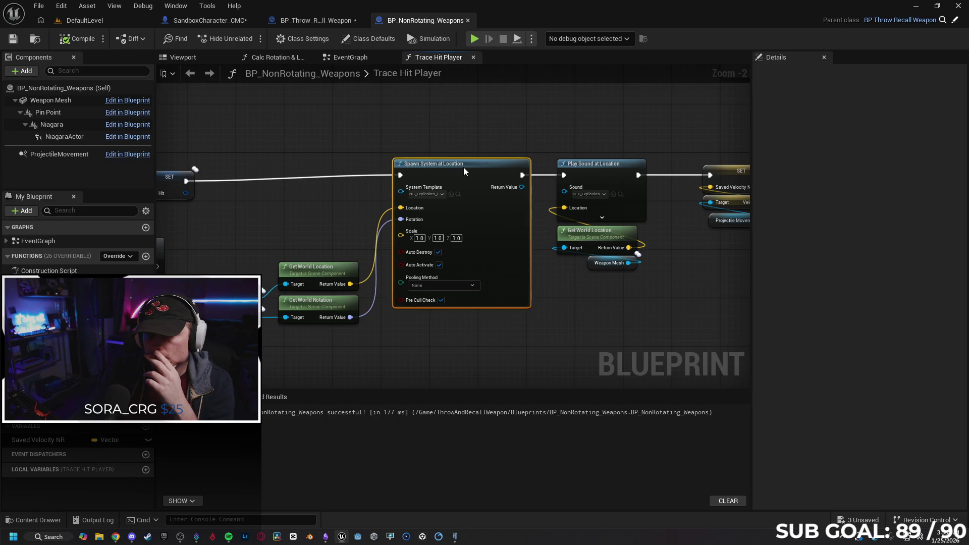
pyautogui.click(458, 345)
pyautogui.scroll(-1, 530, 323)
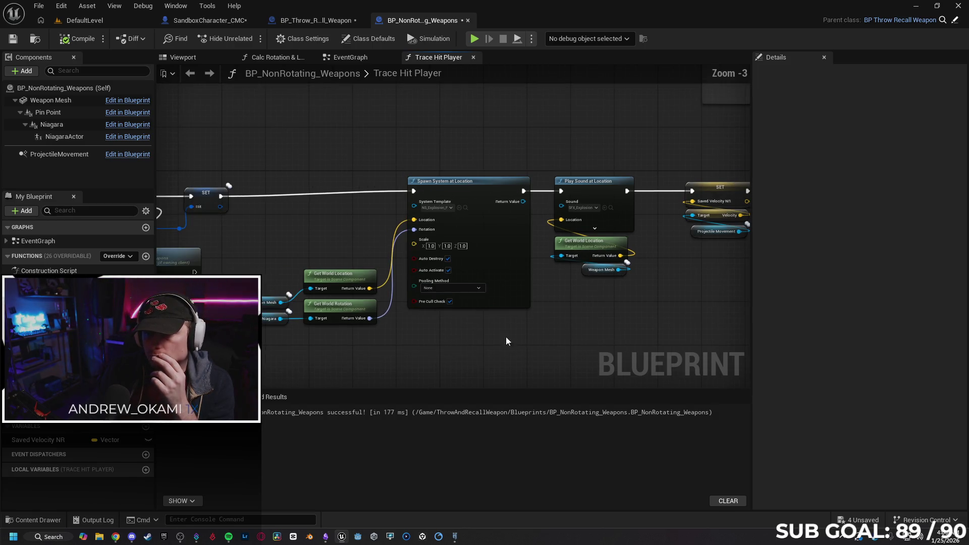
pyautogui.rightClick(495, 341)
pyautogui.click(346, 132)
pyautogui.moveTo(346, 132); pyautogui.dragTo(392, 328)
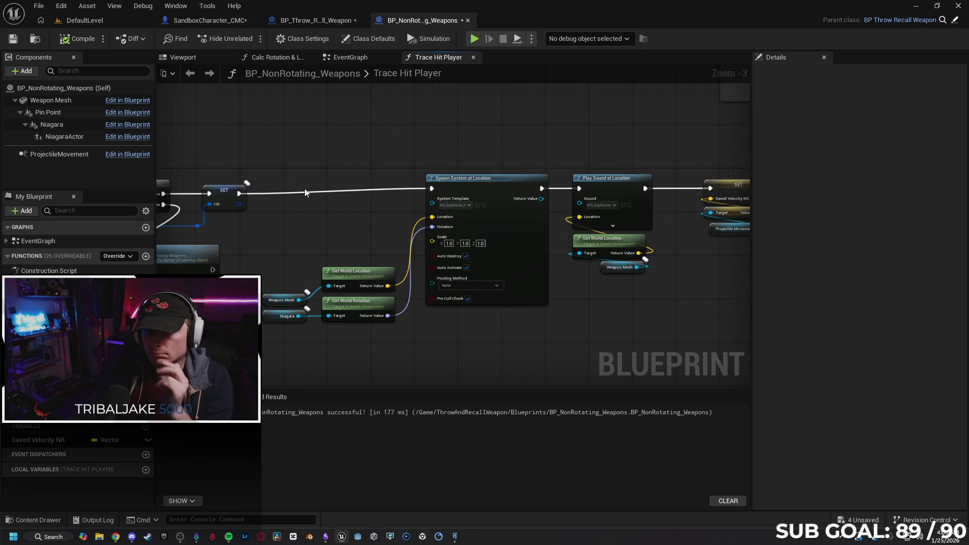
# Step: Reroute SET Hit's exec past the lowered explosion and sound nodes, undo one move, and start a client-server test
pyautogui.moveTo(238, 193)
pyautogui.mouseDown()
pyautogui.moveTo(682, 158)
pyautogui.moveTo(710, 188)
pyautogui.mouseUp()
pyautogui.moveTo(512, 218); pyautogui.dragTo(516, 268)
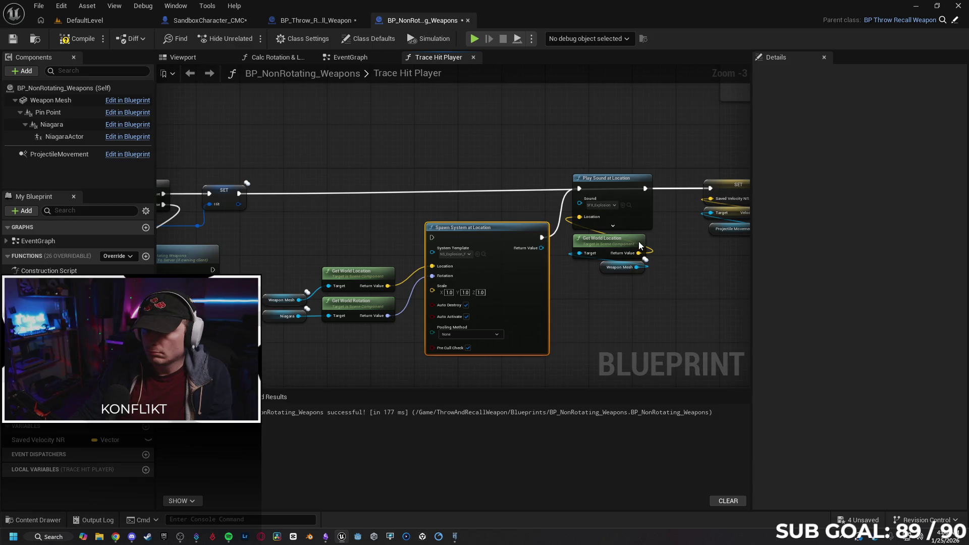
pyautogui.moveTo(639, 217); pyautogui.dragTo(644, 261)
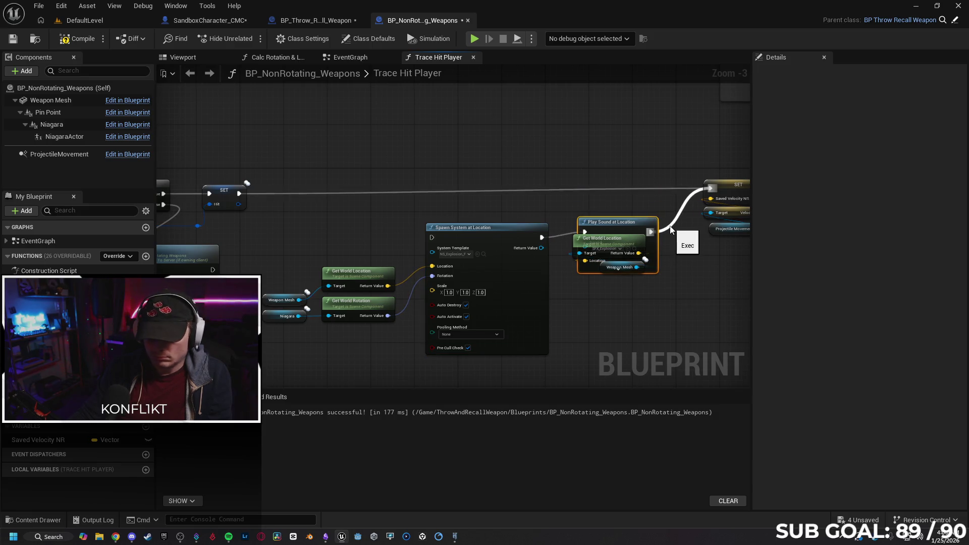
pyautogui.hotkey('ctrl', 'z')
pyautogui.hotkey('ctrl', 'z')
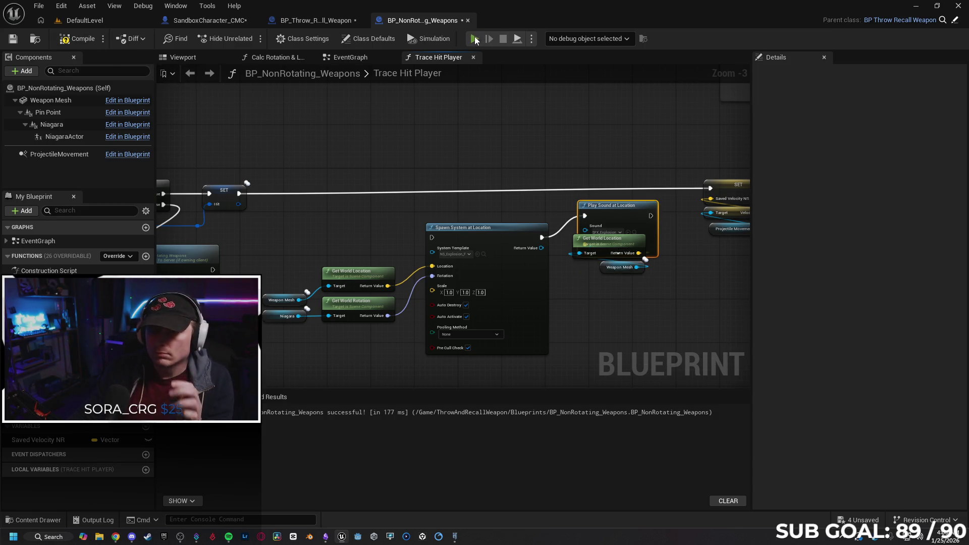
pyautogui.hotkey('alt', 'p')
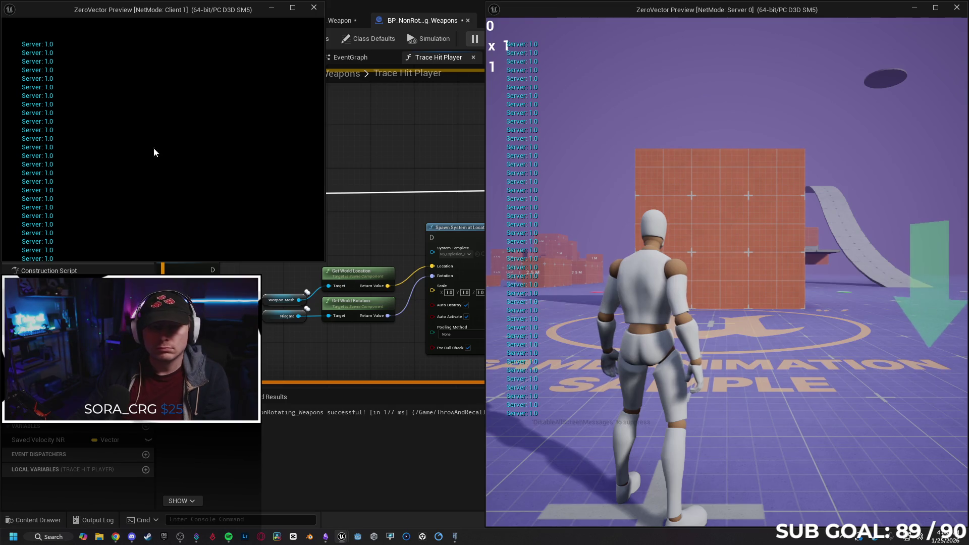
pyautogui.click(146, 146)
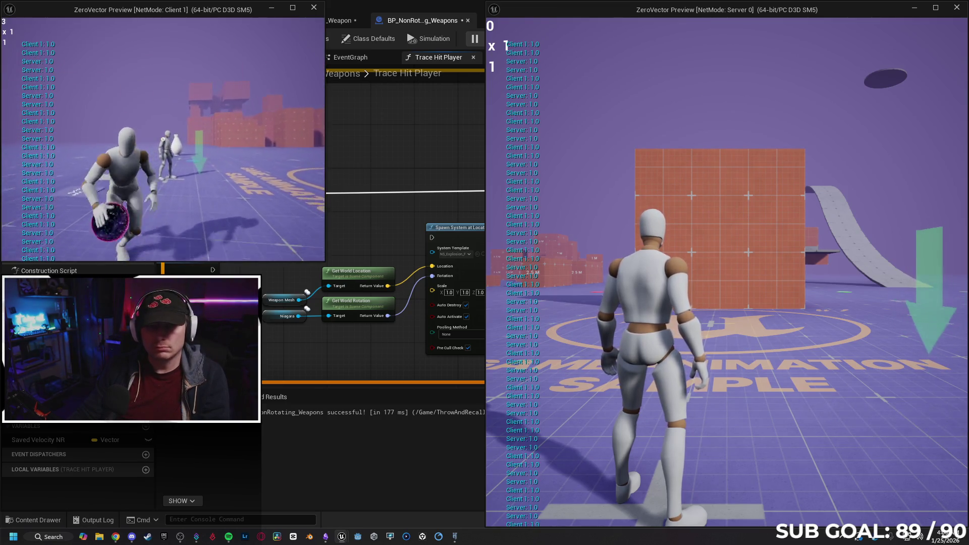
pyautogui.click(163, 139)
pyautogui.click(163, 139)
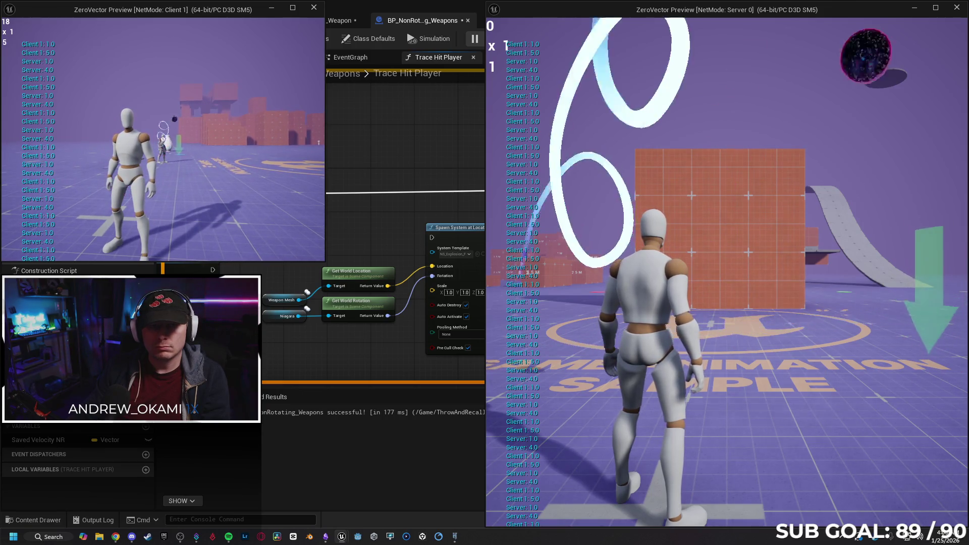
pyautogui.click(163, 139)
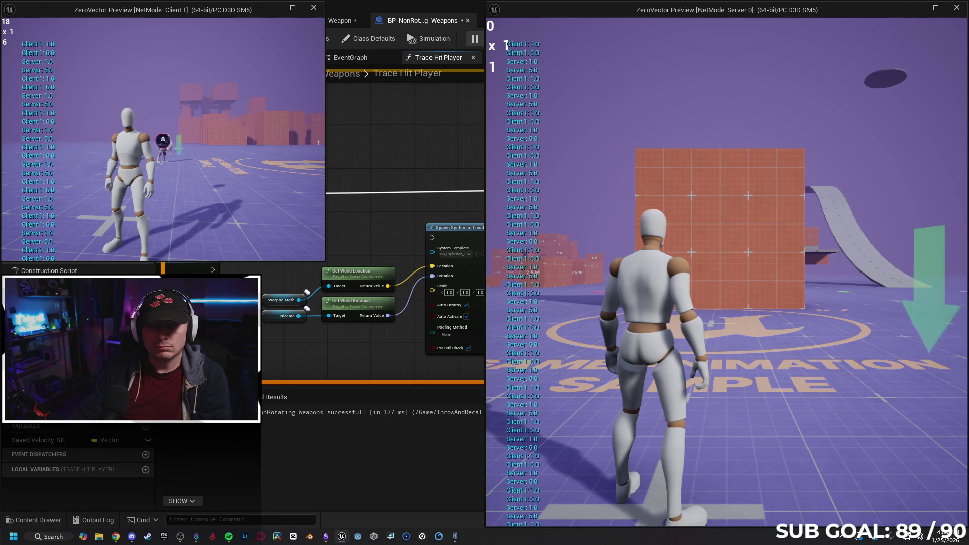
pyautogui.click(162, 139)
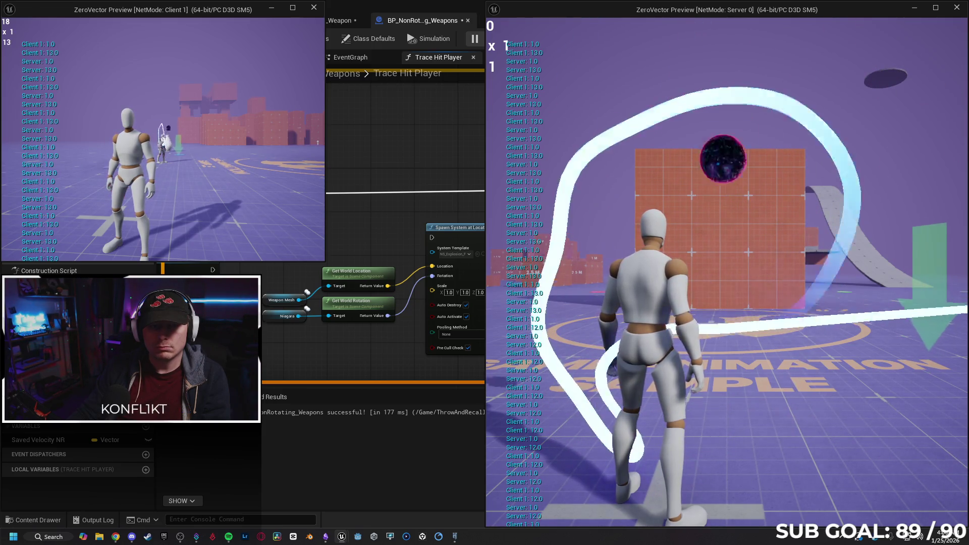
pyautogui.press('Escape')
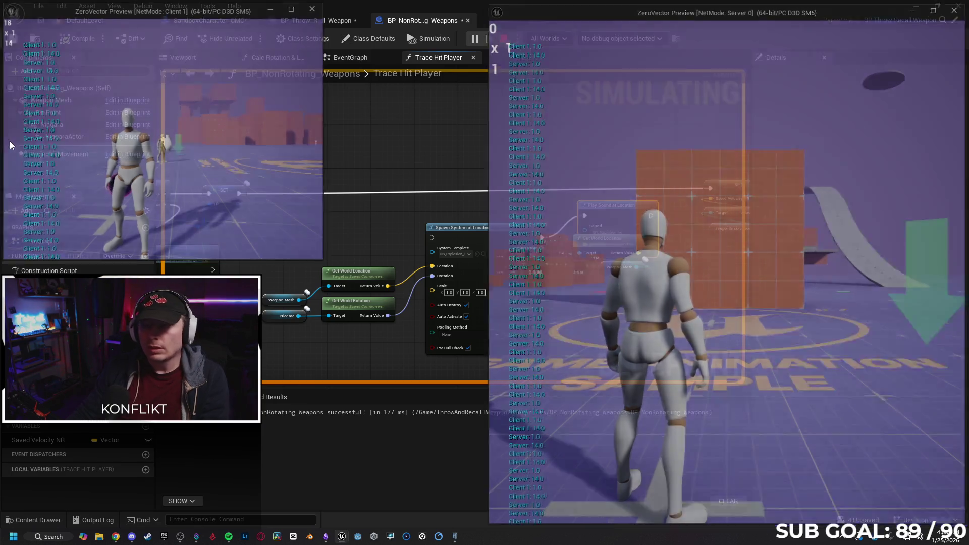
pyautogui.hotkey('ctrl', 'z')
pyautogui.hotkey('ctrl', 'z')
pyautogui.hotkey('ctrl', 'z')
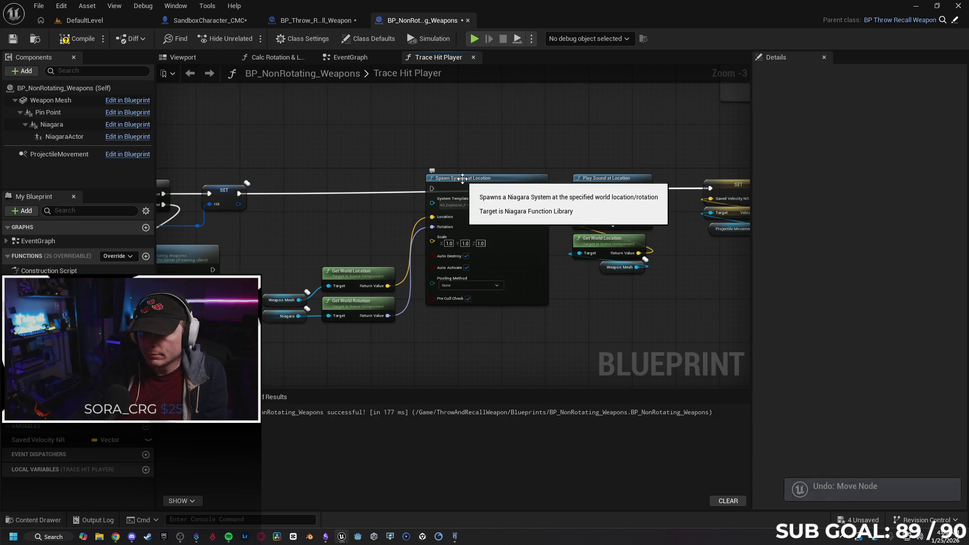
# Step: Undo the remaining node move in the weapon's Trace Hit Player and recompile the Blueprint
pyautogui.hotkey('ctrl', 'z')
pyautogui.moveTo(321, 315)
pyautogui.mouseDown()
pyautogui.moveTo(443, 340)
pyautogui.moveTo(408, 306)
pyautogui.moveTo(514, 296)
pyautogui.moveTo(507, 311)
pyautogui.mouseUp()
pyautogui.click(77, 38)
pyautogui.click(313, 21)
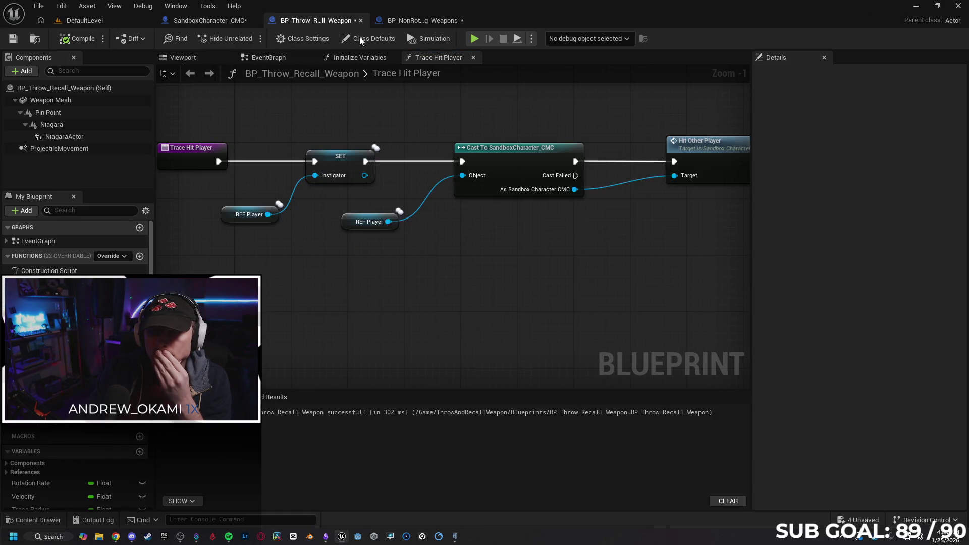
pyautogui.click(201, 21)
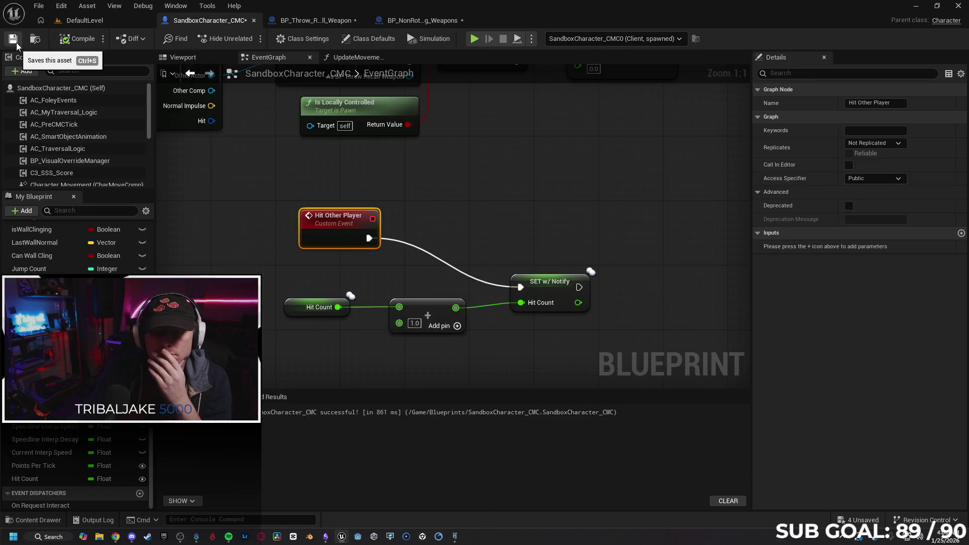
# Step: Save SandboxCharacter_CMC and pan its event graph to the Spawn Weapon and Throw Weapon sections
pyautogui.scroll(-5, 77, 141)
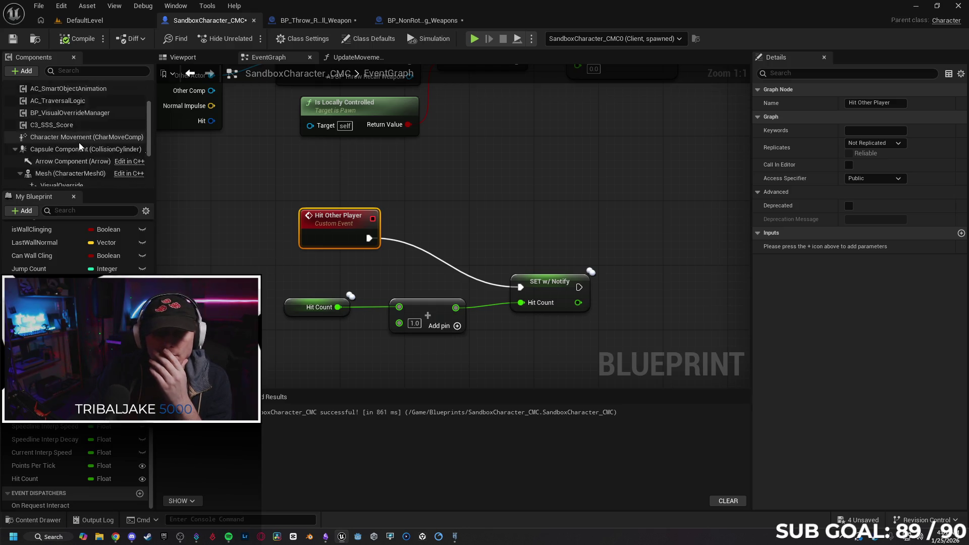
pyautogui.click(12, 38)
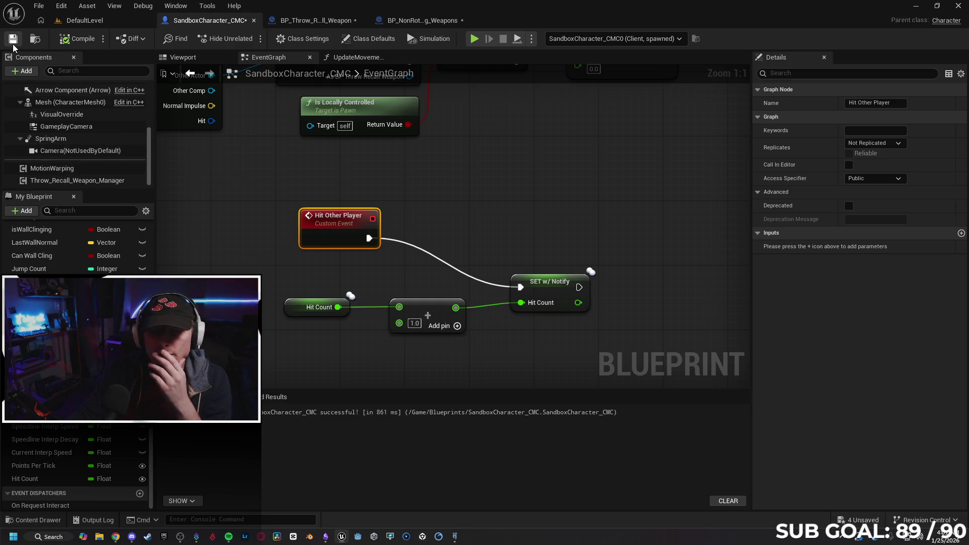
pyautogui.scroll(-5, 469, 166)
pyautogui.scroll(3, 463, 167)
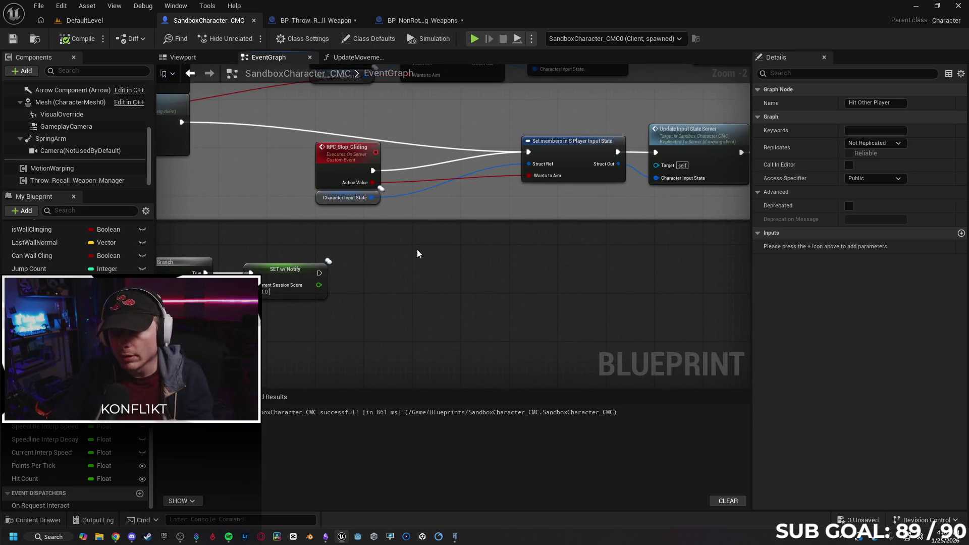
pyautogui.scroll(-3, 417, 250)
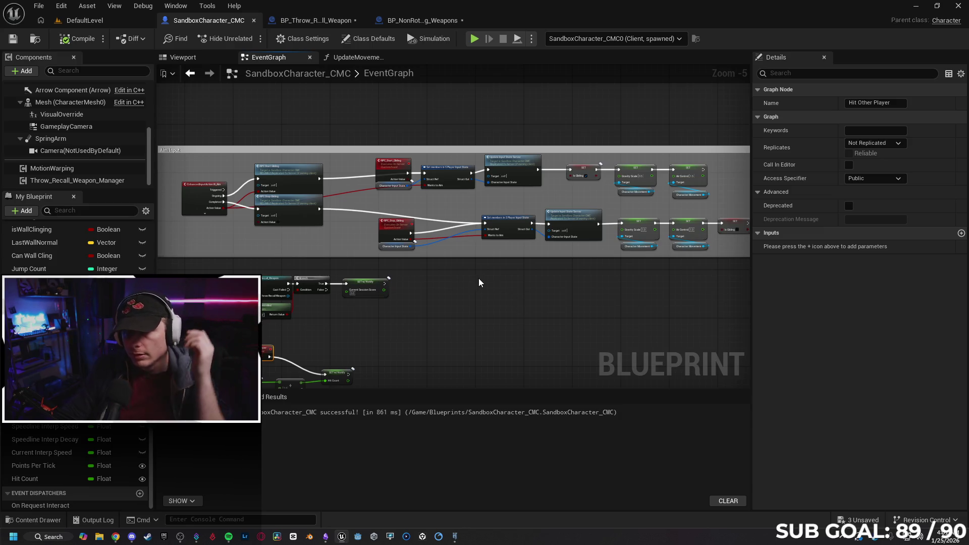
pyautogui.moveTo(416, 283)
pyautogui.mouseDown()
pyautogui.moveTo(485, 305)
pyautogui.moveTo(331, 256)
pyautogui.moveTo(446, 316)
pyautogui.moveTo(207, 197)
pyautogui.mouseUp()
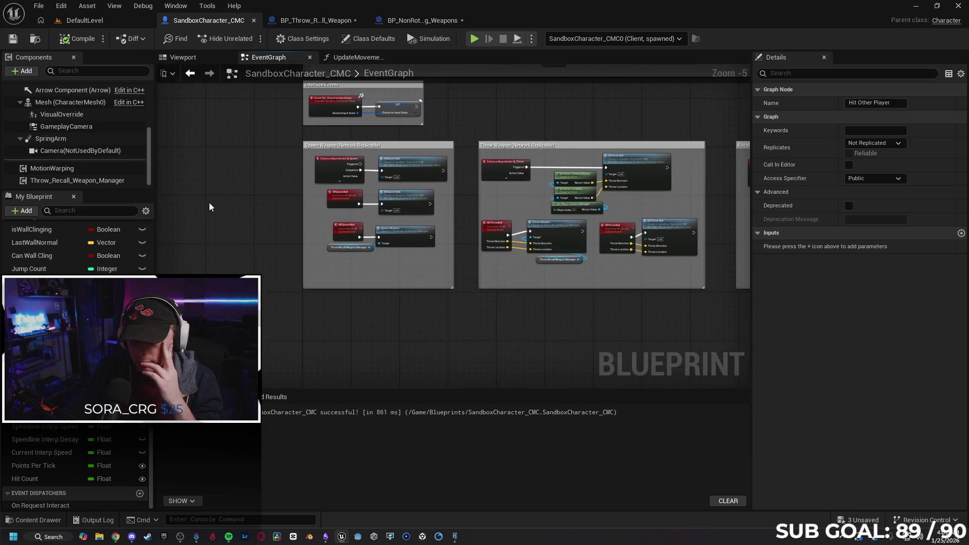
pyautogui.scroll(2, 392, 284)
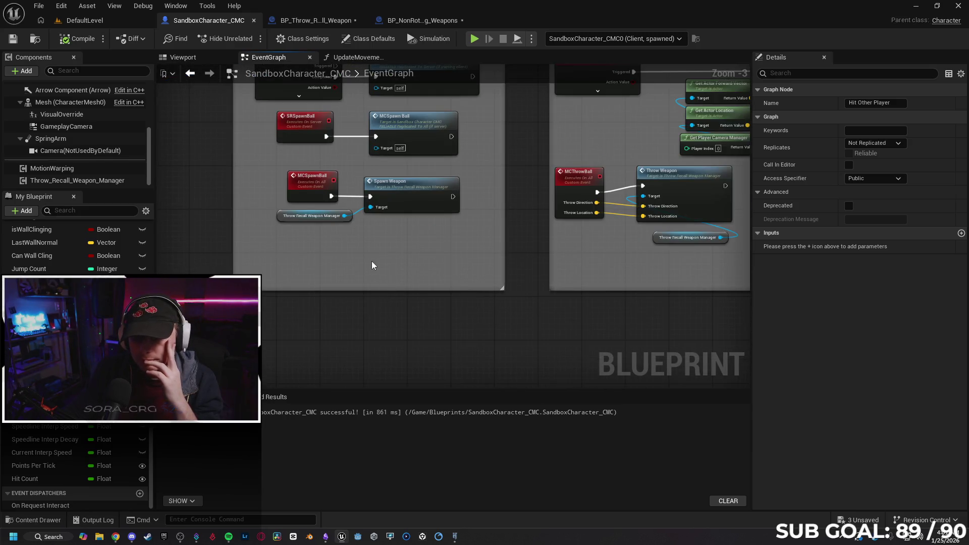
pyautogui.click(280, 217)
pyautogui.moveTo(439, 325)
pyautogui.mouseDown()
pyautogui.moveTo(437, 360)
pyautogui.moveTo(450, 386)
pyautogui.mouseUp()
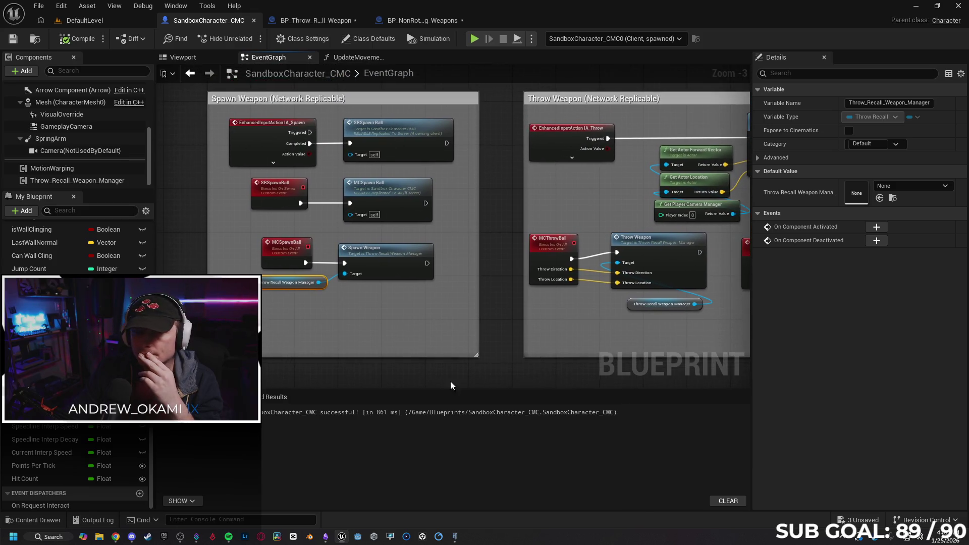
pyautogui.click(280, 243)
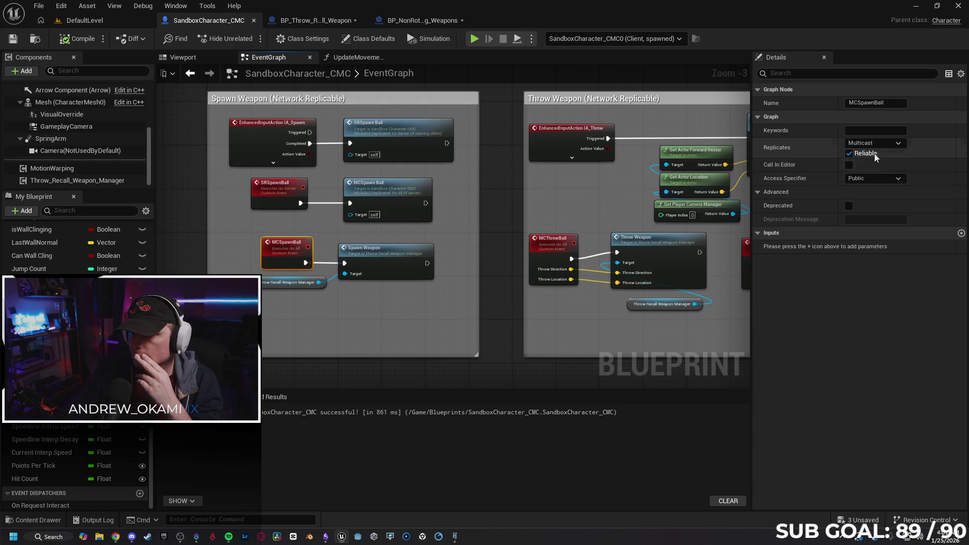
pyautogui.click(893, 144)
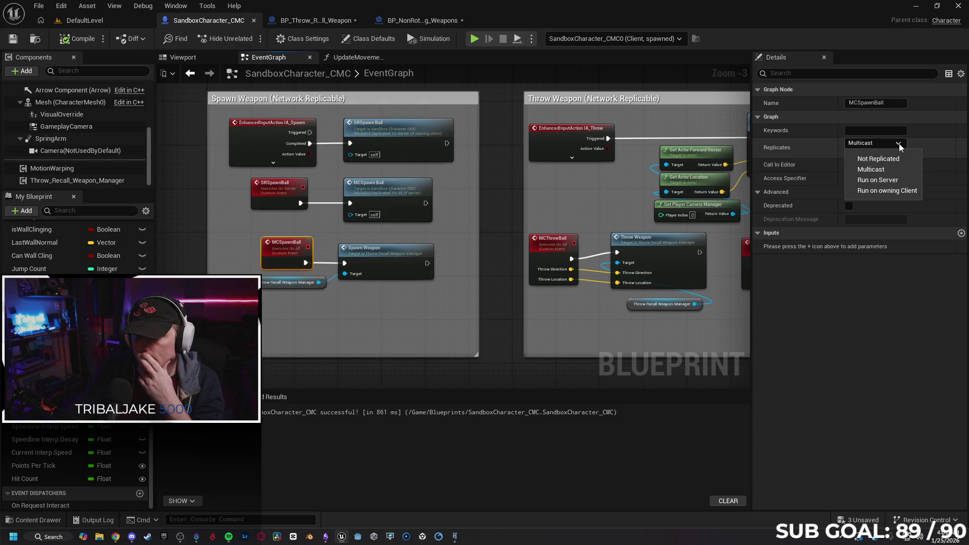
pyautogui.click(898, 143)
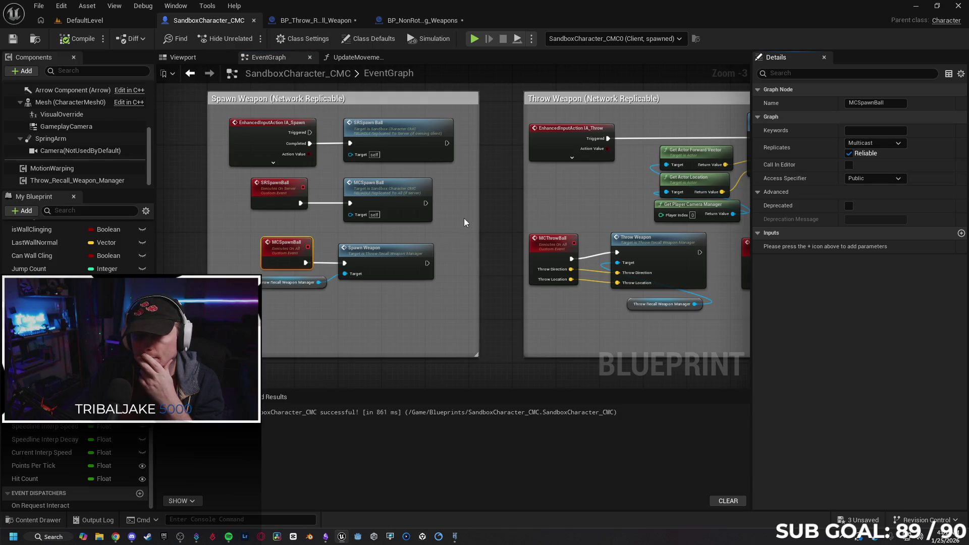
pyautogui.scroll(1, 479, 234)
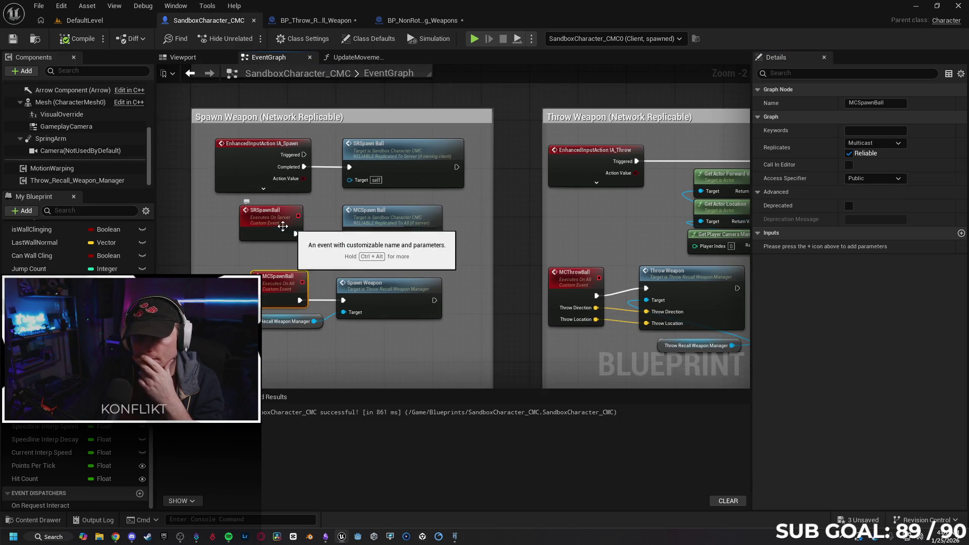
pyautogui.click(298, 225)
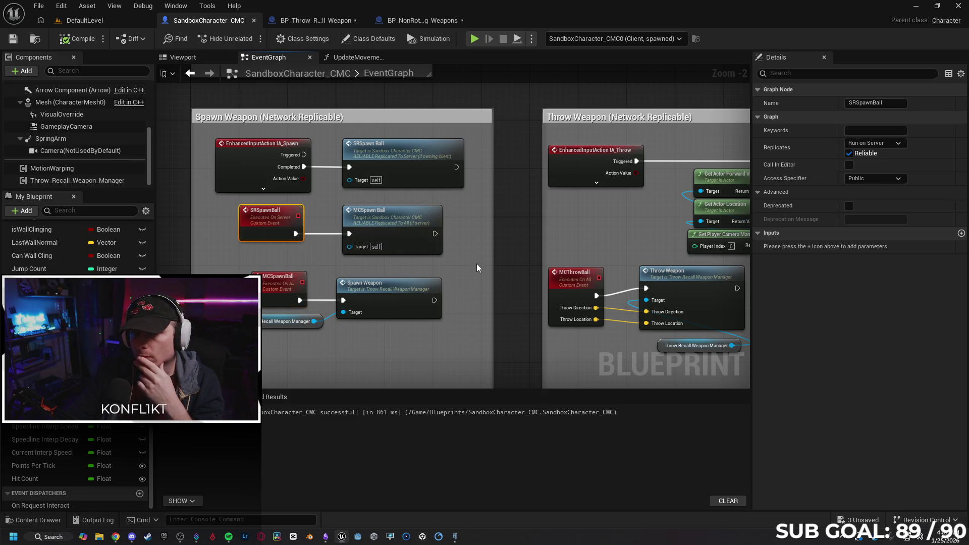
pyautogui.click(271, 284)
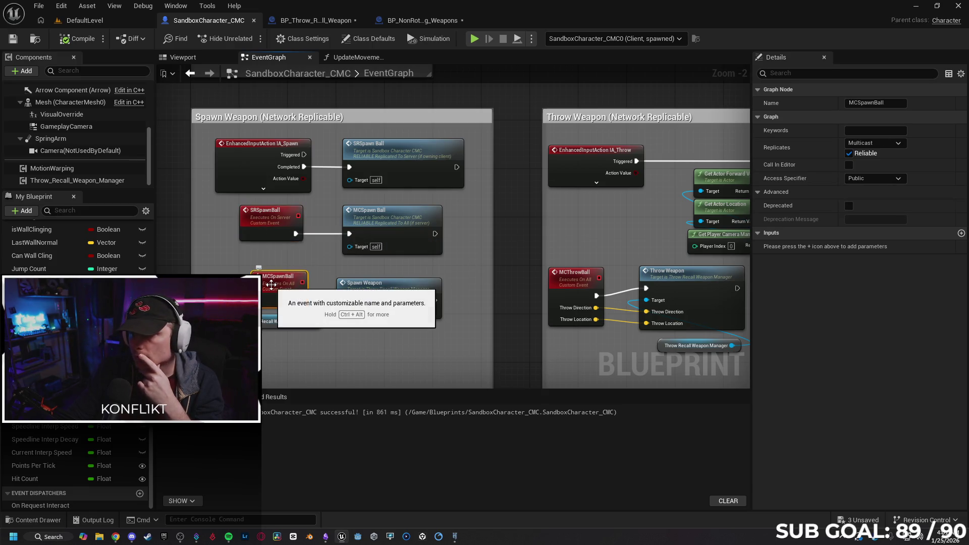
pyautogui.click(274, 223)
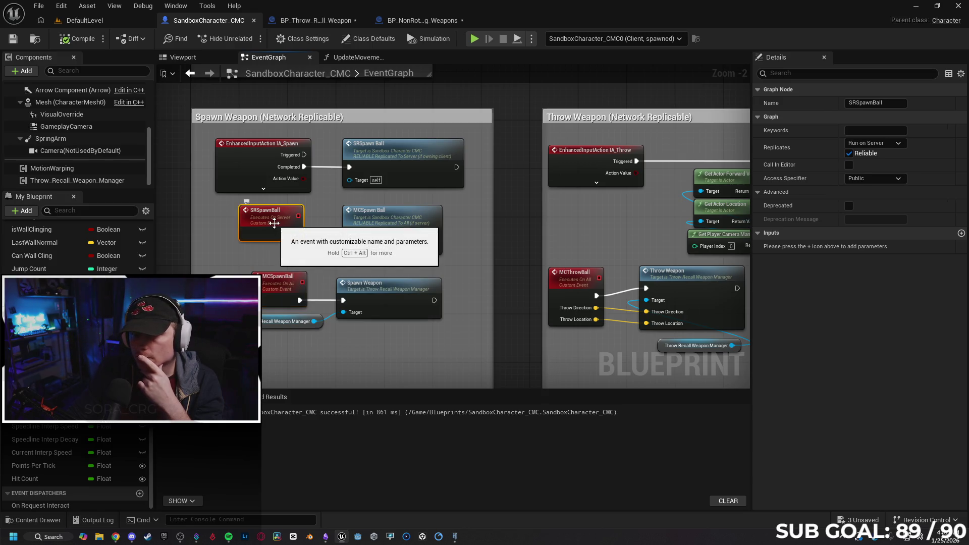
pyautogui.click(273, 280)
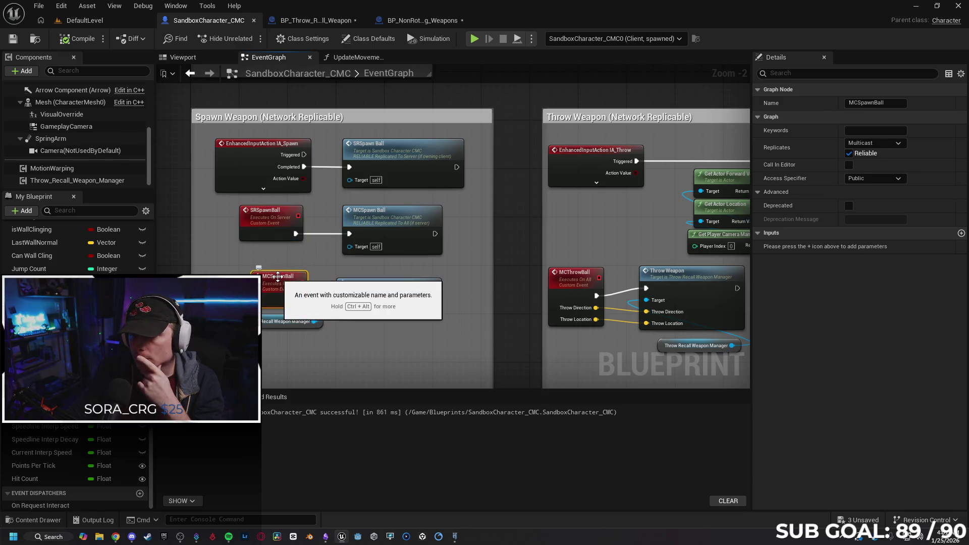
pyautogui.click(270, 231)
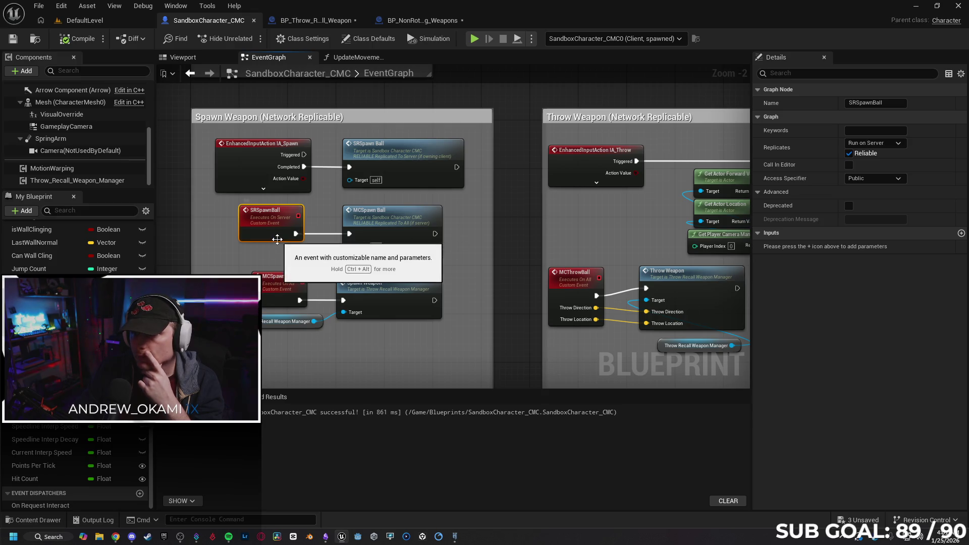
pyautogui.moveTo(475, 253); pyautogui.dragTo(452, 262)
pyautogui.click(450, 273)
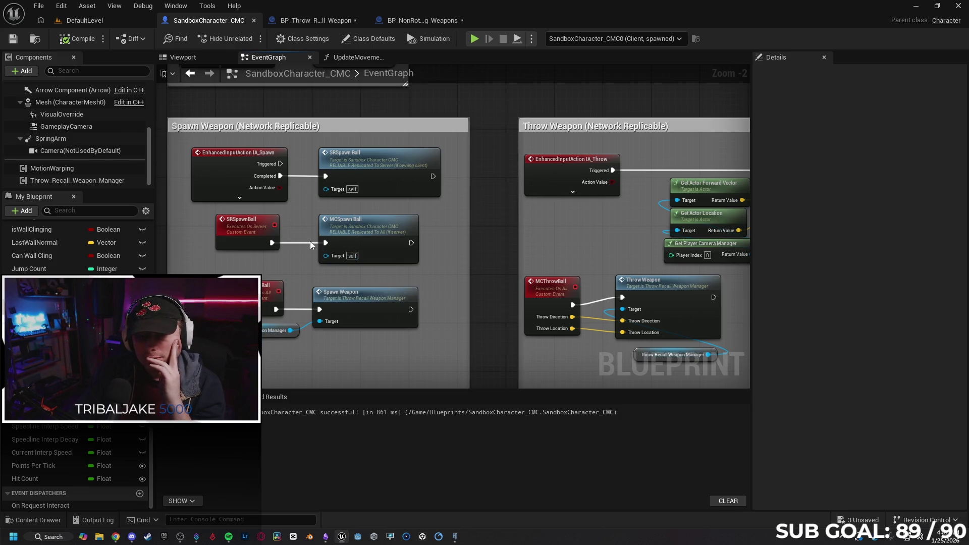
# Step: Replace the SRSpawn Ball call with an MCSpawn Ball call wired directly to IA_Spawn's Triggered output
pyautogui.click(379, 177)
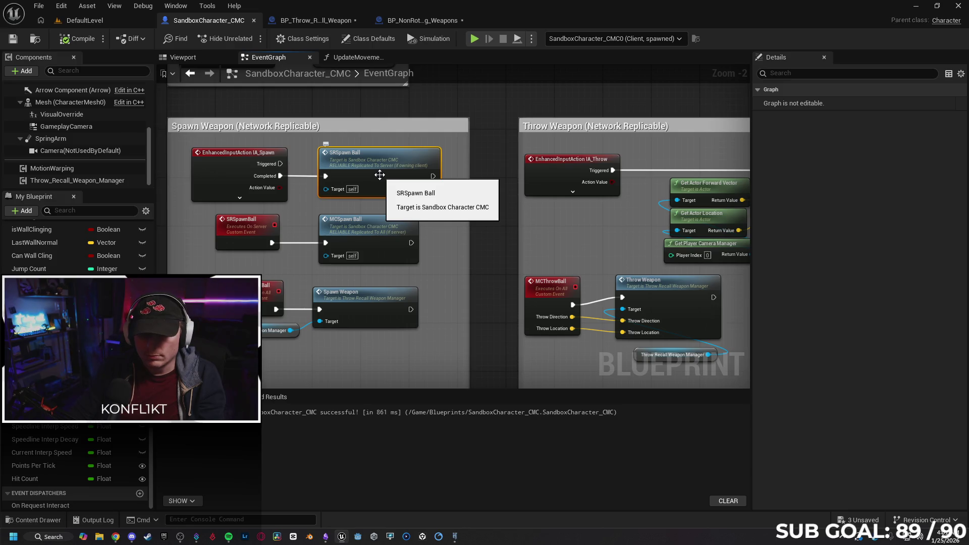
pyautogui.press('Delete')
pyautogui.moveTo(280, 163); pyautogui.dragTo(353, 168)
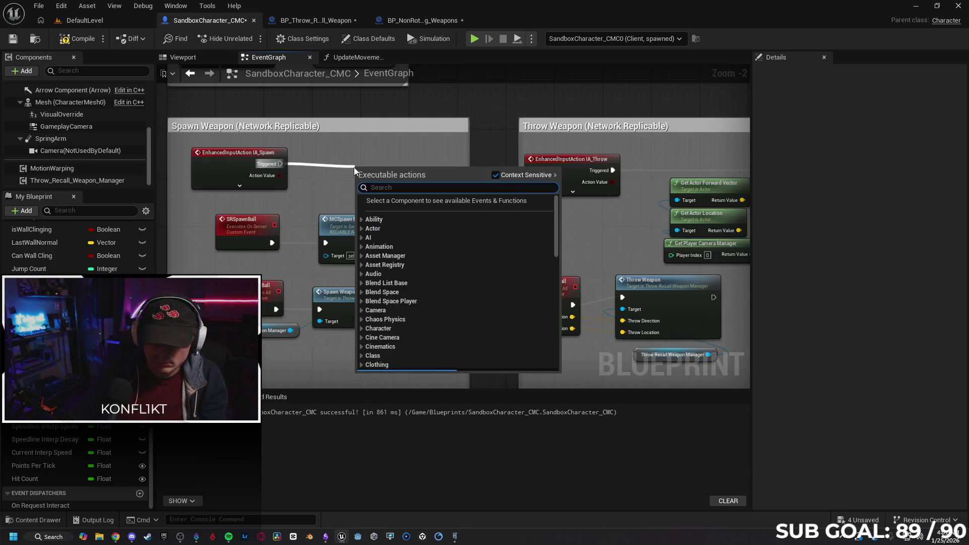
pyautogui.write('mc spawn')
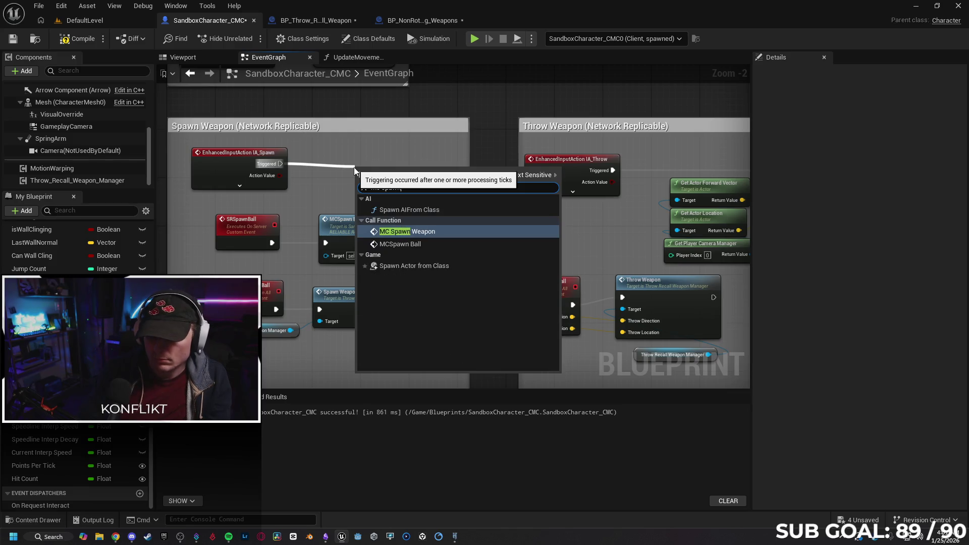
pyautogui.press('Down')
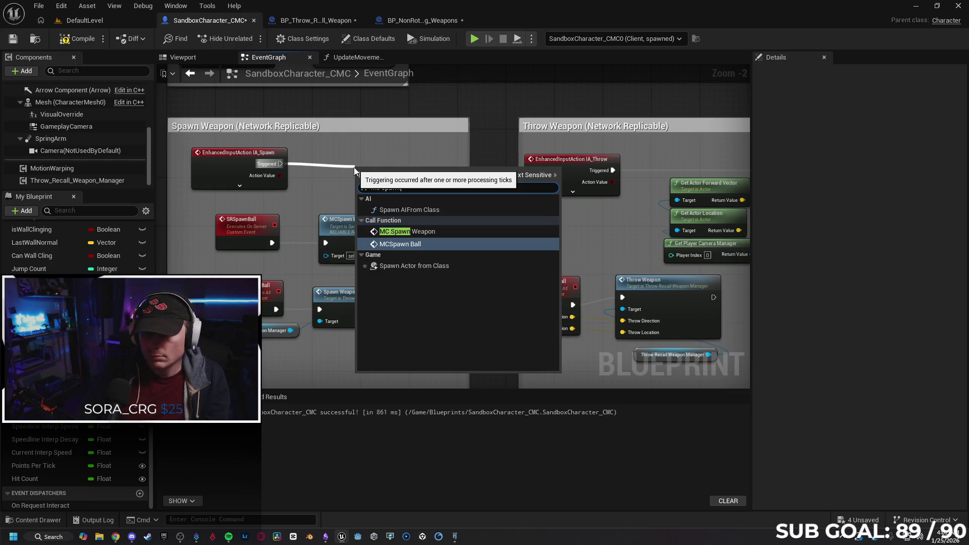
pyautogui.press('Return')
pyautogui.moveTo(385, 192); pyautogui.dragTo(366, 173)
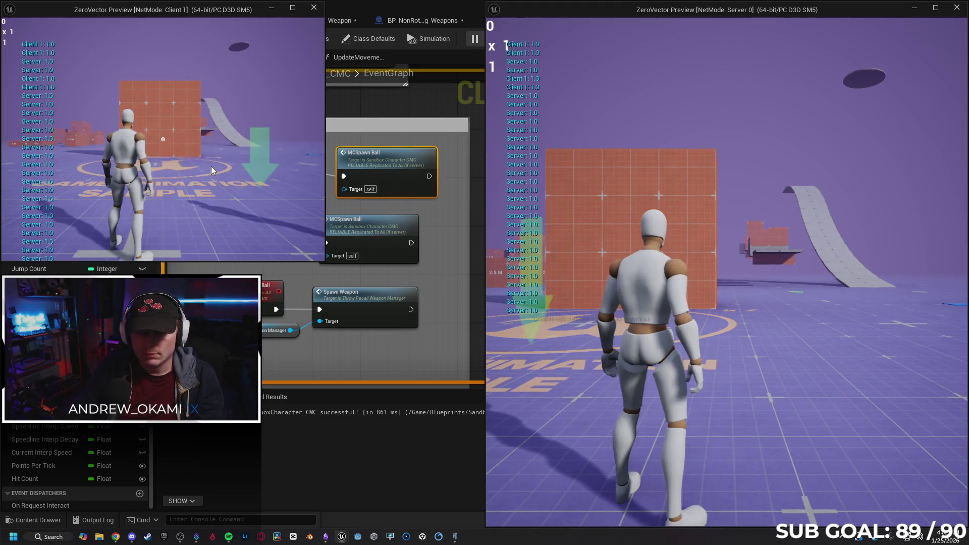
pyautogui.click(211, 170)
pyautogui.press('w')
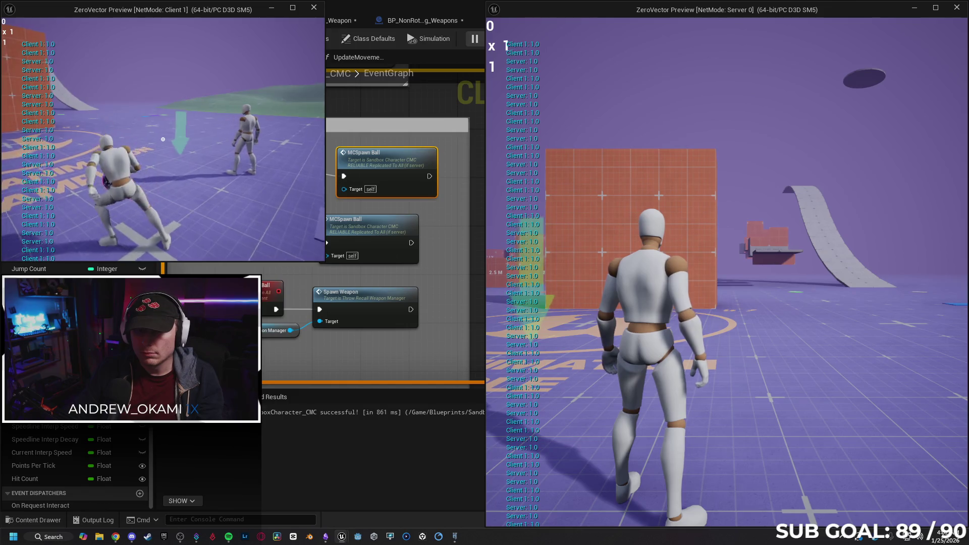
pyautogui.press('w')
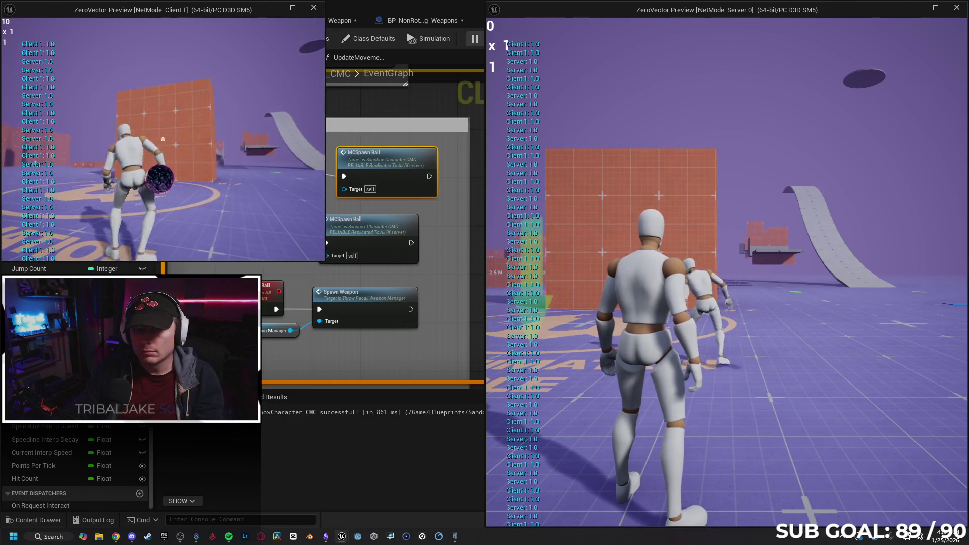
pyautogui.press('w')
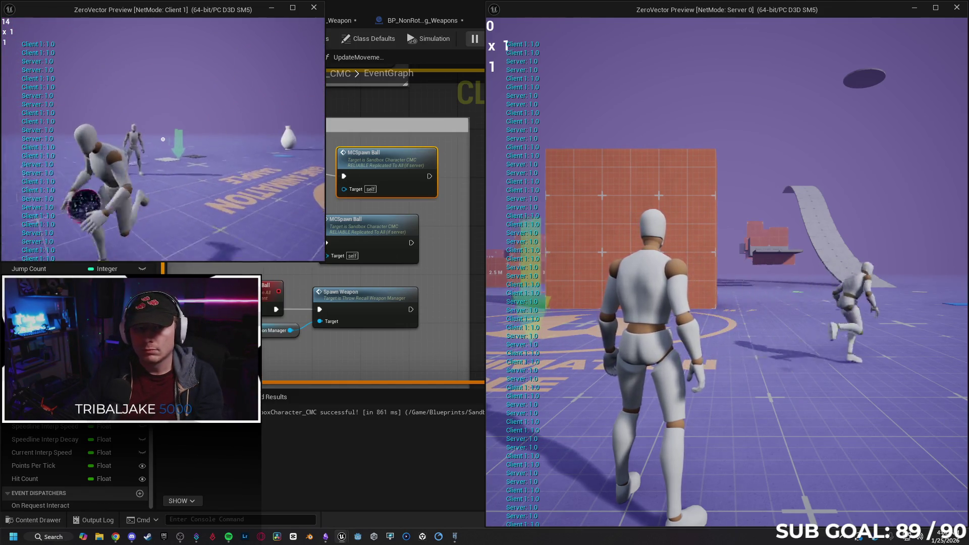
pyautogui.click(163, 139)
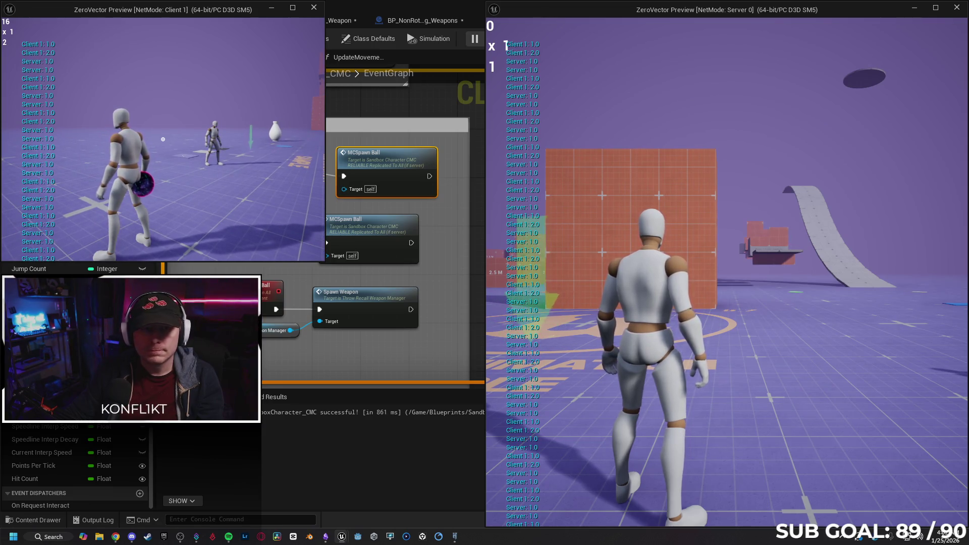
pyautogui.click(163, 139)
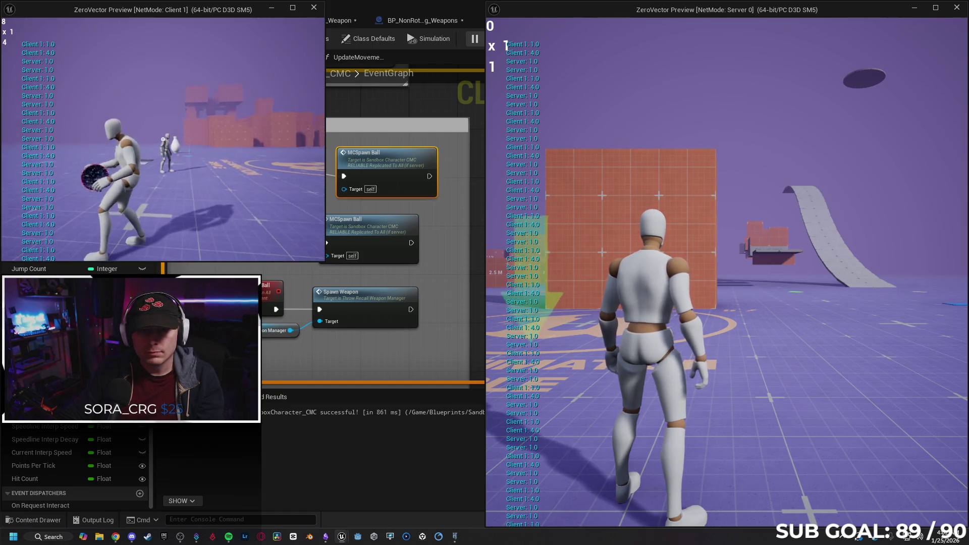
pyautogui.click(162, 138)
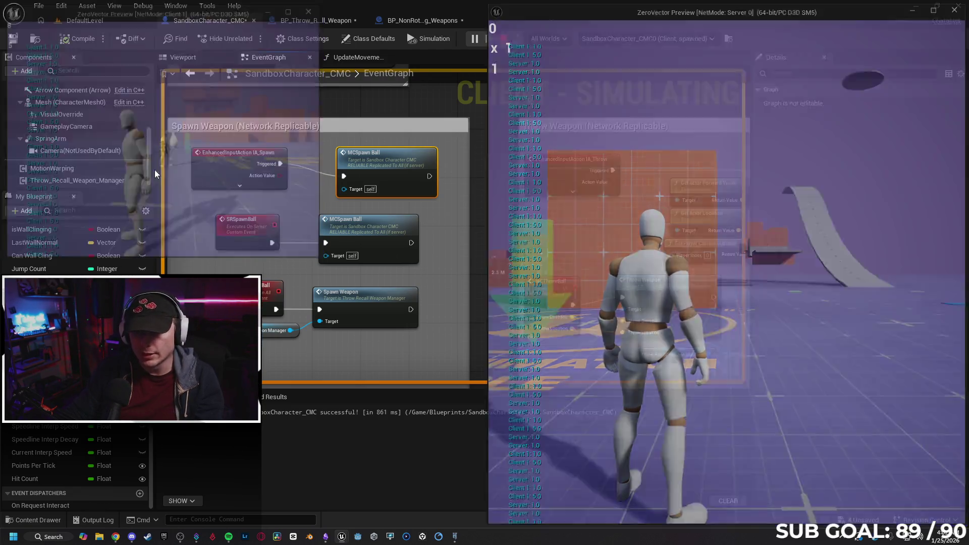
pyautogui.press('Escape')
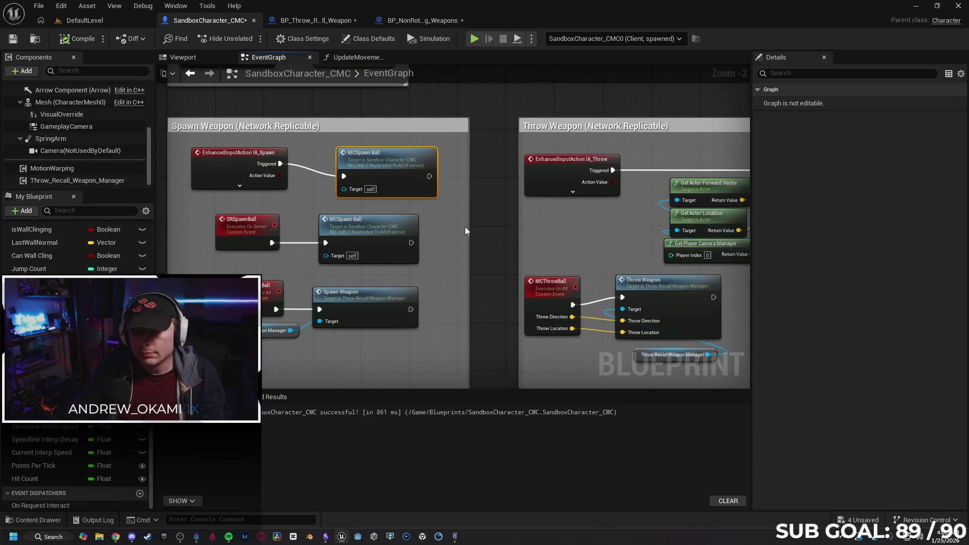
# Step: Undo adding and moving the MCSpawn Ball node, then run a multiplayer play test from Client 1
pyautogui.hotkey('ctrl', 'z')
pyautogui.hotkey('ctrl', 'z')
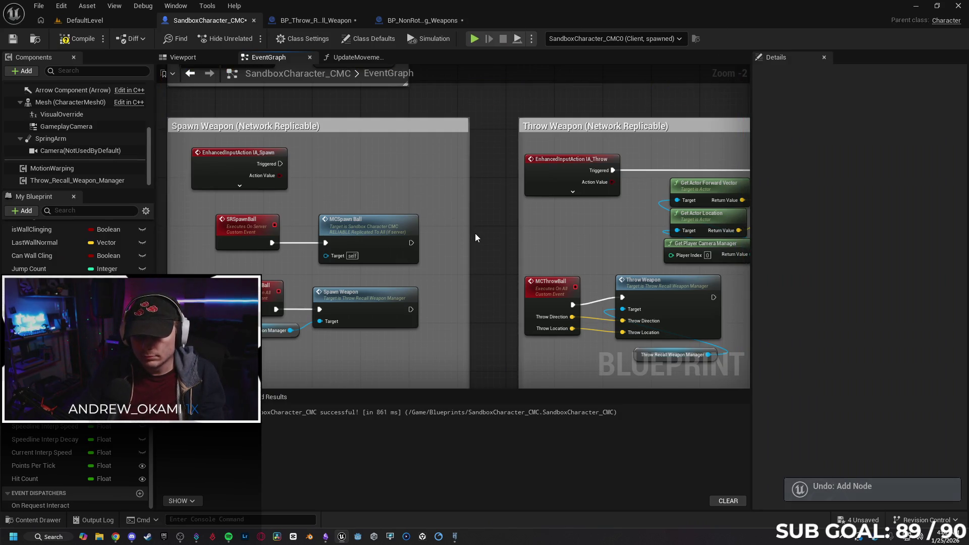
pyautogui.hotkey('ctrl', 'z')
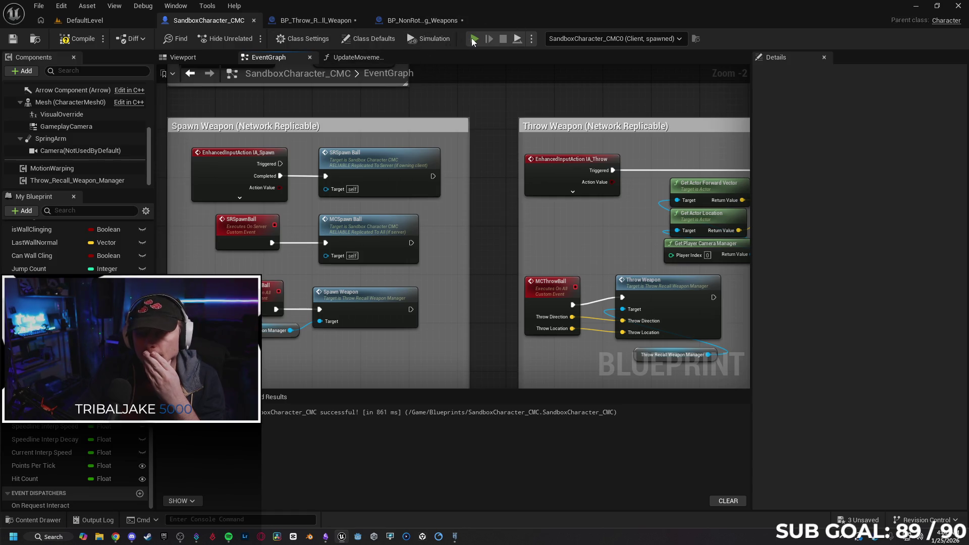
pyautogui.hotkey('alt', 'p')
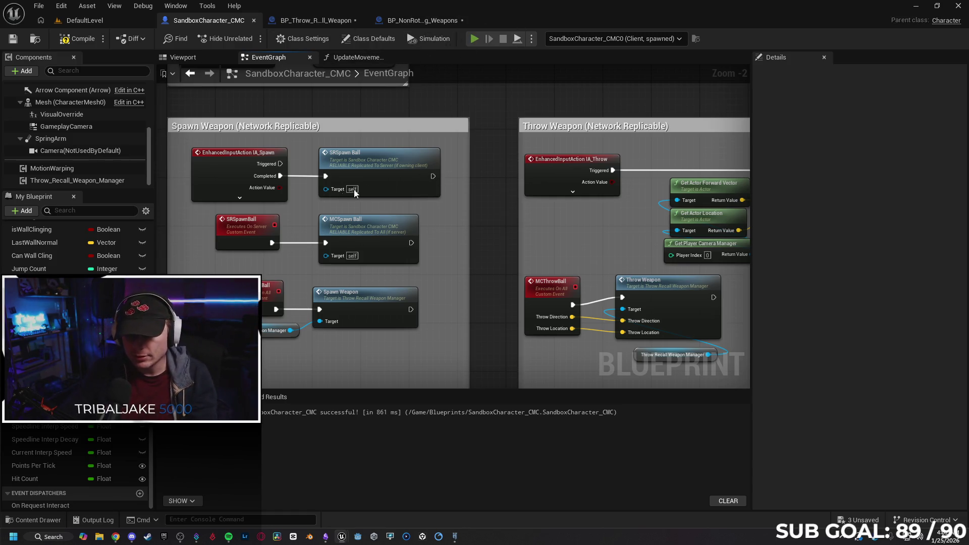
pyautogui.click(192, 174)
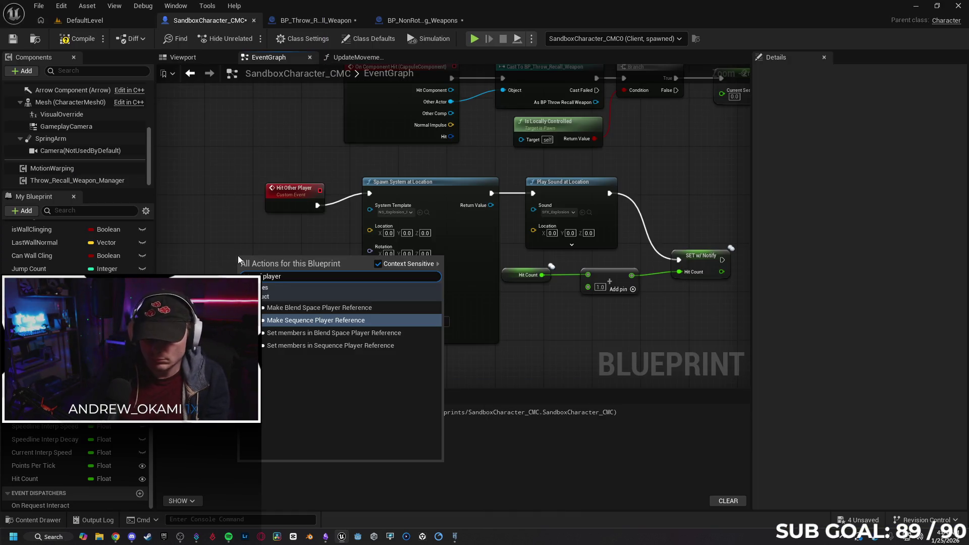
pyautogui.click(242, 231)
# Step: Review the Hit Other Player explosion and Hit Count logic, then look through the weapon blueprint tabs
pyautogui.moveTo(276, 199); pyautogui.dragTo(273, 184)
pyautogui.moveTo(311, 273); pyautogui.dragTo(248, 274)
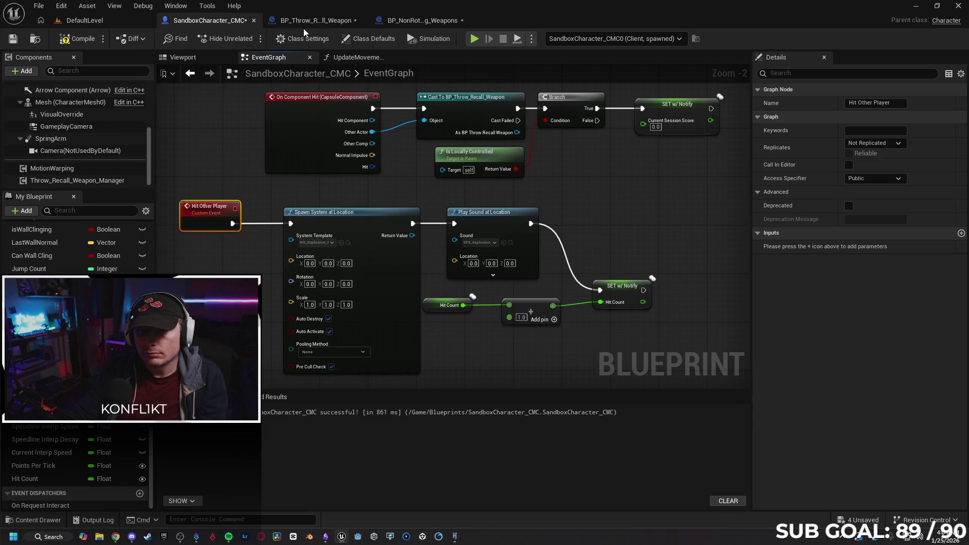
pyautogui.click(303, 28)
pyautogui.click(422, 21)
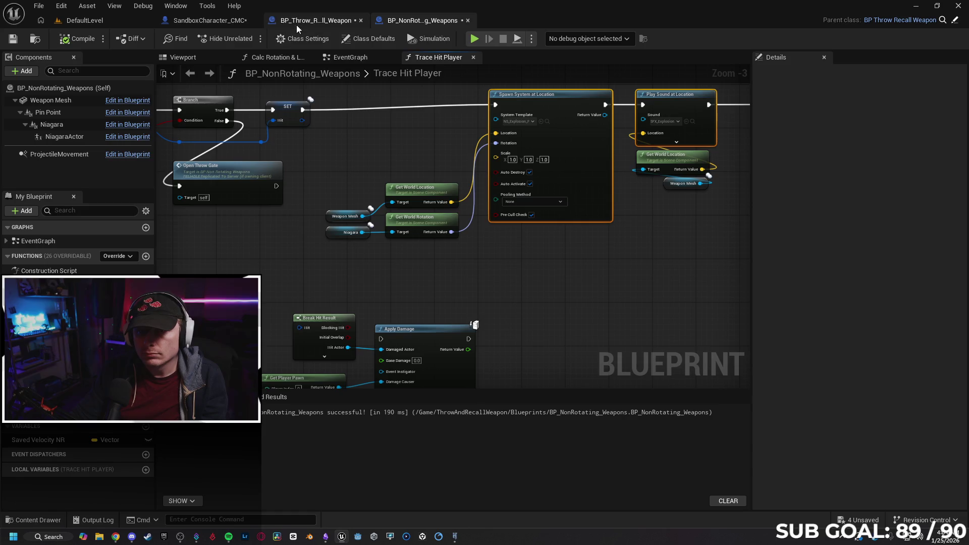
pyautogui.click(297, 23)
pyautogui.click(210, 20)
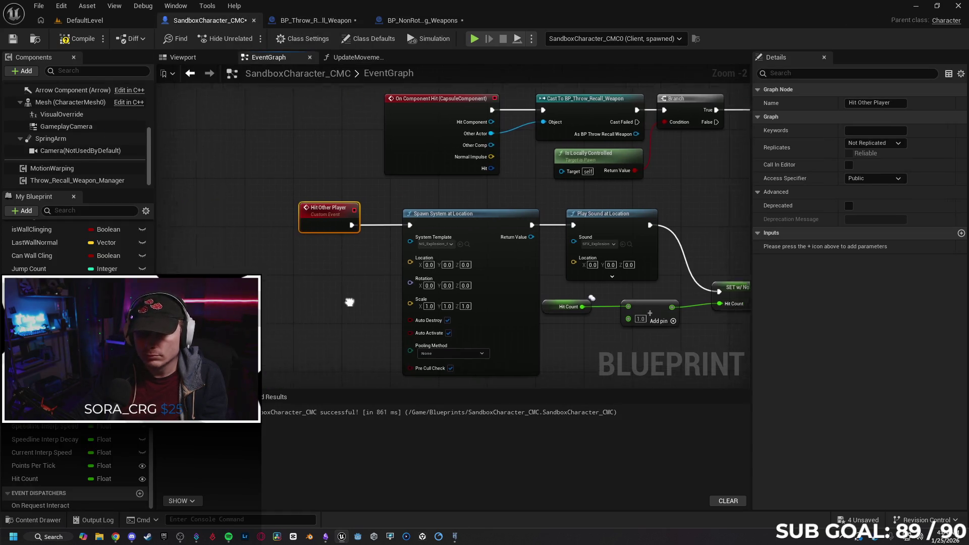
# Step: Add a Get World Location node feeding Spawn System at Location's Location pin and place it left of Spawn System
pyautogui.moveTo(442, 249); pyautogui.dragTo(369, 274)
pyautogui.write('get')
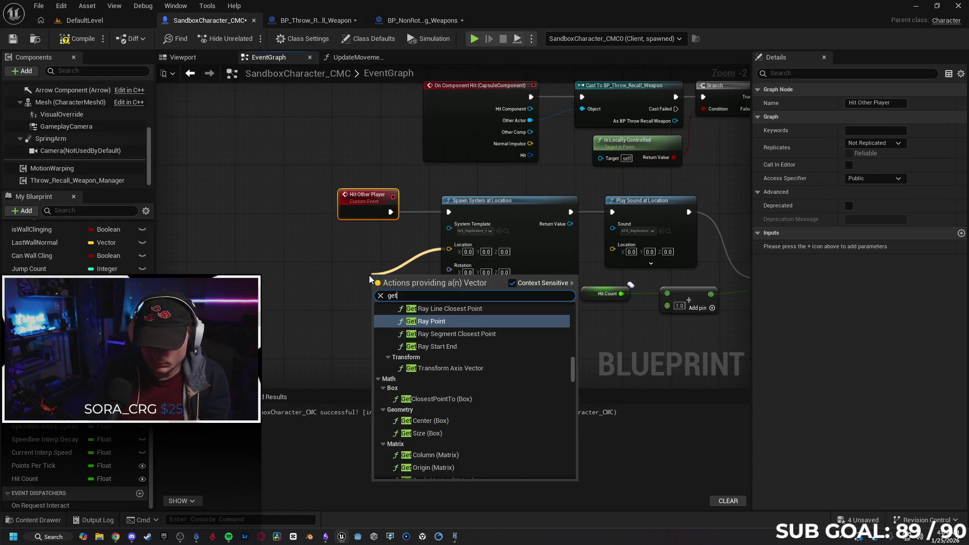
pyautogui.write(' world loca')
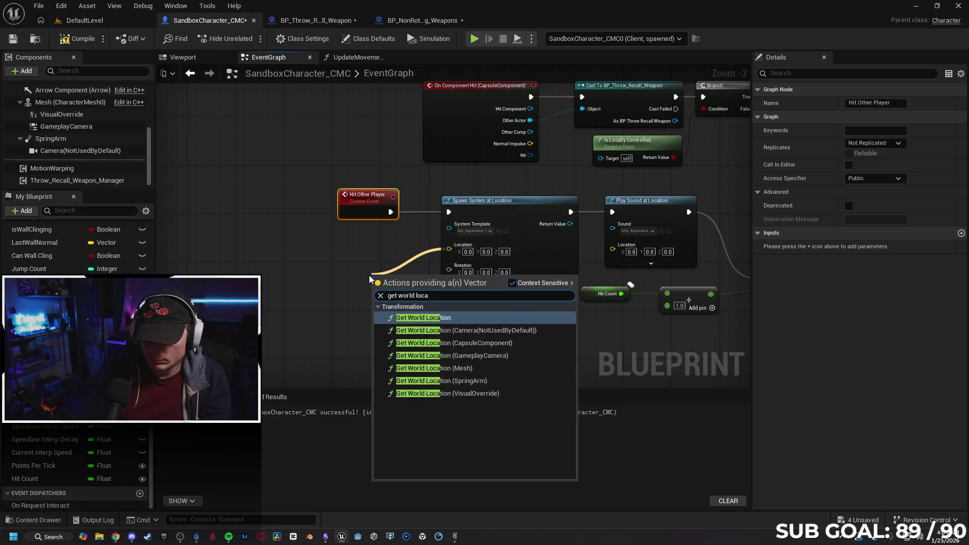
pyautogui.press('Return')
pyautogui.moveTo(391, 291); pyautogui.dragTo(261, 301)
# Step: Search for a weapon component action, then inspect the Throw_Recall_Weapon_Manager component's properties
pyautogui.write('weapon')
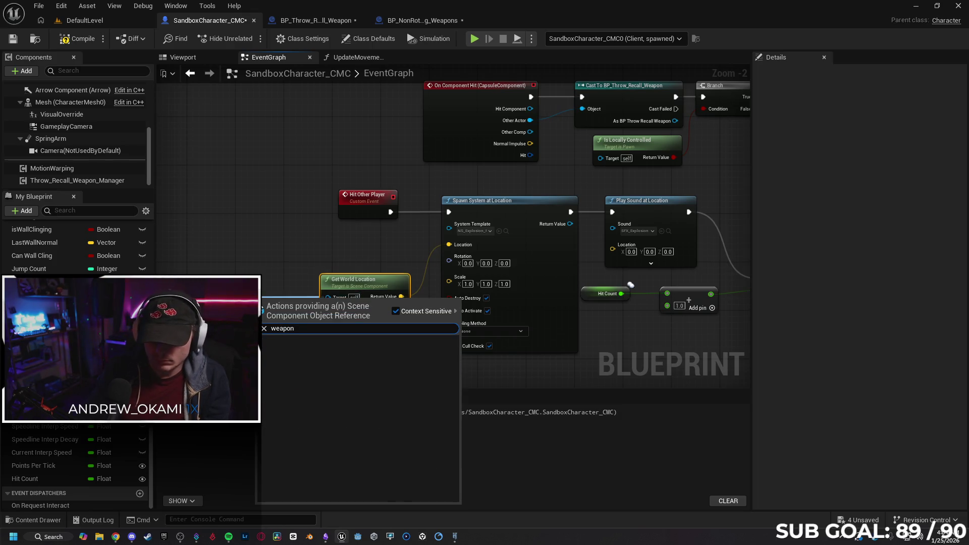
pyautogui.press('BackSpace')
pyautogui.press('BackSpace')
pyautogui.press('BackSpace')
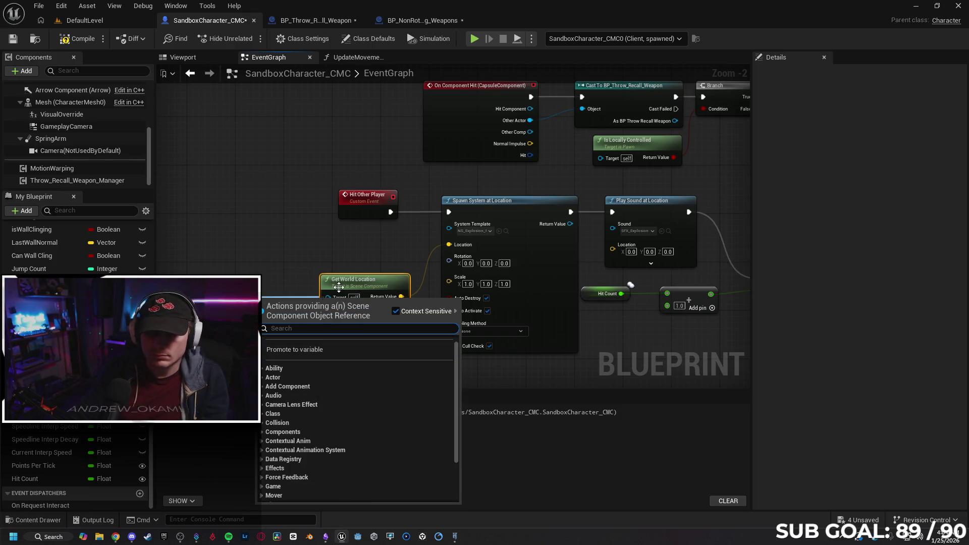
pyautogui.click(283, 228)
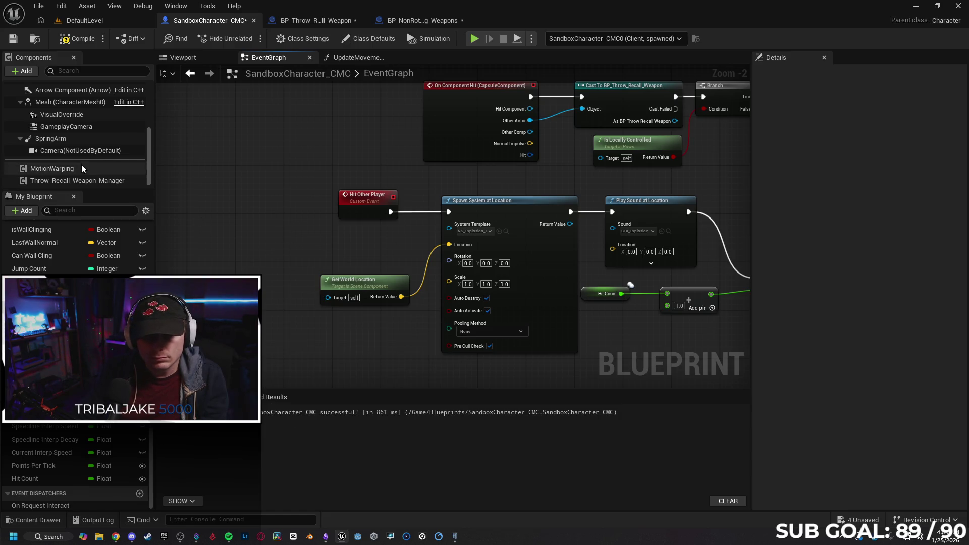
pyautogui.click(88, 179)
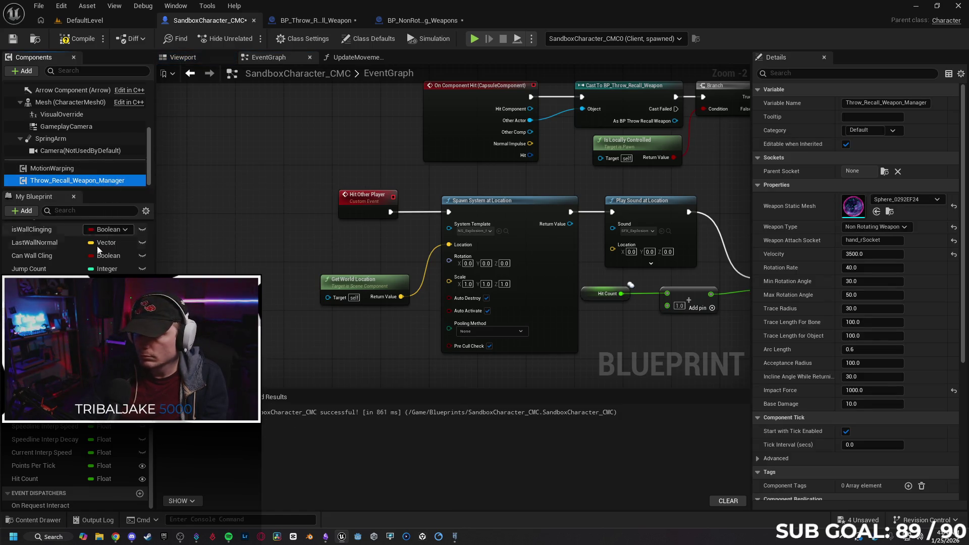
pyautogui.scroll(10, 86, 265)
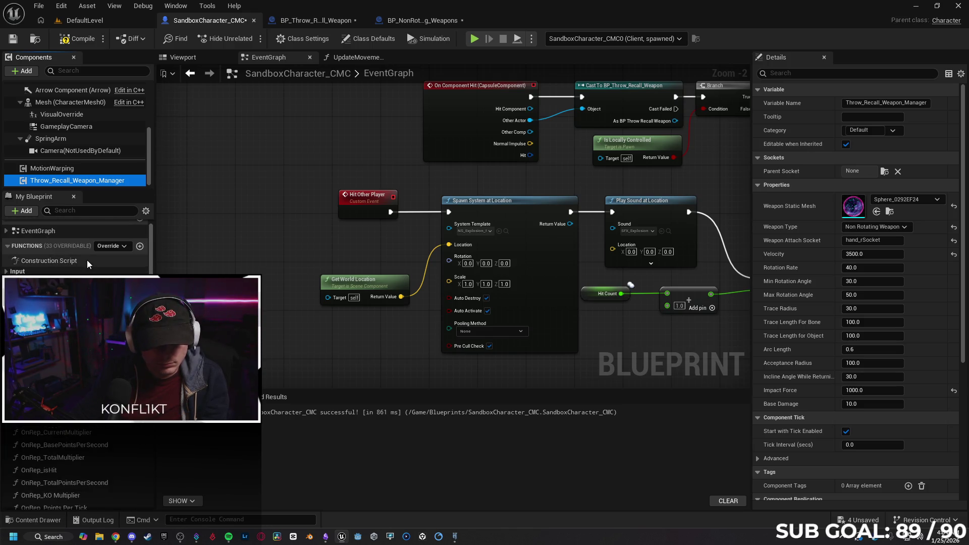
pyautogui.scroll(-5, 87, 262)
pyautogui.scroll(-6, 86, 262)
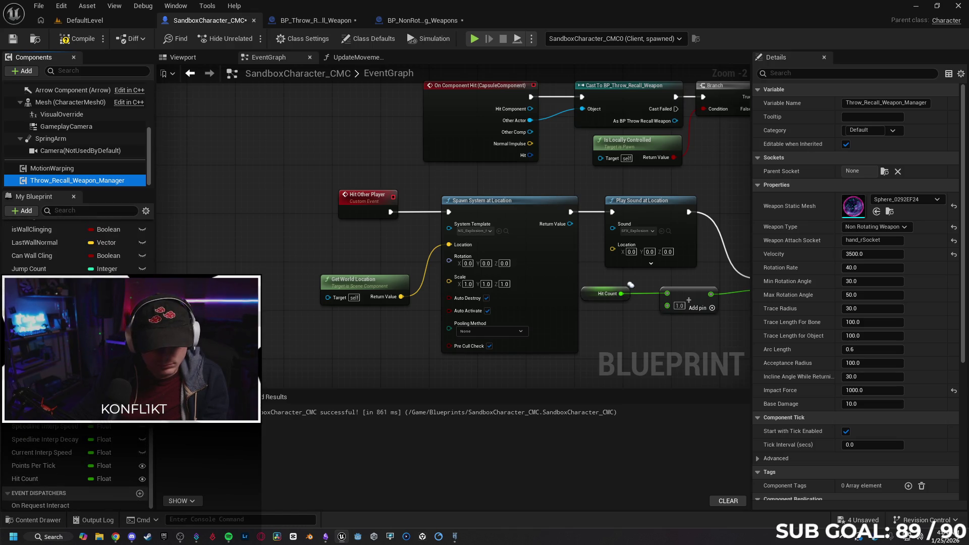
# Step: Search 'weapon' and 'th' for a Target component for Get World Location, picking none
pyautogui.moveTo(336, 298); pyautogui.dragTo(265, 298)
pyautogui.write('weapon')
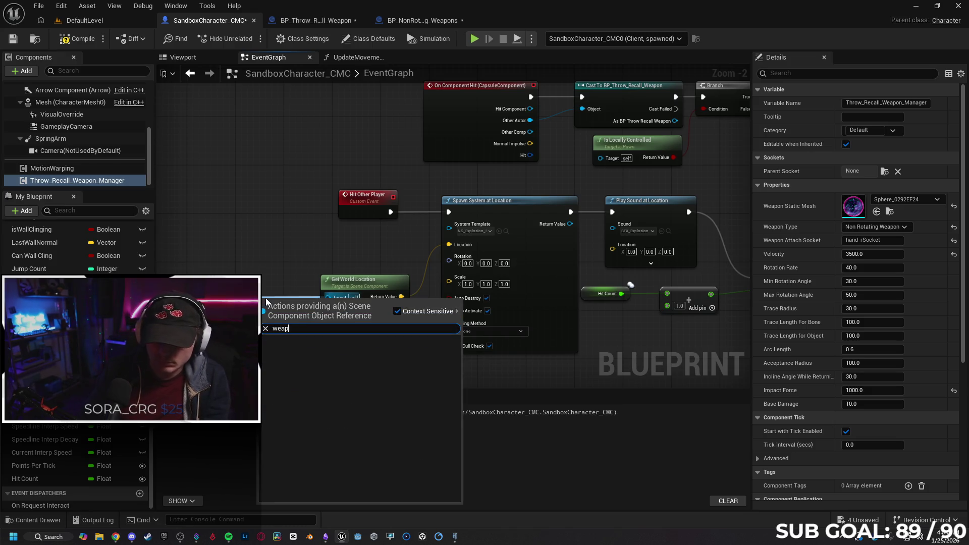
pyautogui.press('BackSpace')
pyautogui.press('BackSpace')
pyautogui.press('BackSpace')
pyautogui.write('th')
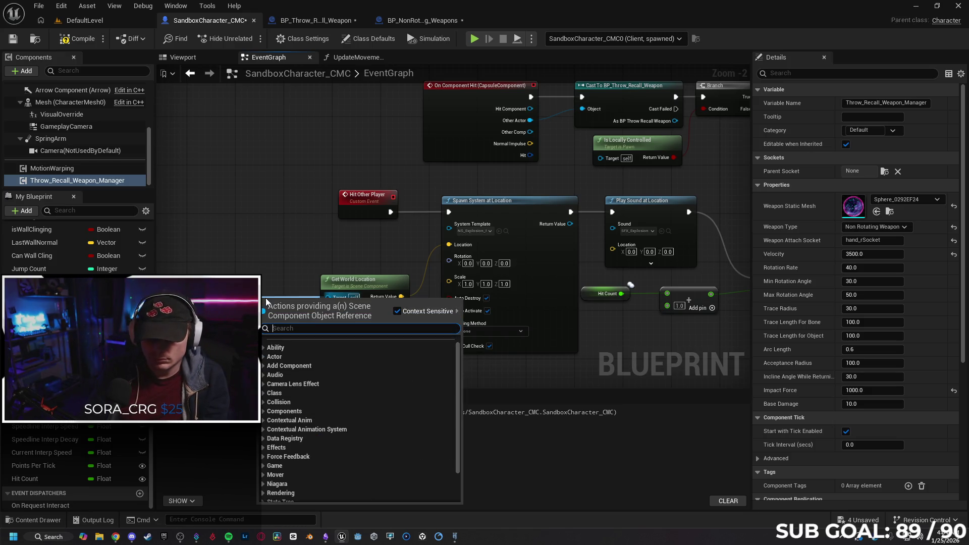
pyautogui.press('BackSpace')
pyautogui.press('BackSpace')
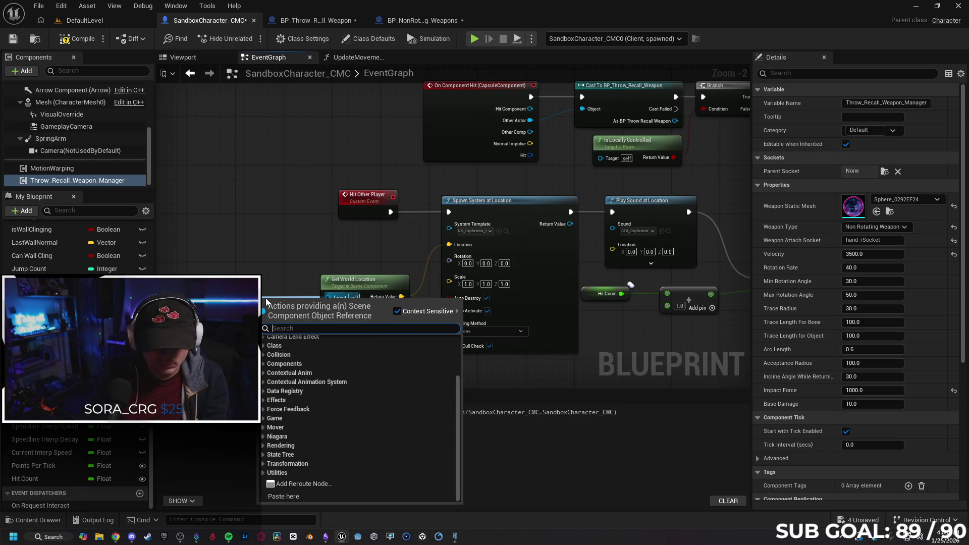
pyautogui.click(231, 248)
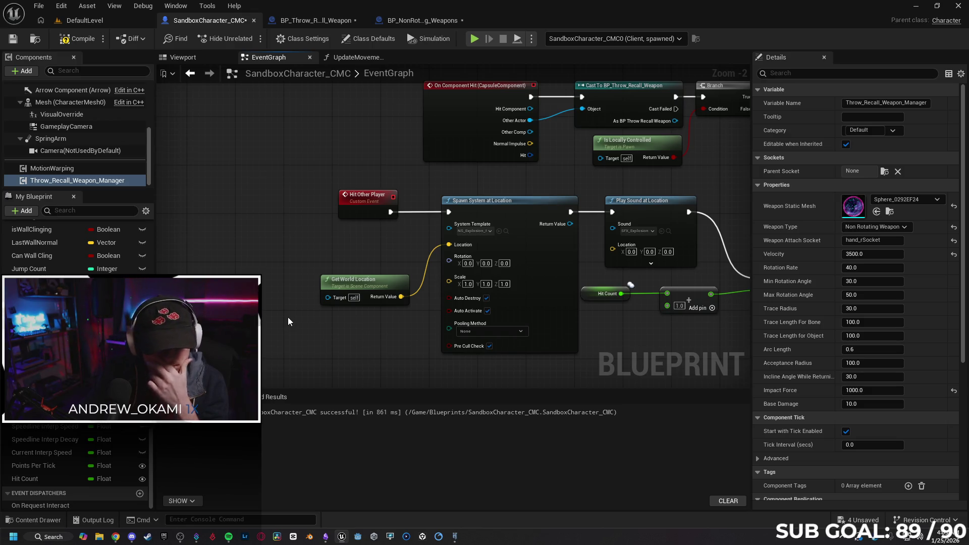
# Step: Delete the Get World Location node
pyautogui.scroll(3, 76, 353)
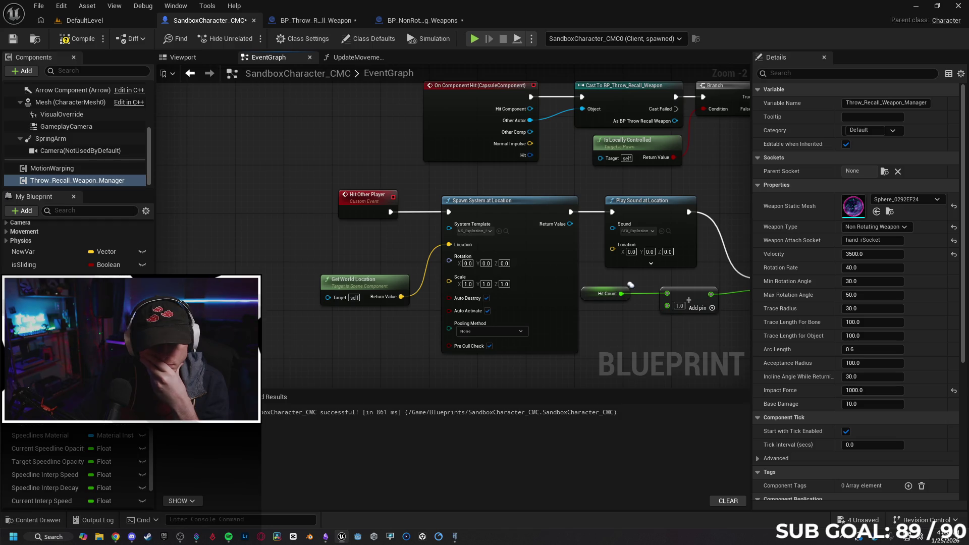
pyautogui.scroll(-3, 75, 353)
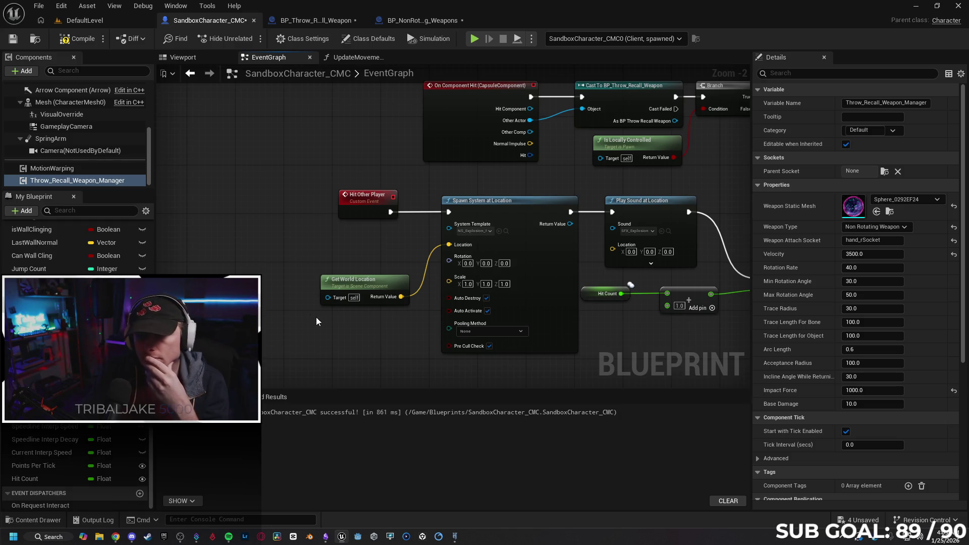
pyautogui.click(380, 286)
pyautogui.press('Delete')
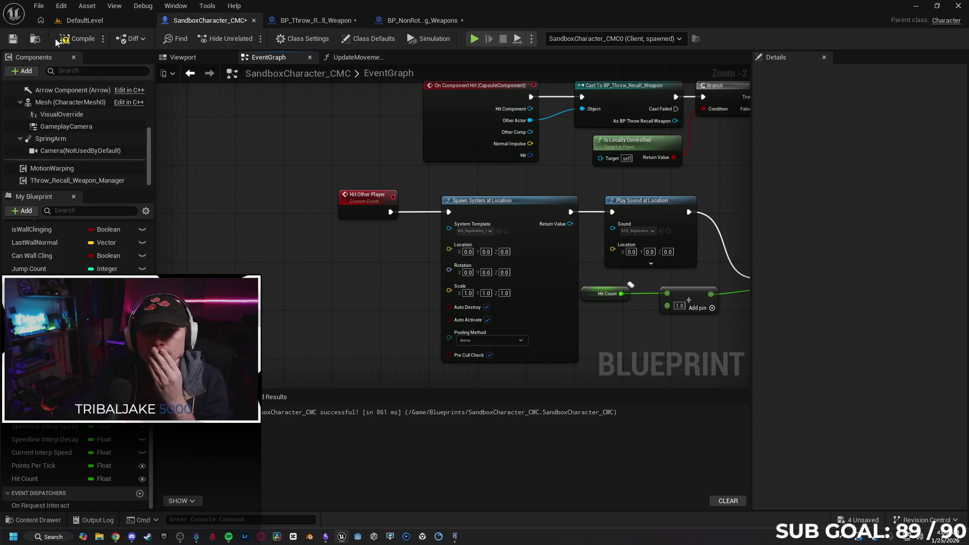
# Step: Compile the character Blueprint and run a client-server play test, running and crouching to trigger hits
pyautogui.click(64, 39)
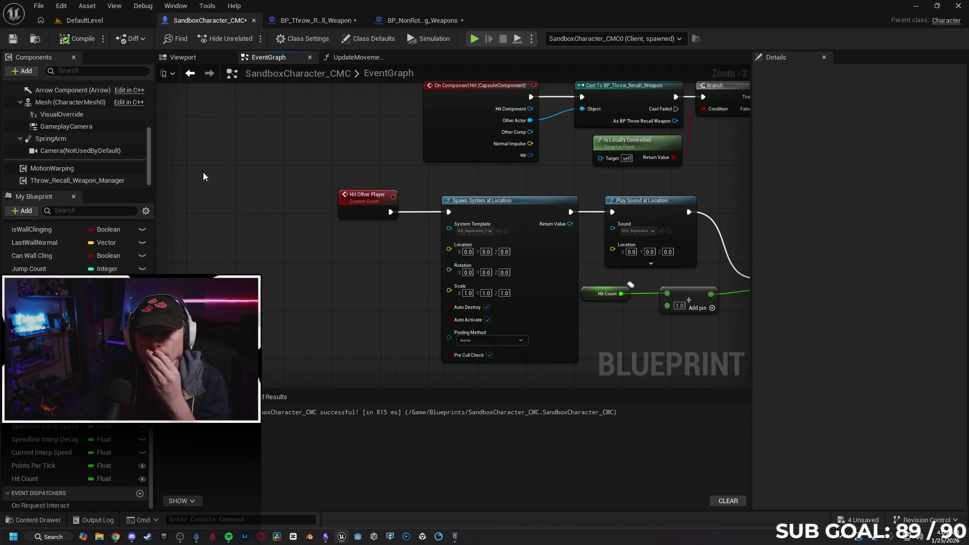
pyautogui.moveTo(201, 173); pyautogui.dragTo(136, 167)
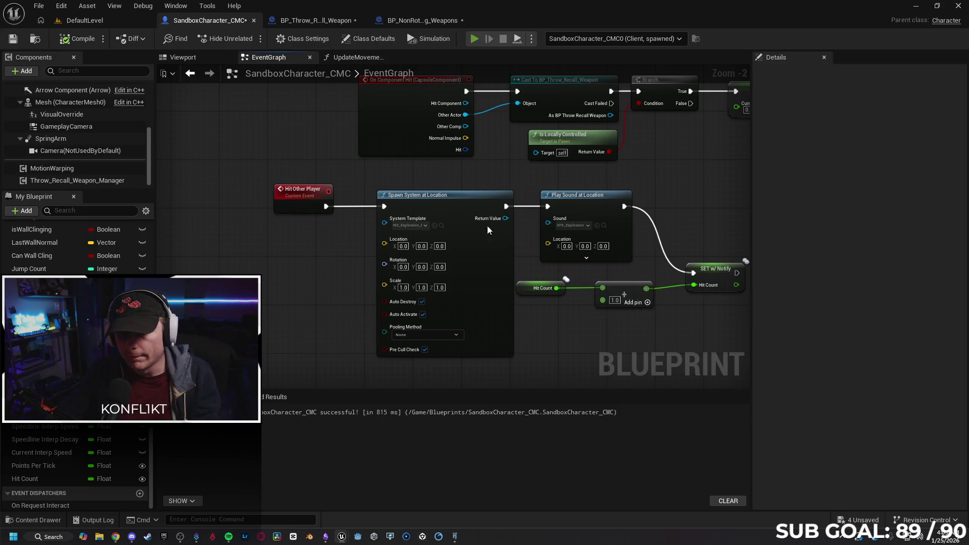
pyautogui.hotkey('alt', 'p')
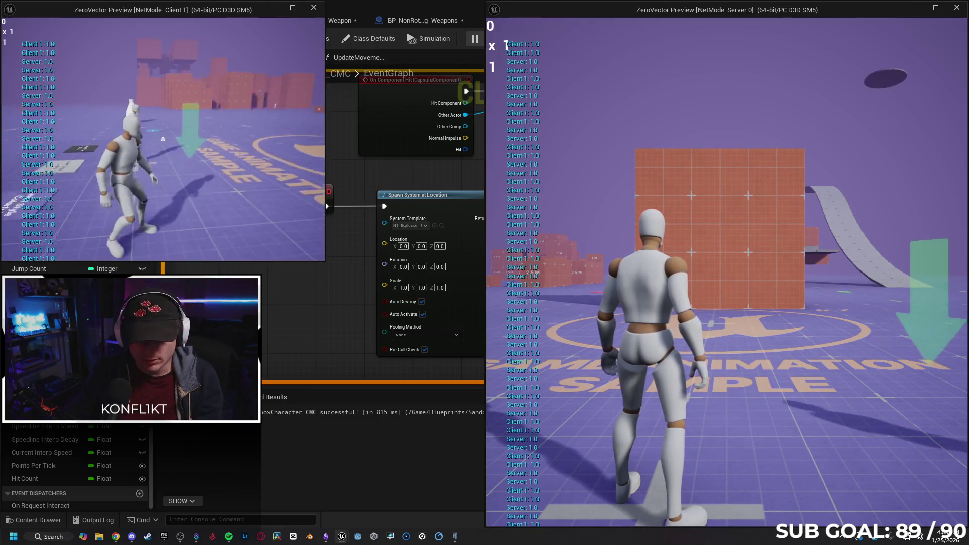
pyautogui.press('w')
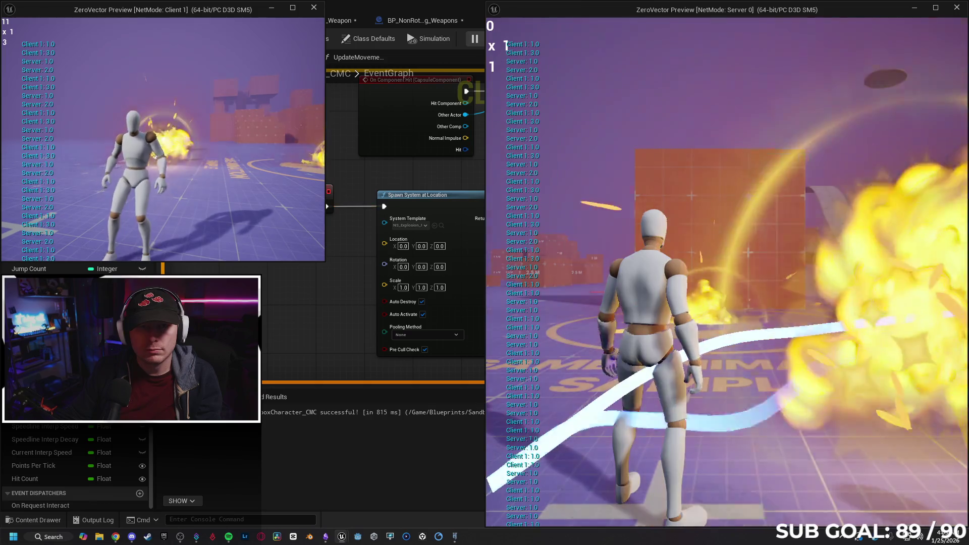
pyautogui.press('c')
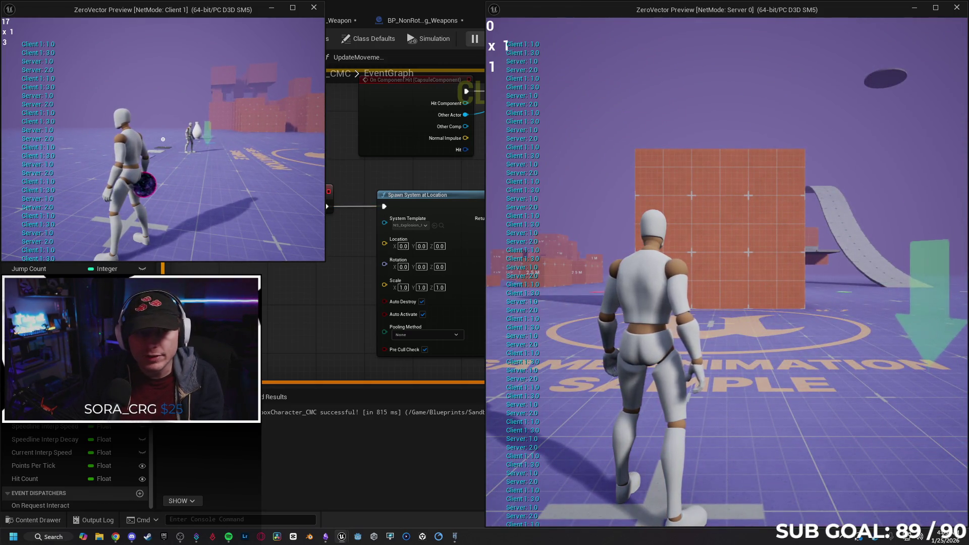
pyautogui.press('Escape')
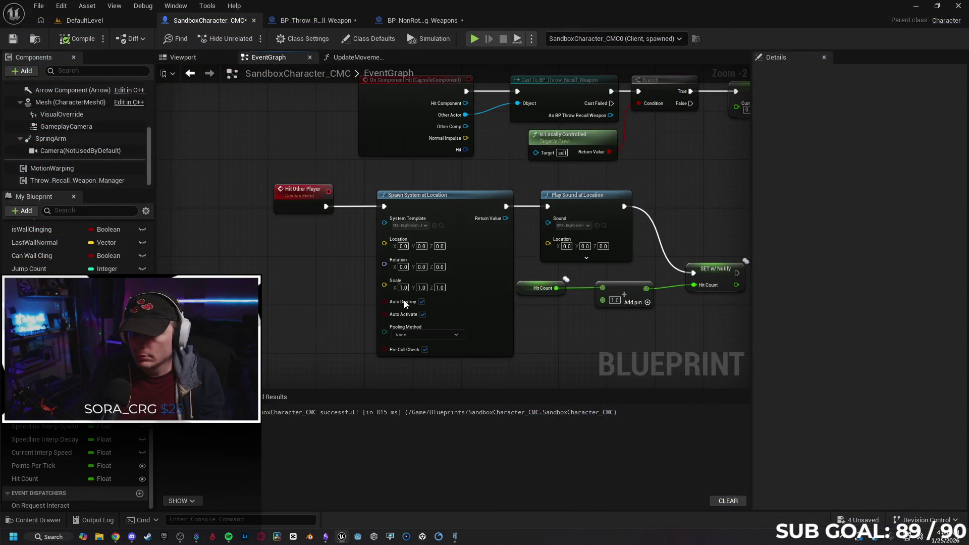
# Step: Undo the Get World Location deletion, its addition, and earlier wiring changes
pyautogui.hotkey('ctrl', 'z')
pyautogui.hotkey('ctrl', 'z')
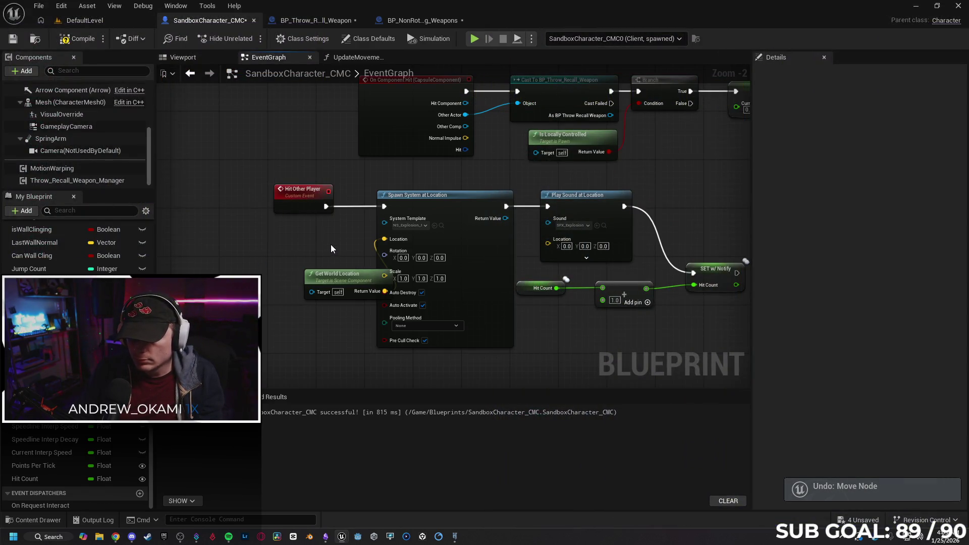
pyautogui.hotkey('ctrl', 'z')
pyautogui.hotkey('ctrl', 'z')
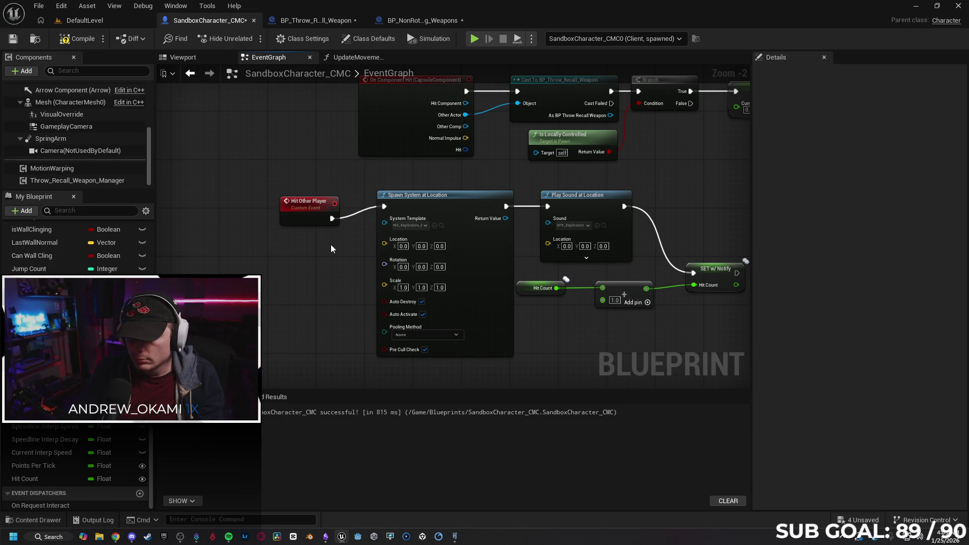
pyautogui.hotkey('ctrl', 'z')
# Step: Undo until Hit Other Player feeds SET Hit Count directly, then bring the Gemini chat forward
pyautogui.hotkey('ctrl', 'z')
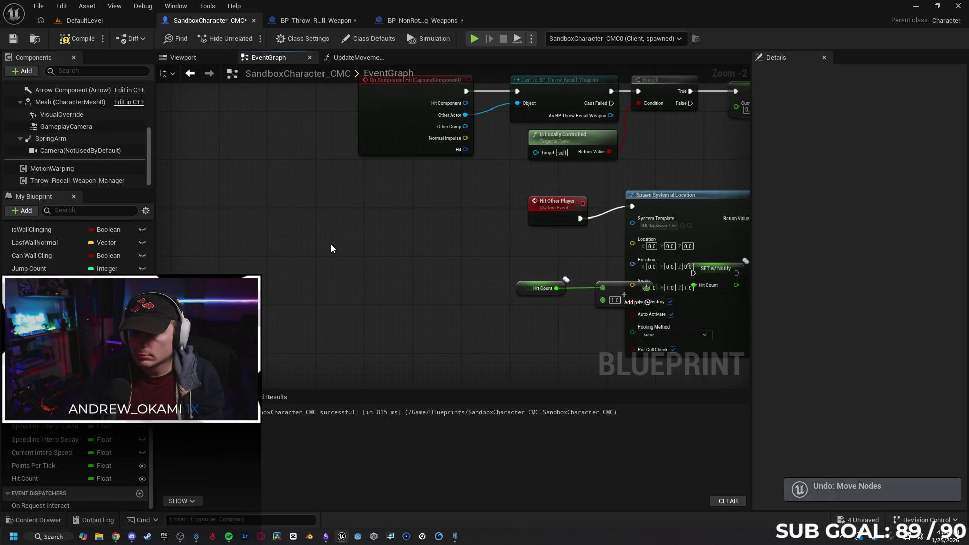
pyautogui.hotkey('ctrl', 'z')
pyautogui.hotkey('ctrl', 'z')
pyautogui.hotkey('ctrl', 'z')
pyautogui.hotkey('ctrl', 'z')
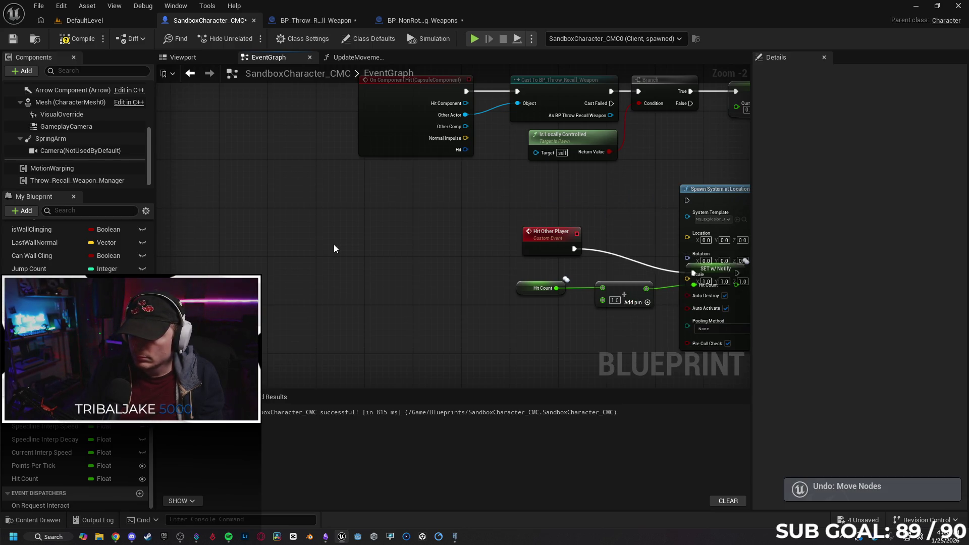
pyautogui.hotkey('ctrl', 'z')
pyautogui.hotkey('ctrl', 'z')
pyautogui.moveTo(326, 253); pyautogui.dragTo(139, 227)
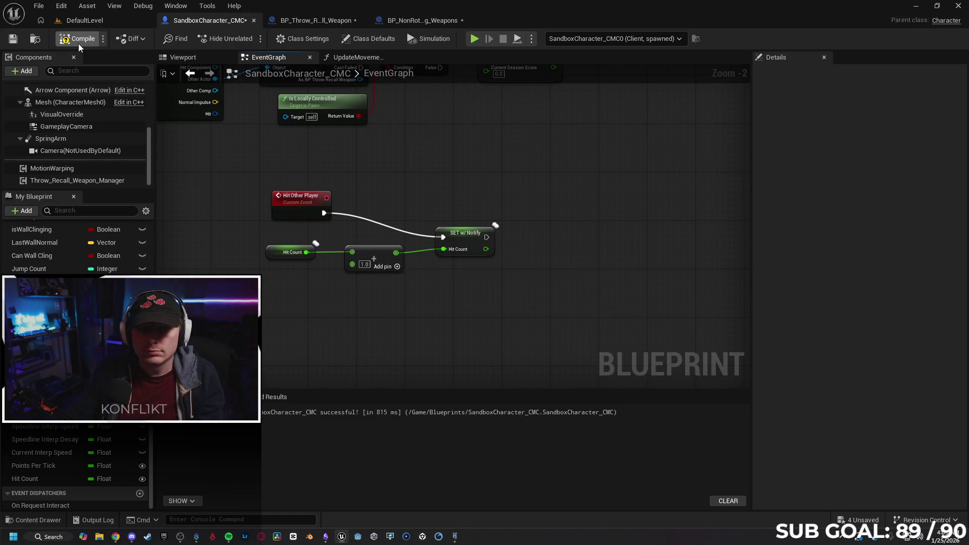
pyautogui.click(115, 537)
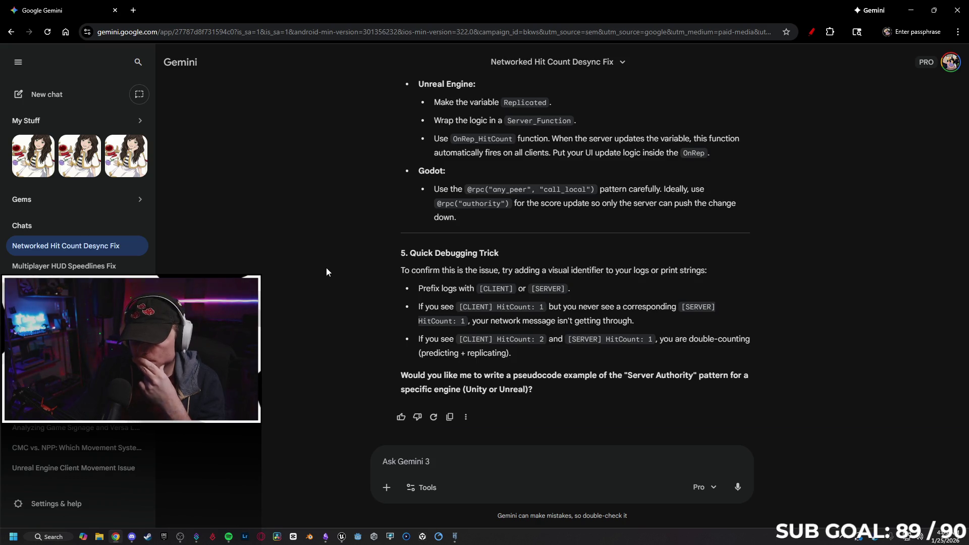
# Step: Scroll up through Gemini's Networked Hit Count Desync Fix answer to review it
pyautogui.scroll(2, 326, 326)
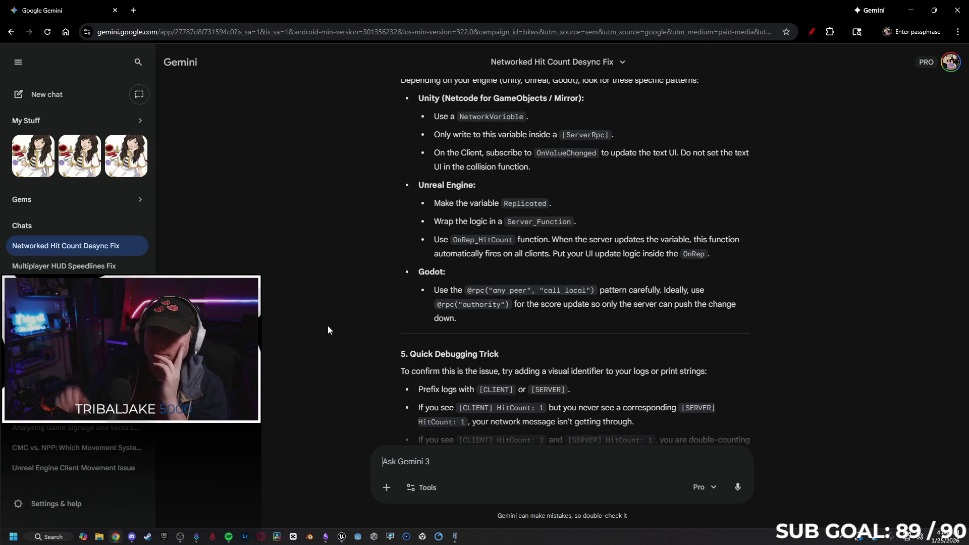
pyautogui.scroll(5, 328, 325)
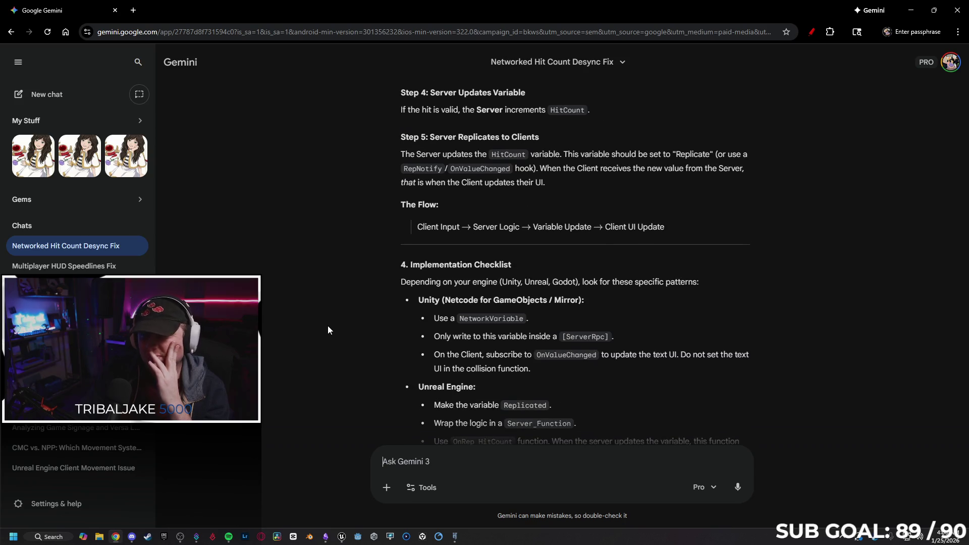
pyautogui.scroll(1, 328, 326)
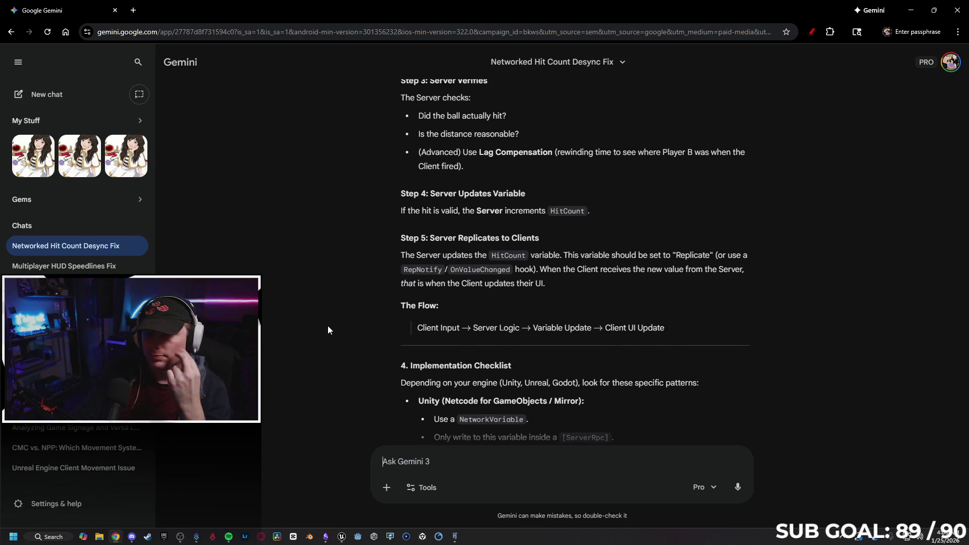
pyautogui.scroll(1, 299, 333)
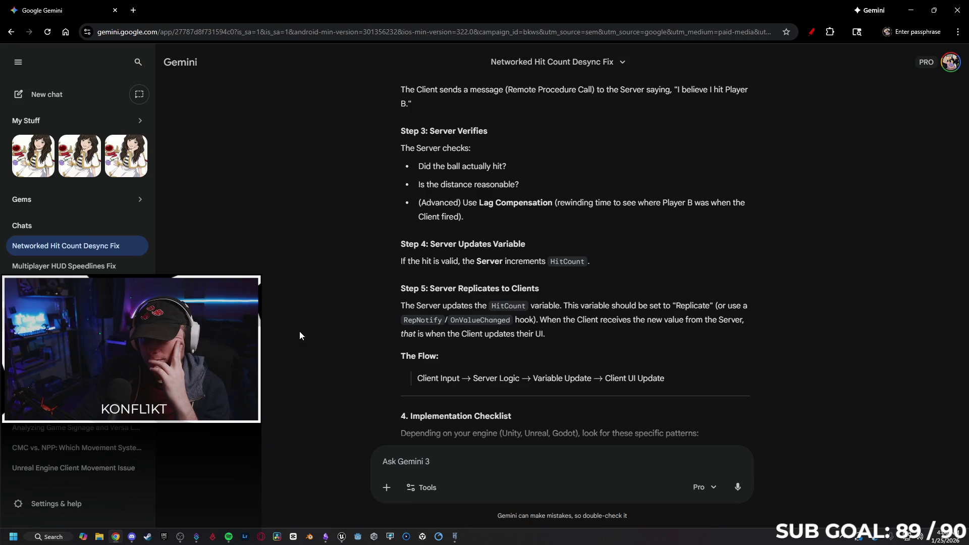
pyautogui.scroll(1, 298, 333)
pyautogui.scroll(1, 299, 336)
pyautogui.scroll(1, 300, 334)
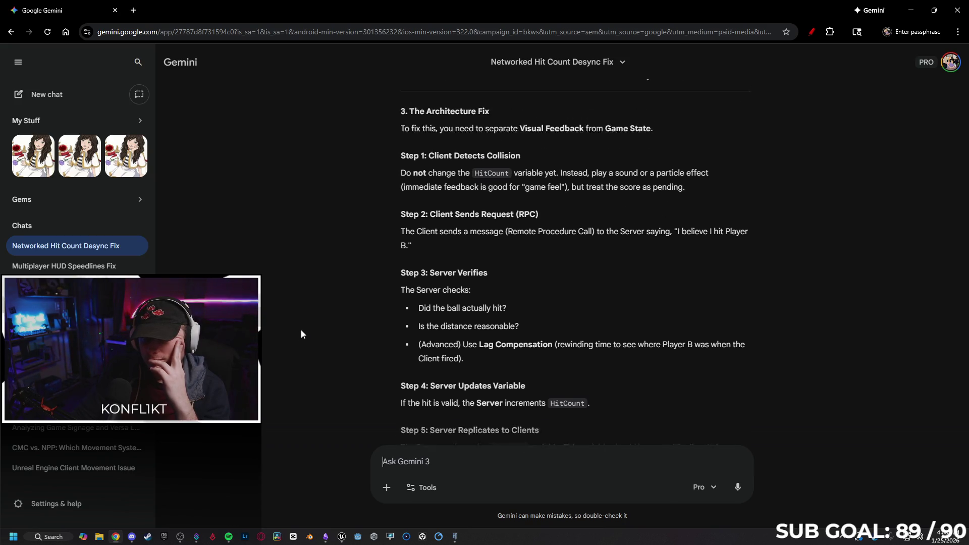
# Step: Close Chrome and switch Unreal to the DefaultLevel map
pyautogui.click(115, 10)
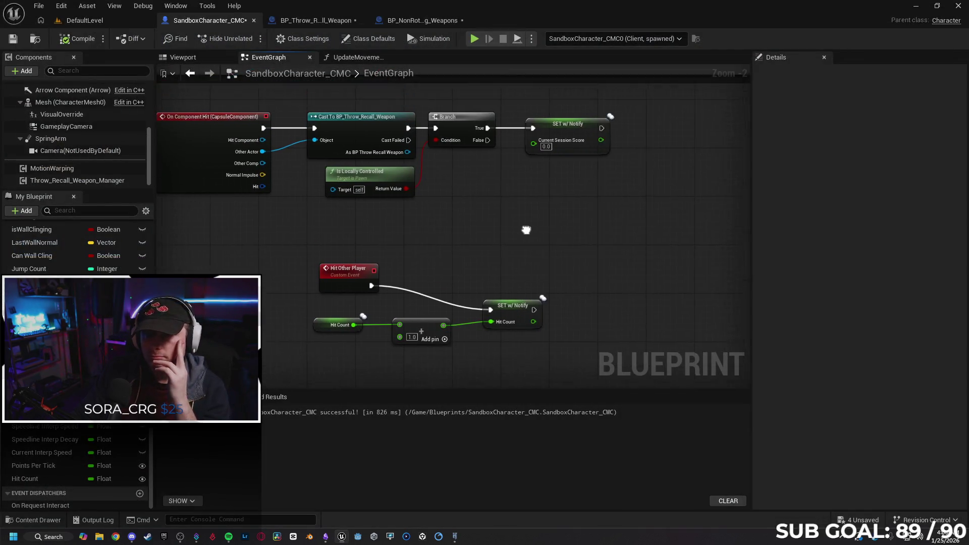
pyautogui.scroll(-1, 409, 222)
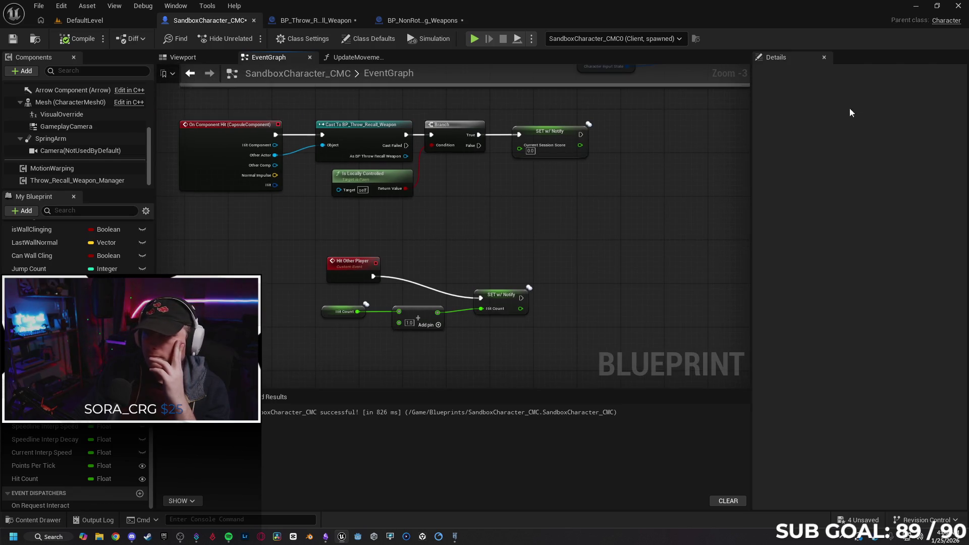
pyautogui.click(112, 22)
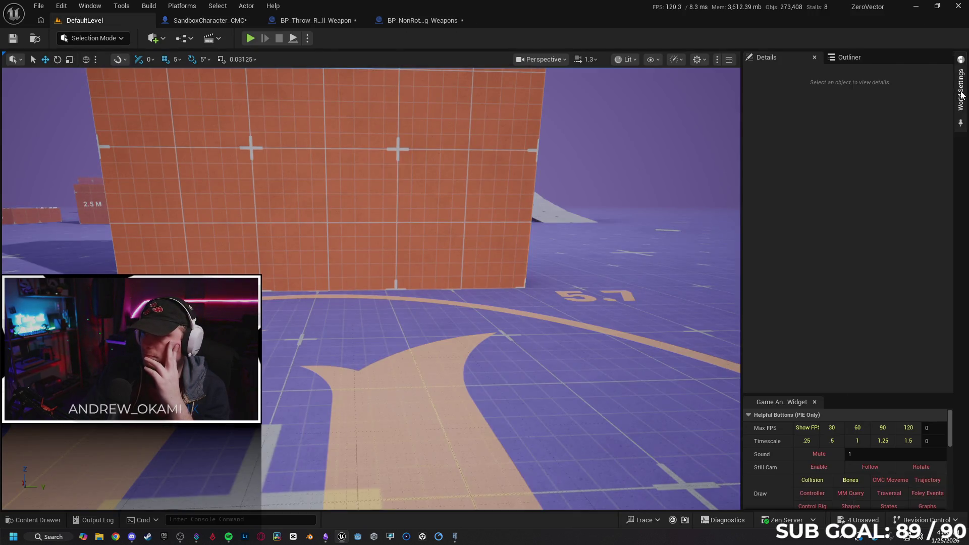
# Step: Check World Settings' Game State Class, keep GameStateBase, and open the weapon Blueprints in the Content Drawer
pyautogui.click(960, 63)
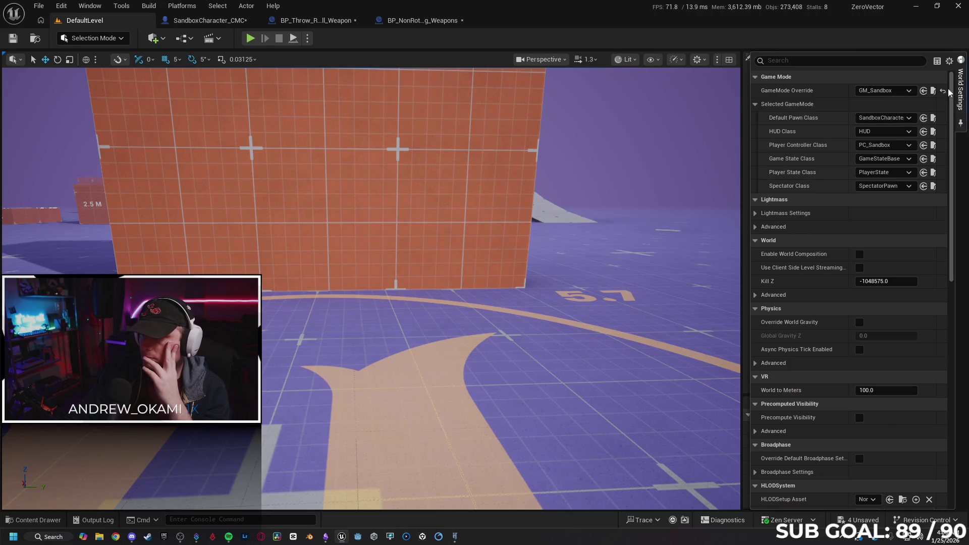
pyautogui.click(893, 160)
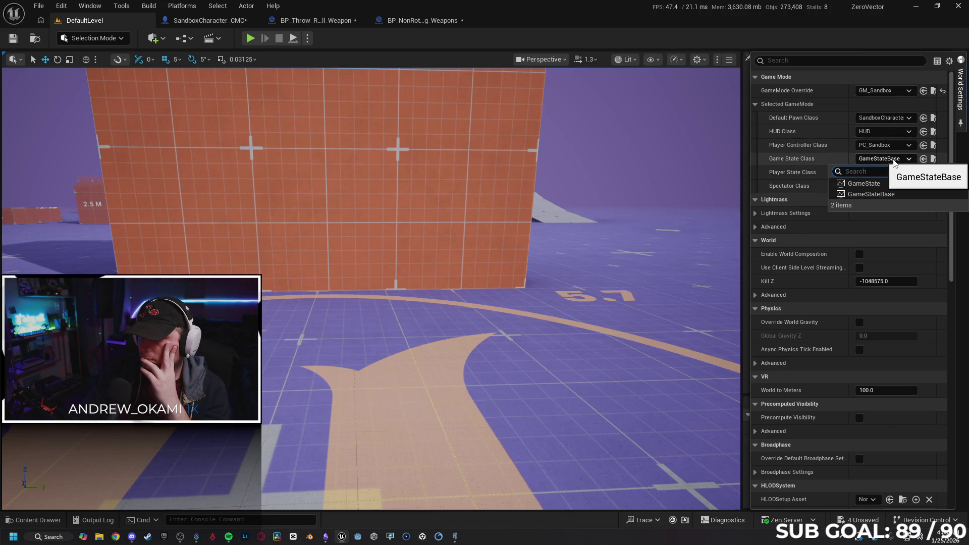
pyautogui.click(893, 161)
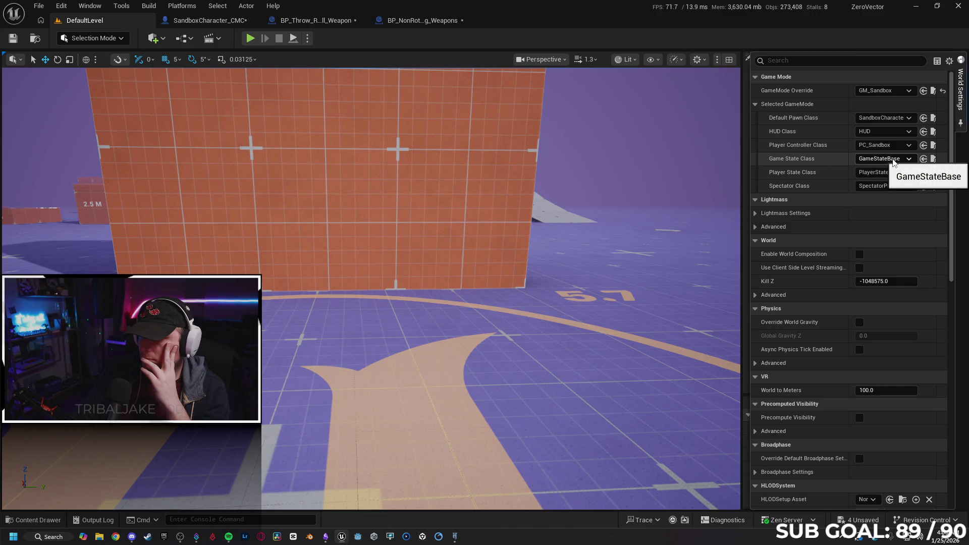
pyautogui.click(35, 520)
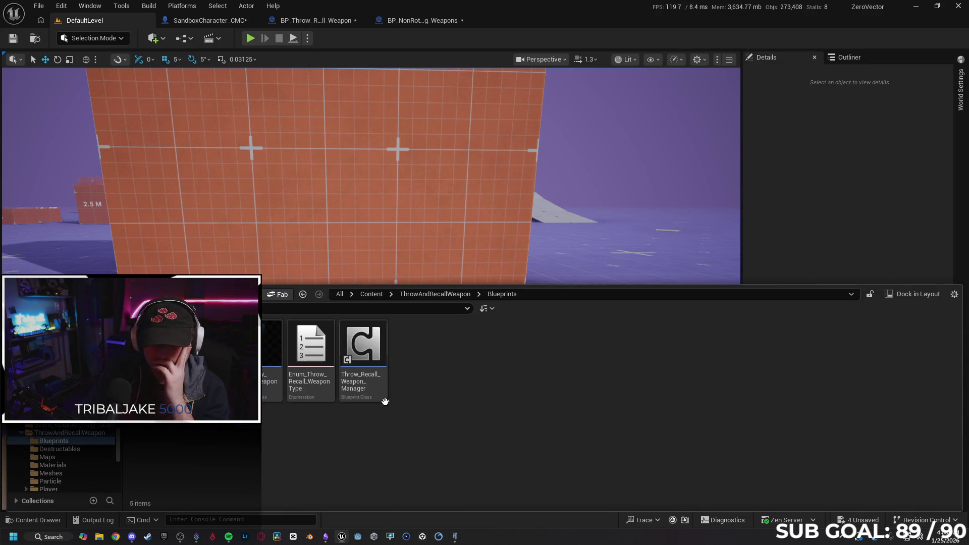
# Step: Go up to the Content root and search all assets for 'throw'
pyautogui.scroll(5, 60, 454)
pyautogui.click(37, 328)
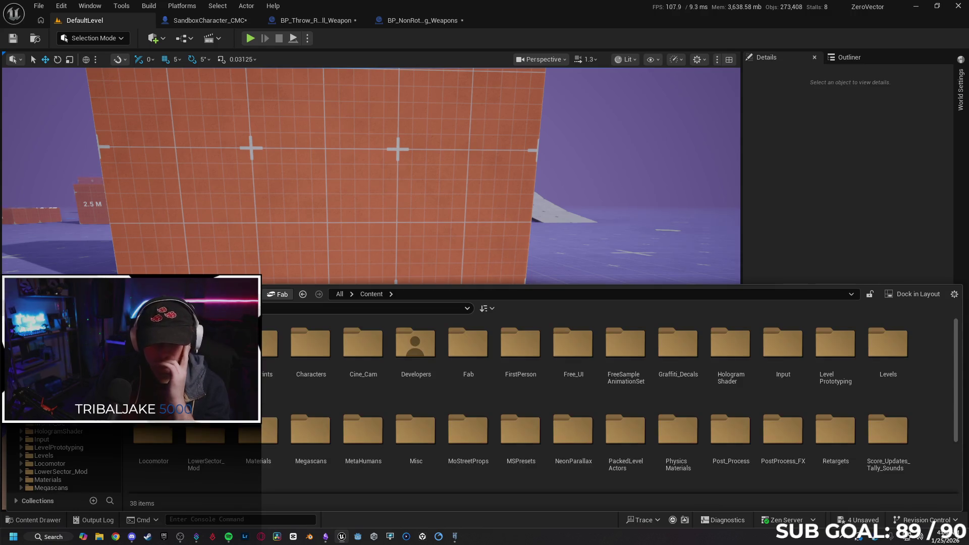
pyautogui.write('throw')
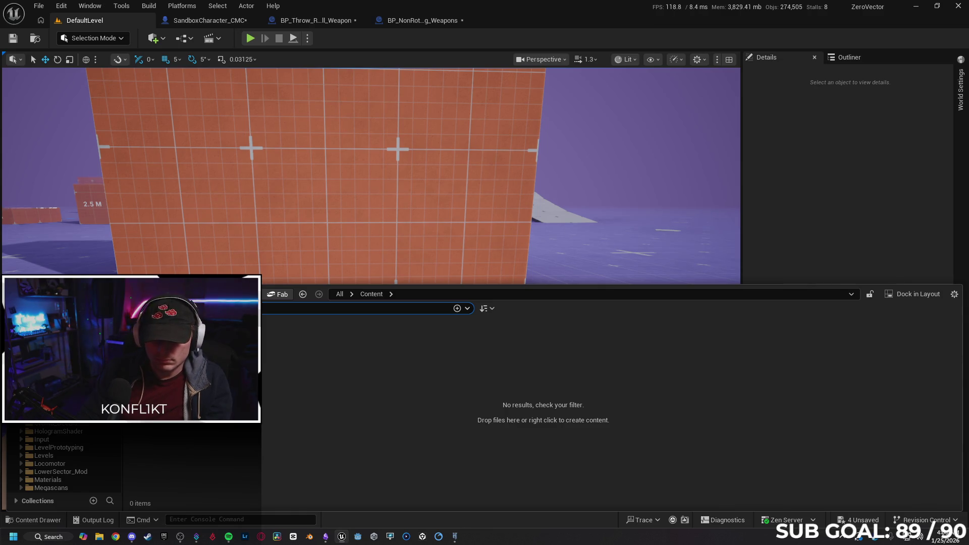
pyautogui.press('BackSpace')
pyautogui.press('BackSpace')
pyautogui.press('BackSpace')
pyautogui.press('BackSpace')
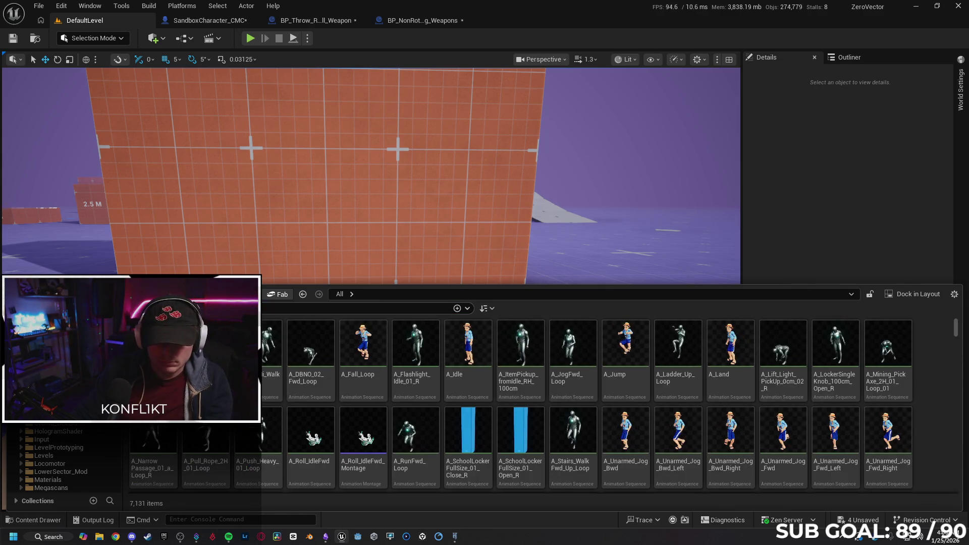
pyautogui.write('throw')
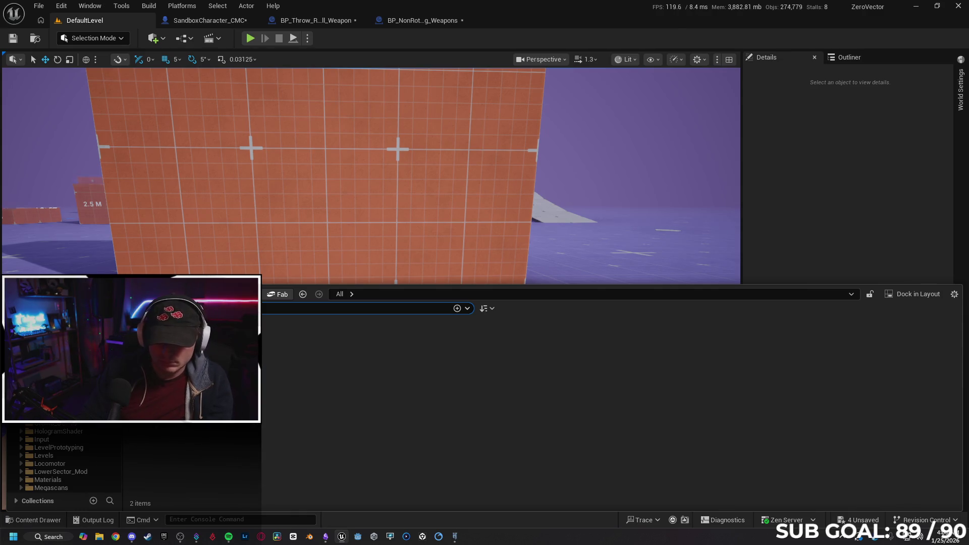
pyautogui.press('BackSpace')
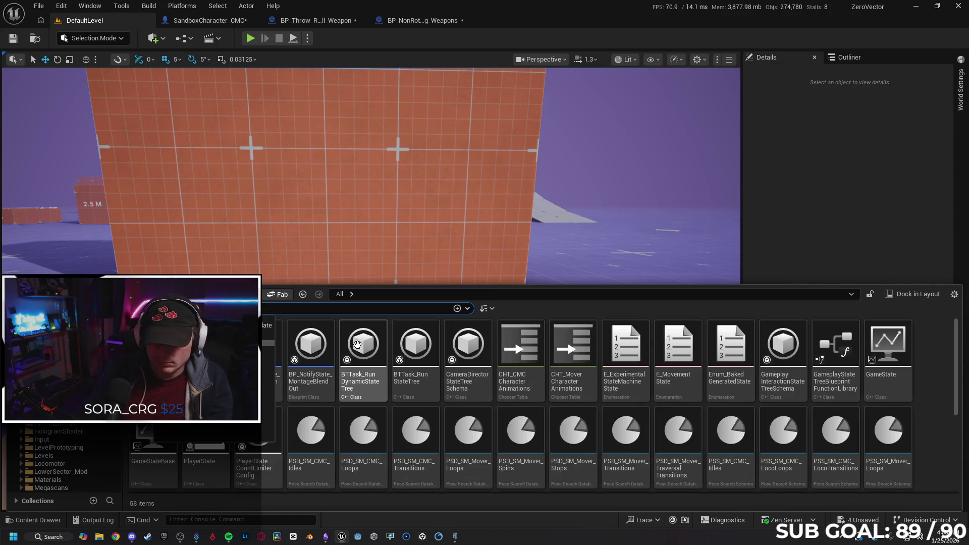
# Step: Browse the 'throw' results, then clear the filter and enter the Content folder
pyautogui.click(524, 303)
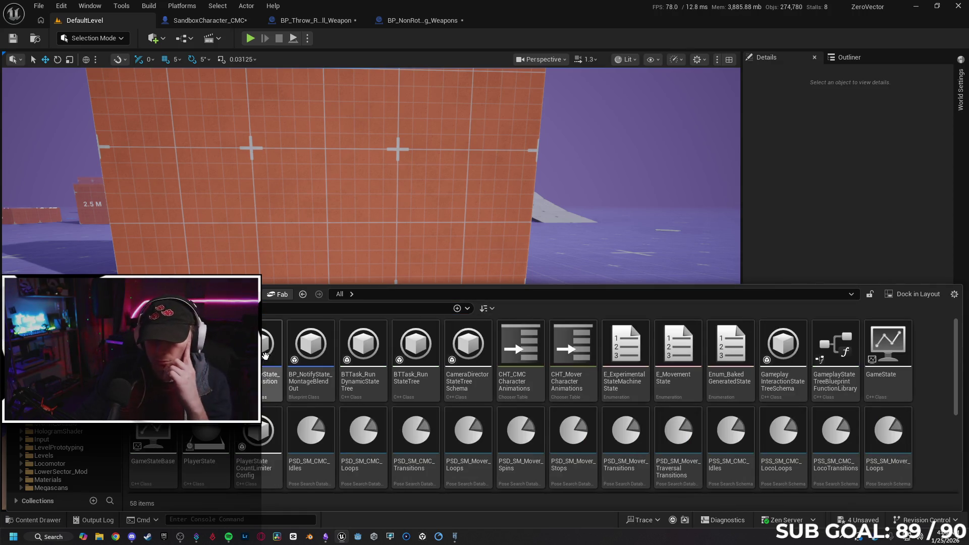
pyautogui.moveTo(414, 386)
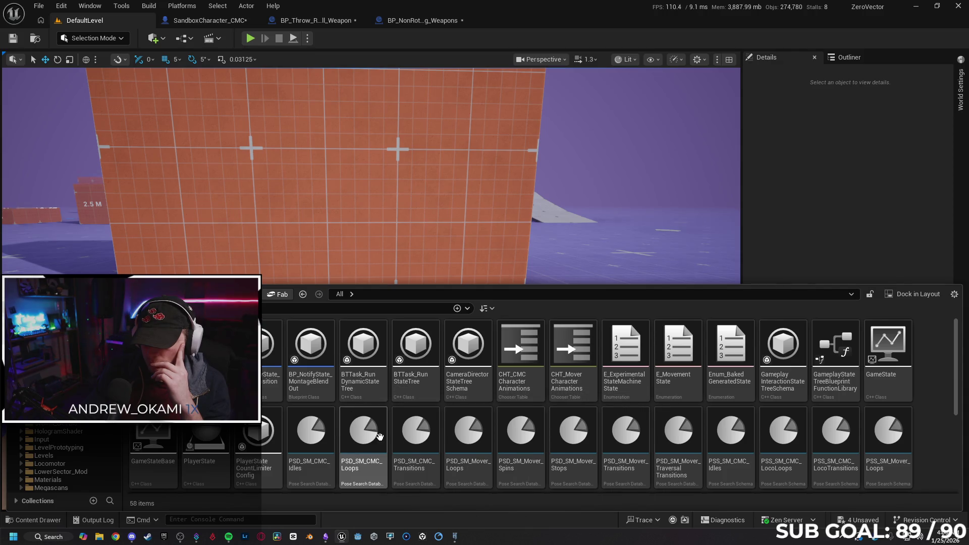
pyautogui.scroll(-2, 367, 381)
pyautogui.scroll(-3, 367, 381)
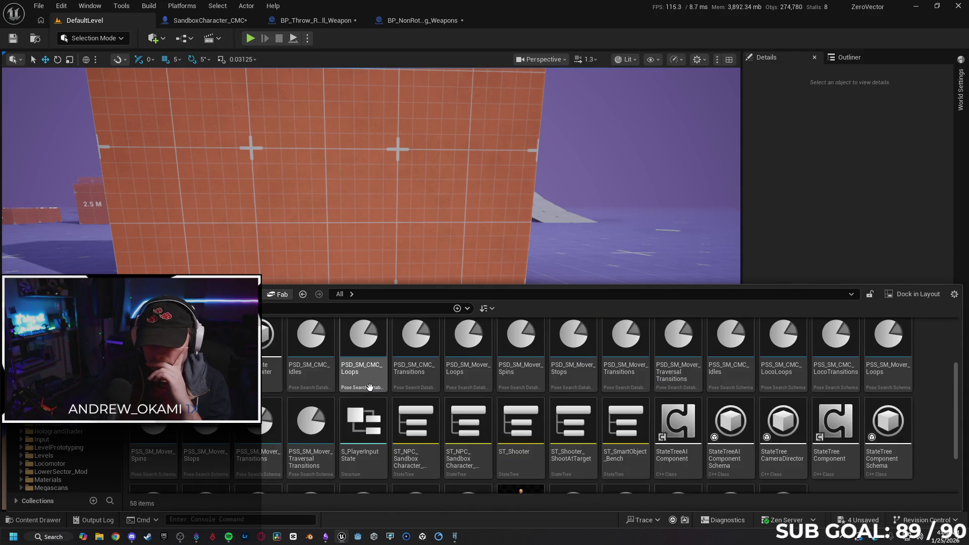
pyautogui.scroll(3, 377, 415)
pyautogui.scroll(2, 377, 414)
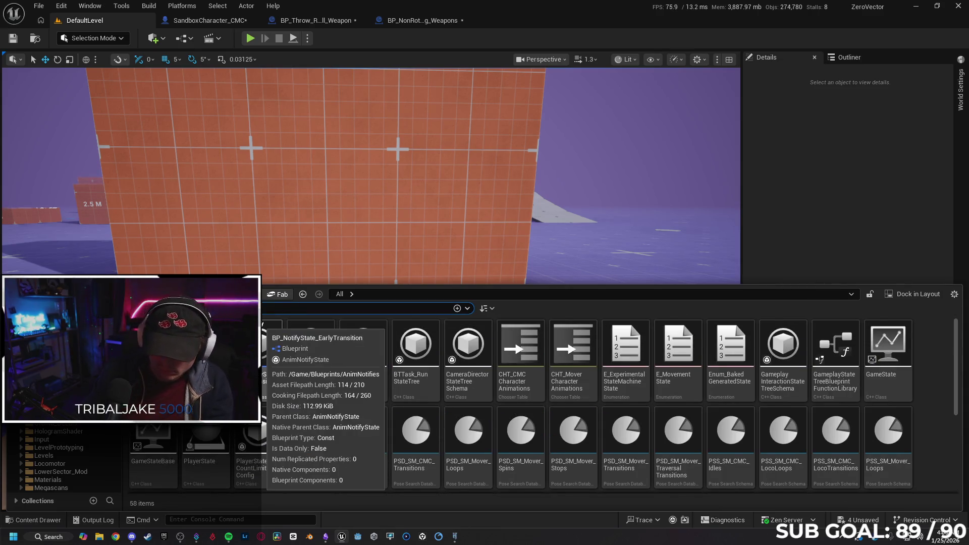
pyautogui.press('Escape')
pyautogui.press('Return')
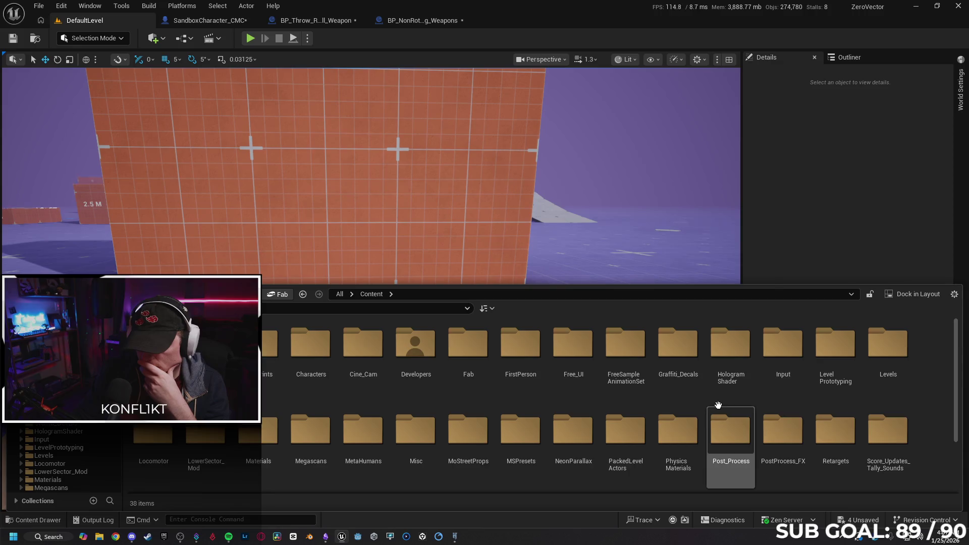
# Step: Open BP_FirstPersonGameMode from FirstPerson > Blueprints, review its class defaults, then close it
pyautogui.scroll(-2, 579, 425)
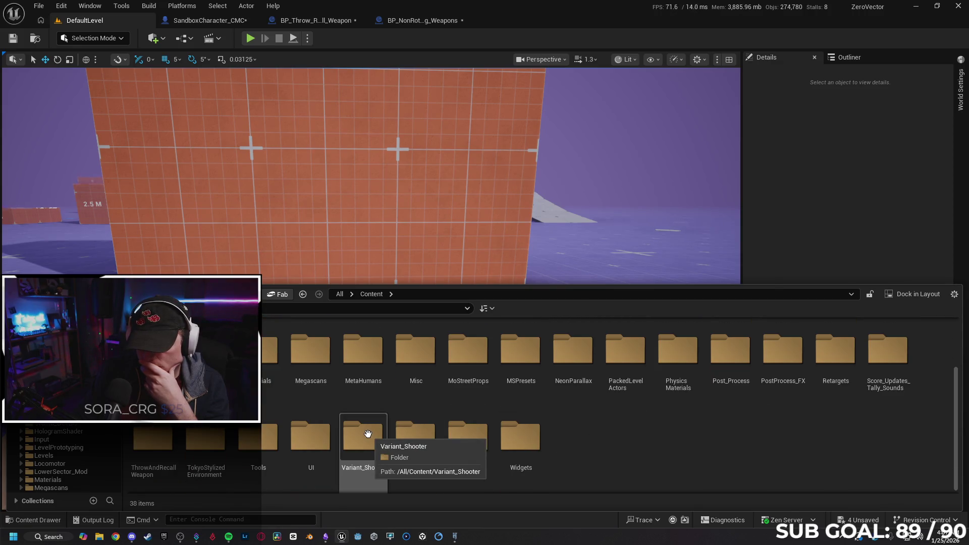
pyautogui.scroll(2, 372, 432)
pyautogui.doubleClick(539, 347)
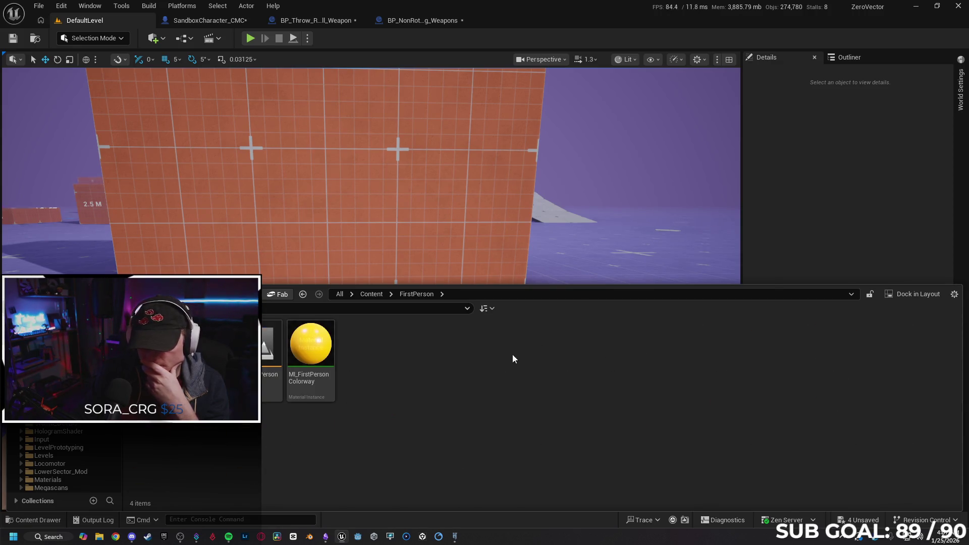
pyautogui.doubleClick(161, 348)
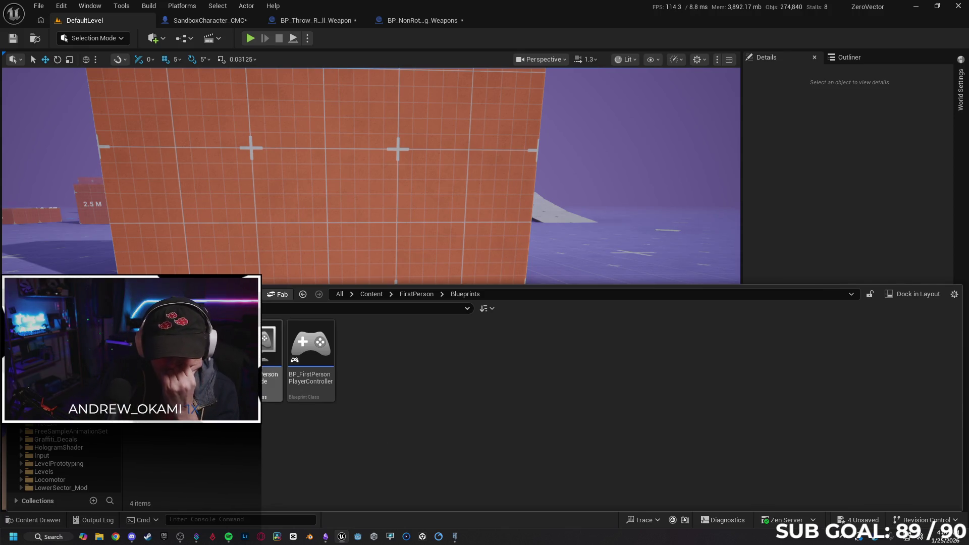
pyautogui.moveTo(270, 348)
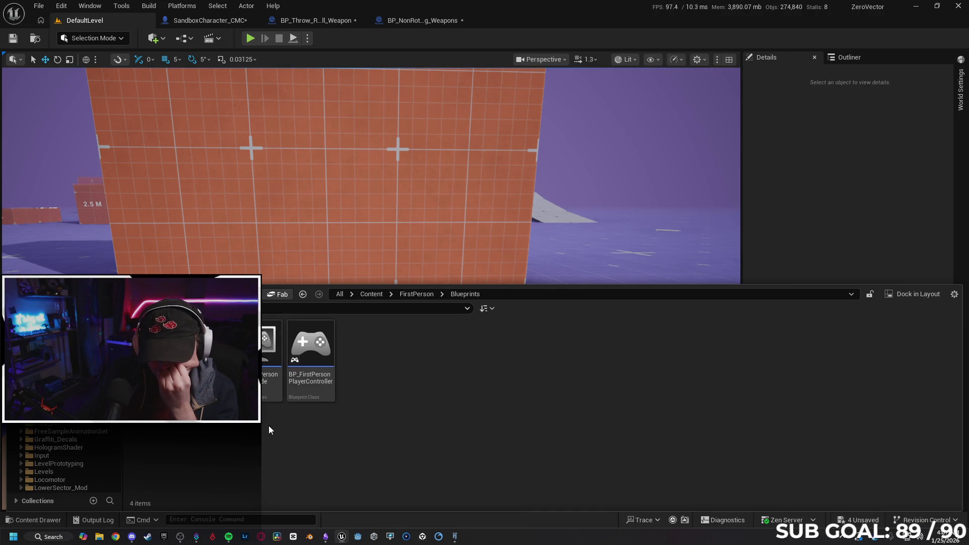
pyautogui.click(264, 343)
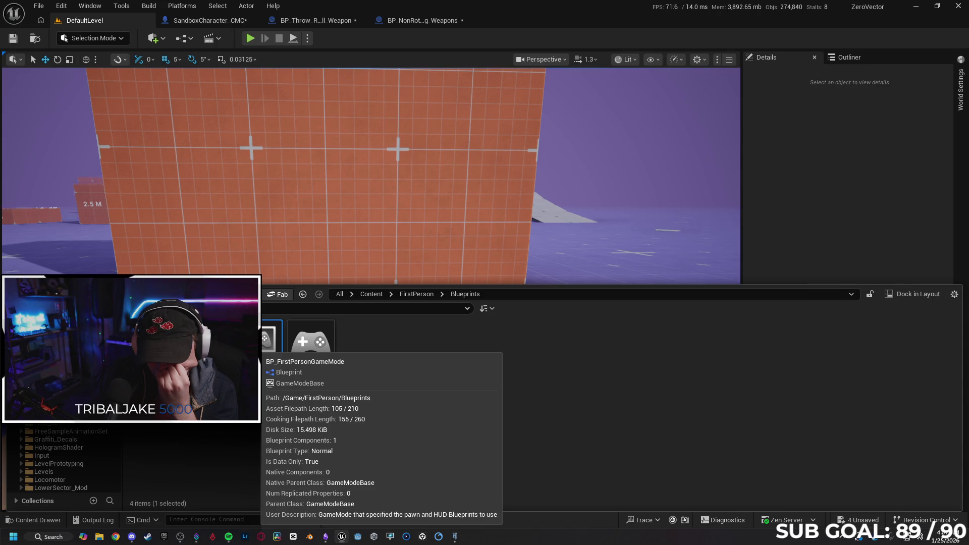
pyautogui.doubleClick(270, 338)
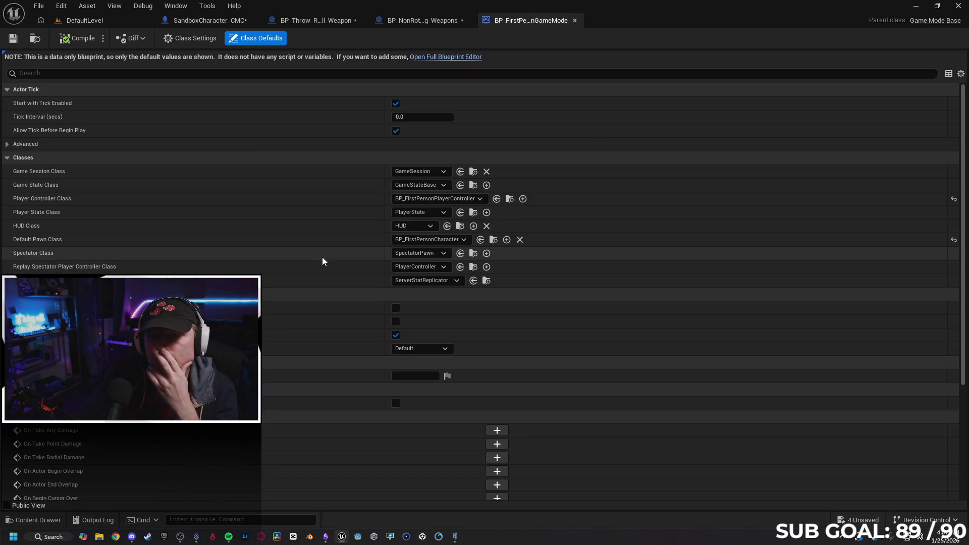
pyautogui.click(574, 21)
pyautogui.click(86, 20)
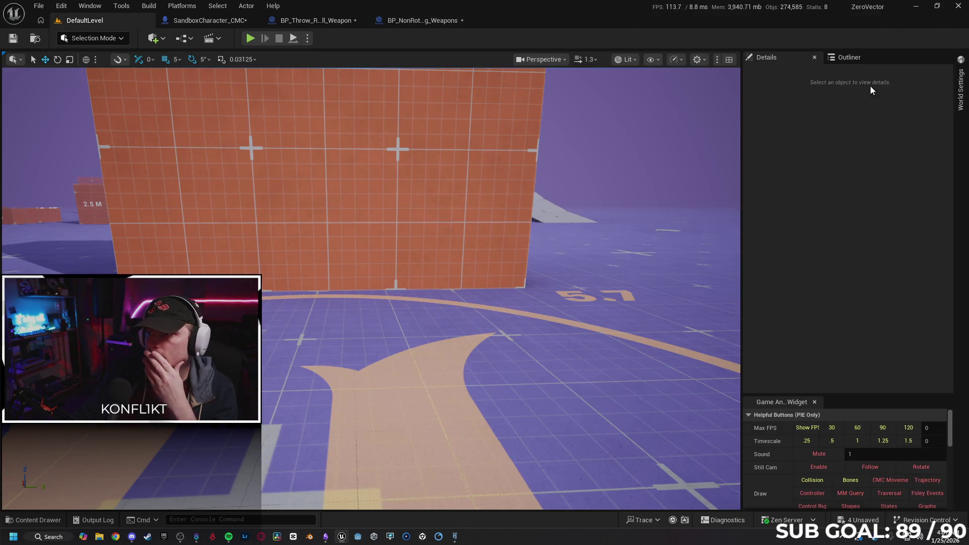
# Step: In World Settings, review the game state, player state and spectator class lists without changes
pyautogui.click(961, 85)
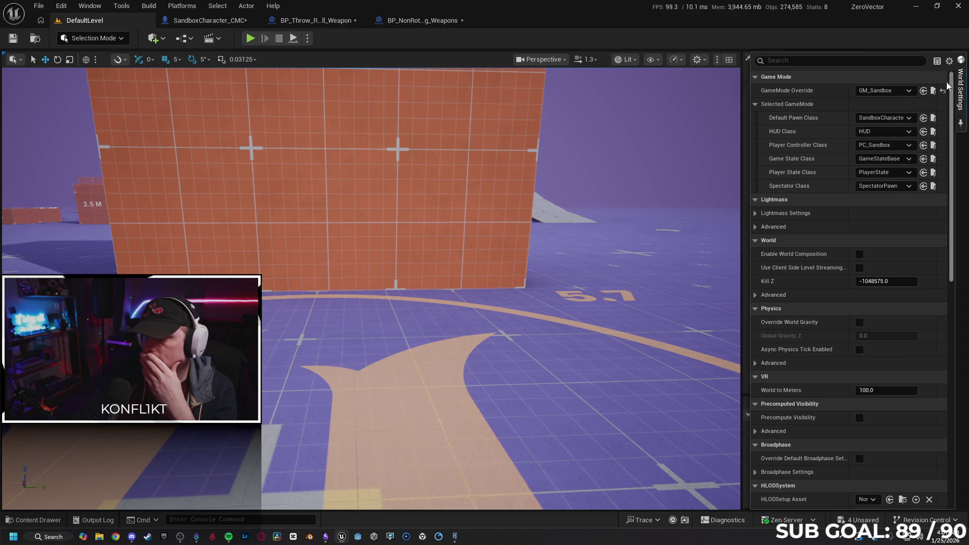
pyautogui.click(905, 159)
pyautogui.click(905, 160)
pyautogui.click(907, 172)
pyautogui.click(907, 172)
pyautogui.click(907, 186)
pyautogui.click(907, 186)
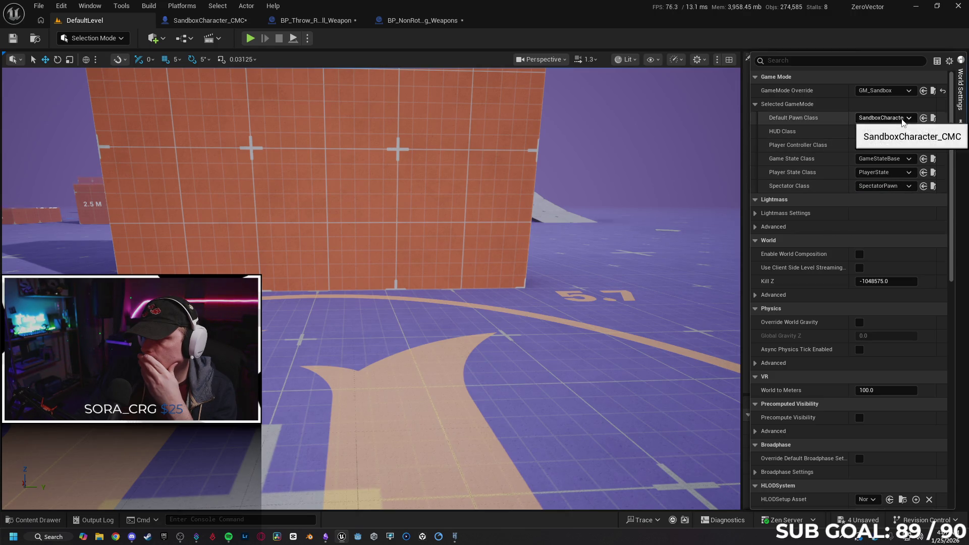
# Step: Check the GameMode Override list, keep GM_Sandbox, then locate and open its Blueprint
pyautogui.click(899, 90)
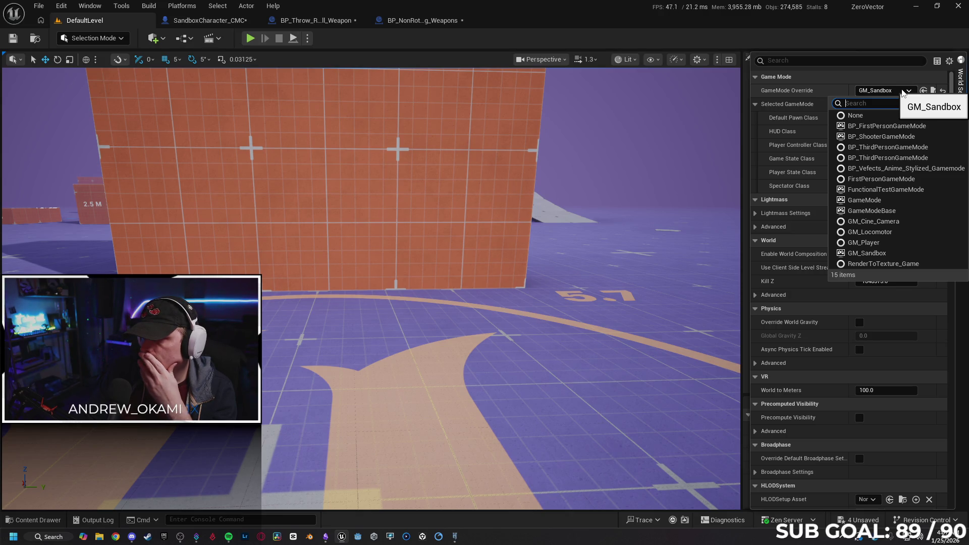
pyautogui.click(902, 91)
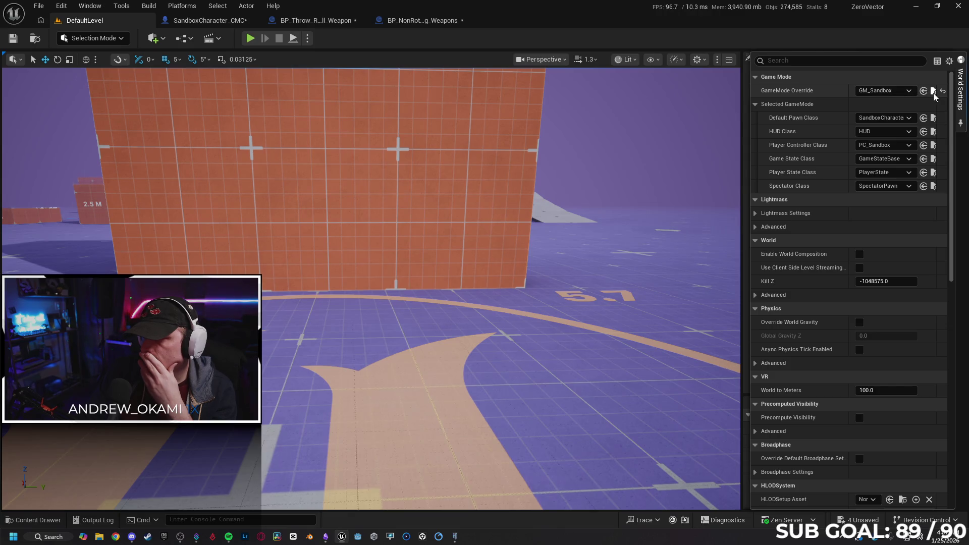
pyautogui.click(932, 91)
pyautogui.doubleClick(151, 454)
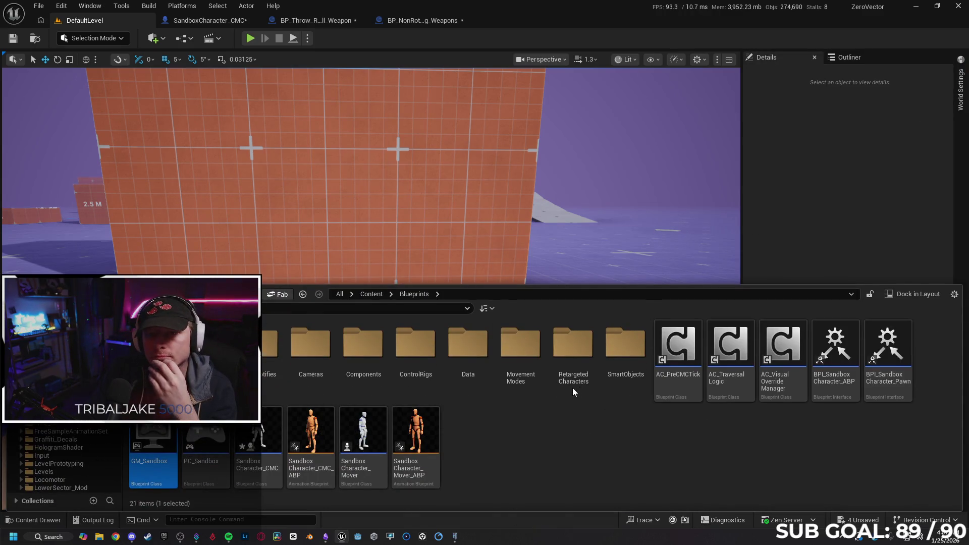